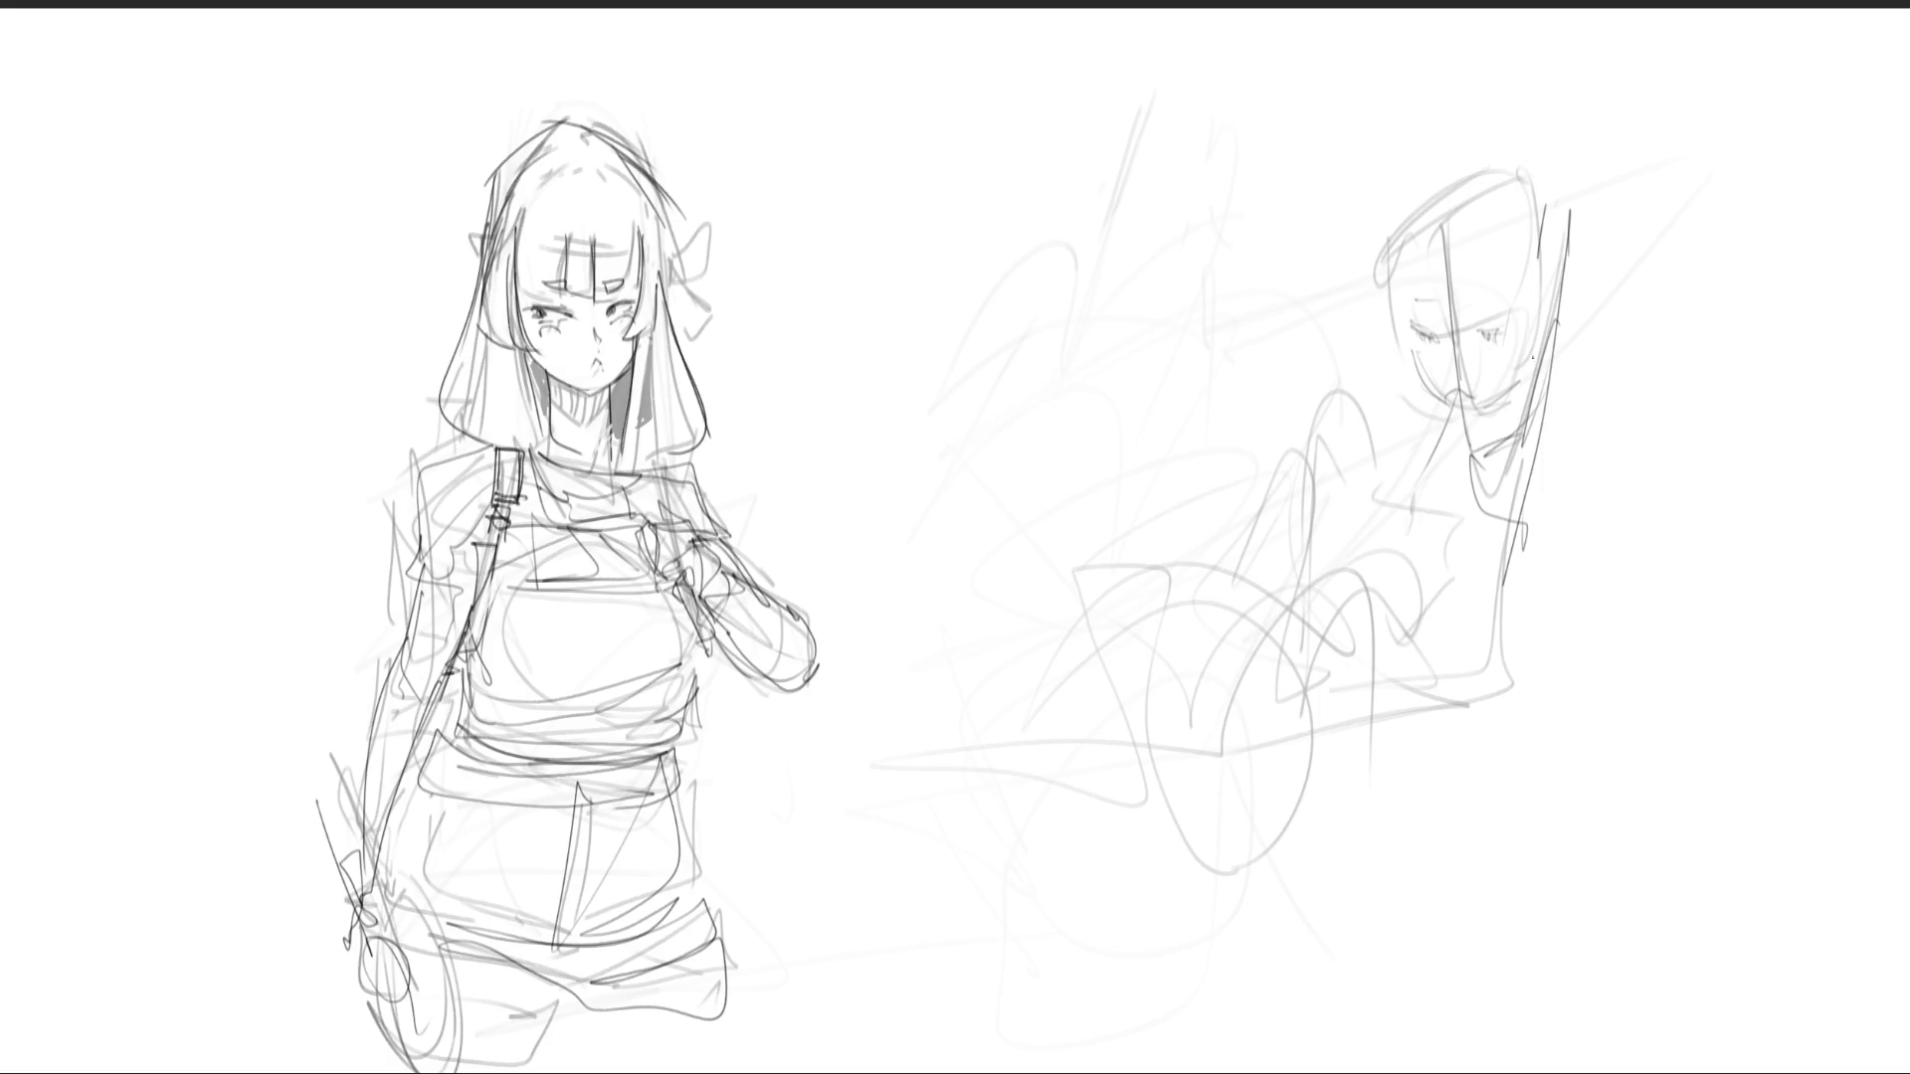
# - Sketch the reclining girl's face, head top and the hair strands around her head
pyautogui.moveTo(1464, 221); pyautogui.dragTo(1511, 166)
pyautogui.moveTo(1532, 227); pyautogui.dragTo(1510, 408)
pyautogui.moveTo(1532, 171); pyautogui.dragTo(1524, 309)
pyautogui.moveTo(1538, 311); pyautogui.dragTo(1530, 428)
pyautogui.moveTo(1488, 171); pyautogui.dragTo(1407, 308)
pyautogui.moveTo(1447, 204); pyautogui.dragTo(1376, 398)
pyautogui.moveTo(1481, 135); pyautogui.dragTo(1385, 348)
pyautogui.moveTo(1526, 149)
pyautogui.mouseDown()
pyautogui.moveTo(1470, 198)
pyautogui.moveTo(1518, 366)
pyautogui.mouseUp()
# - Draw her chin hair line, collar and shoulder, and rough in her bent leg
pyautogui.moveTo(1477, 403)
pyautogui.mouseDown()
pyautogui.moveTo(1404, 432)
pyautogui.moveTo(1440, 457)
pyautogui.moveTo(1424, 458)
pyautogui.mouseUp()
pyautogui.moveTo(1393, 466); pyautogui.dragTo(1453, 453)
pyautogui.moveTo(1321, 471)
pyautogui.mouseDown()
pyautogui.moveTo(1438, 469)
pyautogui.moveTo(1361, 577)
pyautogui.mouseUp()
pyautogui.moveTo(1365, 393); pyautogui.dragTo(1295, 647)
pyautogui.moveTo(1388, 512); pyautogui.dragTo(1303, 642)
pyautogui.moveTo(1392, 577)
pyautogui.mouseDown()
pyautogui.moveTo(1333, 666)
pyautogui.moveTo(1390, 605)
pyautogui.moveTo(1490, 721)
pyautogui.mouseUp()
pyautogui.moveTo(1357, 636); pyautogui.dragTo(1447, 712)
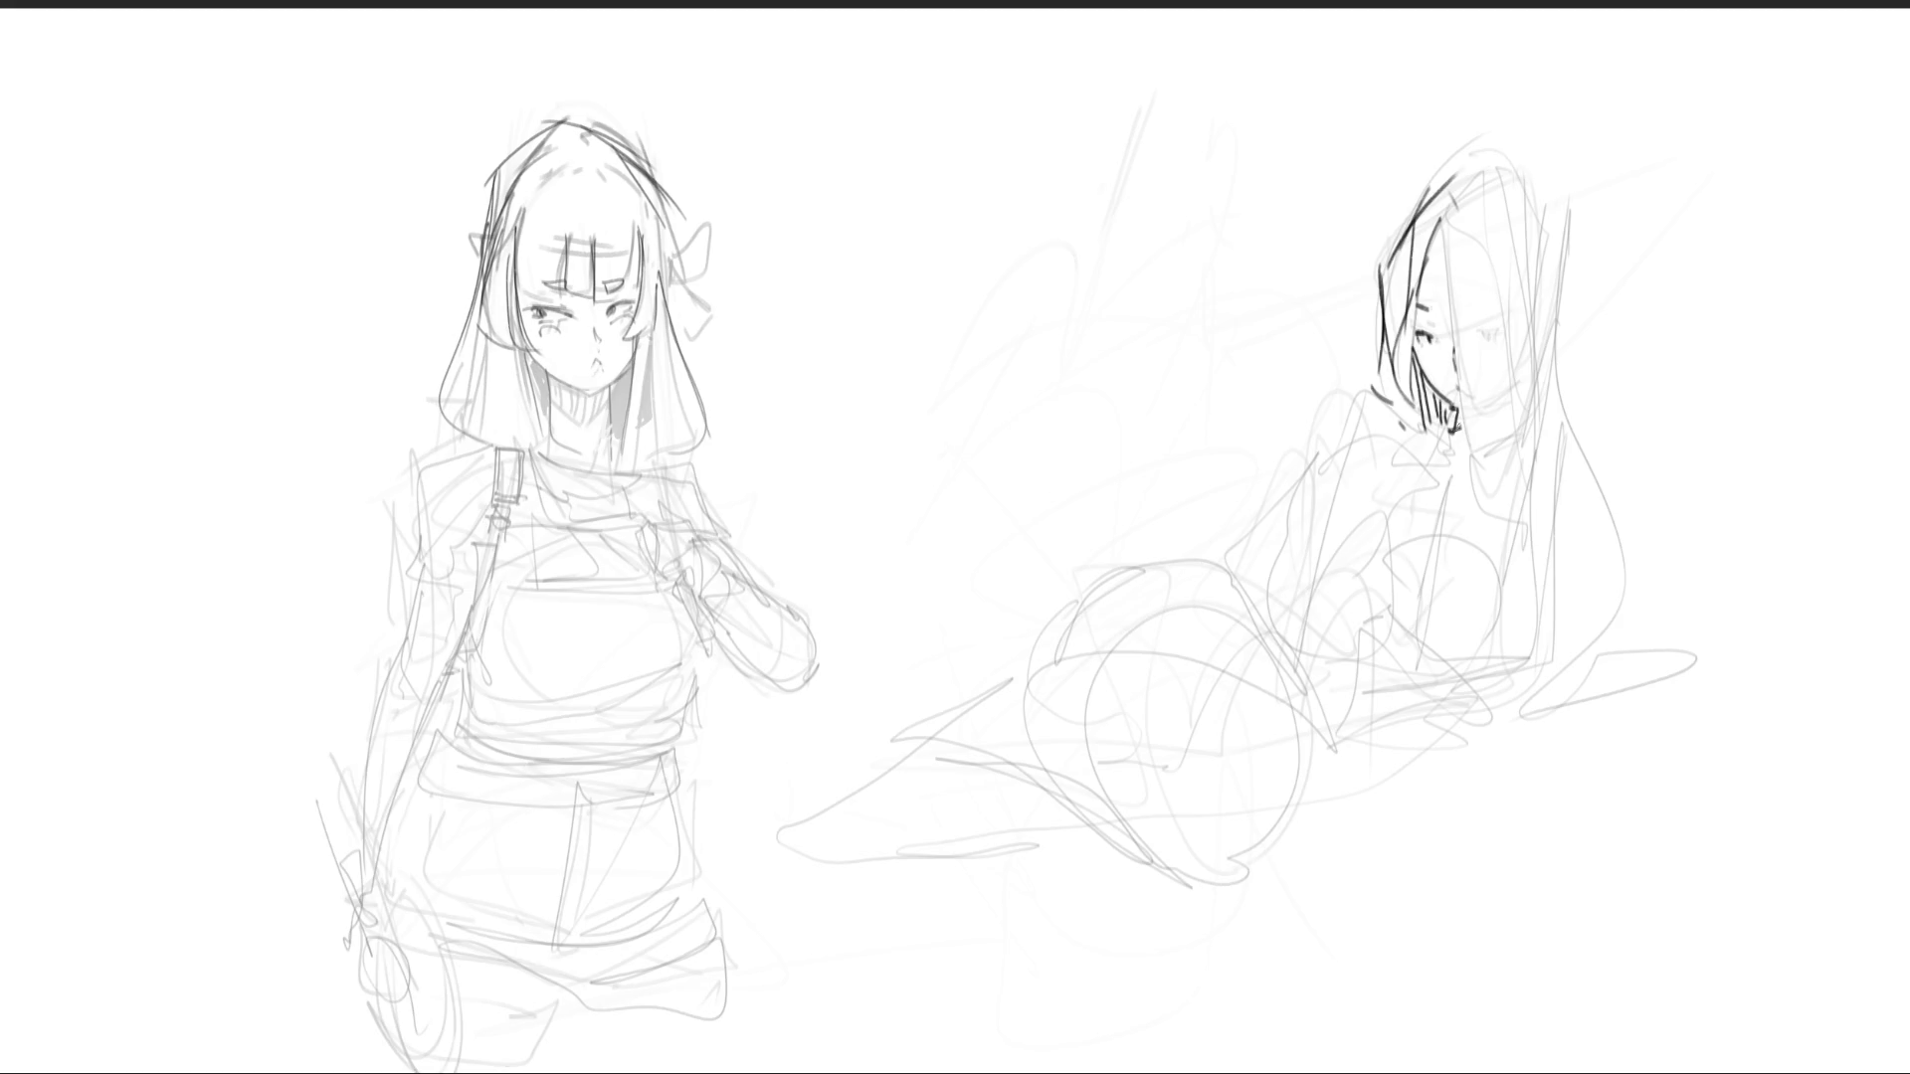
# - Darken long hair strands and the crown, and outline the hair's top and right edge
pyautogui.moveTo(1441, 217); pyautogui.dragTo(1467, 468)
pyautogui.moveTo(1445, 229)
pyautogui.mouseDown()
pyautogui.moveTo(1461, 484)
pyautogui.moveTo(1477, 459)
pyautogui.mouseUp()
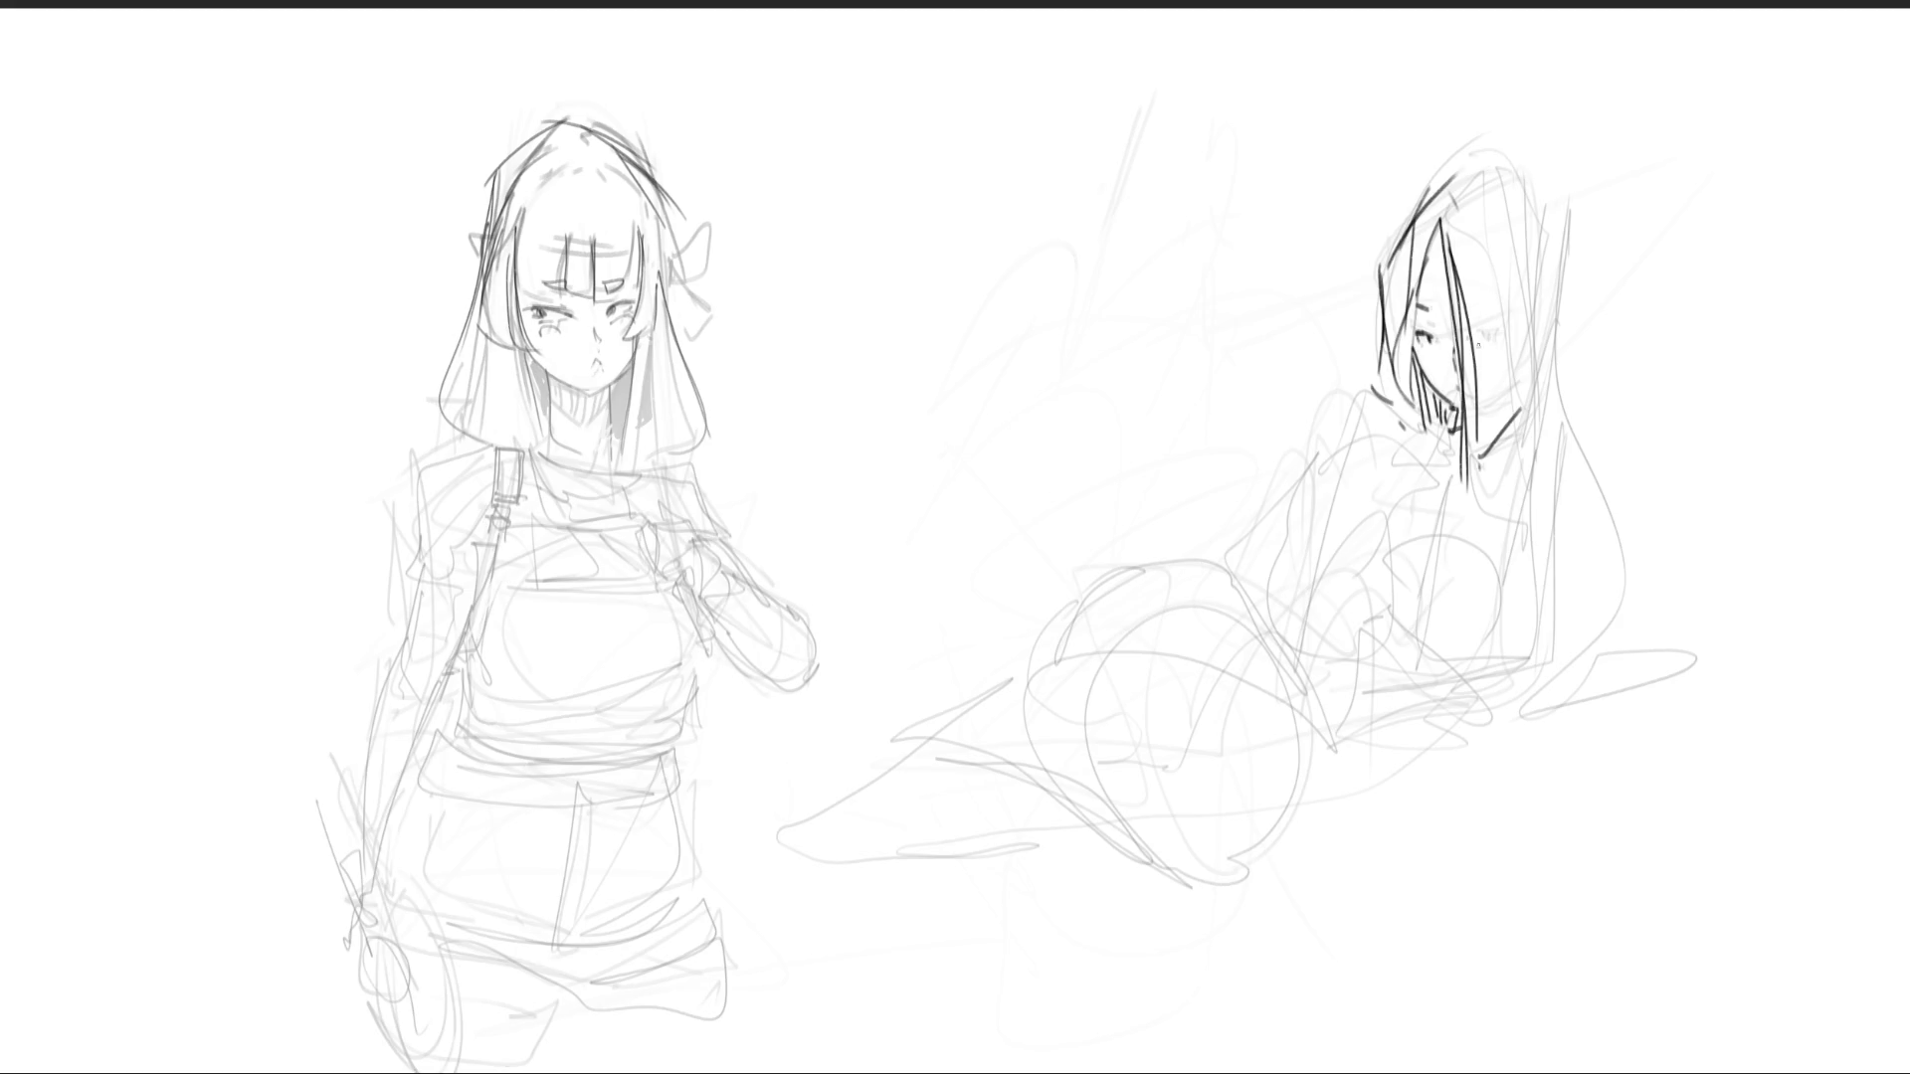
pyautogui.moveTo(1467, 194)
pyautogui.mouseDown()
pyautogui.moveTo(1445, 215)
pyautogui.moveTo(1524, 283)
pyautogui.mouseUp()
pyautogui.moveTo(1533, 377); pyautogui.dragTo(1529, 405)
pyautogui.moveTo(1508, 260); pyautogui.dragTo(1512, 428)
pyautogui.moveTo(1528, 307)
pyautogui.mouseDown()
pyautogui.moveTo(1520, 422)
pyautogui.moveTo(1542, 332)
pyautogui.mouseUp()
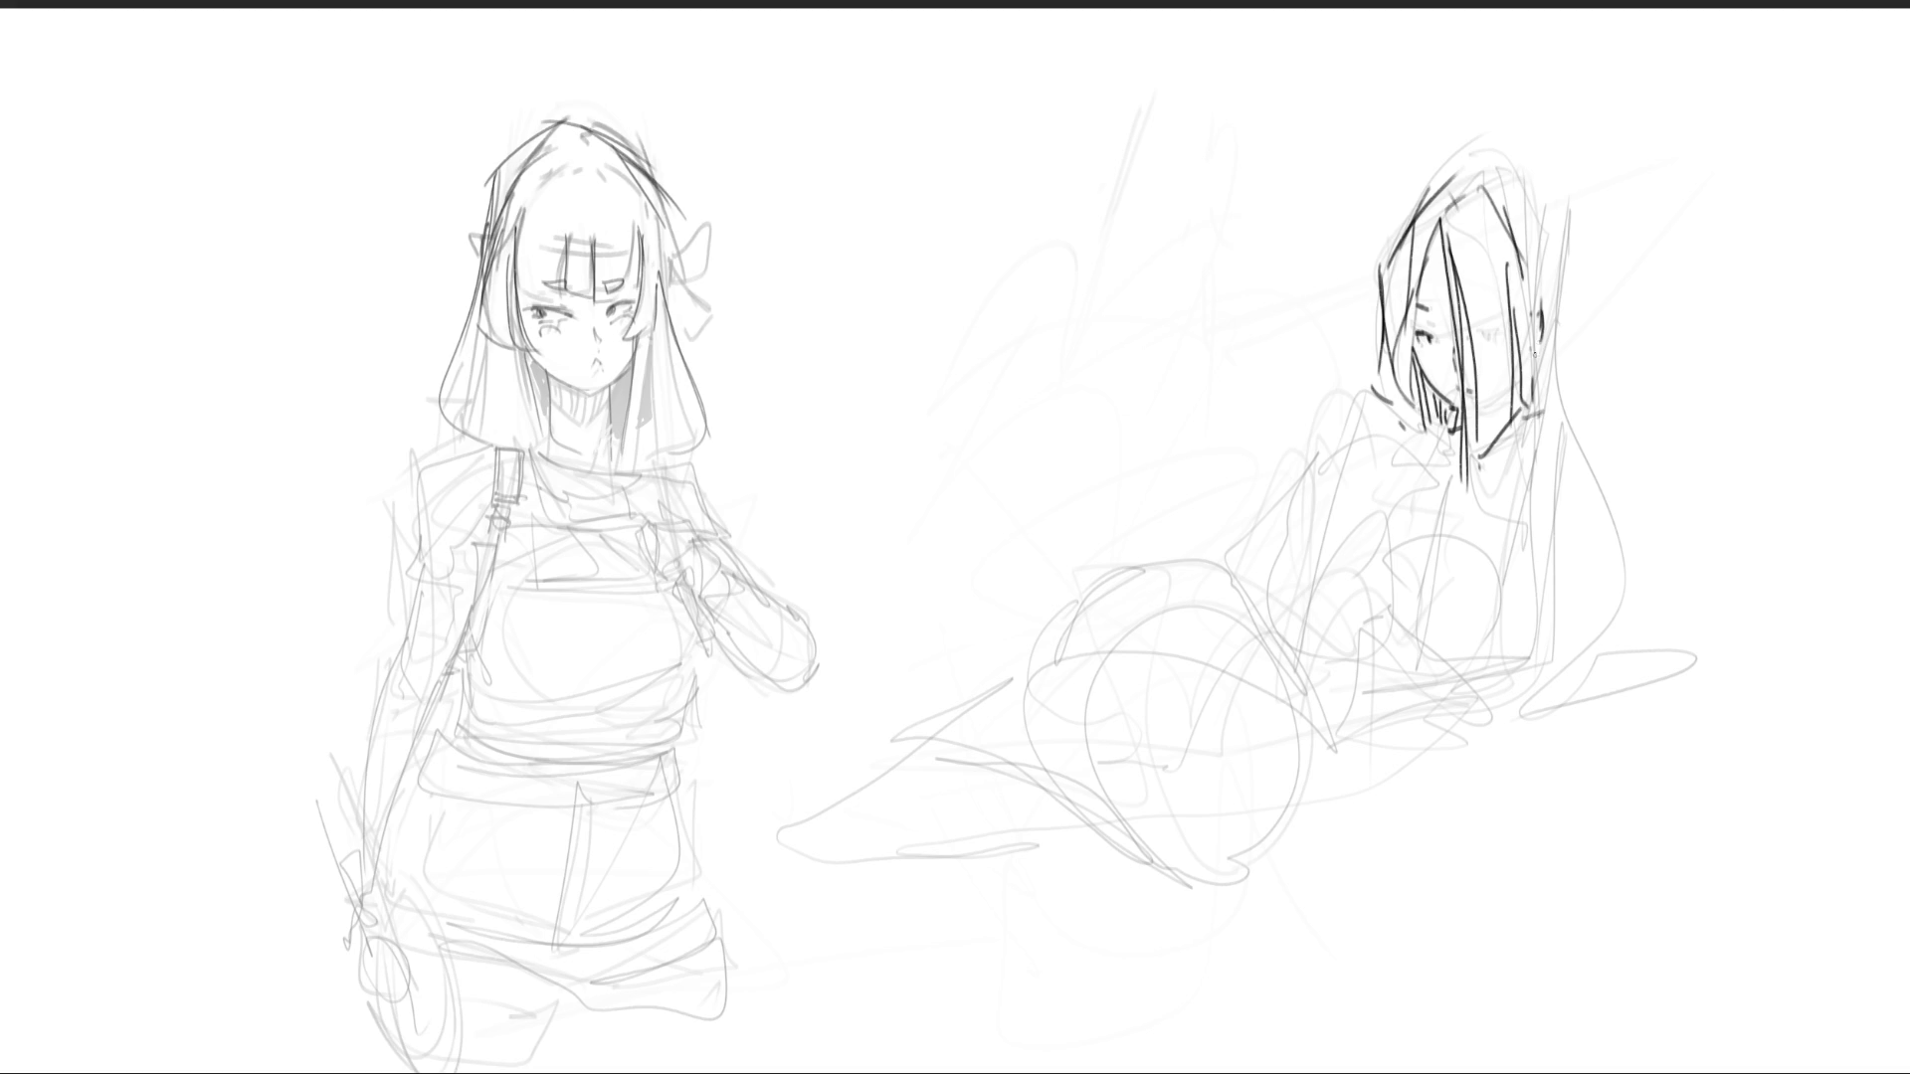
pyautogui.moveTo(1413, 205)
pyautogui.mouseDown()
pyautogui.moveTo(1480, 155)
pyautogui.moveTo(1552, 254)
pyautogui.mouseUp()
pyautogui.moveTo(1505, 179); pyautogui.dragTo(1549, 272)
pyautogui.moveTo(1550, 241); pyautogui.dragTo(1558, 431)
# - Draw long hair flowing down her side to curl on the ground, and darken her shoulder
pyautogui.moveTo(1549, 235); pyautogui.dragTo(1602, 585)
pyautogui.moveTo(1552, 346); pyautogui.dragTo(1614, 686)
pyautogui.moveTo(1567, 382); pyautogui.dragTo(1581, 702)
pyautogui.moveTo(1545, 426); pyautogui.dragTo(1510, 718)
pyautogui.moveTo(1522, 726)
pyautogui.mouseDown()
pyautogui.moveTo(1627, 706)
pyautogui.moveTo(1621, 723)
pyautogui.mouseUp()
pyautogui.moveTo(1517, 746); pyautogui.dragTo(1616, 732)
pyautogui.moveTo(1430, 397)
pyautogui.mouseDown()
pyautogui.moveTo(1438, 418)
pyautogui.moveTo(1359, 383)
pyautogui.moveTo(1417, 407)
pyautogui.moveTo(1424, 432)
pyautogui.moveTo(1526, 449)
pyautogui.moveTo(1573, 494)
pyautogui.moveTo(1586, 637)
pyautogui.mouseUp()
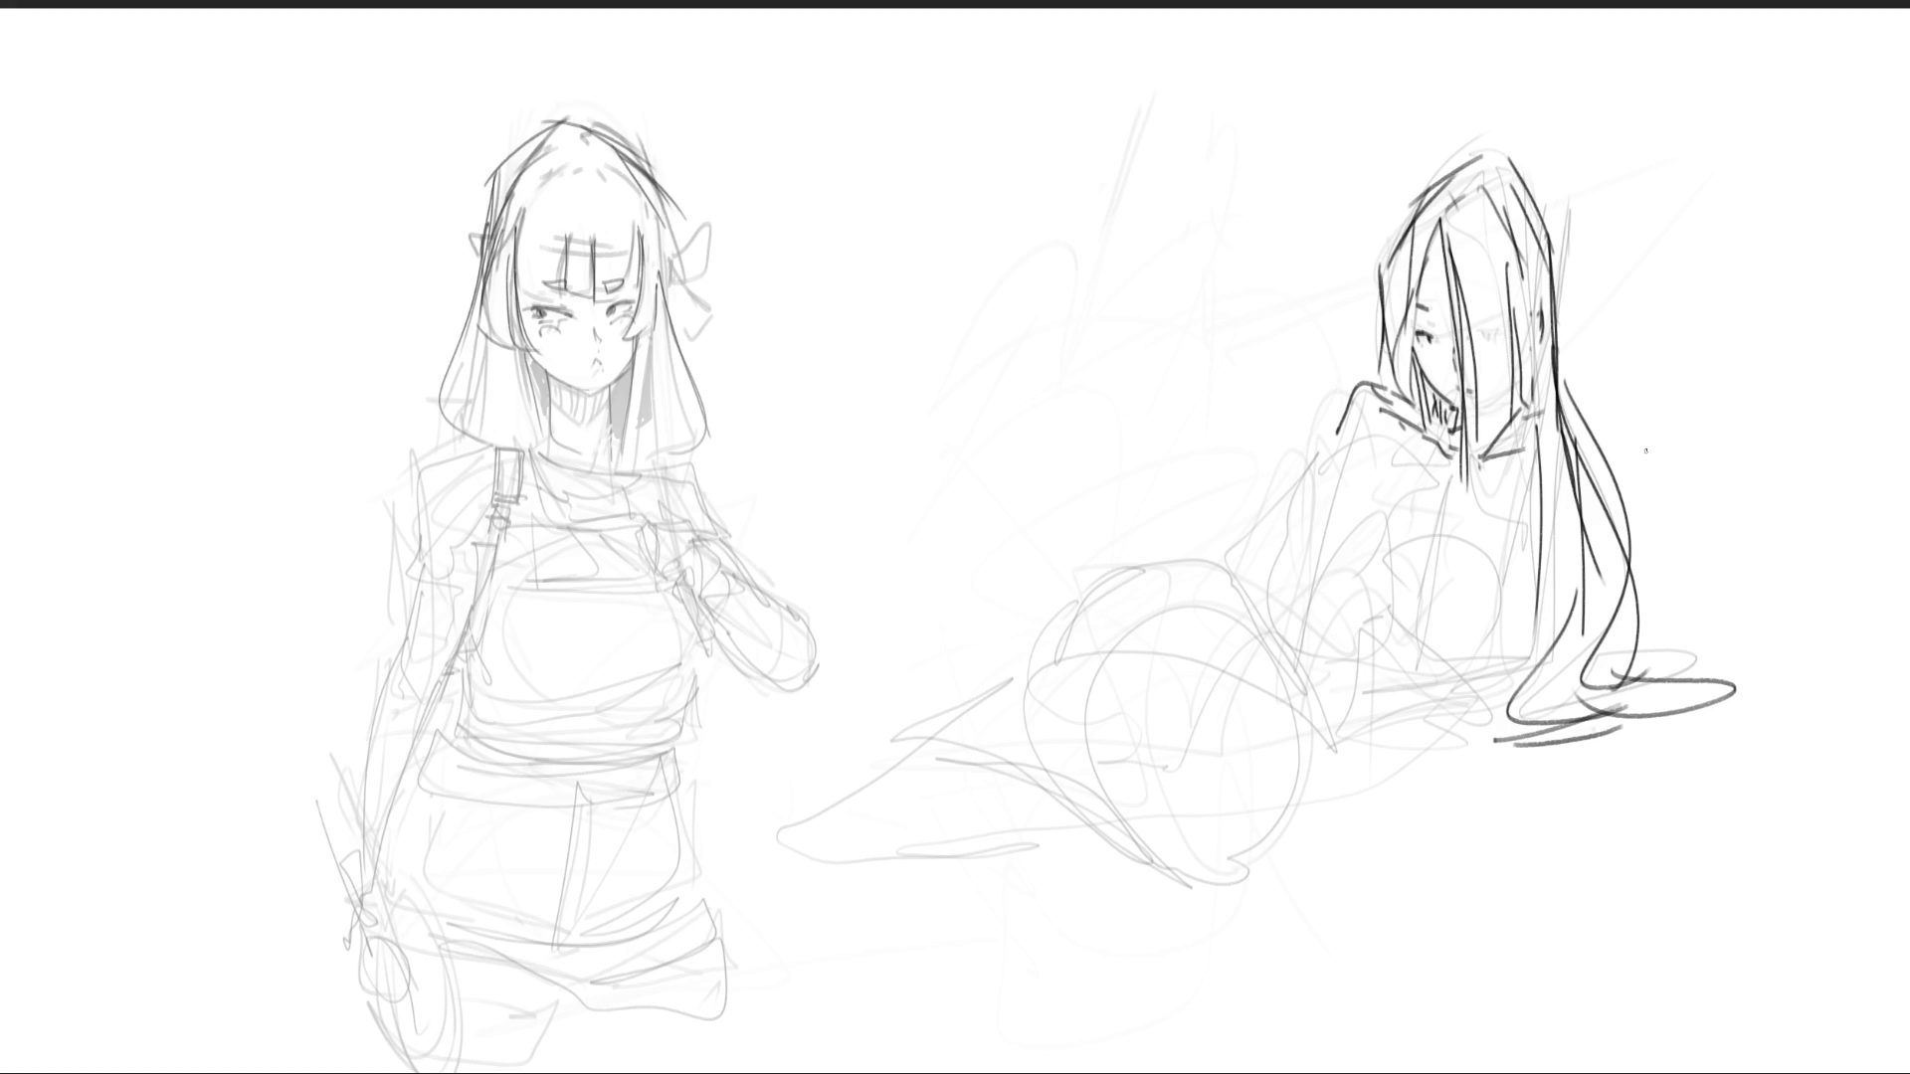
# - Outline the reclining girl's sleeve and arm, blocking it in toward the hair
pyautogui.moveTo(1283, 468)
pyautogui.mouseDown()
pyautogui.moveTo(1390, 434)
pyautogui.moveTo(1412, 498)
pyautogui.mouseUp()
pyautogui.moveTo(1289, 491)
pyautogui.mouseDown()
pyautogui.moveTo(1345, 443)
pyautogui.moveTo(1280, 509)
pyautogui.mouseUp()
pyautogui.moveTo(1276, 532); pyautogui.dragTo(1379, 489)
pyautogui.moveTo(1417, 479); pyautogui.dragTo(1392, 597)
pyautogui.moveTo(1289, 517); pyautogui.dragTo(1290, 681)
pyautogui.moveTo(1393, 572); pyautogui.dragTo(1424, 636)
pyautogui.moveTo(1305, 679)
pyautogui.mouseDown()
pyautogui.moveTo(1420, 642)
pyautogui.moveTo(1530, 668)
pyautogui.mouseUp()
pyautogui.moveTo(1446, 686); pyautogui.dragTo(1536, 688)
# - Add ground lines, a hip curve and strokes at her waist and hair ends
pyautogui.moveTo(1329, 693)
pyautogui.mouseDown()
pyautogui.moveTo(1497, 734)
pyautogui.moveTo(1589, 632)
pyautogui.mouseUp()
pyautogui.moveTo(1401, 527)
pyautogui.mouseDown()
pyautogui.moveTo(1433, 562)
pyautogui.moveTo(1545, 569)
pyautogui.mouseUp()
pyautogui.moveTo(1605, 562)
pyautogui.mouseDown()
pyautogui.moveTo(1554, 686)
pyautogui.moveTo(1264, 587)
pyautogui.moveTo(1228, 542)
pyautogui.moveTo(1035, 655)
pyautogui.moveTo(1269, 603)
pyautogui.mouseUp()
# - Outline her second thigh, the line between her thighs, the thigh's lower curve and her knee
pyautogui.moveTo(1230, 546)
pyautogui.mouseDown()
pyautogui.moveTo(1263, 626)
pyautogui.moveTo(1185, 619)
pyautogui.moveTo(1056, 658)
pyautogui.mouseUp()
pyautogui.moveTo(1228, 631)
pyautogui.mouseDown()
pyautogui.moveTo(1254, 591)
pyautogui.moveTo(1283, 684)
pyautogui.mouseUp()
pyautogui.moveTo(1288, 685)
pyautogui.mouseDown()
pyautogui.moveTo(1331, 721)
pyautogui.moveTo(1276, 731)
pyautogui.mouseUp()
pyautogui.moveTo(1066, 659); pyautogui.dragTo(1126, 674)
pyautogui.moveTo(1142, 685)
pyautogui.mouseDown()
pyautogui.moveTo(1176, 728)
pyautogui.moveTo(1221, 714)
pyautogui.mouseUp()
pyautogui.moveTo(1266, 643); pyautogui.dragTo(1295, 816)
pyautogui.moveTo(1283, 810)
pyautogui.mouseDown()
pyautogui.moveTo(1159, 805)
pyautogui.moveTo(1169, 835)
pyautogui.moveTo(1138, 805)
pyautogui.mouseUp()
pyautogui.moveTo(1035, 721)
pyautogui.mouseDown()
pyautogui.moveTo(1160, 826)
pyautogui.moveTo(1144, 802)
pyautogui.mouseUp()
pyautogui.moveTo(1062, 732); pyautogui.dragTo(989, 692)
pyautogui.moveTo(1050, 648)
pyautogui.mouseDown()
pyautogui.moveTo(1017, 665)
pyautogui.moveTo(989, 647)
pyautogui.moveTo(1014, 629)
pyautogui.moveTo(979, 712)
pyautogui.moveTo(893, 749)
pyautogui.mouseUp()
# - Extend her lower leg down to the left and draw the foot and shoe details
pyautogui.moveTo(1015, 666); pyautogui.dragTo(883, 791)
pyautogui.moveTo(981, 710); pyautogui.dragTo(796, 851)
pyautogui.moveTo(1047, 744); pyautogui.dragTo(1008, 776)
pyautogui.moveTo(1108, 791); pyautogui.dragTo(826, 901)
pyautogui.moveTo(846, 791); pyautogui.dragTo(853, 878)
pyautogui.moveTo(896, 786)
pyautogui.mouseDown()
pyautogui.moveTo(911, 839)
pyautogui.moveTo(851, 798)
pyautogui.mouseUp()
pyautogui.moveTo(801, 782); pyautogui.dragTo(848, 796)
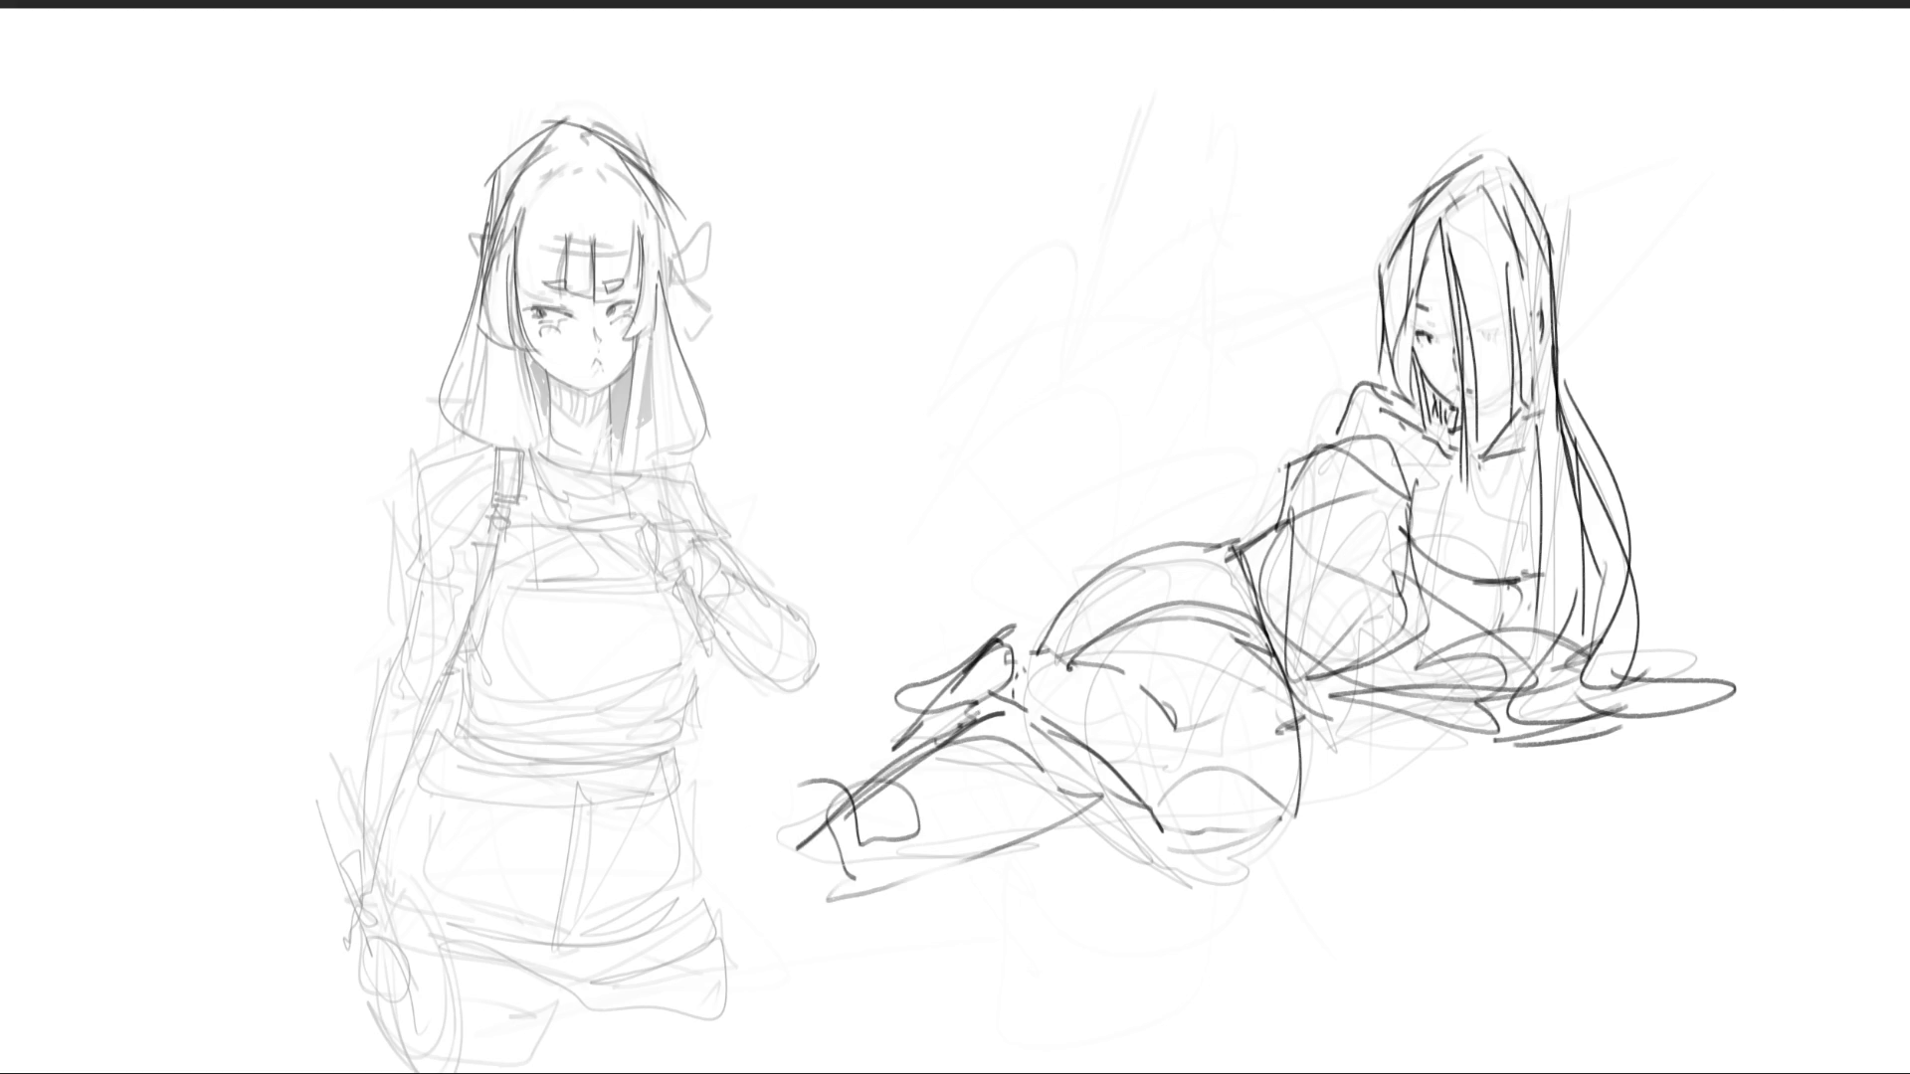
# - Strengthen the lower leg, hip and under-hair lines, then mirror the canvas horizontally
pyautogui.moveTo(826, 811); pyautogui.dragTo(1122, 796)
pyautogui.moveTo(1065, 718); pyautogui.dragTo(871, 801)
pyautogui.moveTo(1289, 723)
pyautogui.mouseDown()
pyautogui.moveTo(1375, 712)
pyautogui.moveTo(1426, 741)
pyautogui.mouseUp()
pyautogui.moveTo(1293, 737)
pyautogui.mouseDown()
pyautogui.moveTo(1367, 759)
pyautogui.moveTo(1606, 734)
pyautogui.moveTo(1581, 738)
pyautogui.mouseUp()
pyautogui.moveTo(1562, 642); pyautogui.dragTo(1554, 716)
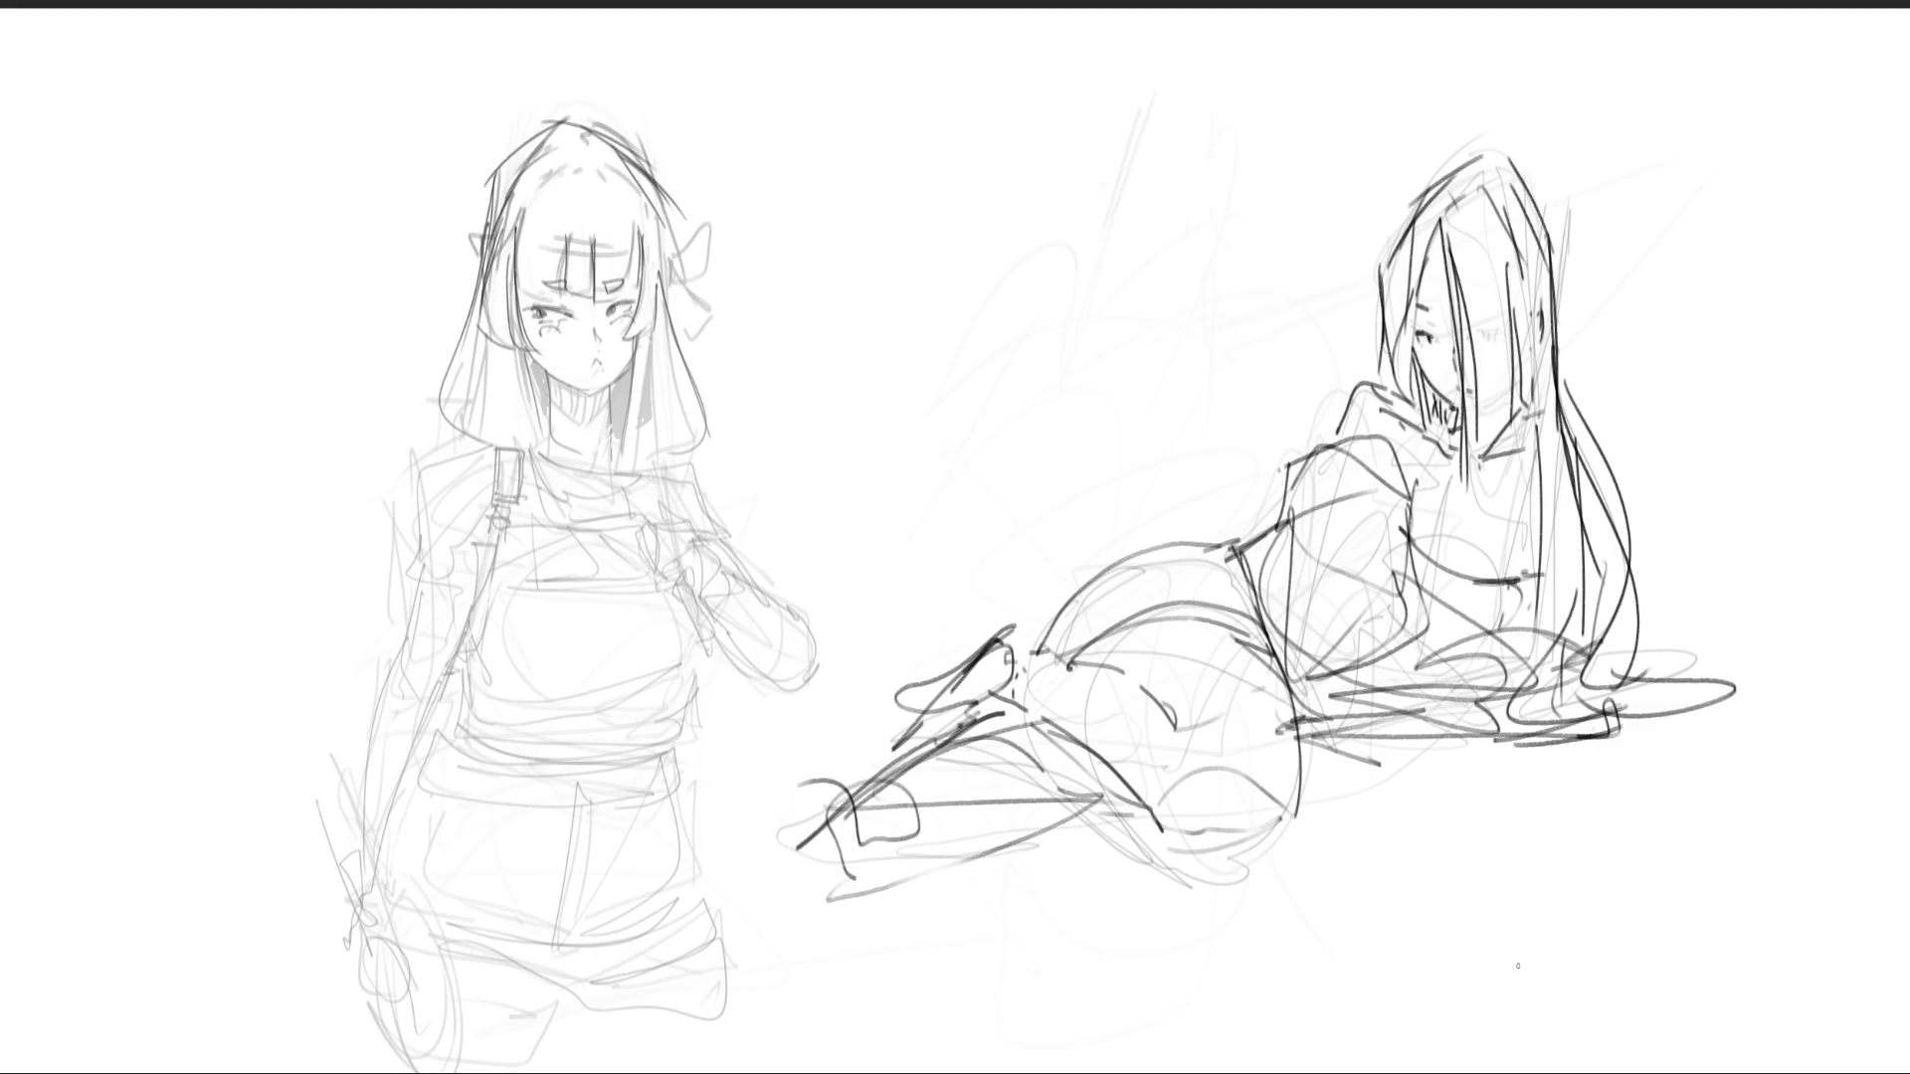
pyautogui.press('m')
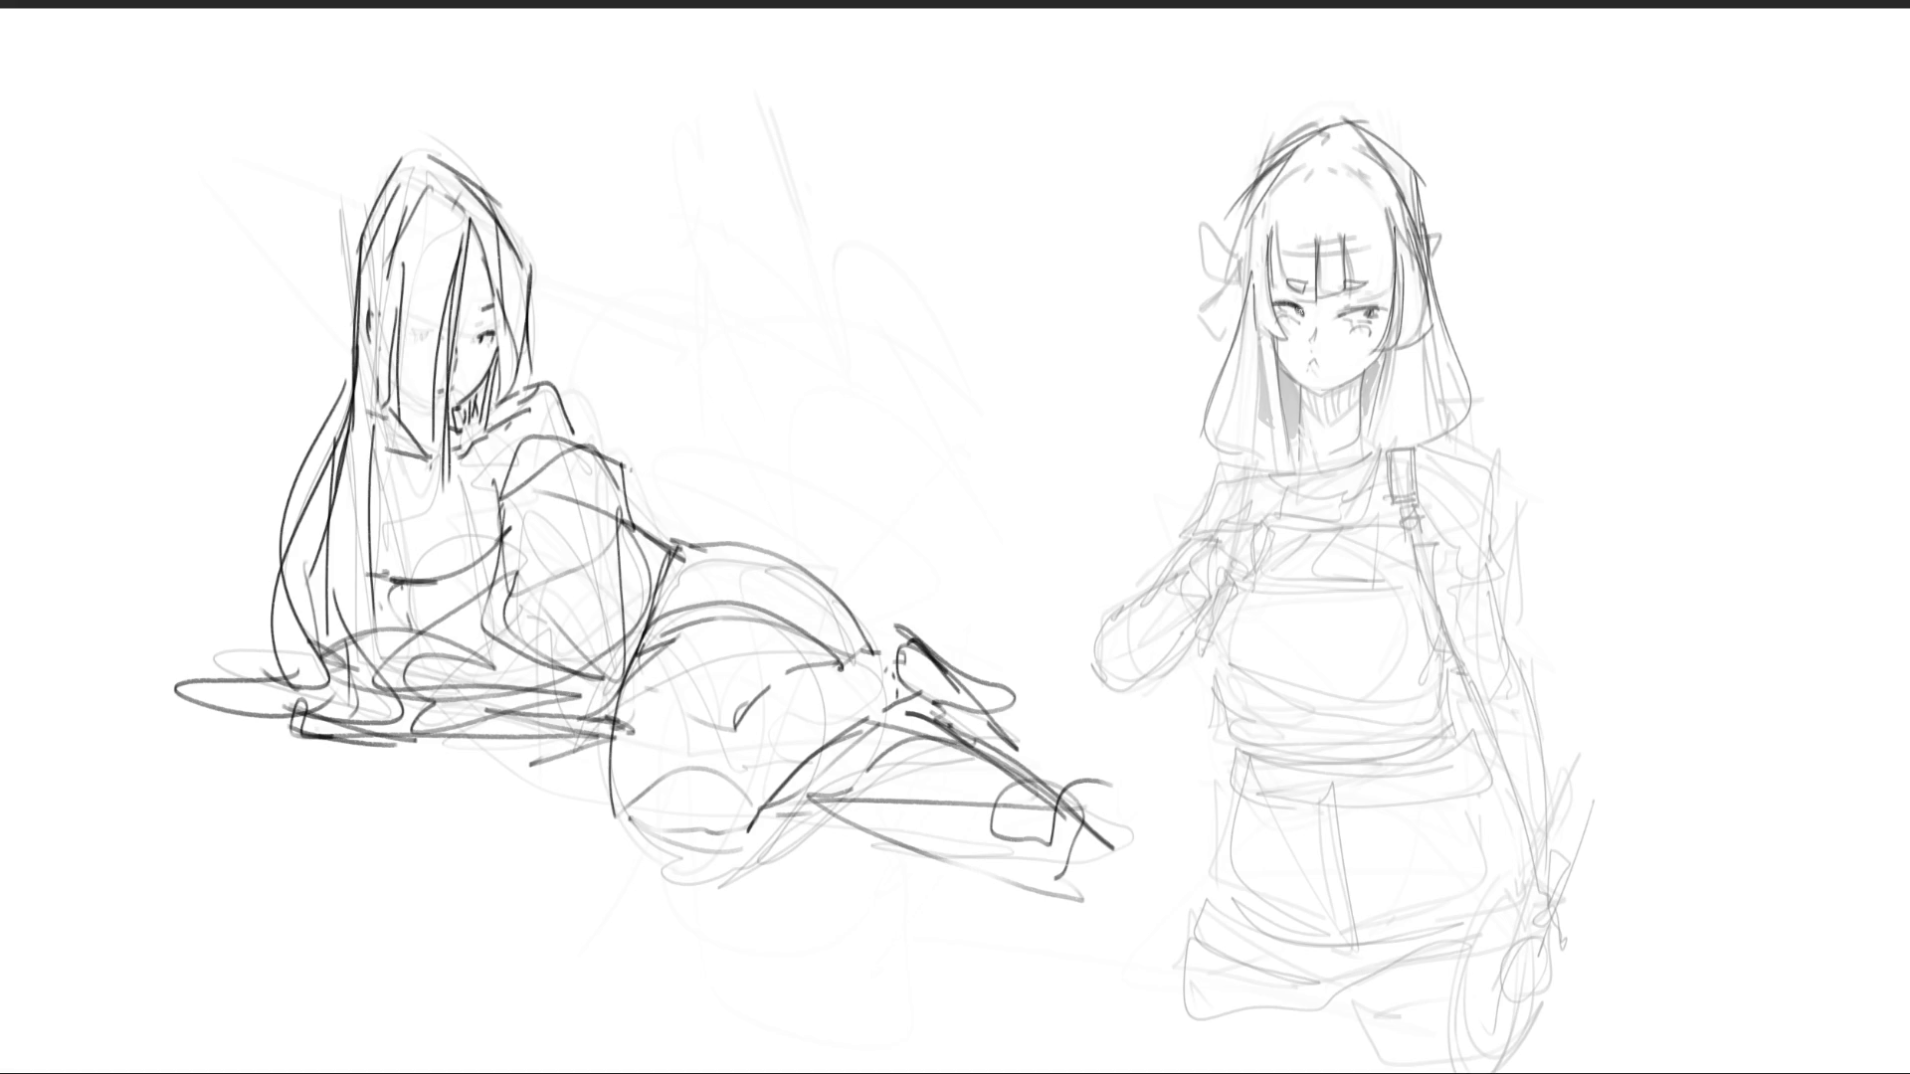
# - Darken the standing girl's eye and lashes, and add an eyebrow, open mouth and jaw line
pyautogui.moveTo(1368, 310); pyautogui.dragTo(1359, 317)
pyautogui.moveTo(1345, 292)
pyautogui.mouseDown()
pyautogui.moveTo(1375, 281)
pyautogui.moveTo(1283, 290)
pyautogui.moveTo(1306, 281)
pyautogui.mouseUp()
pyautogui.moveTo(1313, 362); pyautogui.dragTo(1309, 373)
pyautogui.moveTo(1369, 319); pyautogui.dragTo(1302, 356)
pyautogui.moveTo(1278, 362)
pyautogui.mouseDown()
pyautogui.moveTo(1315, 397)
pyautogui.moveTo(1377, 360)
pyautogui.mouseUp()
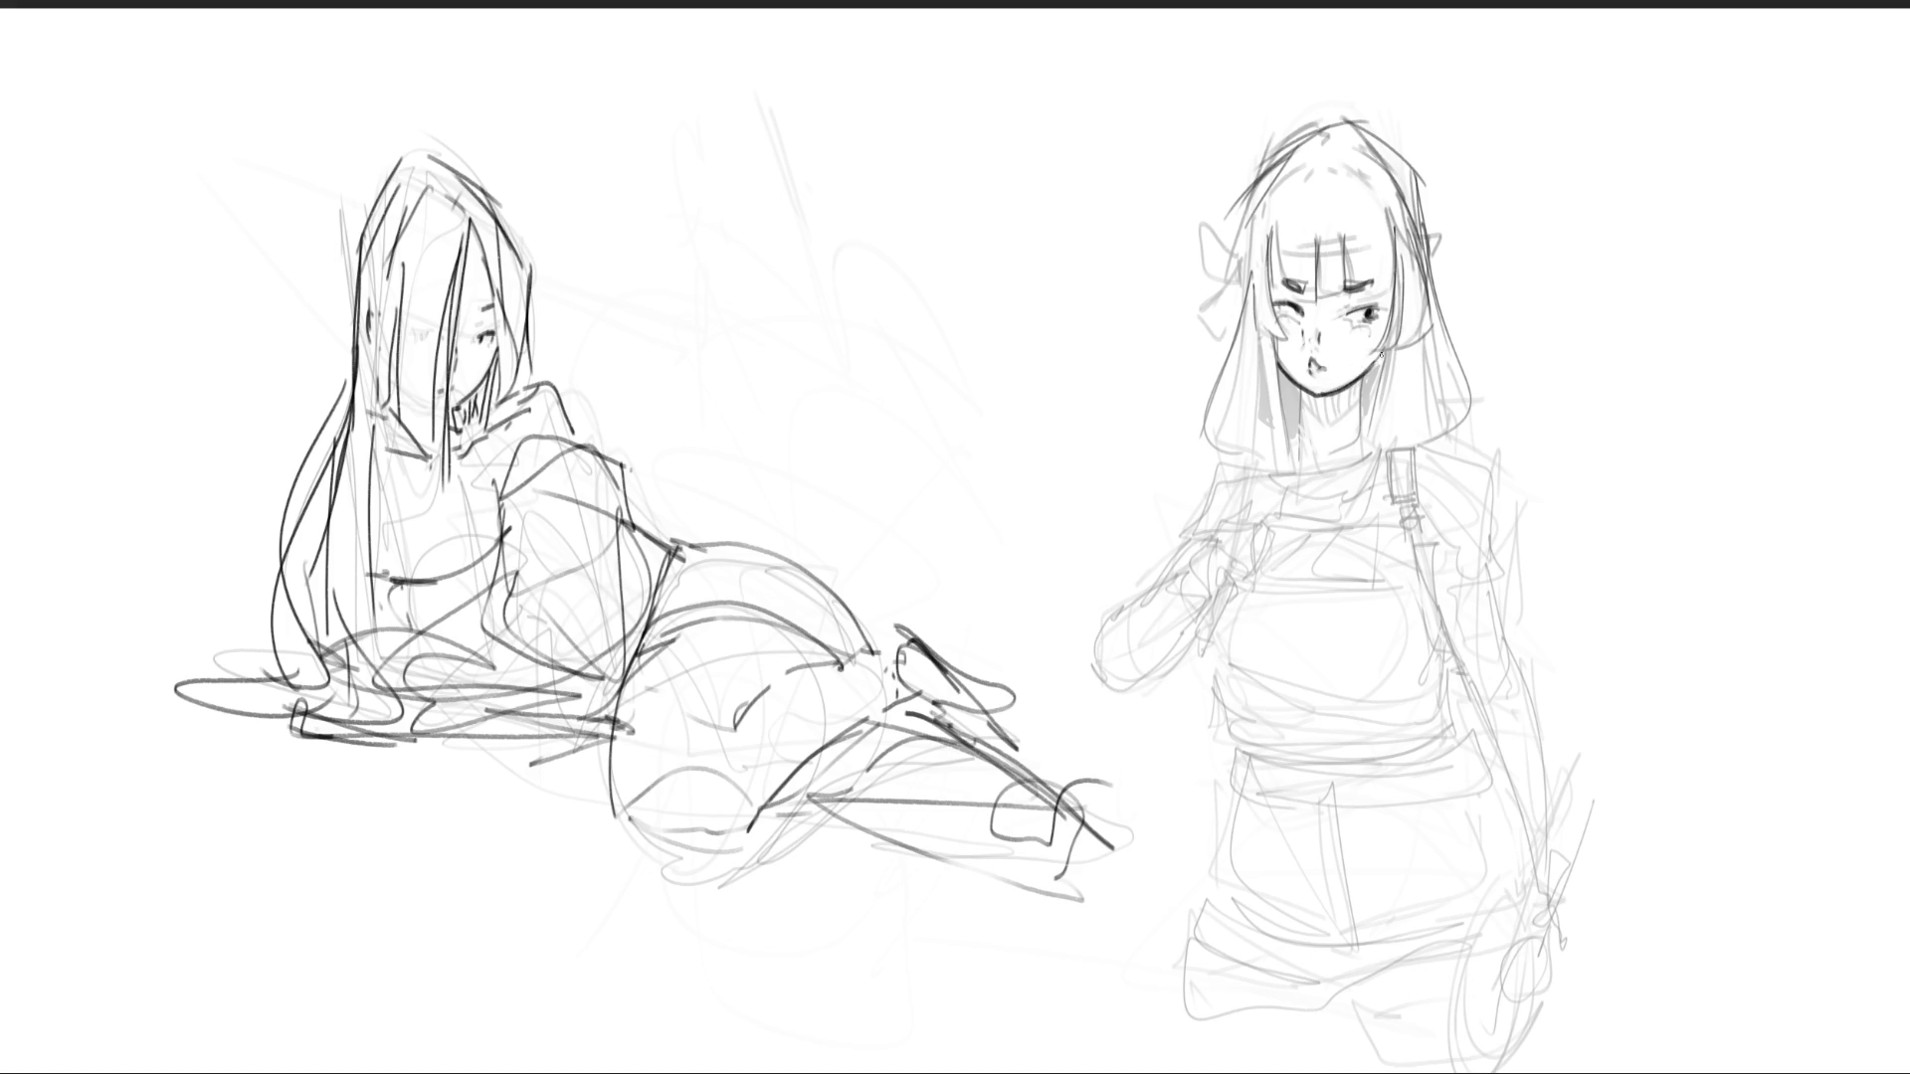
# - Darken her cheek and both sides of her neck, then hatch shading across the neck
pyautogui.moveTo(1379, 348)
pyautogui.mouseDown()
pyautogui.moveTo(1368, 410)
pyautogui.moveTo(1304, 435)
pyautogui.mouseUp()
pyautogui.moveTo(1363, 378); pyautogui.dragTo(1358, 456)
pyautogui.moveTo(1301, 390); pyautogui.dragTo(1307, 437)
pyautogui.moveTo(1362, 378)
pyautogui.mouseDown()
pyautogui.moveTo(1359, 442)
pyautogui.moveTo(1315, 425)
pyautogui.moveTo(1340, 432)
pyautogui.mouseUp()
pyautogui.moveTo(1345, 386); pyautogui.dragTo(1347, 411)
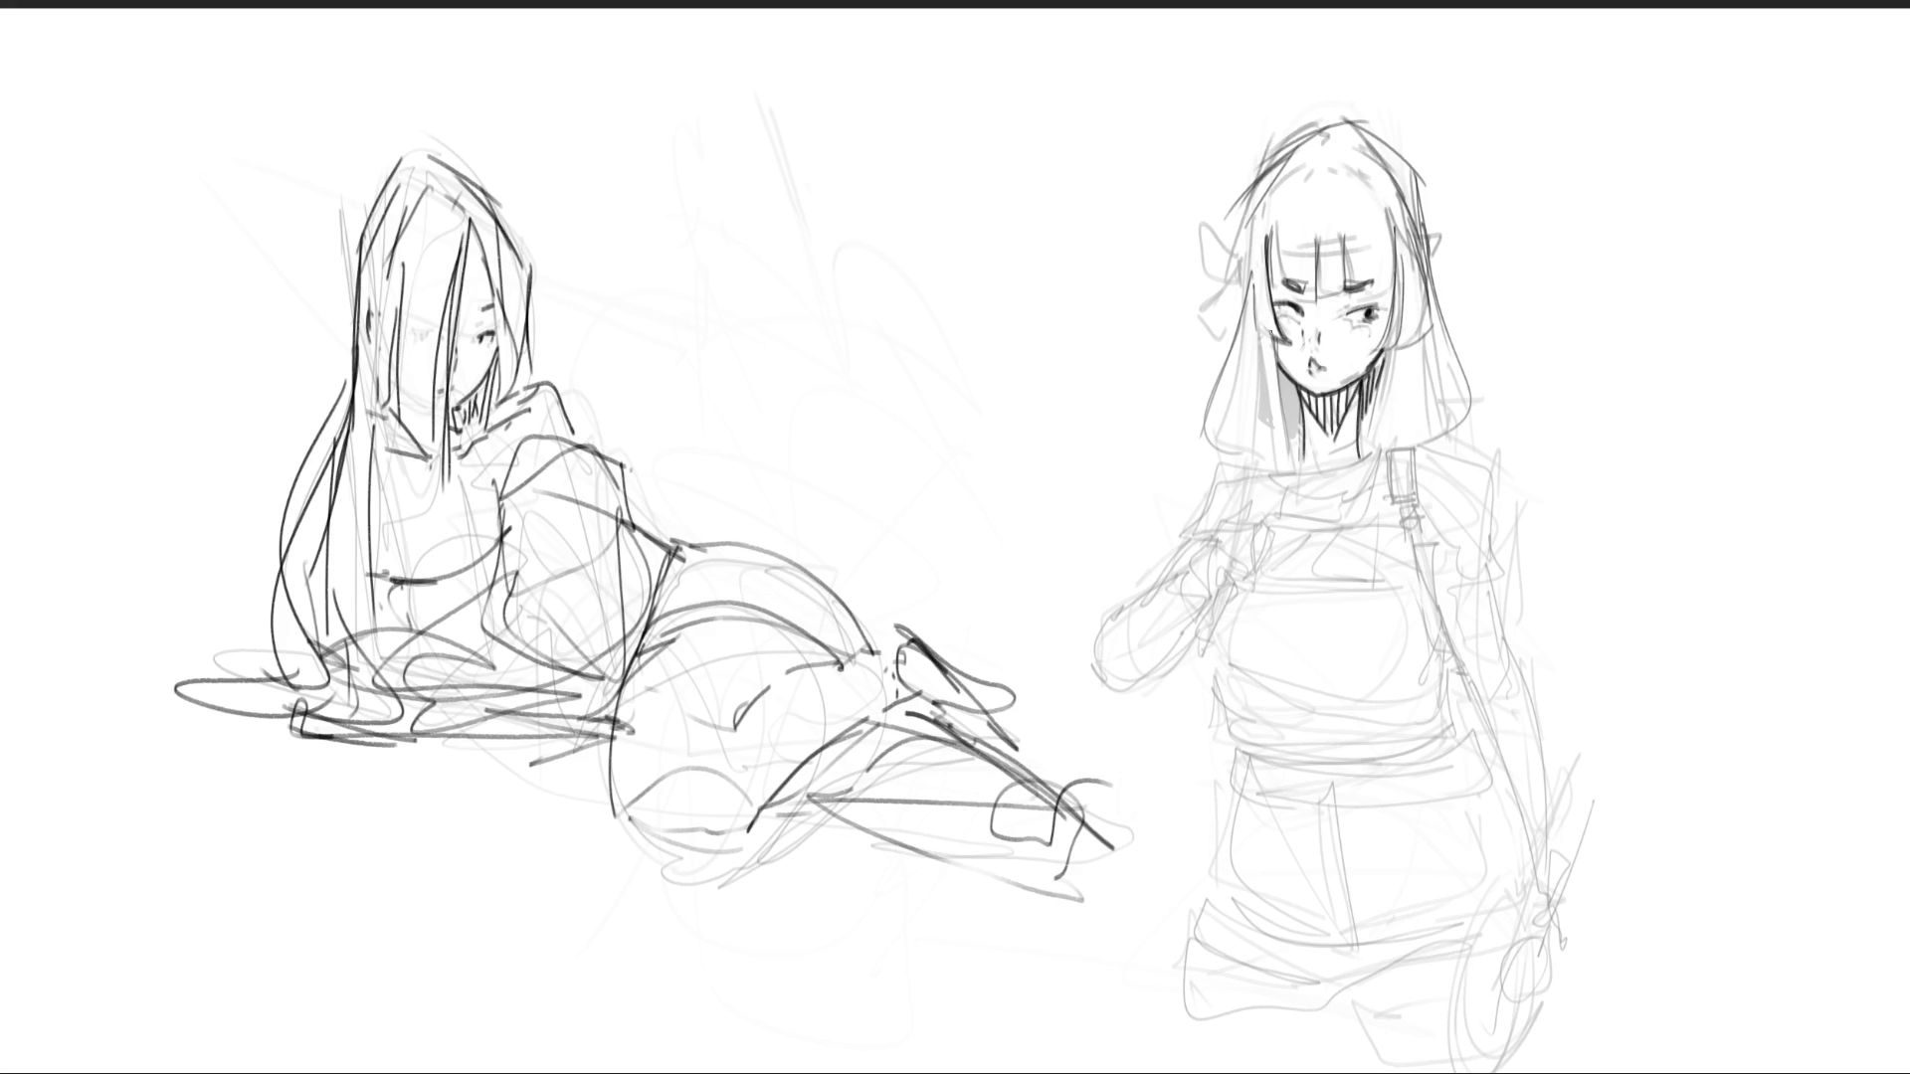
# - Darken the standing girl's cheeks and jaw, and strengthen her bangs and eyebrows
pyautogui.moveTo(1271, 331); pyautogui.dragTo(1299, 388)
pyautogui.moveTo(1397, 209)
pyautogui.mouseDown()
pyautogui.moveTo(1377, 363)
pyautogui.moveTo(1421, 343)
pyautogui.moveTo(1433, 304)
pyautogui.moveTo(1339, 277)
pyautogui.moveTo(1385, 284)
pyautogui.mouseUp()
pyautogui.moveTo(1393, 218); pyautogui.dragTo(1394, 289)
pyautogui.moveTo(1353, 218)
pyautogui.mouseDown()
pyautogui.moveTo(1339, 296)
pyautogui.moveTo(1292, 311)
pyautogui.moveTo(1351, 308)
pyautogui.mouseUp()
pyautogui.moveTo(1265, 302)
pyautogui.mouseDown()
pyautogui.moveTo(1322, 304)
pyautogui.moveTo(1301, 290)
pyautogui.mouseUp()
# - Outline the top of her head and her long hair down past the shoulders
pyautogui.moveTo(1235, 209); pyautogui.dragTo(1325, 152)
pyautogui.moveTo(1357, 165); pyautogui.dragTo(1396, 215)
pyautogui.moveTo(1286, 152)
pyautogui.mouseDown()
pyautogui.moveTo(1355, 143)
pyautogui.moveTo(1432, 257)
pyautogui.moveTo(1209, 382)
pyautogui.mouseUp()
pyautogui.moveTo(1250, 239); pyautogui.dragTo(1255, 464)
pyautogui.moveTo(1400, 137)
pyautogui.mouseDown()
pyautogui.moveTo(1461, 378)
pyautogui.moveTo(1385, 458)
pyautogui.mouseUp()
pyautogui.moveTo(1397, 342); pyautogui.dragTo(1376, 453)
pyautogui.moveTo(1379, 456); pyautogui.dragTo(1457, 438)
pyautogui.moveTo(1462, 326)
pyautogui.mouseDown()
pyautogui.moveTo(1437, 463)
pyautogui.moveTo(1409, 440)
pyautogui.mouseUp()
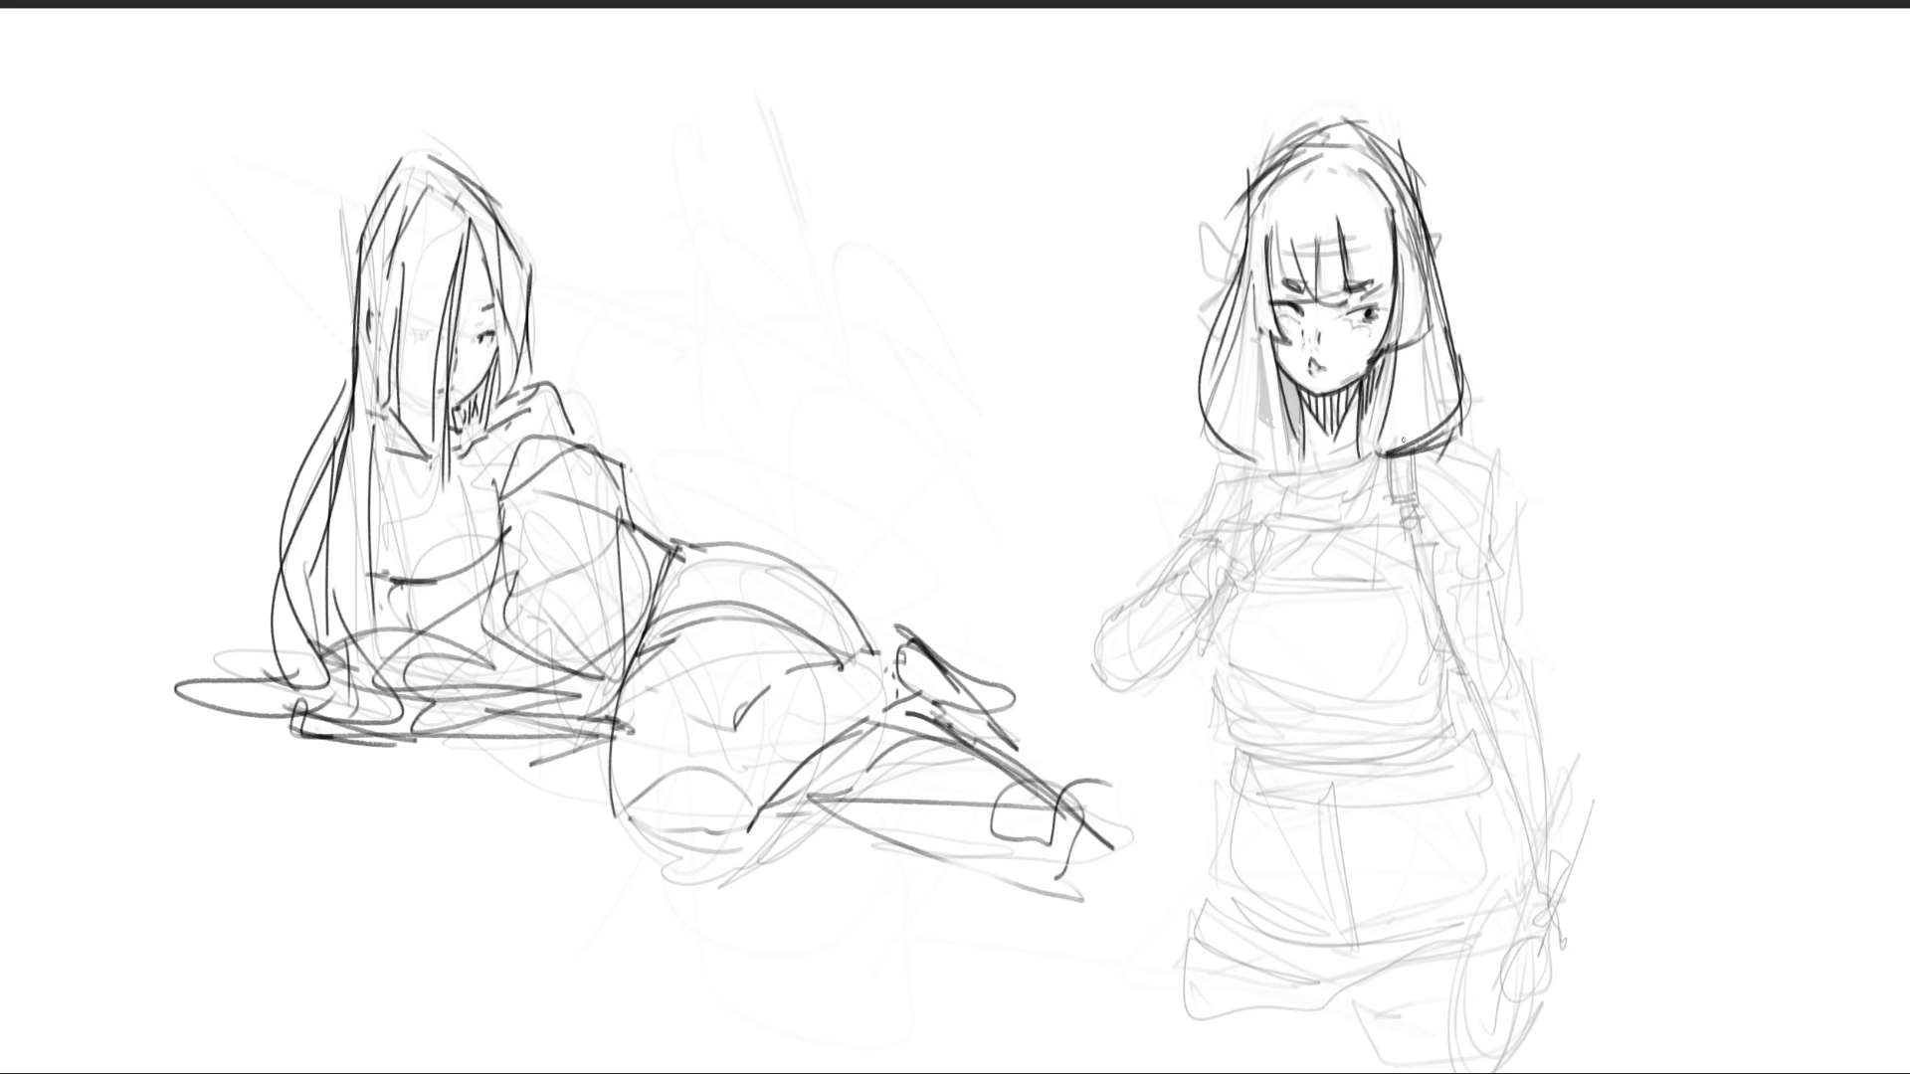
pyautogui.moveTo(1318, 376)
pyautogui.mouseDown()
pyautogui.moveTo(1291, 460)
pyautogui.moveTo(1241, 472)
pyautogui.moveTo(1200, 452)
pyautogui.moveTo(1186, 527)
pyautogui.mouseUp()
# - Outline her shoulders, collar, chest lines, shoulder strap and bodice
pyautogui.moveTo(1219, 461)
pyautogui.mouseDown()
pyautogui.moveTo(1194, 530)
pyautogui.moveTo(1267, 438)
pyautogui.mouseUp()
pyautogui.moveTo(1452, 399)
pyautogui.mouseDown()
pyautogui.moveTo(1520, 486)
pyautogui.moveTo(1462, 518)
pyautogui.mouseUp()
pyautogui.moveTo(1277, 448)
pyautogui.mouseDown()
pyautogui.moveTo(1264, 478)
pyautogui.moveTo(1367, 478)
pyautogui.mouseUp()
pyautogui.moveTo(1402, 431); pyautogui.dragTo(1367, 495)
pyautogui.moveTo(1283, 480)
pyautogui.mouseDown()
pyautogui.moveTo(1258, 509)
pyautogui.moveTo(1397, 495)
pyautogui.mouseUp()
pyautogui.moveTo(1353, 508)
pyautogui.mouseDown()
pyautogui.moveTo(1240, 538)
pyautogui.moveTo(1229, 637)
pyautogui.moveTo(1363, 513)
pyautogui.mouseUp()
pyautogui.moveTo(1362, 514)
pyautogui.mouseDown()
pyautogui.moveTo(1405, 542)
pyautogui.moveTo(1420, 636)
pyautogui.mouseUp()
pyautogui.moveTo(1420, 641)
pyautogui.mouseDown()
pyautogui.moveTo(1250, 637)
pyautogui.moveTo(1293, 705)
pyautogui.moveTo(1437, 622)
pyautogui.mouseUp()
# - Add torso curves, her waistlines and the outline of her hips
pyautogui.moveTo(1233, 648); pyautogui.dragTo(1251, 705)
pyautogui.moveTo(1251, 721)
pyautogui.mouseDown()
pyautogui.moveTo(1471, 702)
pyautogui.moveTo(1539, 788)
pyautogui.mouseUp()
pyautogui.moveTo(1251, 788); pyautogui.dragTo(1275, 825)
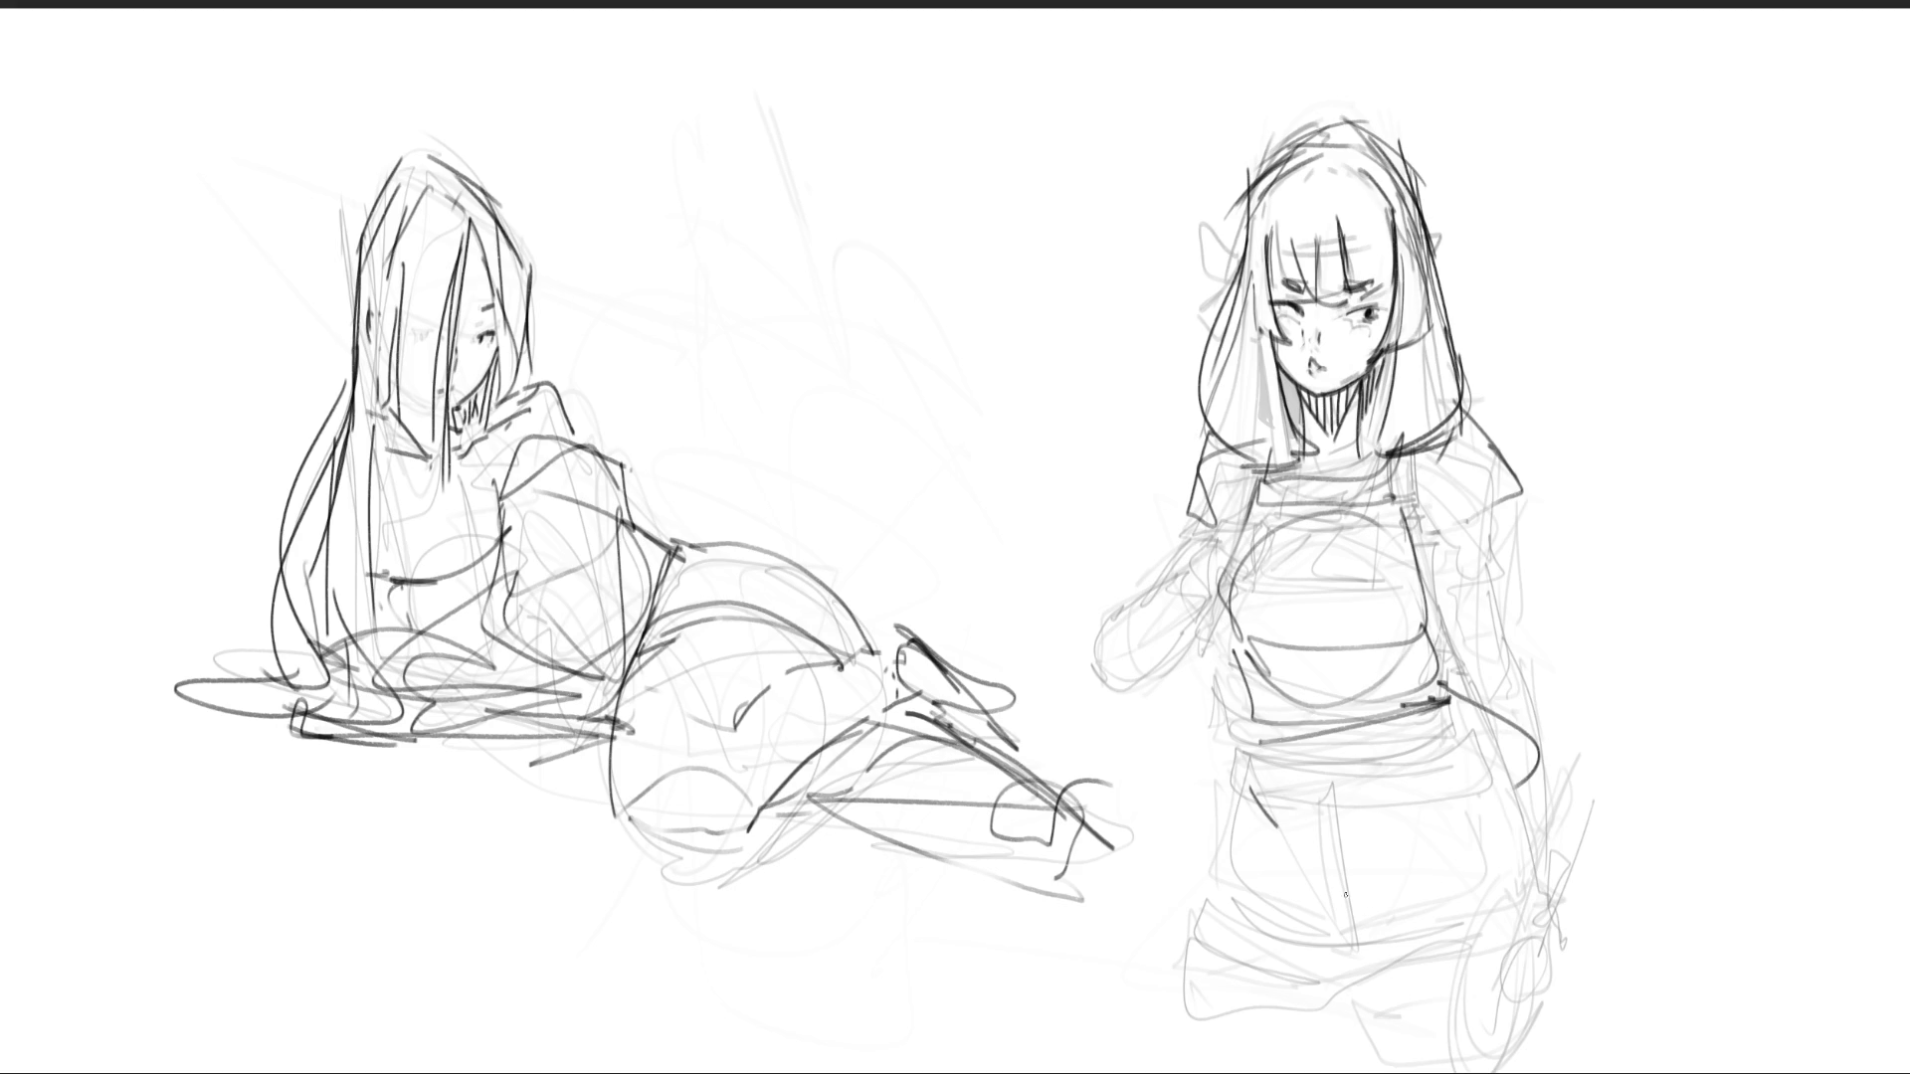
pyautogui.moveTo(1457, 686); pyautogui.dragTo(1575, 805)
pyautogui.moveTo(1329, 741); pyautogui.dragTo(1413, 870)
pyautogui.moveTo(1261, 748)
pyautogui.mouseDown()
pyautogui.moveTo(1450, 703)
pyautogui.moveTo(1499, 720)
pyautogui.mouseUp()
pyautogui.moveTo(1452, 674)
pyautogui.mouseDown()
pyautogui.moveTo(1535, 727)
pyautogui.moveTo(1482, 846)
pyautogui.mouseUp()
# - Draw the skirt's diagonal folds, lower skirt, knee and zigzag hem
pyautogui.moveTo(1274, 834)
pyautogui.mouseDown()
pyautogui.moveTo(1433, 885)
pyautogui.moveTo(1532, 847)
pyautogui.moveTo(1277, 890)
pyautogui.mouseUp()
pyautogui.moveTo(1286, 875)
pyautogui.mouseDown()
pyautogui.moveTo(1297, 905)
pyautogui.moveTo(1572, 955)
pyautogui.moveTo(1456, 1025)
pyautogui.mouseUp()
pyautogui.moveTo(1418, 943)
pyautogui.mouseDown()
pyautogui.moveTo(1416, 1034)
pyautogui.moveTo(1457, 1052)
pyautogui.mouseUp()
pyautogui.moveTo(1457, 1052)
pyautogui.mouseDown()
pyautogui.moveTo(1594, 940)
pyautogui.moveTo(1507, 1070)
pyautogui.mouseUp()
pyautogui.moveTo(1248, 836); pyautogui.dragTo(1285, 965)
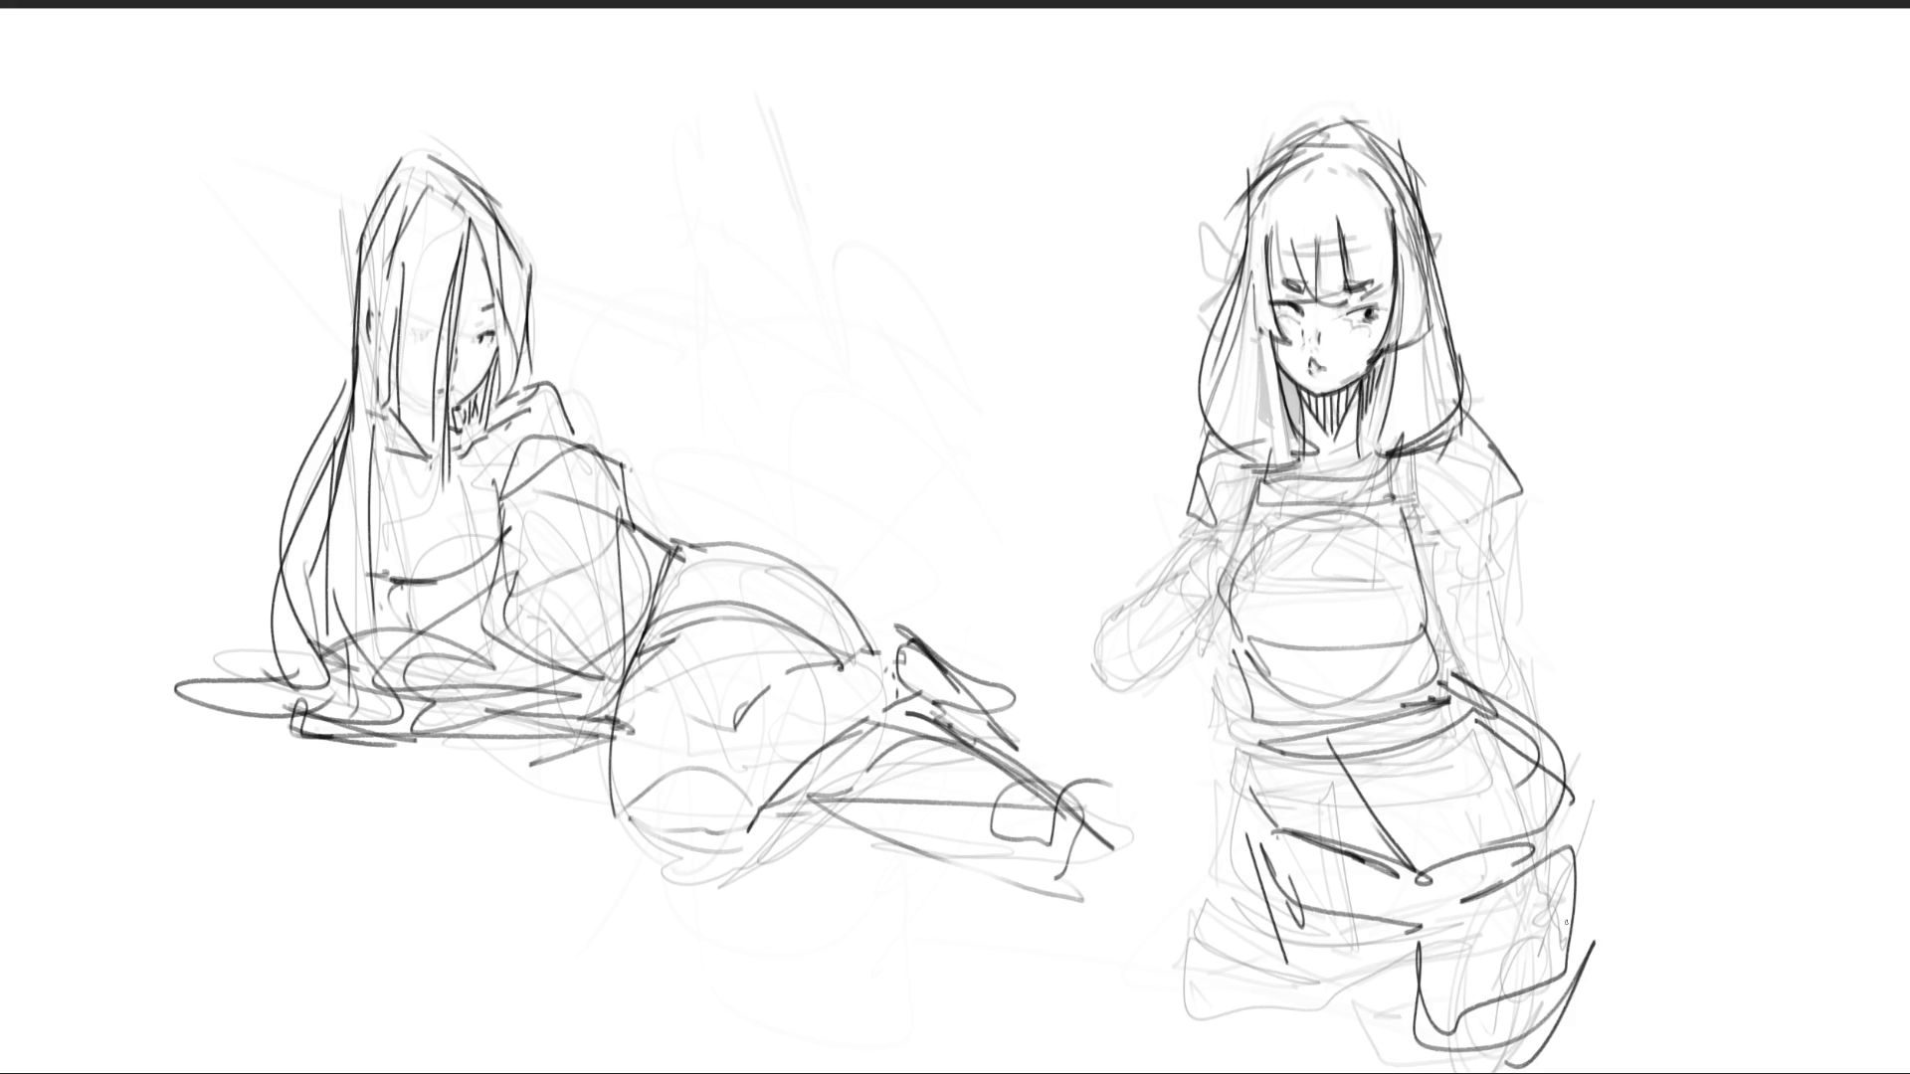
pyautogui.moveTo(1343, 736); pyautogui.dragTo(1418, 888)
pyautogui.moveTo(1255, 741)
pyautogui.mouseDown()
pyautogui.moveTo(1283, 855)
pyautogui.moveTo(1233, 942)
pyautogui.moveTo(1244, 1063)
pyautogui.moveTo(1298, 1003)
pyautogui.mouseUp()
pyautogui.moveTo(1269, 895)
pyautogui.mouseDown()
pyautogui.moveTo(1480, 864)
pyautogui.moveTo(1561, 925)
pyautogui.mouseUp()
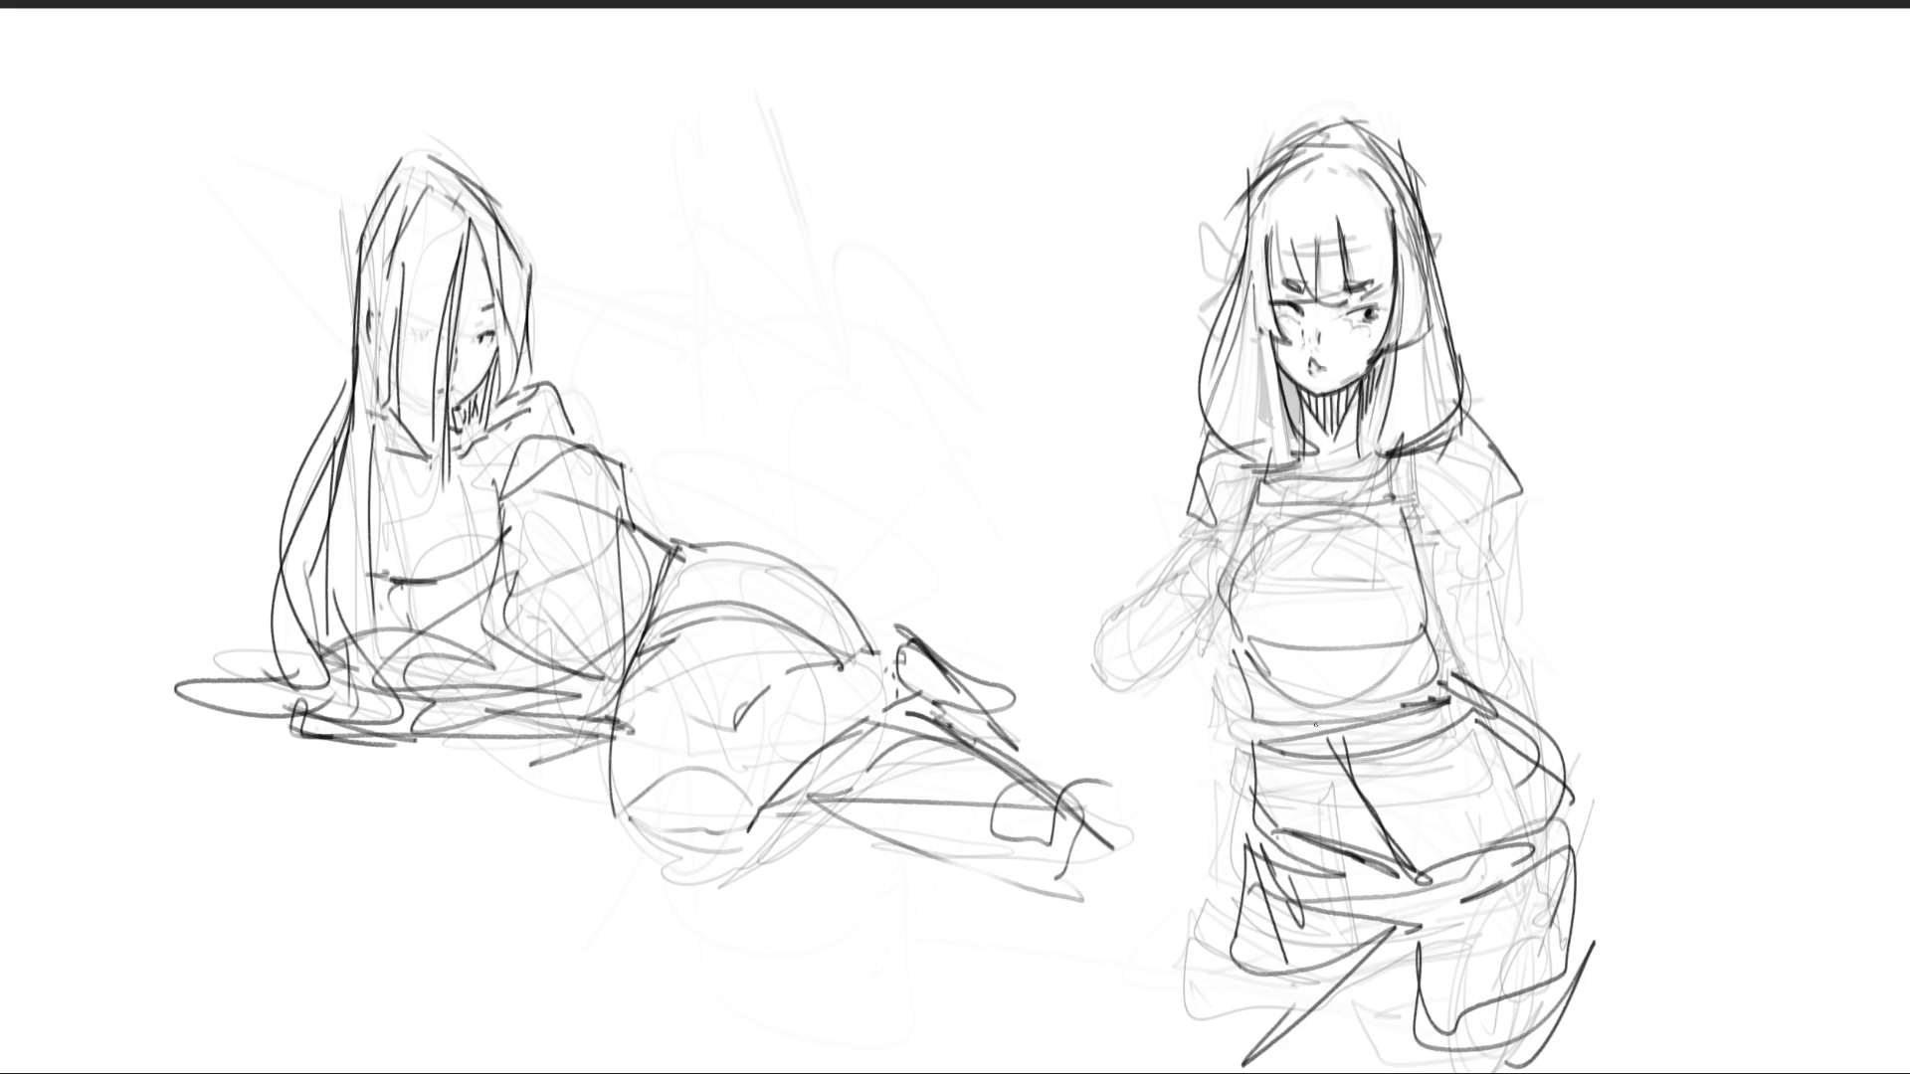
# - Draw a ribbon at her shoulder and outline the raised forearm and sleeve
pyautogui.moveTo(1238, 460)
pyautogui.mouseDown()
pyautogui.moveTo(1221, 486)
pyautogui.moveTo(1255, 426)
pyautogui.mouseUp()
pyautogui.moveTo(1255, 434)
pyautogui.mouseDown()
pyautogui.moveTo(1278, 487)
pyautogui.moveTo(1208, 522)
pyautogui.moveTo(1218, 511)
pyautogui.mouseUp()
pyautogui.moveTo(1237, 446)
pyautogui.mouseDown()
pyautogui.moveTo(1190, 548)
pyautogui.moveTo(1100, 595)
pyautogui.mouseUp()
pyautogui.moveTo(1100, 594); pyautogui.dragTo(1129, 645)
pyautogui.moveTo(1216, 527)
pyautogui.mouseDown()
pyautogui.moveTo(1134, 651)
pyautogui.moveTo(1166, 631)
pyautogui.mouseUp()
pyautogui.moveTo(1194, 482)
pyautogui.mouseDown()
pyautogui.moveTo(1124, 557)
pyautogui.moveTo(1198, 488)
pyautogui.mouseUp()
# - Refine the sleeve, torso and shoulder, and outline her other arm
pyautogui.moveTo(1215, 562); pyautogui.dragTo(1181, 607)
pyautogui.moveTo(1269, 542)
pyautogui.mouseDown()
pyautogui.moveTo(1164, 621)
pyautogui.moveTo(1351, 547)
pyautogui.mouseUp()
pyautogui.moveTo(1470, 416); pyautogui.dragTo(1424, 555)
pyautogui.moveTo(1468, 544)
pyautogui.mouseDown()
pyautogui.moveTo(1434, 554)
pyautogui.moveTo(1429, 594)
pyautogui.mouseUp()
pyautogui.moveTo(1482, 519); pyautogui.dragTo(1497, 710)
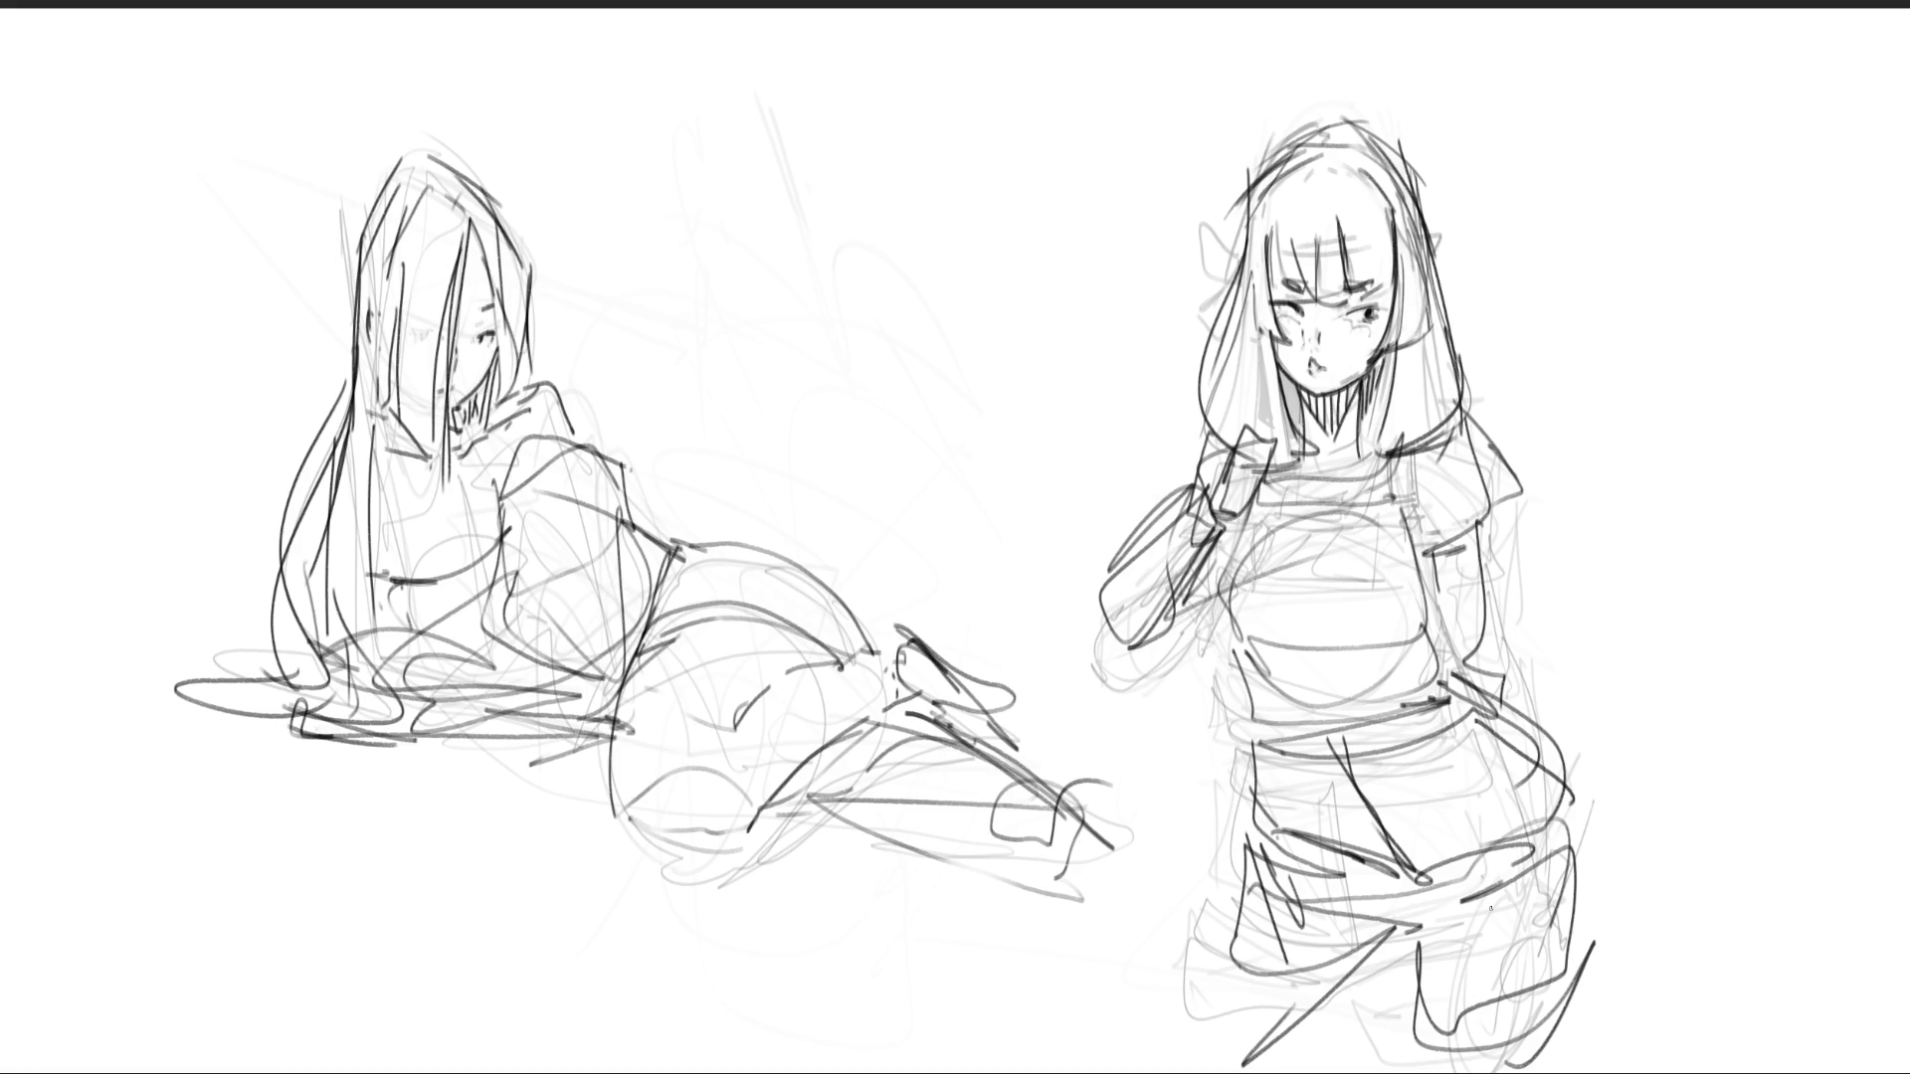
# - Draw a staff with a boxy head beside her hip, then fade the reclining girl's lines
pyautogui.moveTo(1570, 852)
pyautogui.mouseDown()
pyautogui.moveTo(1617, 833)
pyautogui.moveTo(1671, 731)
pyautogui.moveTo(1641, 865)
pyautogui.mouseUp()
pyautogui.moveTo(1672, 738); pyautogui.dragTo(1691, 796)
pyautogui.moveTo(1653, 738)
pyautogui.mouseDown()
pyautogui.moveTo(1748, 686)
pyautogui.moveTo(1766, 756)
pyautogui.mouseUp()
pyautogui.moveTo(1674, 761)
pyautogui.mouseDown()
pyautogui.moveTo(1766, 734)
pyautogui.moveTo(1776, 764)
pyautogui.mouseUp()
pyautogui.moveTo(1706, 788)
pyautogui.mouseDown()
pyautogui.moveTo(1788, 762)
pyautogui.moveTo(1778, 808)
pyautogui.mouseUp()
pyautogui.moveTo(1779, 807)
pyautogui.mouseDown()
pyautogui.moveTo(1691, 857)
pyautogui.moveTo(1772, 838)
pyautogui.mouseUp()
pyautogui.moveTo(1609, 780); pyautogui.dragTo(1632, 868)
pyautogui.moveTo(1631, 795)
pyautogui.mouseDown()
pyautogui.moveTo(1780, 697)
pyautogui.moveTo(1631, 873)
pyautogui.mouseUp()
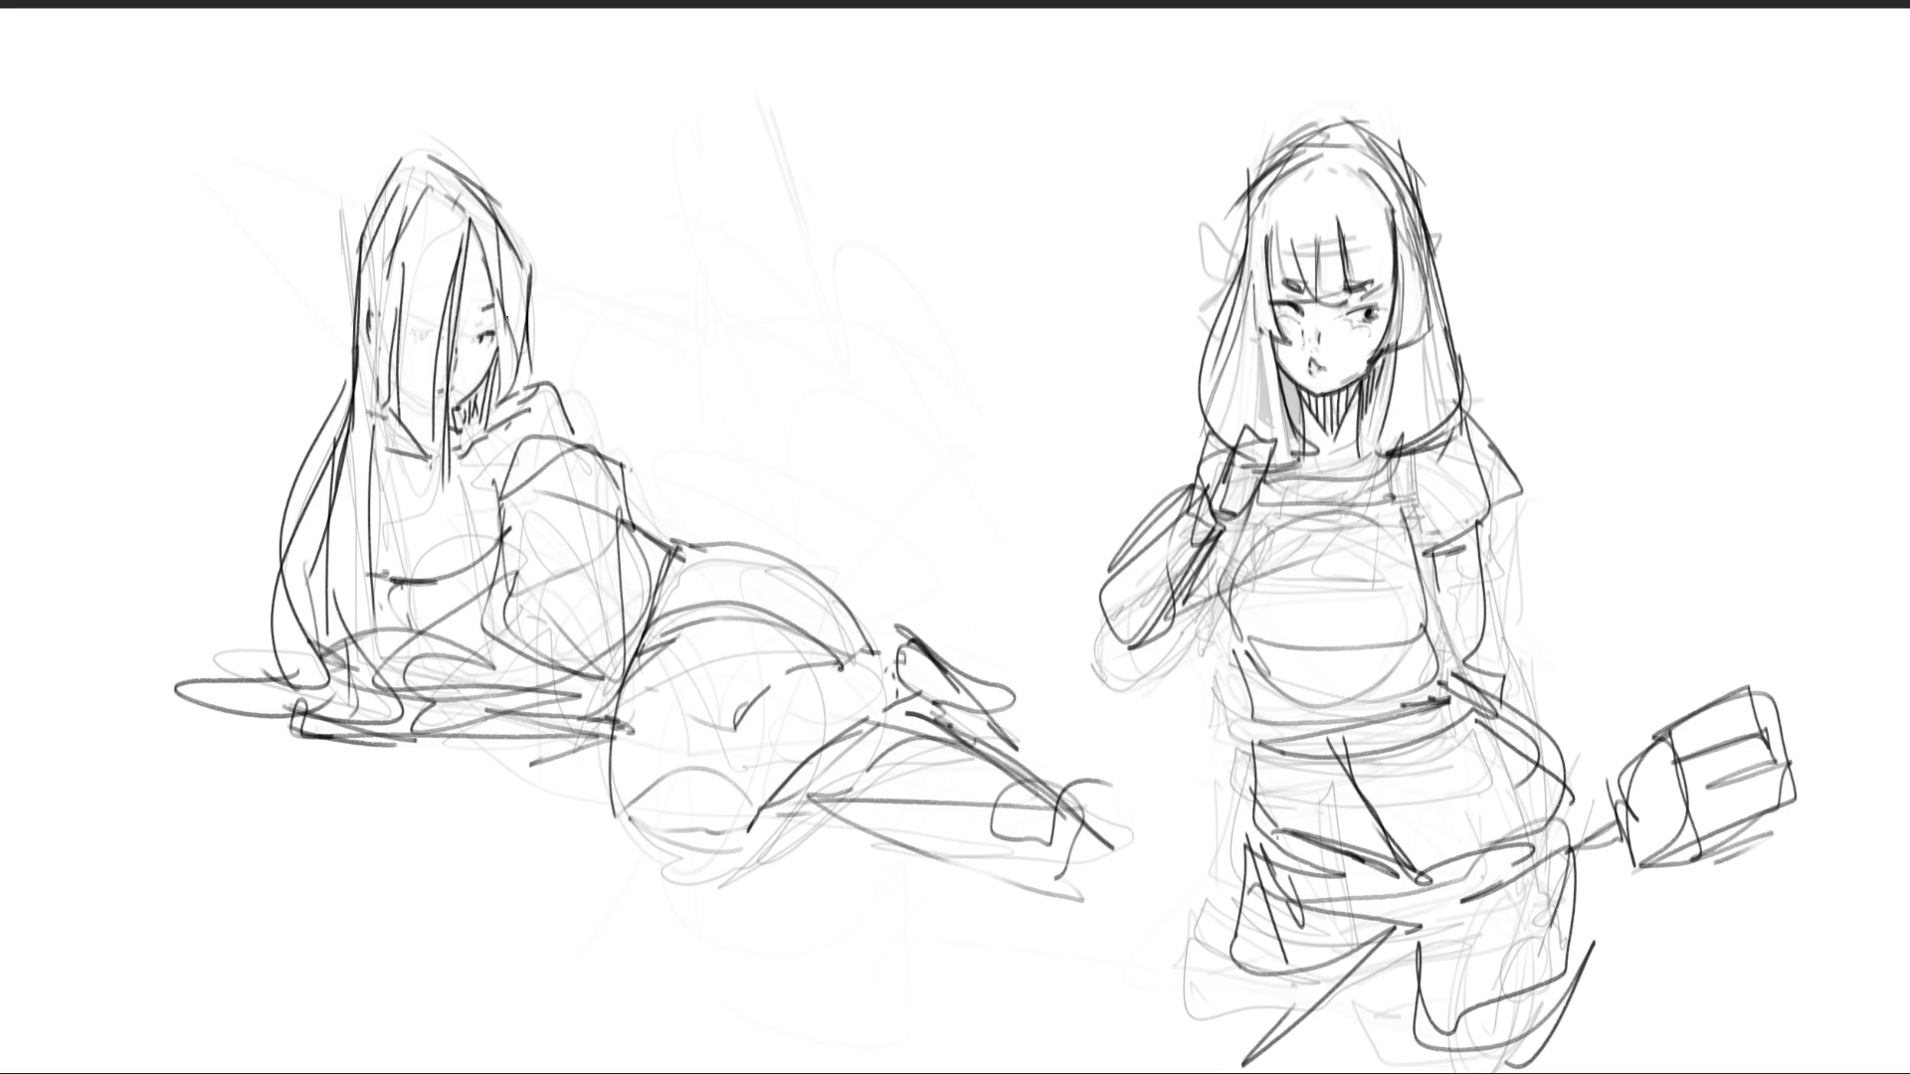
pyautogui.moveTo(447, 234)
pyautogui.mouseDown()
pyautogui.moveTo(554, 1065)
pyautogui.moveTo(342, 448)
pyautogui.moveTo(478, 378)
pyautogui.mouseUp()
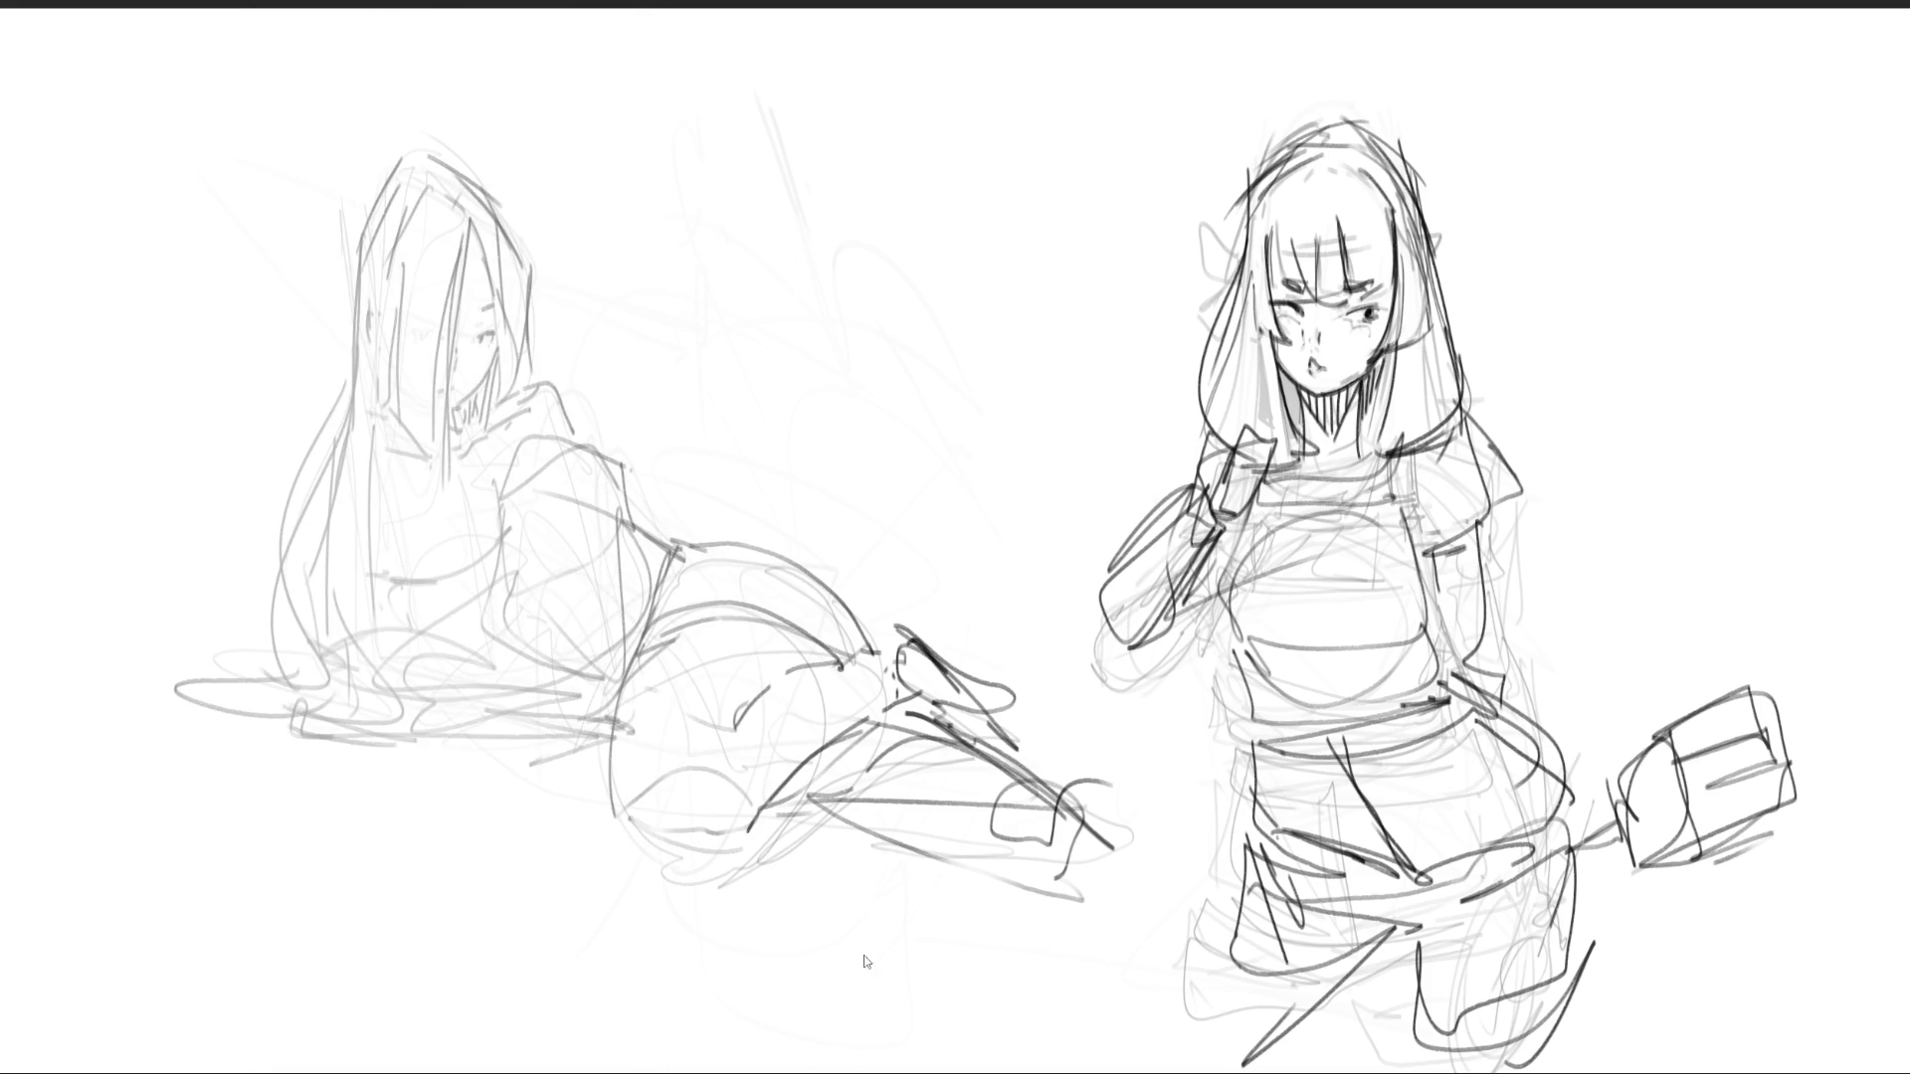
# - With a small brush, redraw her hair top, face outline, brow and jaw, undoing one stray stroke
pyautogui.press('e')
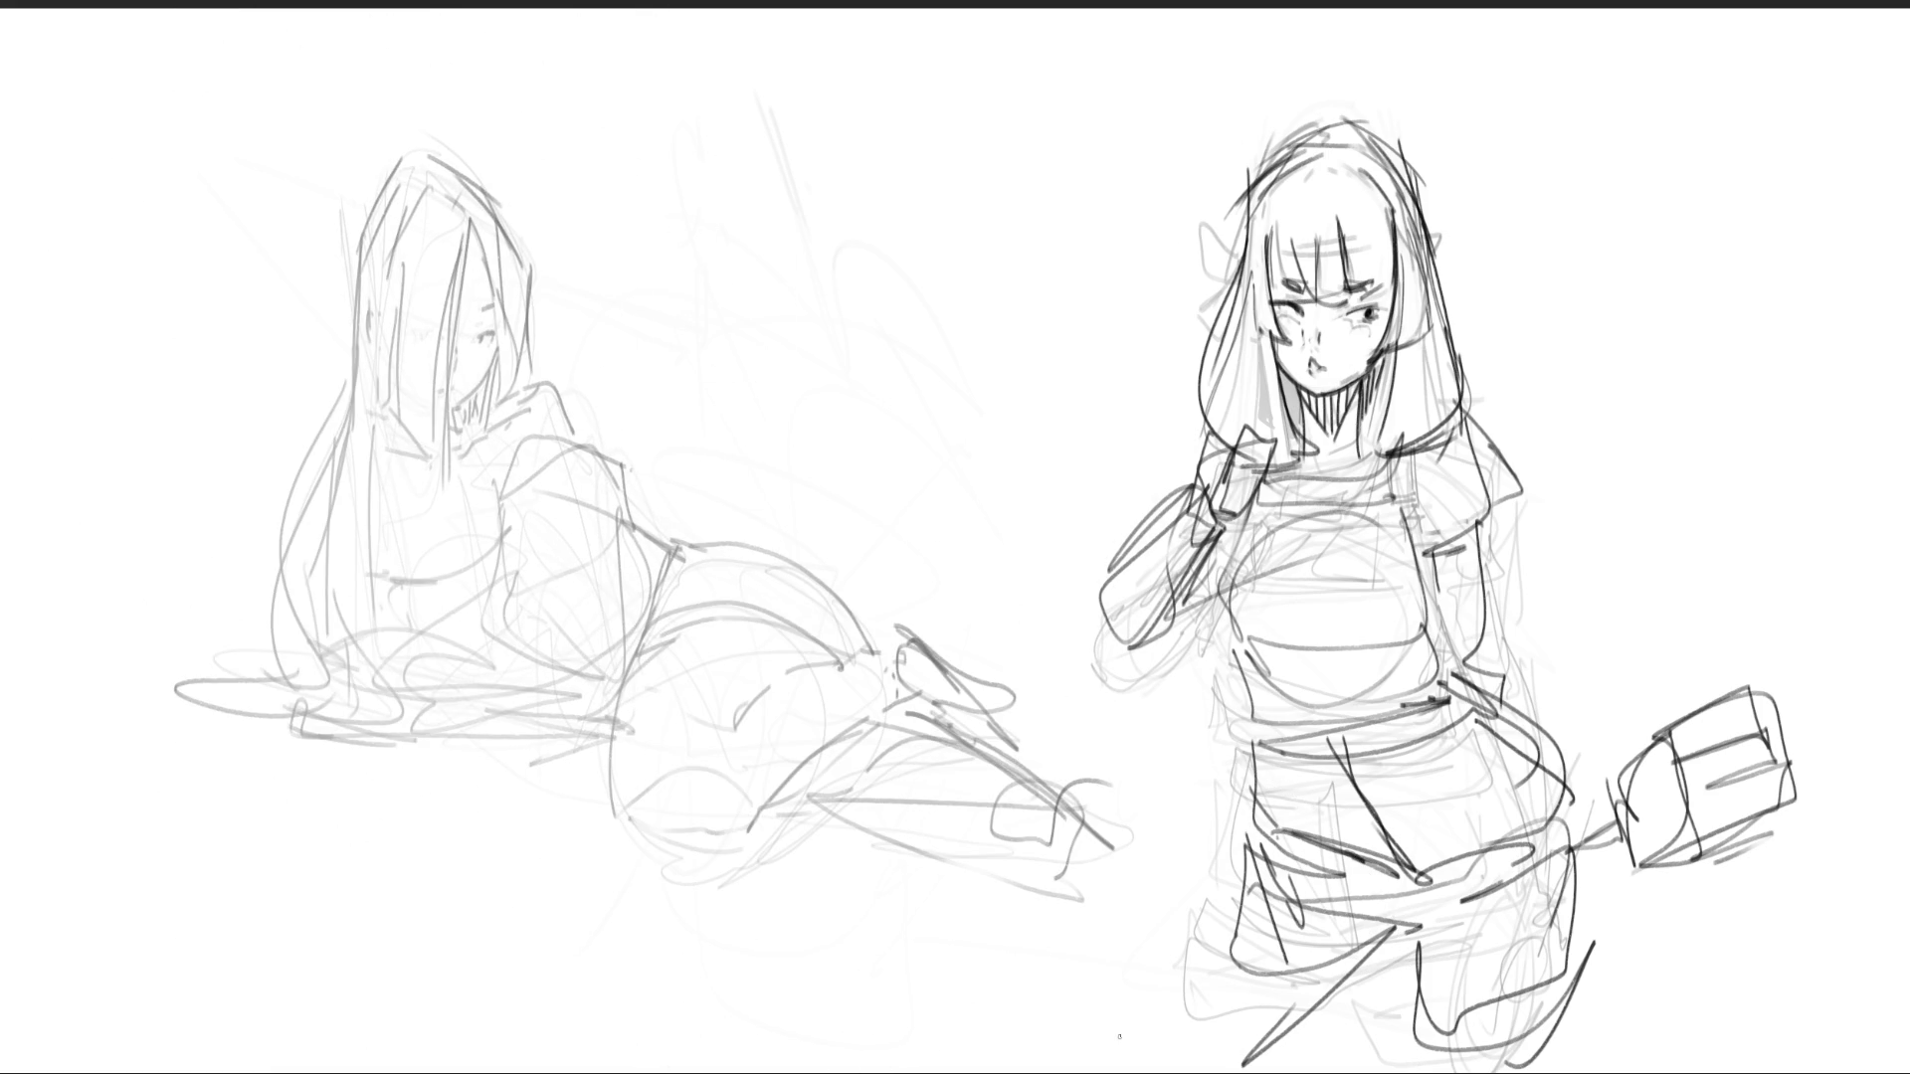
pyautogui.moveTo(447, 172)
pyautogui.mouseDown()
pyautogui.moveTo(380, 209)
pyautogui.moveTo(452, 171)
pyautogui.moveTo(528, 237)
pyautogui.moveTo(511, 216)
pyautogui.moveTo(523, 392)
pyautogui.mouseUp()
pyautogui.moveTo(473, 208)
pyautogui.mouseDown()
pyautogui.moveTo(492, 380)
pyautogui.moveTo(539, 320)
pyautogui.moveTo(527, 383)
pyautogui.moveTo(447, 379)
pyautogui.moveTo(449, 504)
pyautogui.mouseUp()
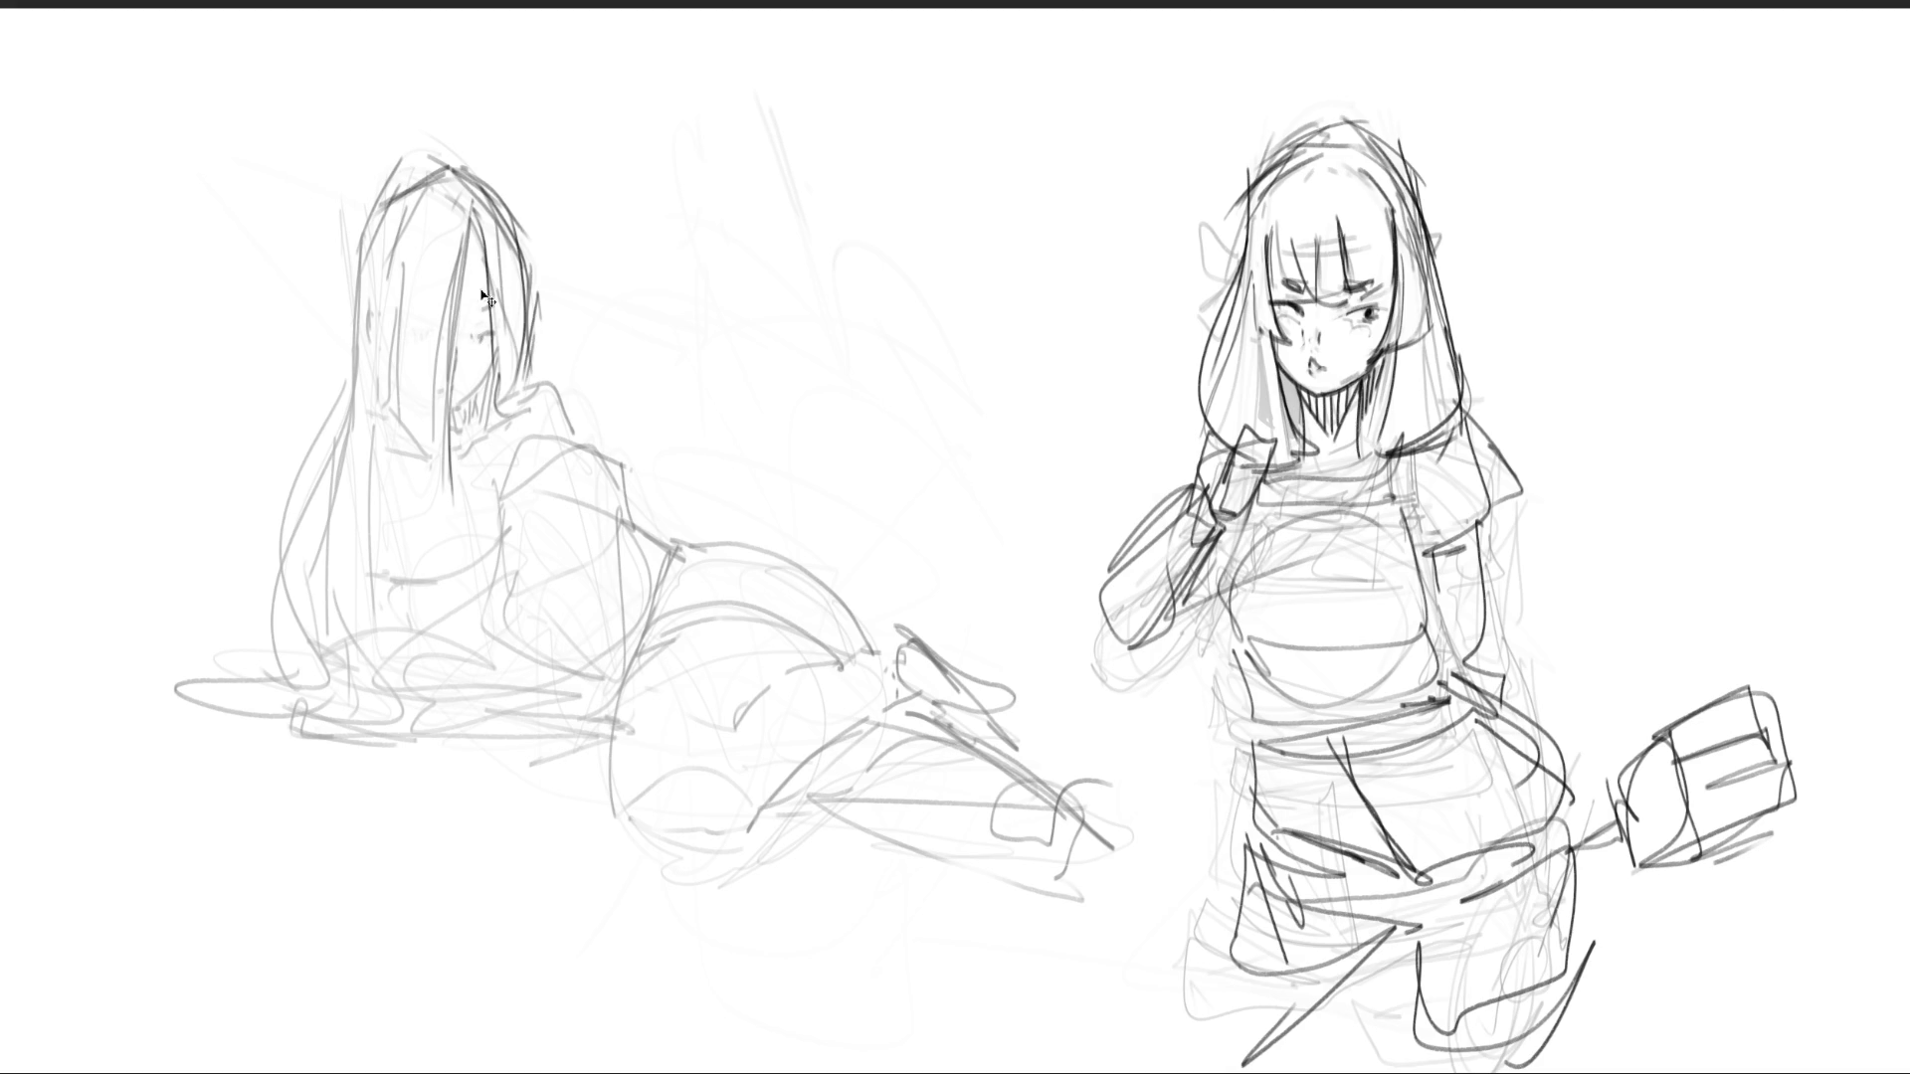
pyautogui.hotkey('ctrl', 'z')
pyautogui.moveTo(473, 337); pyautogui.dragTo(484, 333)
pyautogui.moveTo(489, 370); pyautogui.dragTo(456, 411)
# - Add long hair strands and define the outer edge of her hair and head top
pyautogui.moveTo(471, 212)
pyautogui.mouseDown()
pyautogui.moveTo(446, 421)
pyautogui.moveTo(456, 783)
pyautogui.mouseUp()
pyautogui.moveTo(394, 227)
pyautogui.mouseDown()
pyautogui.moveTo(393, 497)
pyautogui.moveTo(425, 549)
pyautogui.mouseUp()
pyautogui.moveTo(385, 447); pyautogui.dragTo(344, 721)
pyautogui.moveTo(354, 216); pyautogui.dragTo(350, 238)
pyautogui.moveTo(344, 365); pyautogui.dragTo(342, 411)
pyautogui.moveTo(348, 206)
pyautogui.mouseDown()
pyautogui.moveTo(343, 403)
pyautogui.moveTo(427, 166)
pyautogui.mouseUp()
pyautogui.moveTo(489, 201); pyautogui.dragTo(522, 414)
# - Draw the hair edge and the arched curve of the reclining girl's shoulder
pyautogui.moveTo(504, 283); pyautogui.dragTo(481, 458)
pyautogui.moveTo(511, 384); pyautogui.dragTo(469, 458)
pyautogui.moveTo(498, 469)
pyautogui.mouseDown()
pyautogui.moveTo(612, 457)
pyautogui.moveTo(637, 502)
pyautogui.mouseUp()
pyautogui.moveTo(519, 383); pyautogui.dragTo(499, 461)
pyautogui.moveTo(587, 425); pyautogui.dragTo(637, 438)
pyautogui.moveTo(537, 386)
pyautogui.mouseDown()
pyautogui.moveTo(592, 433)
pyautogui.moveTo(585, 458)
pyautogui.mouseUp()
# - Draw long hair strands falling to the ground and pooling near her lower body
pyautogui.moveTo(356, 344); pyautogui.dragTo(305, 686)
pyautogui.moveTo(348, 418); pyautogui.dragTo(362, 432)
pyautogui.moveTo(359, 625); pyautogui.dragTo(398, 697)
pyautogui.moveTo(356, 423); pyautogui.dragTo(394, 673)
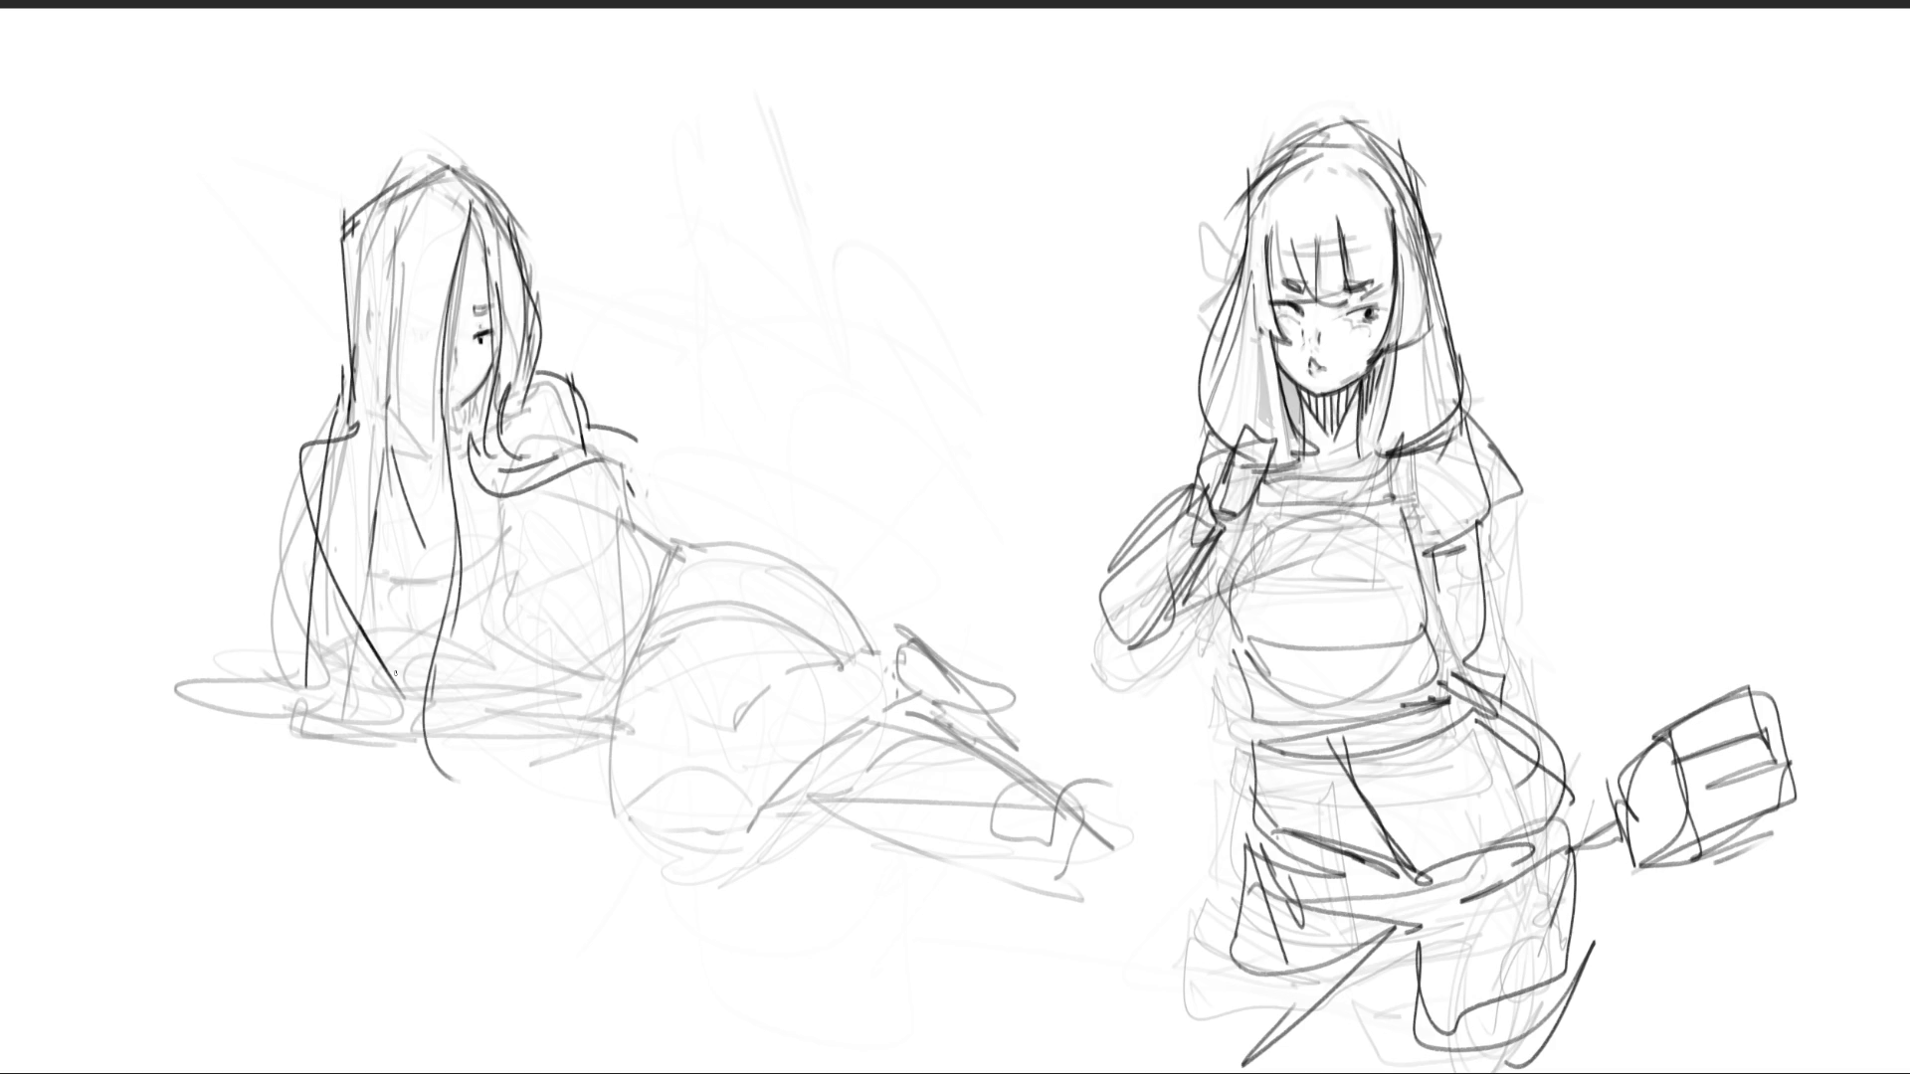
pyautogui.moveTo(399, 707)
pyautogui.mouseDown()
pyautogui.moveTo(624, 738)
pyautogui.moveTo(502, 718)
pyautogui.moveTo(588, 727)
pyautogui.mouseUp()
# - Sketch her body lines, block in the raised forearm, and add torso lines
pyautogui.moveTo(486, 746)
pyautogui.mouseDown()
pyautogui.moveTo(591, 722)
pyautogui.moveTo(562, 731)
pyautogui.mouseUp()
pyautogui.moveTo(557, 736)
pyautogui.mouseDown()
pyautogui.moveTo(647, 408)
pyautogui.moveTo(633, 537)
pyautogui.mouseUp()
pyautogui.moveTo(656, 507)
pyautogui.mouseDown()
pyautogui.moveTo(639, 397)
pyautogui.moveTo(681, 562)
pyautogui.mouseUp()
pyautogui.moveTo(645, 398); pyautogui.dragTo(587, 708)
pyautogui.moveTo(677, 527); pyautogui.dragTo(617, 635)
pyautogui.moveTo(555, 543)
pyautogui.mouseDown()
pyautogui.moveTo(602, 653)
pyautogui.moveTo(565, 456)
pyautogui.mouseUp()
pyautogui.moveTo(619, 428)
pyautogui.mouseDown()
pyautogui.moveTo(636, 617)
pyautogui.moveTo(581, 624)
pyautogui.mouseUp()
pyautogui.moveTo(463, 519); pyautogui.dragTo(465, 633)
pyautogui.moveTo(388, 537); pyautogui.dragTo(386, 676)
# - Outline her lower torso and draw the curve of her back and hip
pyautogui.moveTo(360, 569); pyautogui.dragTo(468, 682)
pyautogui.moveTo(405, 670); pyautogui.dragTo(580, 685)
pyautogui.moveTo(577, 599); pyautogui.dragTo(577, 691)
pyautogui.moveTo(360, 585); pyautogui.dragTo(576, 558)
pyautogui.moveTo(597, 594)
pyautogui.mouseDown()
pyautogui.moveTo(611, 676)
pyautogui.moveTo(577, 692)
pyautogui.mouseUp()
pyautogui.moveTo(641, 633); pyautogui.dragTo(713, 564)
pyautogui.moveTo(679, 546)
pyautogui.mouseDown()
pyautogui.moveTo(758, 524)
pyautogui.moveTo(864, 629)
pyautogui.mouseUp()
pyautogui.moveTo(823, 607)
pyautogui.mouseDown()
pyautogui.moveTo(626, 737)
pyautogui.moveTo(827, 672)
pyautogui.mouseUp()
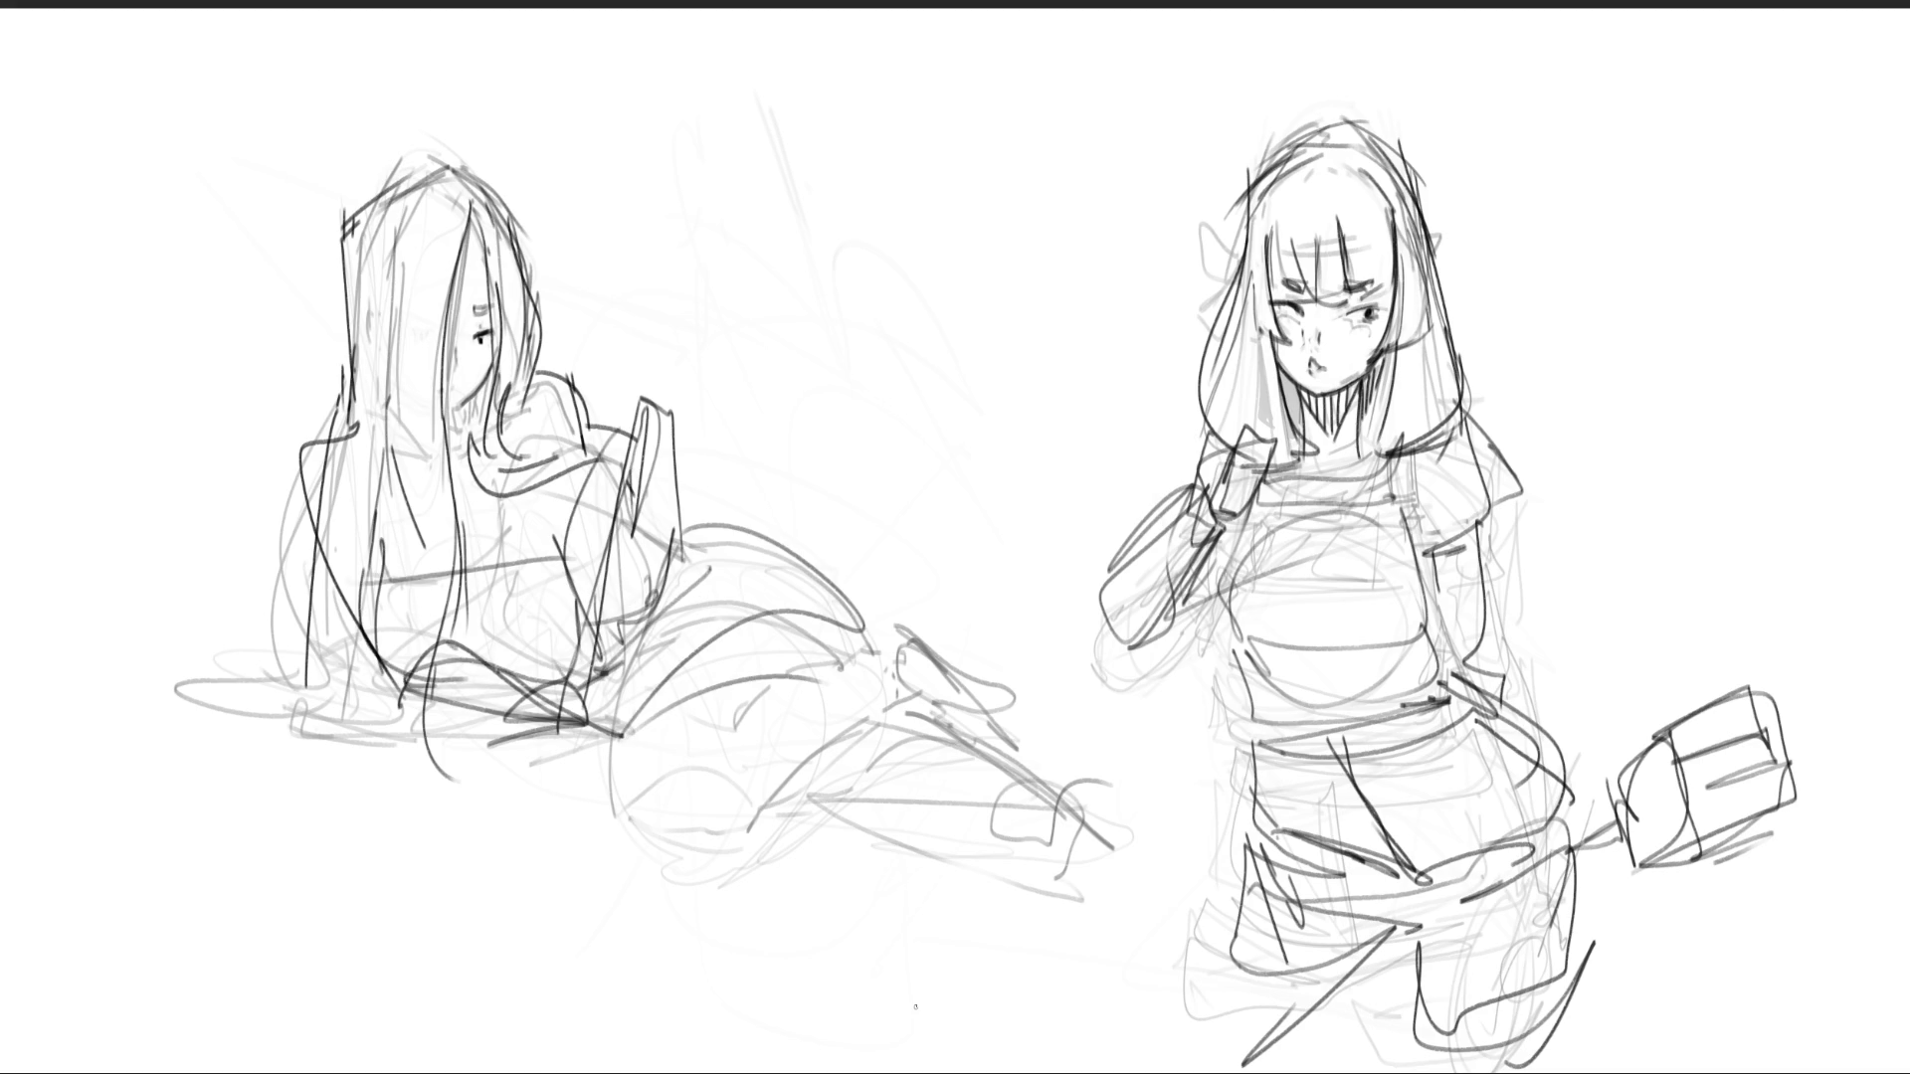
# - Draw the ground line beneath the reclining girl
pyautogui.moveTo(302, 494); pyautogui.dragTo(331, 718)
pyautogui.moveTo(175, 723)
pyautogui.mouseDown()
pyautogui.moveTo(414, 716)
pyautogui.moveTo(565, 751)
pyautogui.mouseUp()
pyautogui.moveTo(567, 751)
pyautogui.mouseDown()
pyautogui.moveTo(639, 791)
pyautogui.moveTo(641, 756)
pyautogui.mouseUp()
# - Sketch her raised hand and forearm with fingers holding a stick
pyautogui.moveTo(643, 390)
pyautogui.mouseDown()
pyautogui.moveTo(705, 319)
pyautogui.moveTo(653, 403)
pyautogui.moveTo(664, 563)
pyautogui.moveTo(742, 328)
pyautogui.moveTo(716, 368)
pyautogui.mouseUp()
pyautogui.moveTo(706, 334)
pyautogui.mouseDown()
pyautogui.moveTo(734, 320)
pyautogui.moveTo(729, 370)
pyautogui.mouseUp()
pyautogui.moveTo(735, 369); pyautogui.dragTo(754, 378)
pyautogui.moveTo(694, 348); pyautogui.dragTo(742, 318)
pyautogui.moveTo(625, 277); pyautogui.dragTo(818, 395)
# - Replace the misplaced stick with one pointing upward from her hand and extending beyond it
pyautogui.hotkey('ctrl', 'z')
pyautogui.hotkey('ctrl', 'z')
pyautogui.hotkey('ctrl', 'z')
pyautogui.moveTo(705, 348); pyautogui.dragTo(843, 267)
pyautogui.moveTo(710, 315); pyautogui.dragTo(779, 275)
pyautogui.moveTo(701, 317); pyautogui.dragTo(768, 326)
pyautogui.moveTo(754, 335)
pyautogui.mouseDown()
pyautogui.moveTo(794, 315)
pyautogui.moveTo(744, 352)
pyautogui.mouseUp()
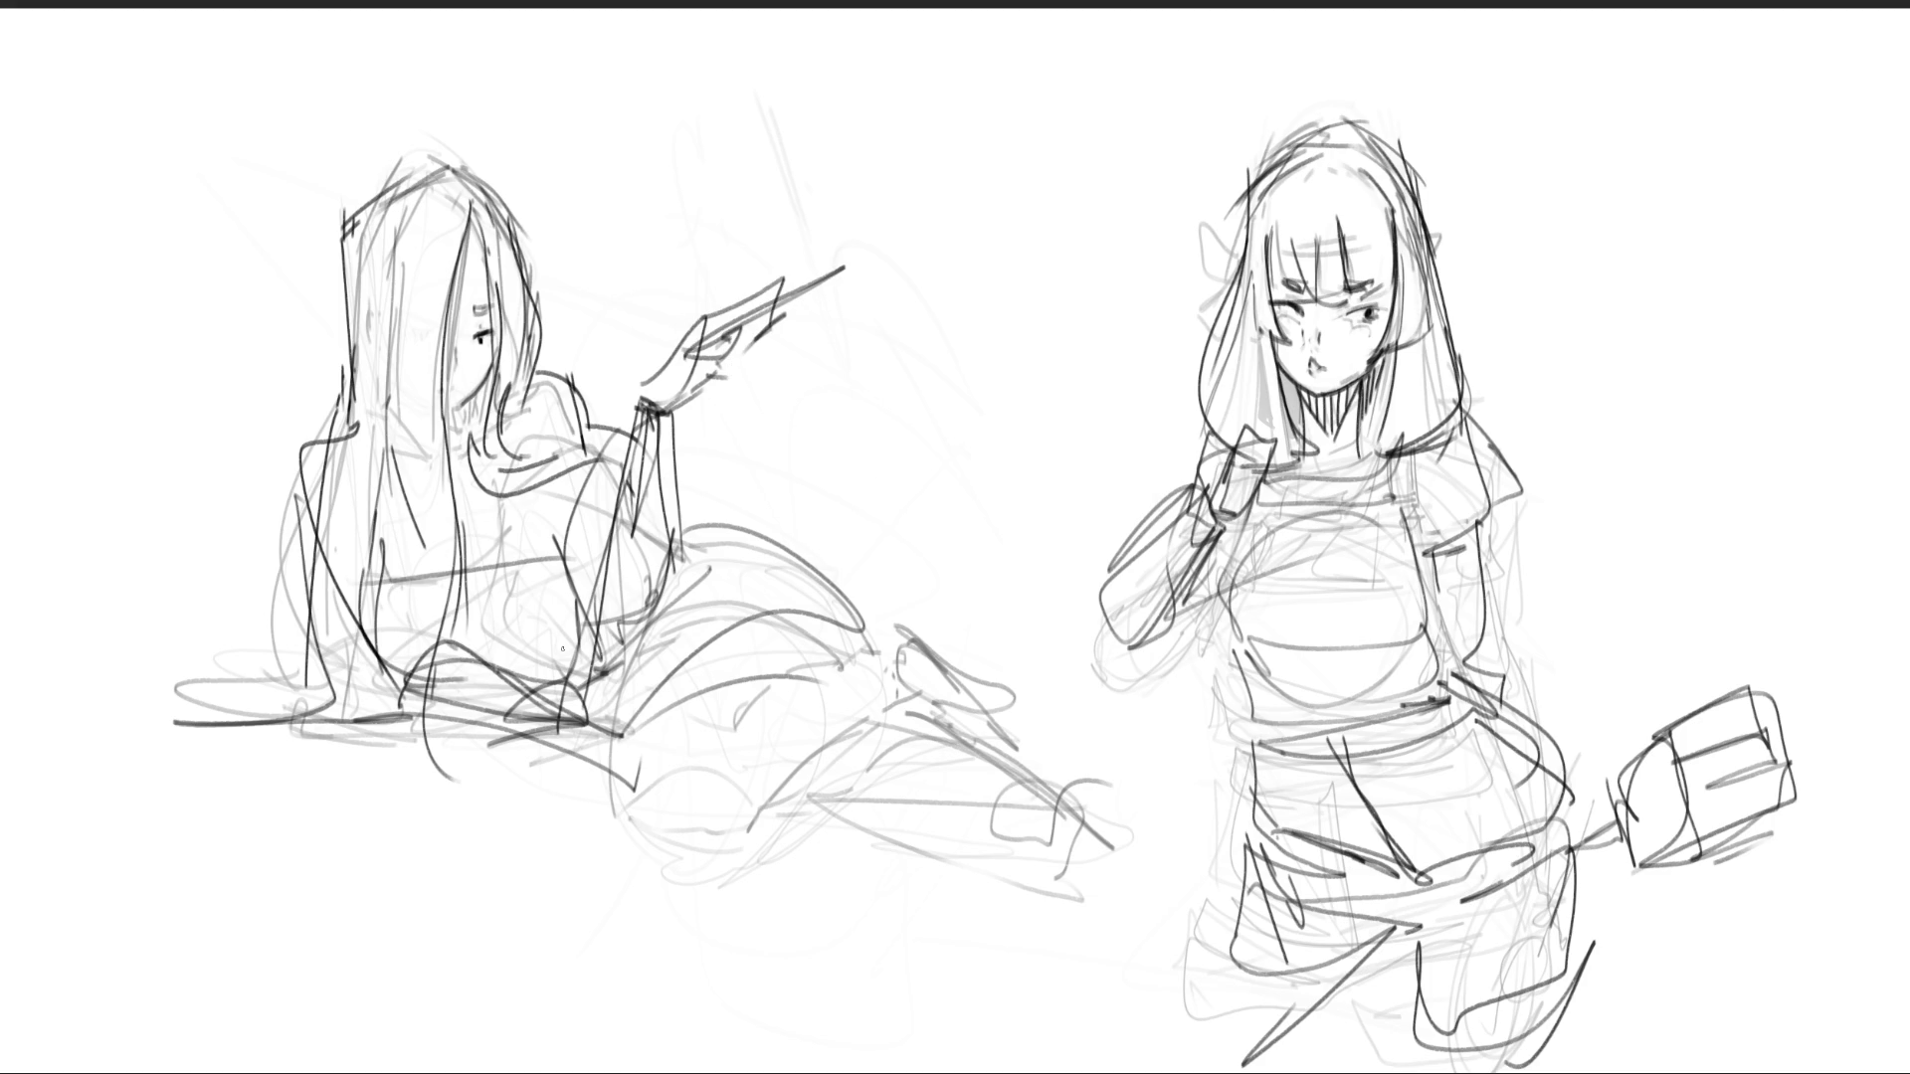
pyautogui.moveTo(847, 276); pyautogui.dragTo(922, 236)
# - Rough in curves for her hip and legs, including the upper leg and shin line
pyautogui.moveTo(642, 738); pyautogui.dragTo(853, 637)
pyautogui.moveTo(746, 547); pyautogui.dragTo(753, 576)
pyautogui.moveTo(786, 549); pyautogui.dragTo(861, 652)
pyautogui.moveTo(656, 692); pyautogui.dragTo(642, 761)
pyautogui.moveTo(868, 628); pyautogui.dragTo(899, 669)
pyautogui.moveTo(689, 542)
pyautogui.mouseDown()
pyautogui.moveTo(926, 549)
pyautogui.moveTo(664, 637)
pyautogui.moveTo(676, 701)
pyautogui.mouseUp()
pyautogui.moveTo(590, 738)
pyautogui.mouseDown()
pyautogui.moveTo(692, 748)
pyautogui.moveTo(925, 833)
pyautogui.mouseUp()
# - Outline her extended leg and add the knee and shin lines
pyautogui.moveTo(708, 776); pyautogui.dragTo(656, 761)
pyautogui.moveTo(648, 696); pyautogui.dragTo(855, 637)
pyautogui.moveTo(857, 656)
pyautogui.mouseDown()
pyautogui.moveTo(1080, 821)
pyautogui.moveTo(1027, 845)
pyautogui.mouseUp()
pyautogui.moveTo(1025, 840); pyautogui.dragTo(870, 826)
pyautogui.moveTo(895, 721); pyautogui.dragTo(873, 833)
pyautogui.moveTo(900, 720)
pyautogui.mouseDown()
pyautogui.moveTo(1071, 652)
pyautogui.moveTo(1059, 837)
pyautogui.mouseUp()
pyautogui.moveTo(896, 467); pyautogui.dragTo(1056, 724)
pyautogui.moveTo(1057, 724)
pyautogui.mouseDown()
pyautogui.moveTo(1154, 779)
pyautogui.moveTo(1132, 797)
pyautogui.mouseUp()
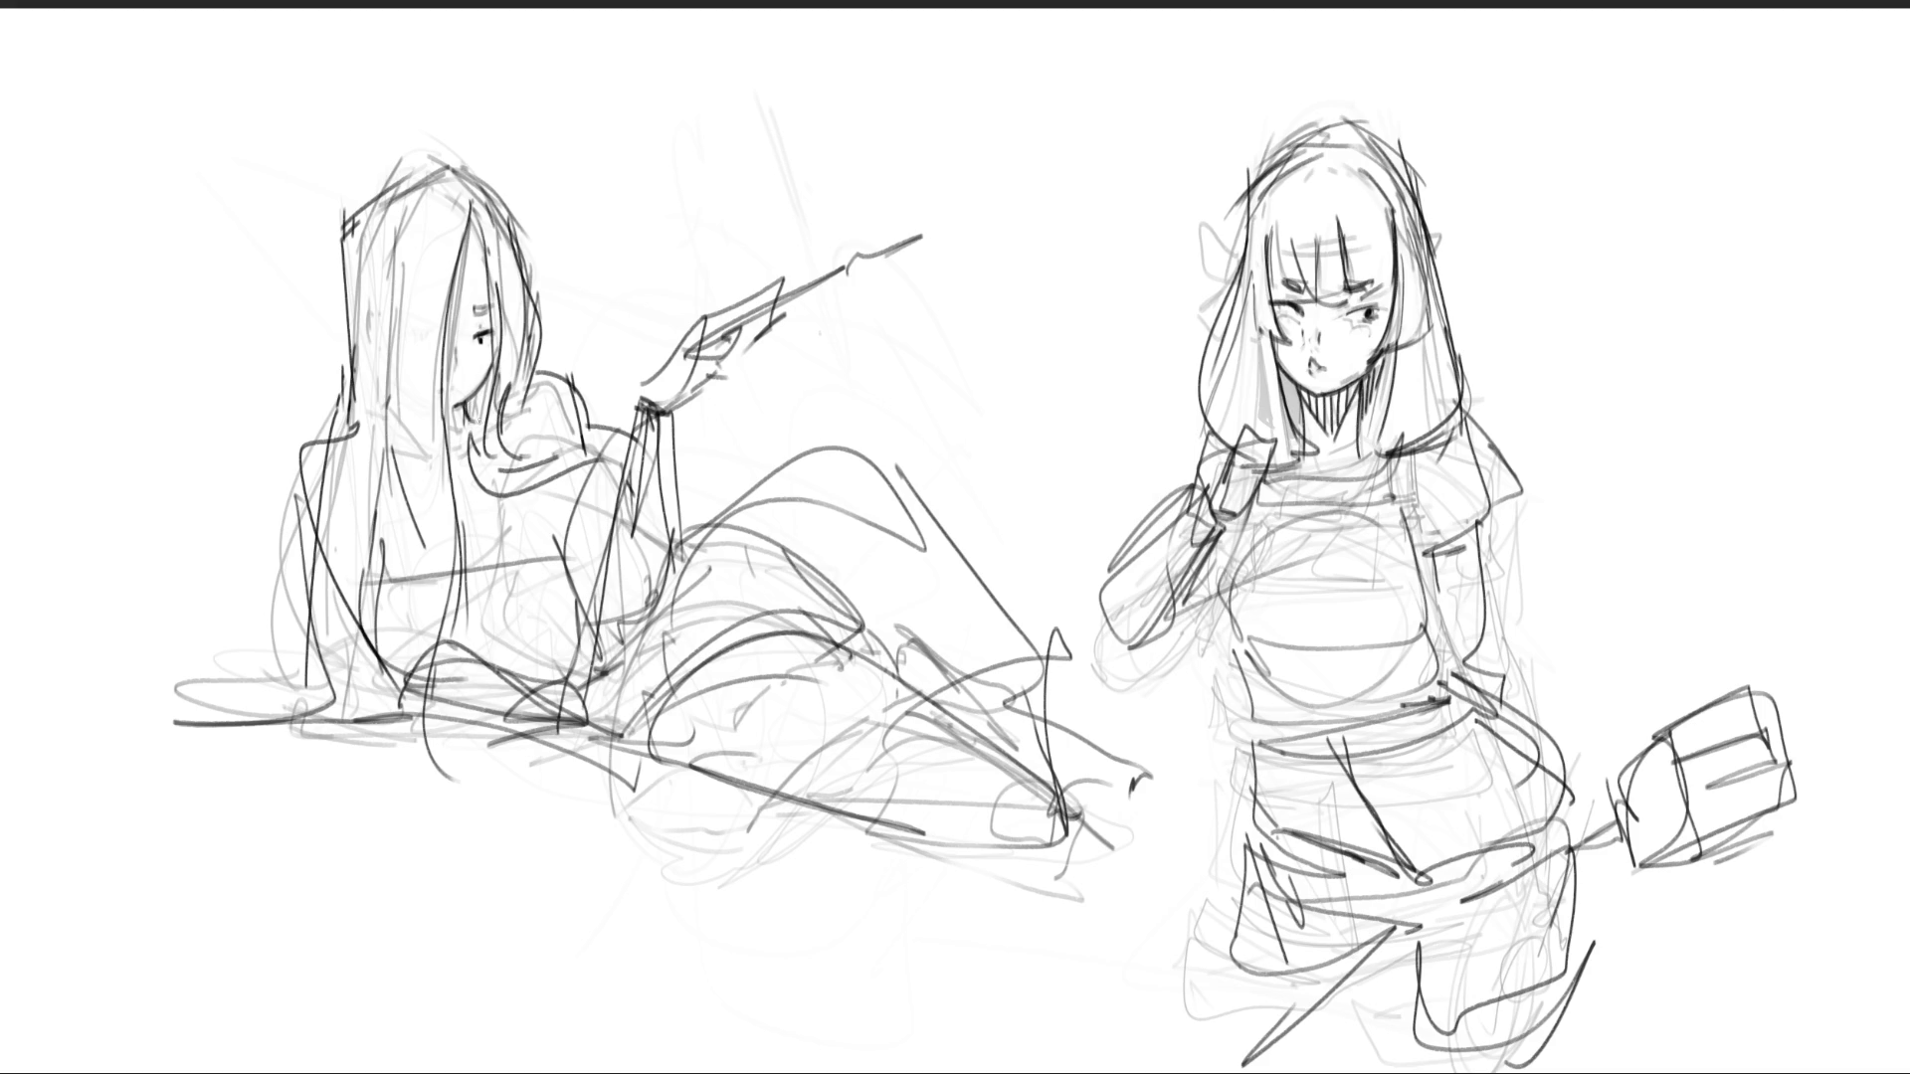
# - Darken the hair strands around her chin, neck and face, and outline the hood top
pyautogui.moveTo(467, 398)
pyautogui.mouseDown()
pyautogui.moveTo(479, 414)
pyautogui.moveTo(483, 393)
pyautogui.moveTo(444, 431)
pyautogui.mouseUp()
pyautogui.moveTo(392, 361)
pyautogui.mouseDown()
pyautogui.moveTo(385, 452)
pyautogui.moveTo(390, 393)
pyautogui.mouseUp()
pyautogui.moveTo(458, 269)
pyautogui.mouseDown()
pyautogui.moveTo(464, 223)
pyautogui.moveTo(447, 493)
pyautogui.mouseUp()
pyautogui.moveTo(354, 244); pyautogui.dragTo(359, 332)
pyautogui.moveTo(350, 249)
pyautogui.mouseDown()
pyautogui.moveTo(397, 189)
pyautogui.moveTo(469, 162)
pyautogui.mouseUp()
# - Mark the hood's shoulder edge and darken strands running down her hair
pyautogui.moveTo(349, 381)
pyautogui.mouseDown()
pyautogui.moveTo(350, 431)
pyautogui.moveTo(316, 439)
pyautogui.moveTo(360, 450)
pyautogui.moveTo(333, 618)
pyautogui.mouseUp()
pyautogui.moveTo(334, 620); pyautogui.dragTo(366, 693)
pyautogui.moveTo(366, 434); pyautogui.dragTo(350, 711)
pyautogui.moveTo(351, 613); pyautogui.dragTo(345, 708)
pyautogui.moveTo(368, 450)
pyautogui.mouseDown()
pyautogui.moveTo(363, 544)
pyautogui.moveTo(394, 575)
pyautogui.moveTo(374, 649)
pyautogui.mouseUp()
# - Add lines across her torso and outline the lower body down to the ground
pyautogui.moveTo(376, 654)
pyautogui.mouseDown()
pyautogui.moveTo(463, 695)
pyautogui.moveTo(593, 682)
pyautogui.moveTo(576, 682)
pyautogui.mouseUp()
pyautogui.moveTo(397, 580); pyautogui.dragTo(552, 561)
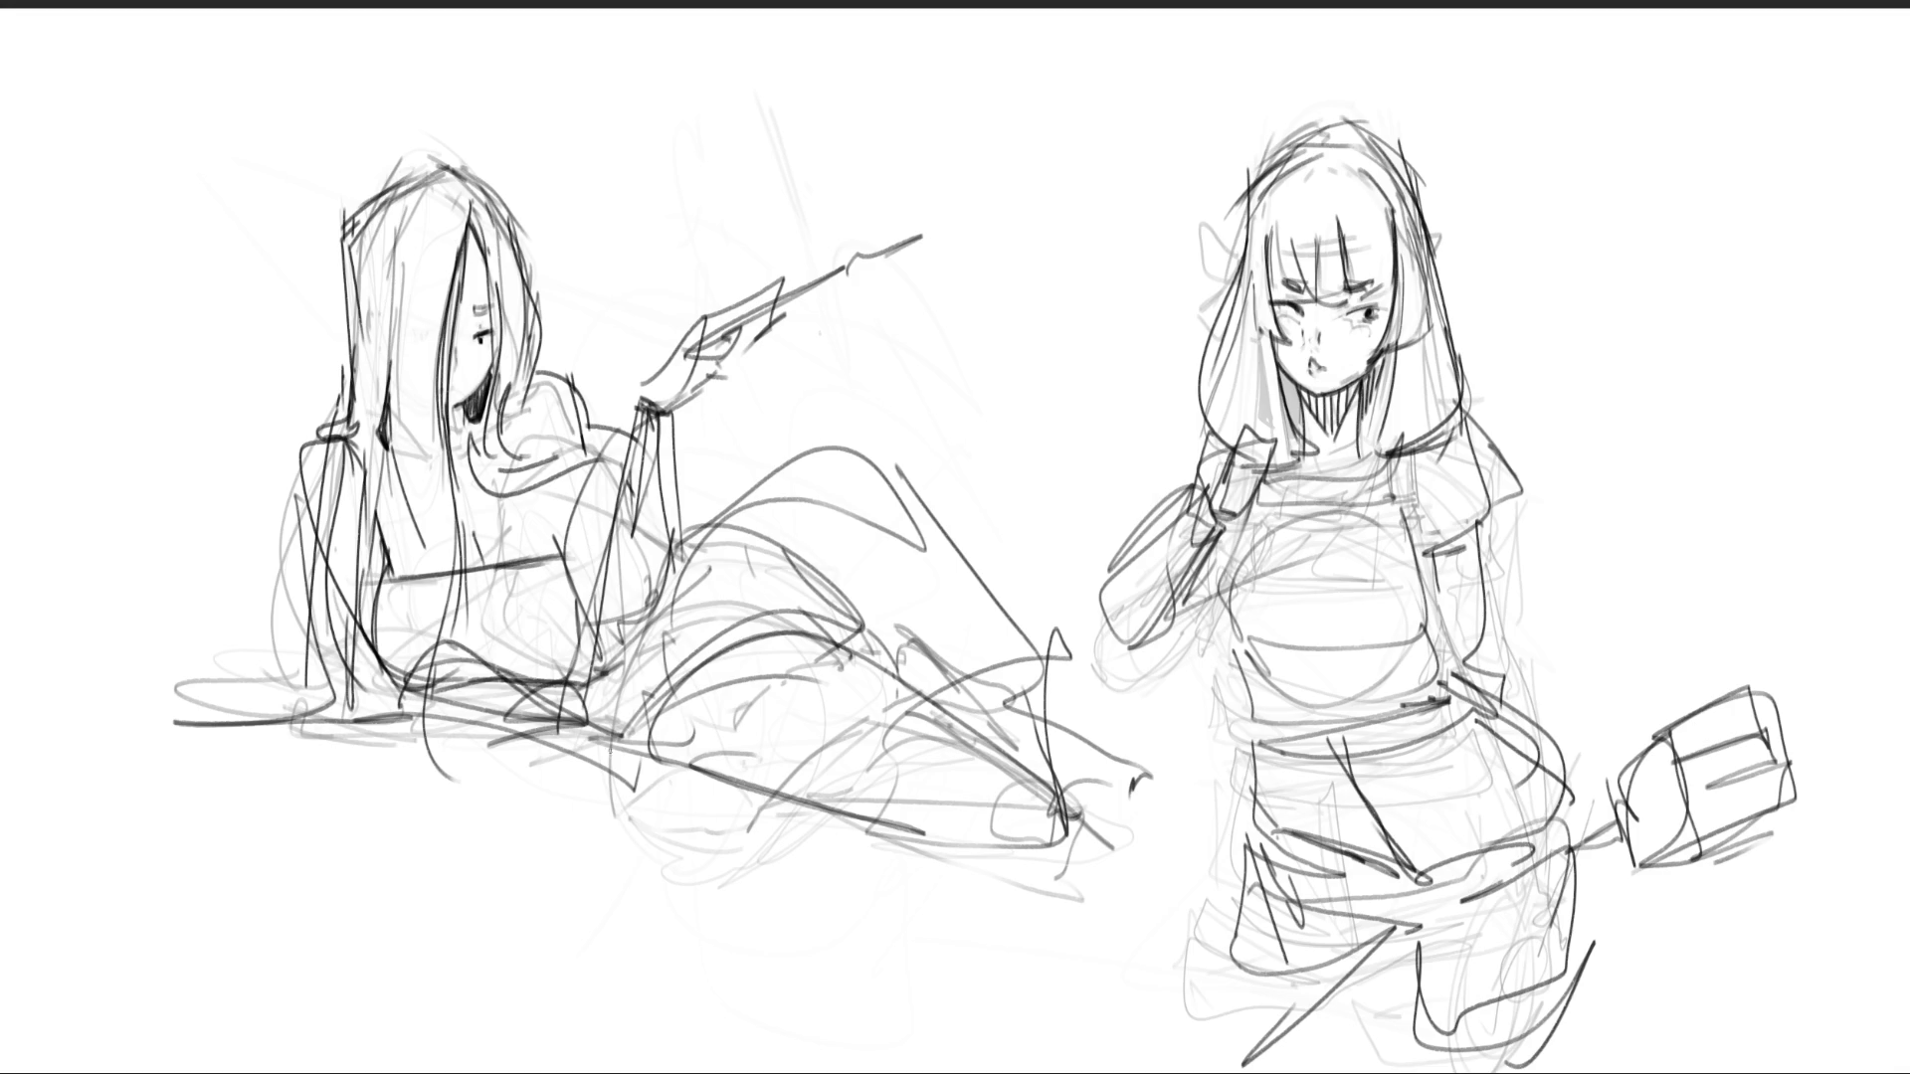
pyautogui.moveTo(495, 684); pyautogui.dragTo(525, 724)
pyautogui.moveTo(589, 659); pyautogui.dragTo(539, 732)
pyautogui.moveTo(512, 736)
pyautogui.mouseDown()
pyautogui.moveTo(585, 723)
pyautogui.moveTo(595, 700)
pyautogui.moveTo(343, 766)
pyautogui.mouseUp()
pyautogui.moveTo(345, 766)
pyautogui.mouseDown()
pyautogui.moveTo(402, 796)
pyautogui.moveTo(569, 752)
pyautogui.mouseUp()
# - Sketch the ground shape and lines beneath the reclining girl
pyautogui.moveTo(454, 801); pyautogui.dragTo(594, 746)
pyautogui.moveTo(364, 771); pyautogui.dragTo(457, 808)
pyautogui.moveTo(340, 767); pyautogui.dragTo(528, 712)
pyautogui.moveTo(320, 762); pyautogui.dragTo(438, 820)
pyautogui.moveTo(589, 754)
pyautogui.mouseDown()
pyautogui.moveTo(452, 813)
pyautogui.moveTo(575, 778)
pyautogui.mouseUp()
pyautogui.moveTo(305, 819)
pyautogui.mouseDown()
pyautogui.moveTo(523, 853)
pyautogui.moveTo(541, 833)
pyautogui.moveTo(349, 792)
pyautogui.mouseUp()
# - Add paper and ground shapes below her and hatch the ground
pyautogui.moveTo(419, 868); pyautogui.dragTo(543, 844)
pyautogui.moveTo(497, 809); pyautogui.dragTo(549, 832)
pyautogui.moveTo(330, 870)
pyautogui.mouseDown()
pyautogui.moveTo(383, 858)
pyautogui.moveTo(344, 834)
pyautogui.mouseUp()
pyautogui.moveTo(290, 863)
pyautogui.mouseDown()
pyautogui.moveTo(319, 893)
pyautogui.moveTo(454, 885)
pyautogui.mouseUp()
pyautogui.moveTo(329, 750)
pyautogui.mouseDown()
pyautogui.moveTo(244, 810)
pyautogui.moveTo(235, 772)
pyautogui.mouseUp()
pyautogui.moveTo(174, 772); pyautogui.dragTo(210, 822)
pyautogui.moveTo(230, 831); pyautogui.dragTo(254, 841)
# - Draw a hook shape, dashes, and a small box below the figure
pyautogui.moveTo(495, 877); pyautogui.dragTo(546, 865)
pyautogui.moveTo(574, 796)
pyautogui.mouseDown()
pyautogui.moveTo(575, 884)
pyautogui.moveTo(606, 891)
pyautogui.mouseUp()
pyautogui.moveTo(638, 889); pyautogui.dragTo(656, 886)
pyautogui.moveTo(432, 920); pyautogui.dragTo(470, 912)
pyautogui.moveTo(219, 847); pyautogui.dragTo(273, 911)
pyautogui.moveTo(220, 943)
pyautogui.mouseDown()
pyautogui.moveTo(263, 924)
pyautogui.moveTo(283, 938)
pyautogui.mouseUp()
pyautogui.moveTo(202, 962); pyautogui.dragTo(265, 1019)
pyautogui.moveTo(303, 1002); pyautogui.dragTo(290, 1016)
# - Draw a wavy ground line below her, extending it to the right
pyautogui.moveTo(284, 952)
pyautogui.mouseDown()
pyautogui.moveTo(671, 965)
pyautogui.moveTo(846, 936)
pyautogui.mouseUp()
pyautogui.moveTo(874, 938); pyautogui.dragTo(901, 938)
pyautogui.moveTo(948, 942); pyautogui.dragTo(975, 940)
# - Strengthen the hip and thigh outline and refine her thigh and knee
pyautogui.moveTo(708, 512)
pyautogui.mouseDown()
pyautogui.moveTo(698, 575)
pyautogui.moveTo(760, 449)
pyautogui.moveTo(774, 595)
pyautogui.mouseUp()
pyautogui.moveTo(760, 445); pyautogui.dragTo(771, 575)
pyautogui.moveTo(689, 505)
pyautogui.mouseDown()
pyautogui.moveTo(816, 632)
pyautogui.moveTo(708, 774)
pyautogui.mouseUp()
pyautogui.moveTo(751, 666); pyautogui.dragTo(732, 793)
pyautogui.moveTo(744, 791)
pyautogui.mouseDown()
pyautogui.moveTo(605, 741)
pyautogui.moveTo(766, 622)
pyautogui.mouseUp()
pyautogui.moveTo(676, 575)
pyautogui.mouseDown()
pyautogui.moveTo(622, 732)
pyautogui.moveTo(680, 714)
pyautogui.mouseUp()
# - Try dark curves over her knee, undo them, then flip the canvas horizontally
pyautogui.moveTo(752, 487)
pyautogui.mouseDown()
pyautogui.moveTo(845, 434)
pyautogui.moveTo(1023, 675)
pyautogui.mouseUp()
pyautogui.moveTo(836, 635)
pyautogui.mouseDown()
pyautogui.moveTo(764, 647)
pyautogui.moveTo(811, 656)
pyautogui.moveTo(950, 623)
pyautogui.mouseUp()
pyautogui.moveTo(778, 613); pyautogui.dragTo(1030, 729)
pyautogui.moveTo(1016, 551); pyautogui.dragTo(1039, 713)
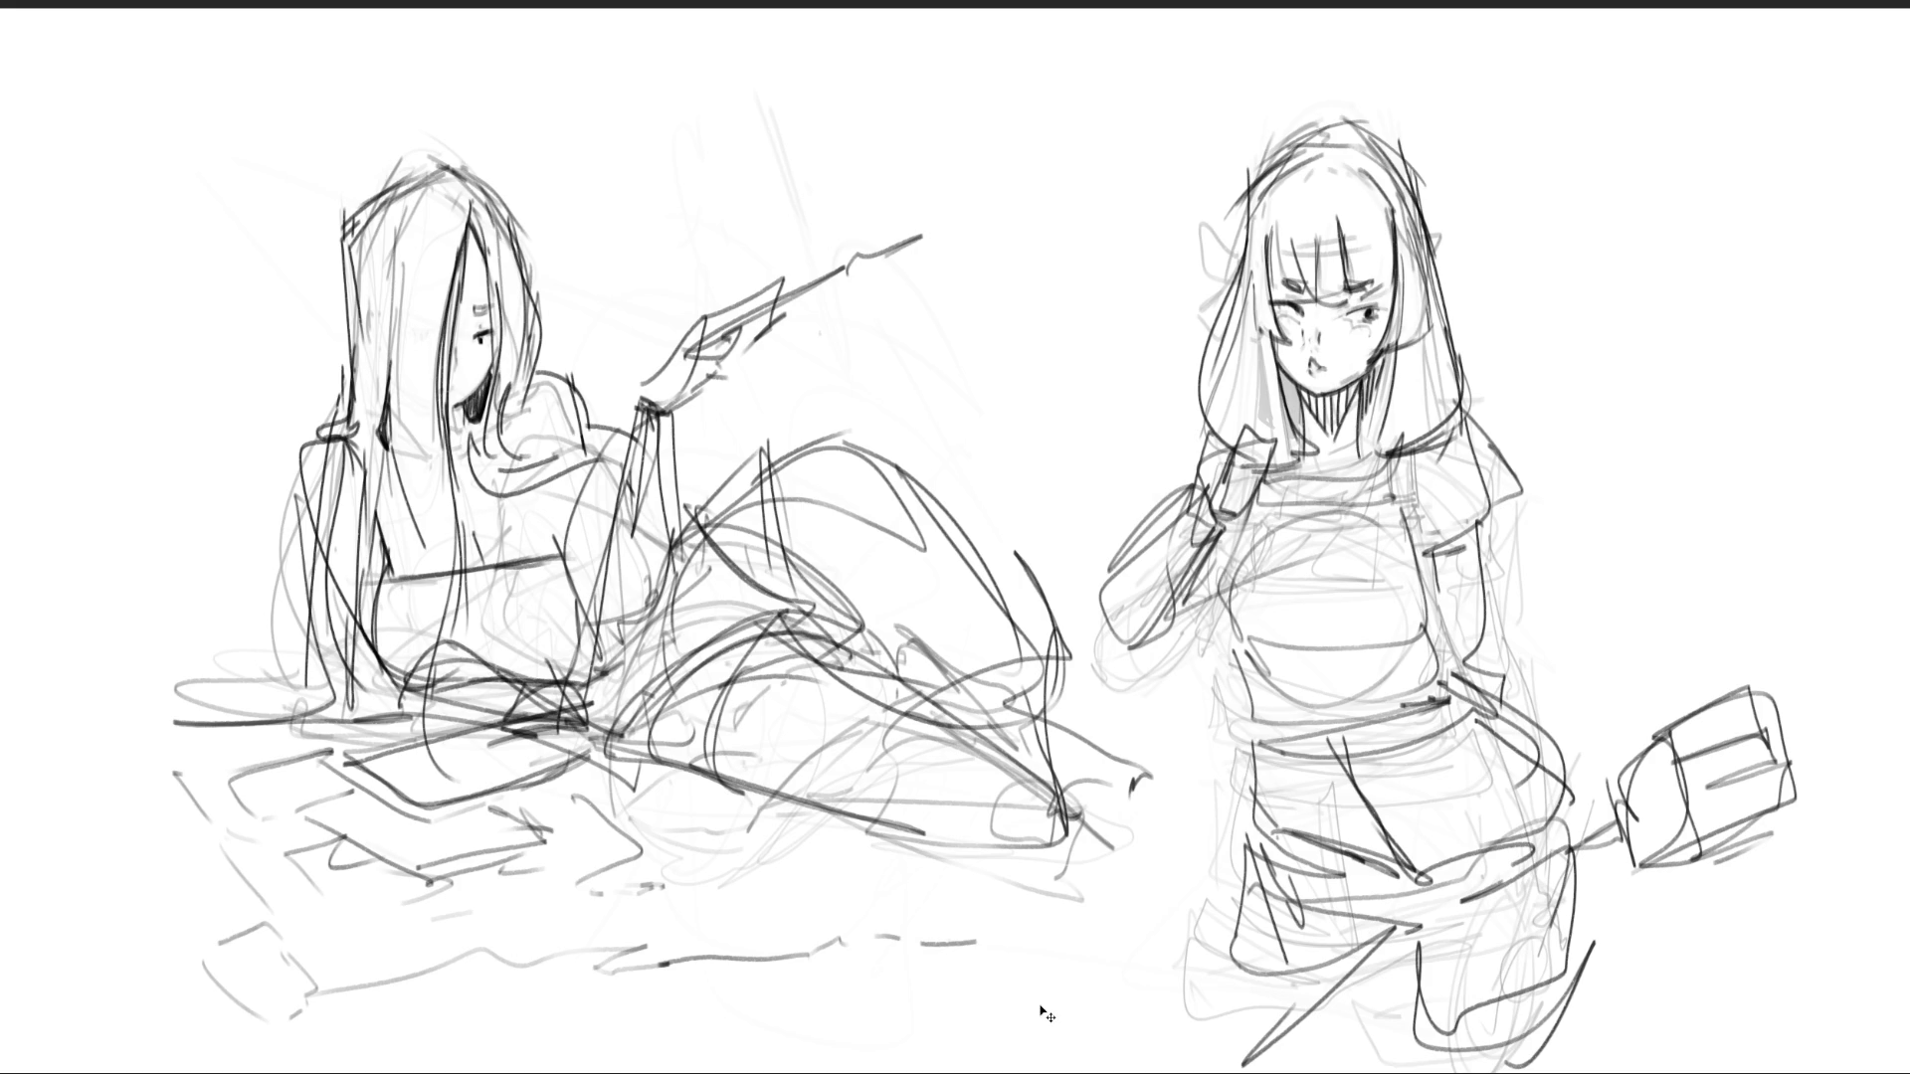
pyautogui.hotkey('ctrl', 'z')
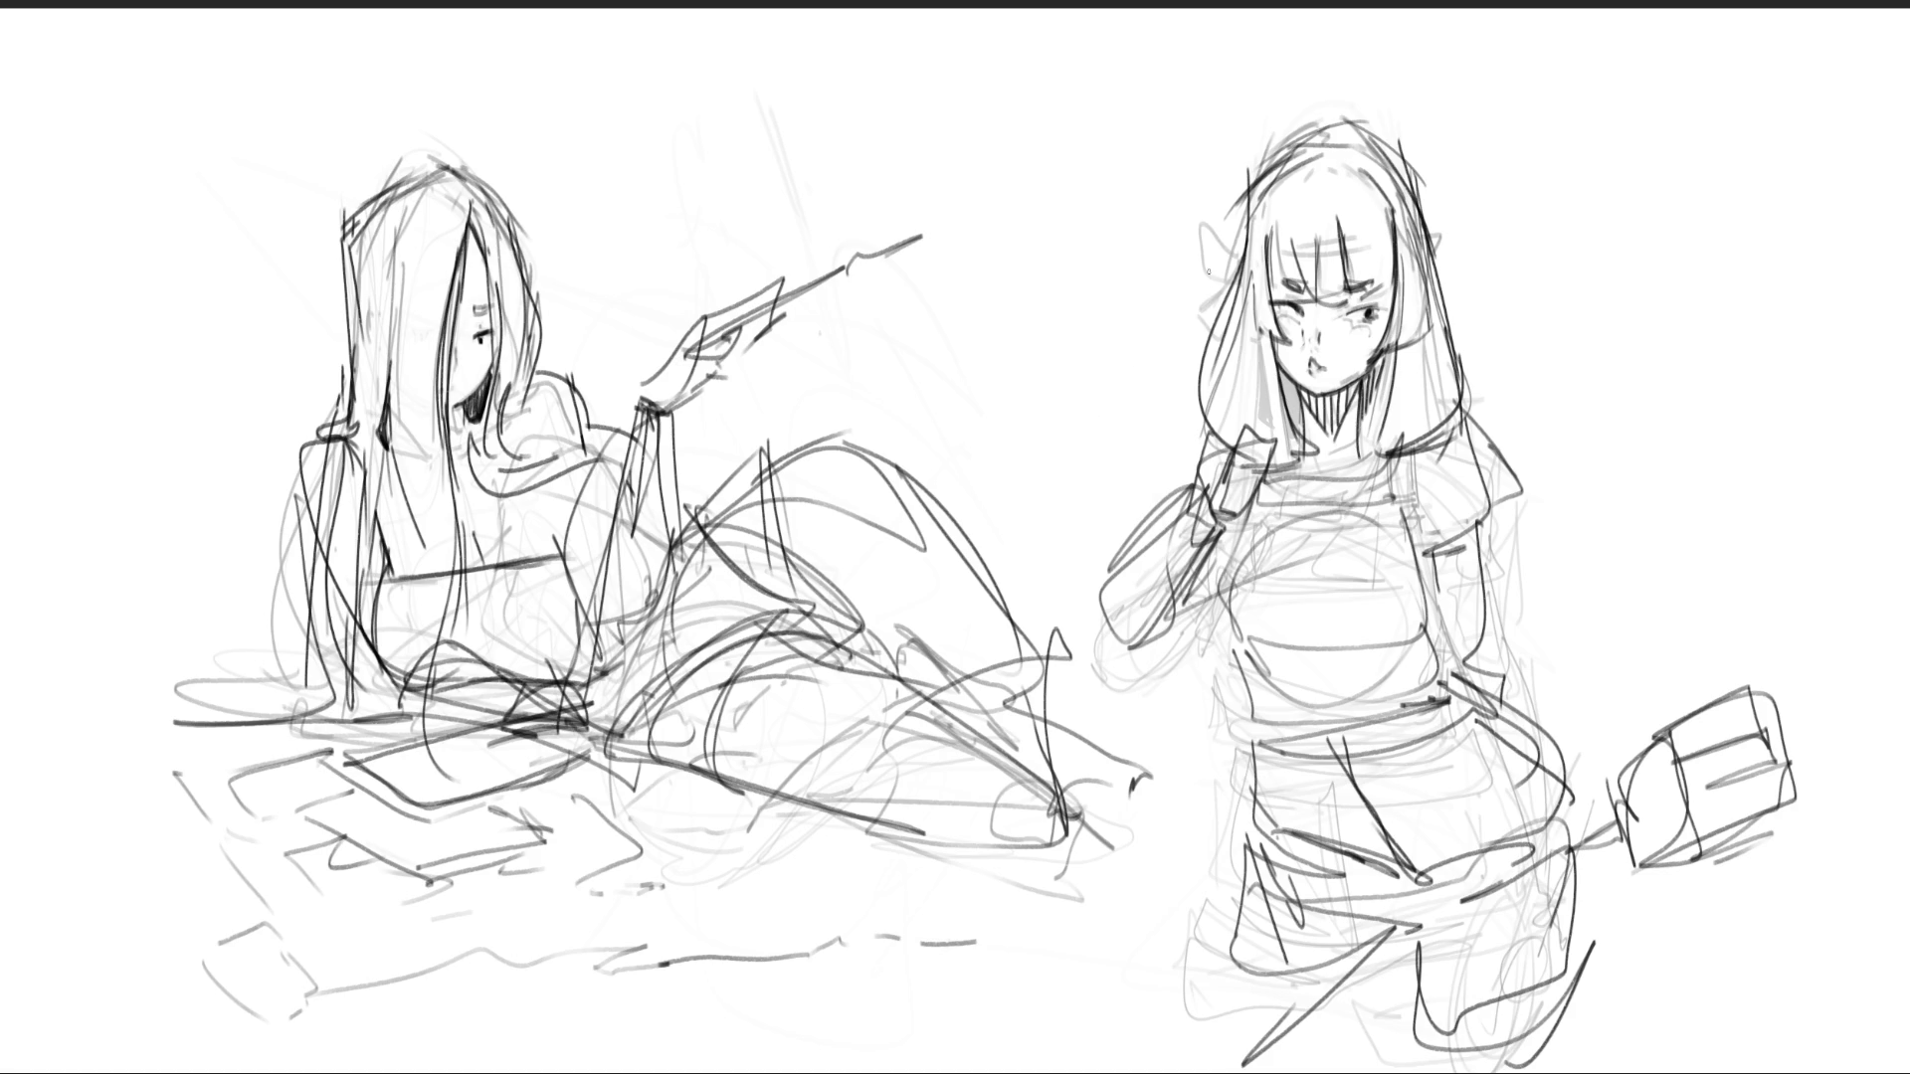
pyautogui.press('m')
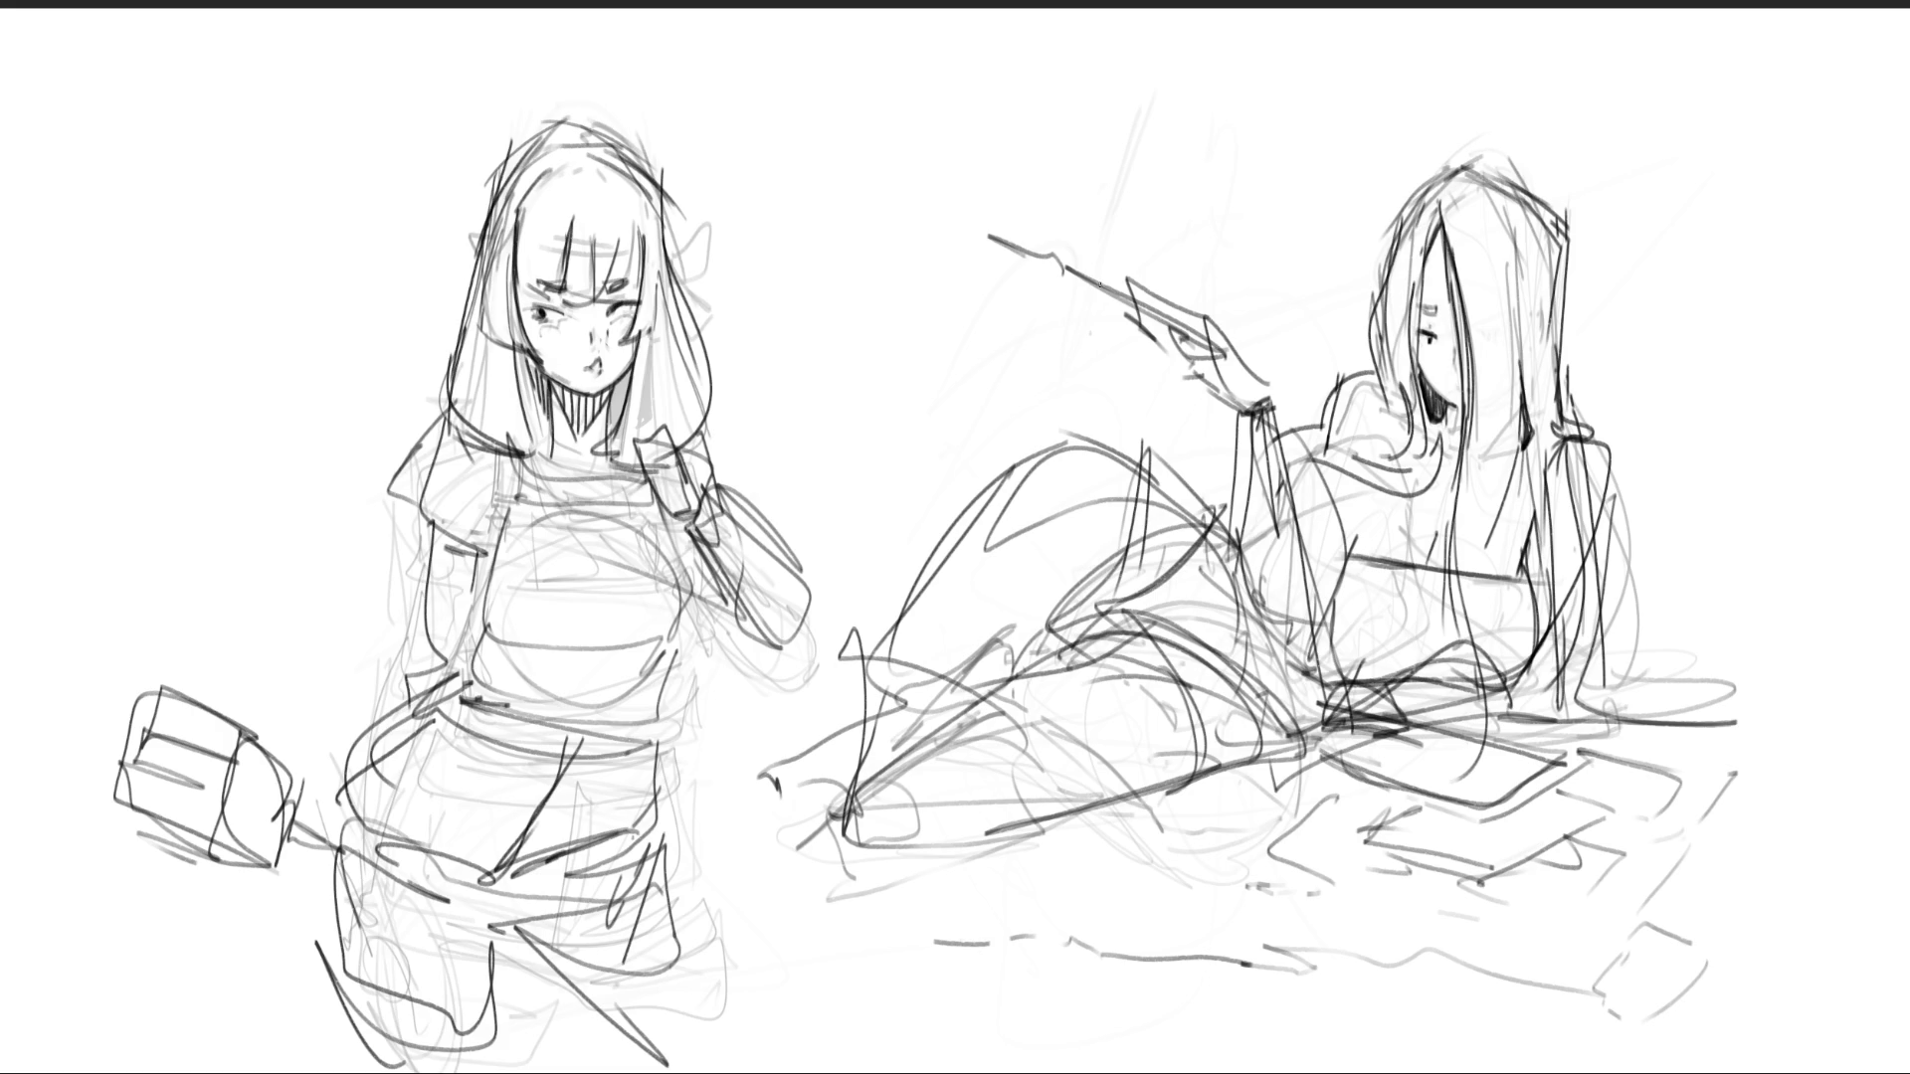
# - Lighten the standing girl's rough lines, then ink both upper eyelids and her nose finely
pyautogui.moveTo(554, 213); pyautogui.dragTo(517, 418)
pyautogui.moveTo(256, 789); pyautogui.dragTo(596, 597)
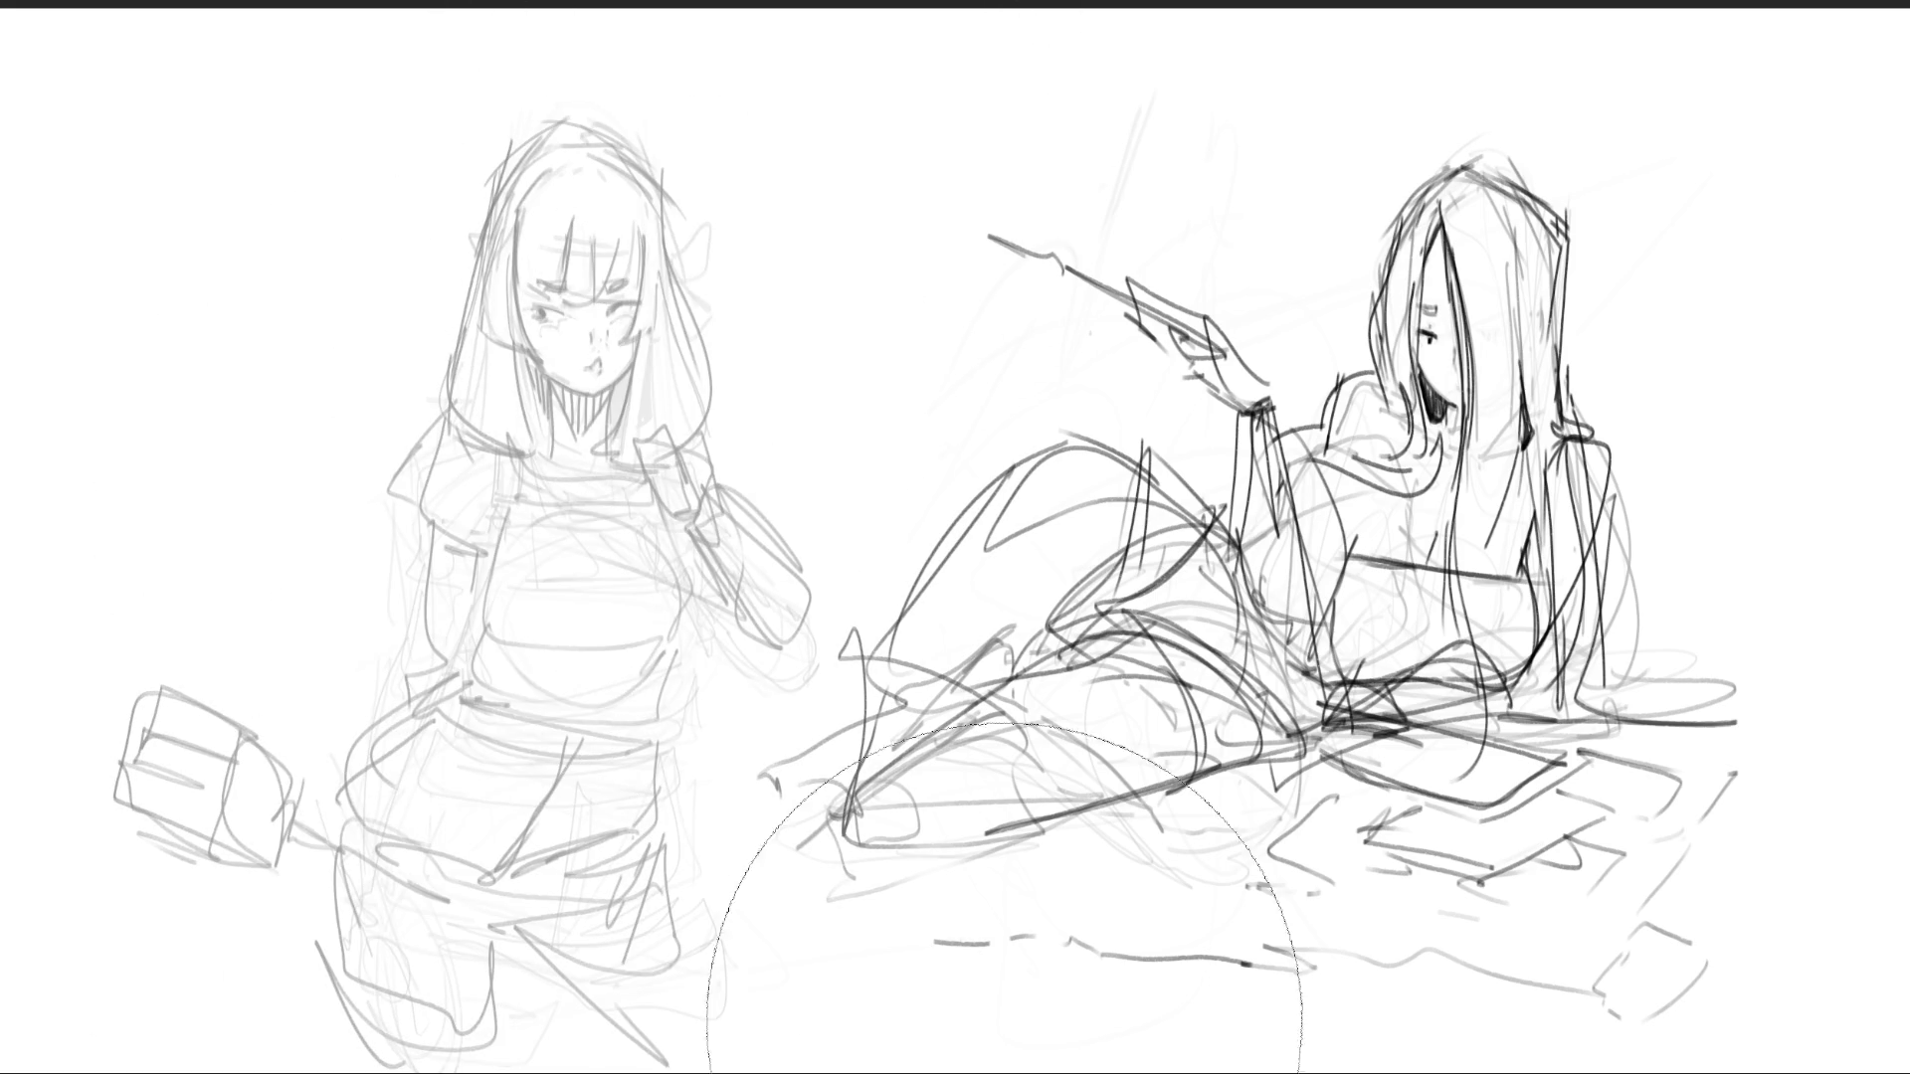
pyautogui.press('e')
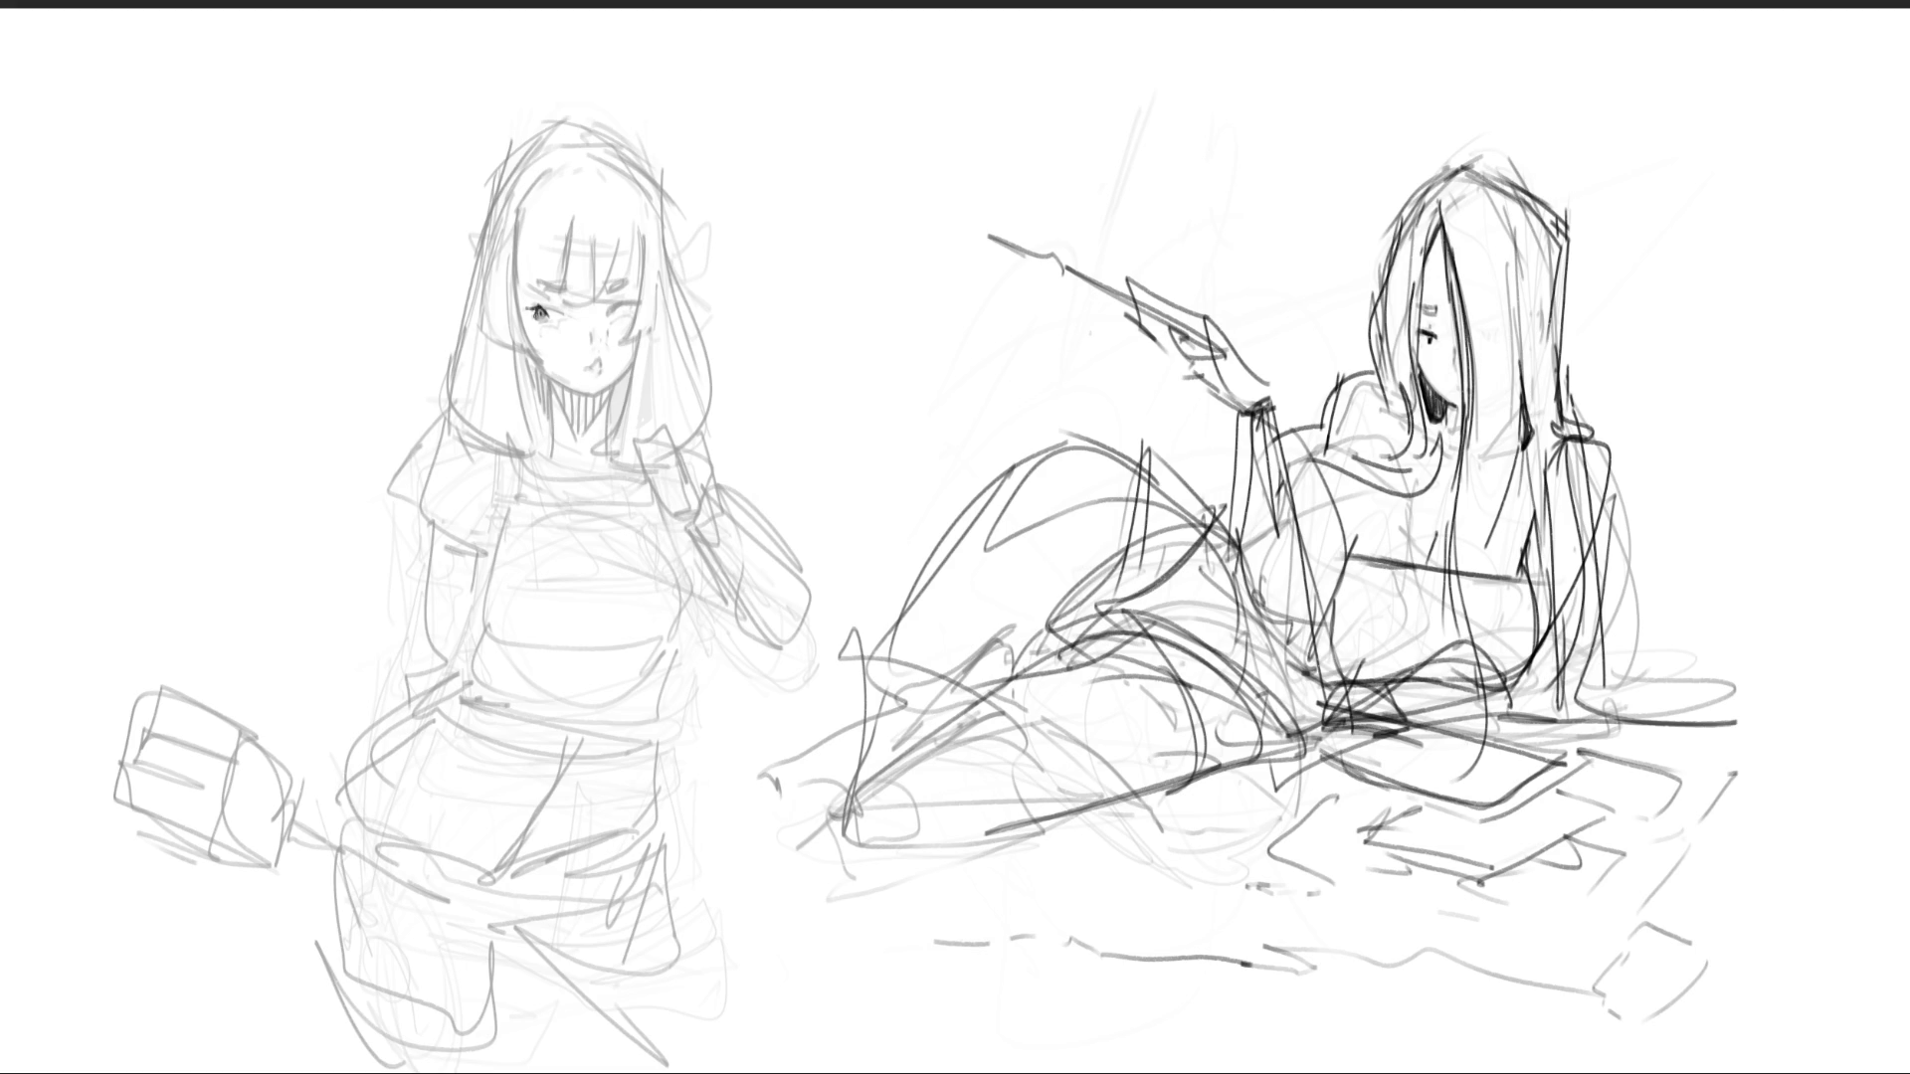
pyautogui.moveTo(530, 309); pyautogui.dragTo(569, 303)
pyautogui.moveTo(608, 308); pyautogui.dragTo(631, 306)
pyautogui.moveTo(594, 328); pyautogui.dragTo(599, 340)
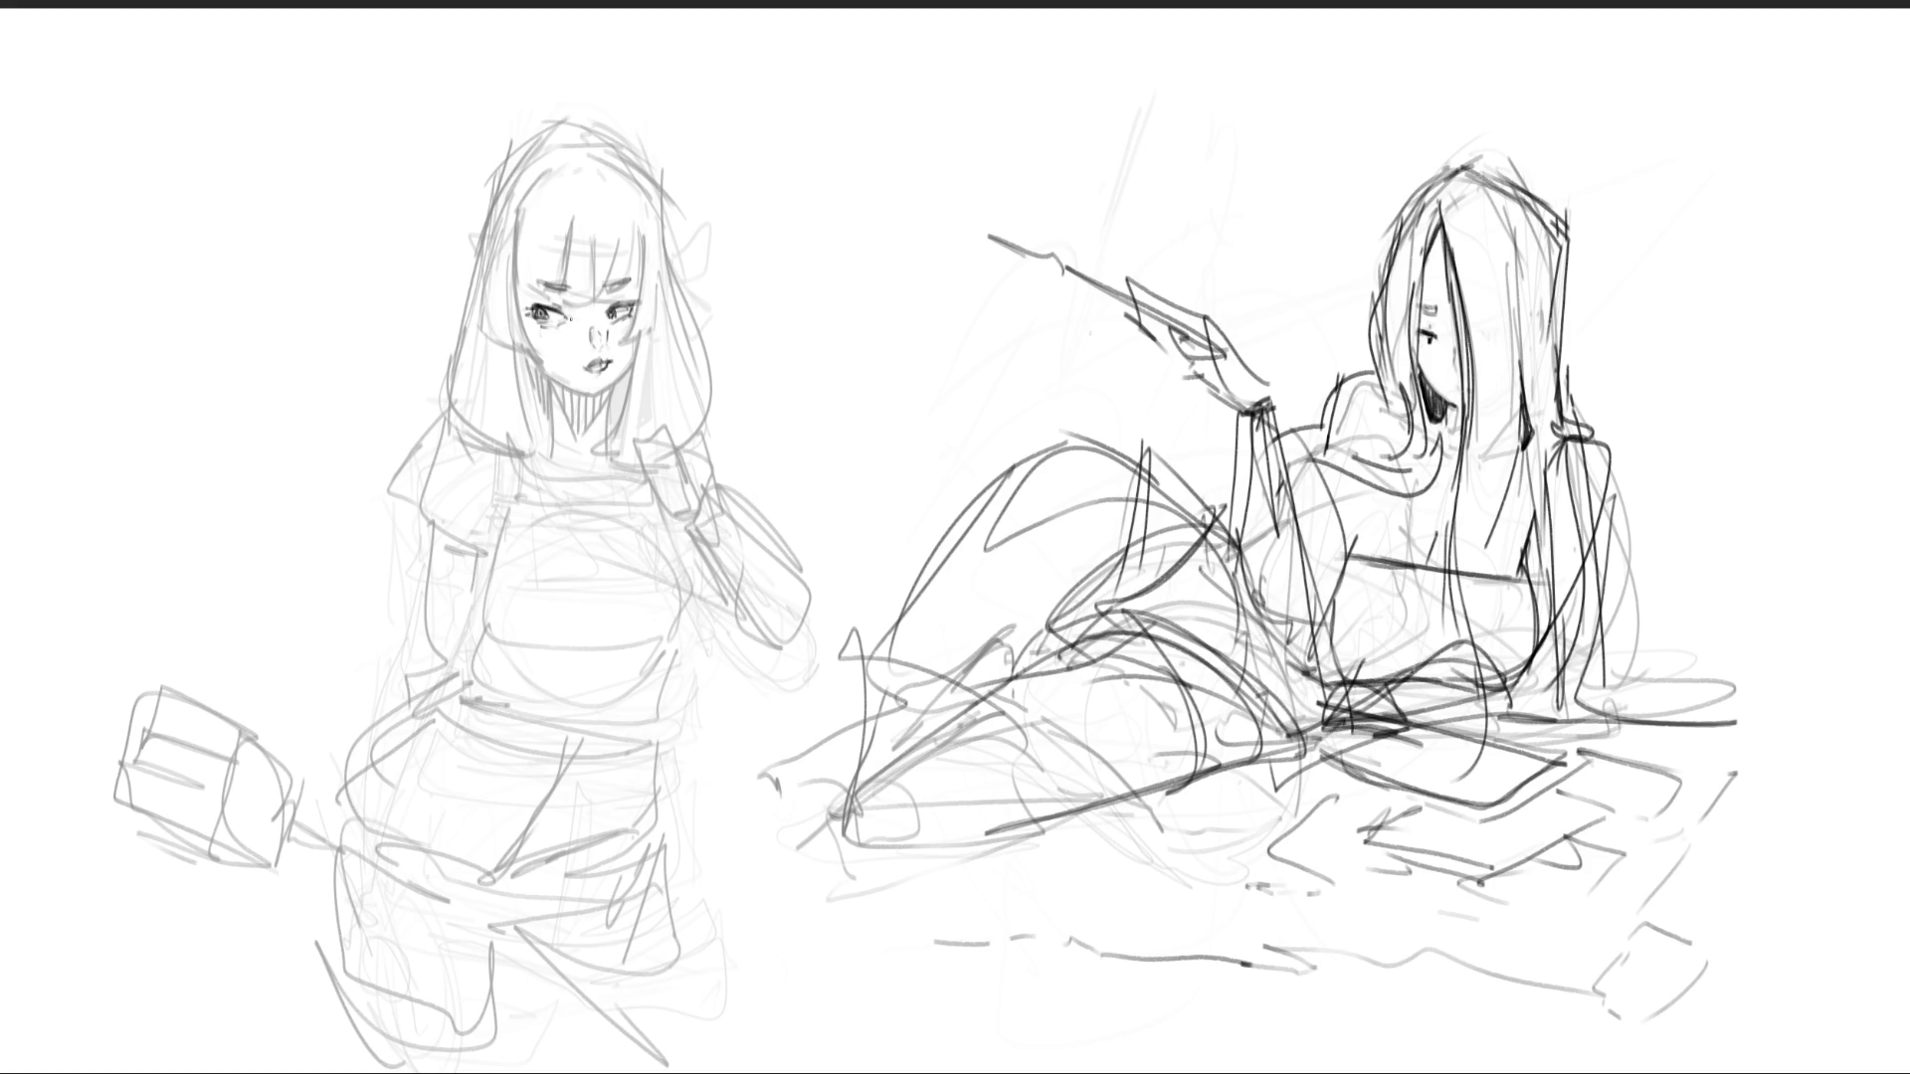
# - Extend the eyelash, darken the jawline, and draw the bangs and top of the left girl's head
pyautogui.moveTo(520, 306); pyautogui.dragTo(543, 312)
pyautogui.moveTo(515, 253)
pyautogui.mouseDown()
pyautogui.moveTo(538, 356)
pyautogui.moveTo(563, 358)
pyautogui.mouseUp()
pyautogui.moveTo(515, 211)
pyautogui.mouseDown()
pyautogui.moveTo(525, 294)
pyautogui.moveTo(550, 289)
pyautogui.mouseUp()
pyautogui.moveTo(569, 213); pyautogui.dragTo(571, 286)
pyautogui.moveTo(547, 288); pyautogui.dragTo(595, 302)
pyautogui.moveTo(621, 221); pyautogui.dragTo(608, 283)
pyautogui.moveTo(616, 247)
pyautogui.mouseDown()
pyautogui.moveTo(608, 293)
pyautogui.moveTo(649, 288)
pyautogui.mouseUp()
pyautogui.moveTo(507, 213)
pyautogui.mouseDown()
pyautogui.moveTo(575, 163)
pyautogui.moveTo(640, 207)
pyautogui.mouseUp()
# - Draw wavy hair down both sides of the face, with cheek strokes and curls at the ends
pyautogui.moveTo(557, 147)
pyautogui.mouseDown()
pyautogui.moveTo(645, 224)
pyautogui.moveTo(662, 282)
pyautogui.mouseUp()
pyautogui.moveTo(651, 199); pyautogui.dragTo(619, 358)
pyautogui.moveTo(617, 358); pyautogui.dragTo(651, 344)
pyautogui.moveTo(669, 334); pyautogui.dragTo(654, 354)
pyautogui.moveTo(657, 191)
pyautogui.mouseDown()
pyautogui.moveTo(710, 352)
pyautogui.moveTo(641, 472)
pyautogui.mouseUp()
pyautogui.moveTo(642, 363)
pyautogui.mouseDown()
pyautogui.moveTo(597, 437)
pyautogui.moveTo(665, 457)
pyautogui.mouseUp()
pyautogui.moveTo(514, 333)
pyautogui.mouseDown()
pyautogui.moveTo(563, 435)
pyautogui.moveTo(539, 453)
pyautogui.mouseUp()
pyautogui.moveTo(497, 181); pyautogui.dragTo(429, 376)
pyautogui.moveTo(448, 378); pyautogui.dragTo(498, 408)
pyautogui.moveTo(423, 388)
pyautogui.mouseDown()
pyautogui.moveTo(496, 443)
pyautogui.moveTo(545, 432)
pyautogui.mouseUp()
# - Sweep hair contours over the head and extend the long hair down both sides to the waist
pyautogui.moveTo(525, 137)
pyautogui.mouseDown()
pyautogui.moveTo(467, 206)
pyautogui.moveTo(600, 124)
pyautogui.mouseUp()
pyautogui.moveTo(622, 169); pyautogui.dragTo(645, 204)
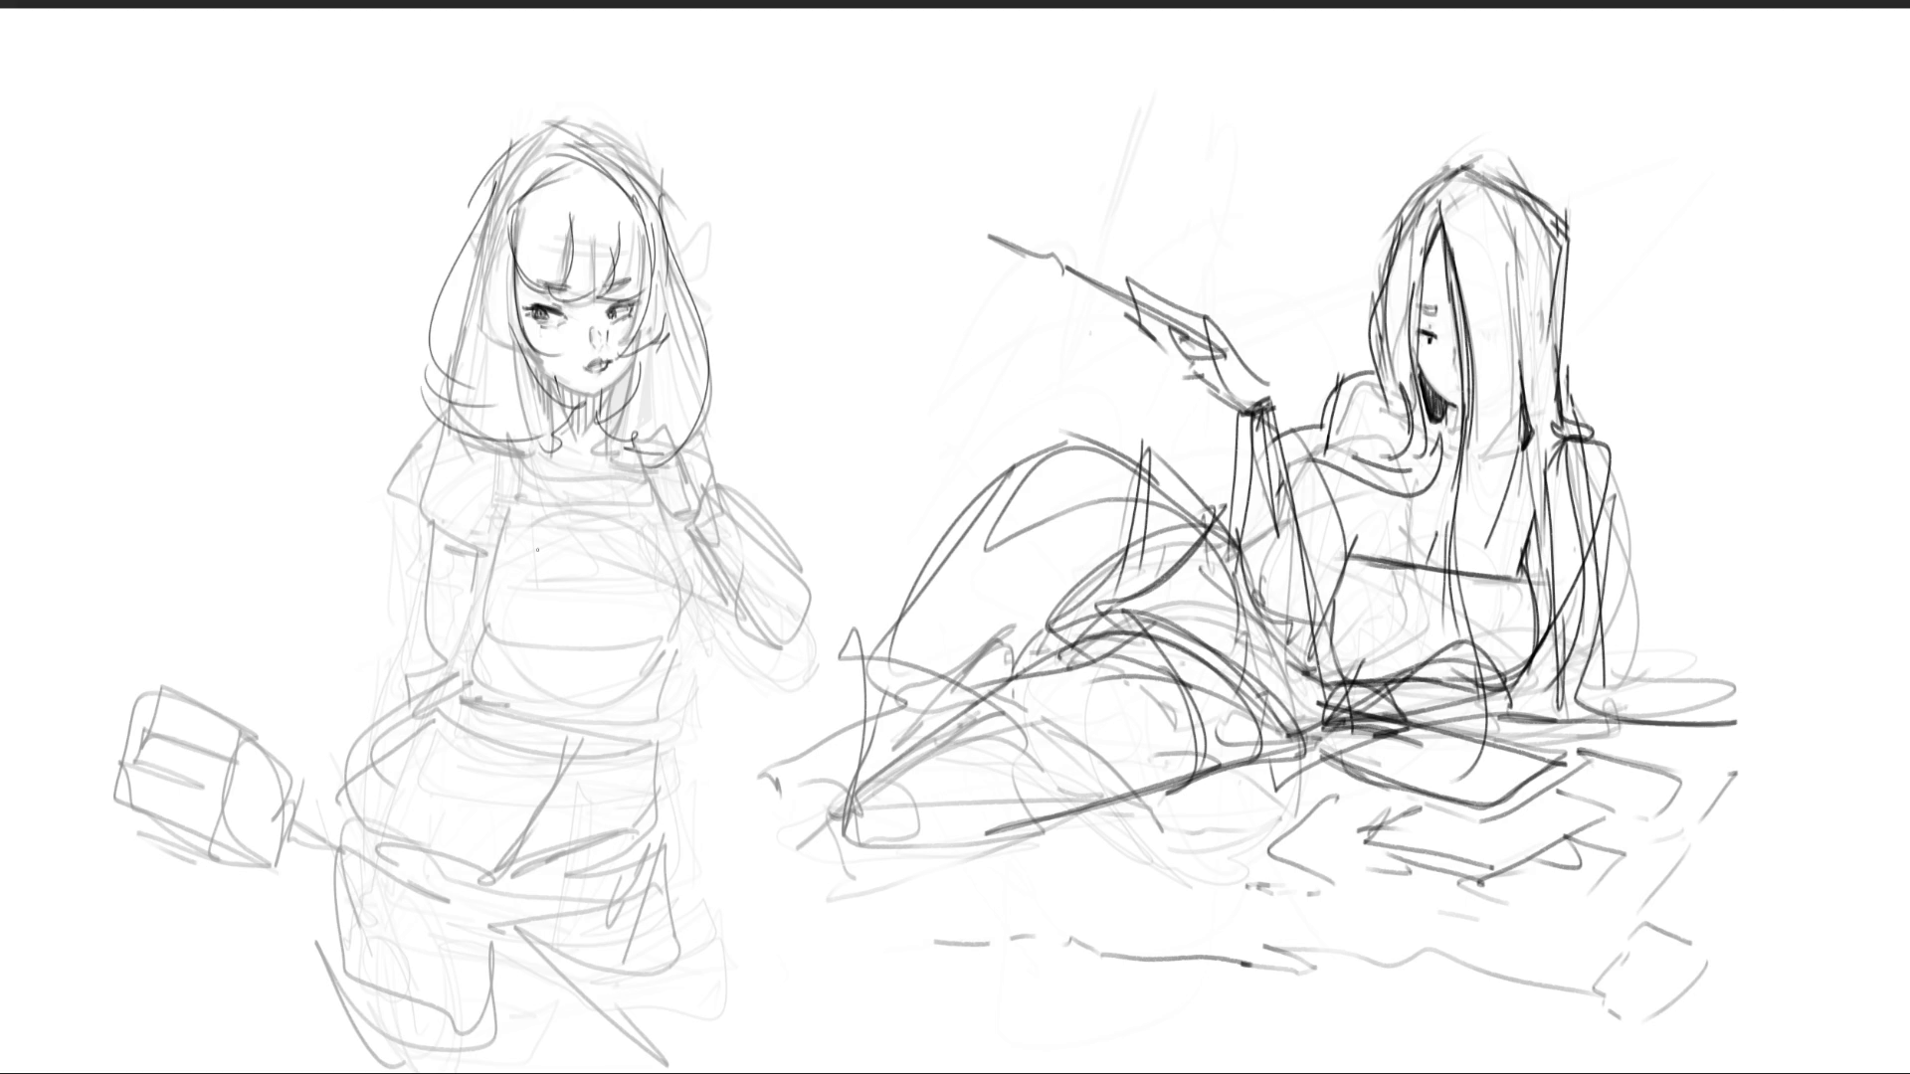
pyautogui.moveTo(624, 145); pyautogui.dragTo(756, 306)
pyautogui.moveTo(696, 233)
pyautogui.mouseDown()
pyautogui.moveTo(702, 438)
pyautogui.moveTo(731, 457)
pyautogui.mouseUp()
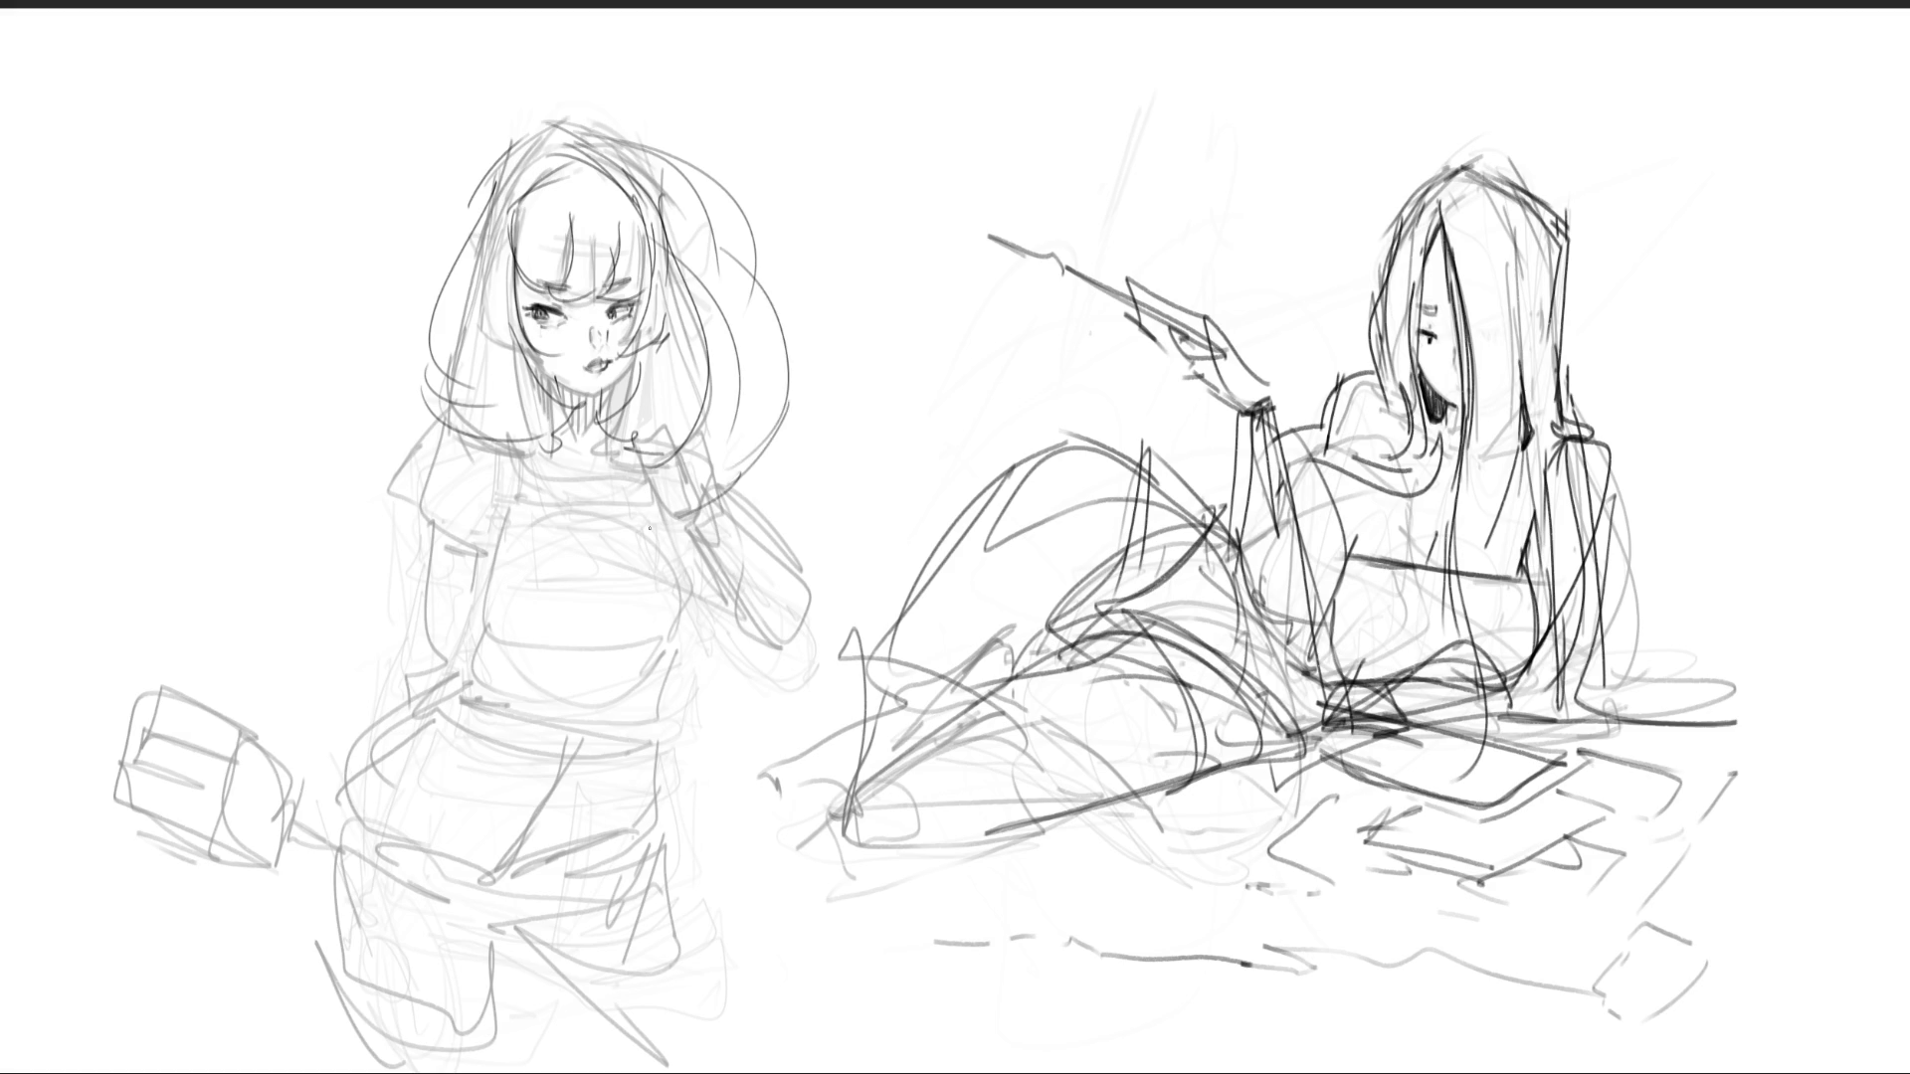
pyautogui.moveTo(413, 274)
pyautogui.mouseDown()
pyautogui.moveTo(333, 555)
pyautogui.moveTo(363, 622)
pyautogui.mouseUp()
pyautogui.moveTo(410, 390); pyautogui.dragTo(368, 682)
pyautogui.moveTo(334, 587)
pyautogui.mouseDown()
pyautogui.moveTo(564, 718)
pyautogui.moveTo(693, 683)
pyautogui.mouseUp()
pyautogui.moveTo(736, 612); pyautogui.dragTo(754, 732)
pyautogui.moveTo(768, 640); pyautogui.dragTo(664, 810)
# - Draw a large chest arc and lines down the torso
pyautogui.moveTo(403, 582)
pyautogui.mouseDown()
pyautogui.moveTo(701, 537)
pyautogui.moveTo(681, 652)
pyautogui.moveTo(548, 596)
pyautogui.mouseUp()
pyautogui.moveTo(546, 575)
pyautogui.mouseDown()
pyautogui.moveTo(458, 429)
pyautogui.moveTo(417, 661)
pyautogui.mouseUp()
pyautogui.moveTo(422, 652)
pyautogui.mouseDown()
pyautogui.moveTo(548, 650)
pyautogui.moveTo(597, 686)
pyautogui.moveTo(687, 633)
pyautogui.moveTo(289, 835)
pyautogui.moveTo(470, 685)
pyautogui.moveTo(684, 658)
pyautogui.moveTo(671, 939)
pyautogui.mouseUp()
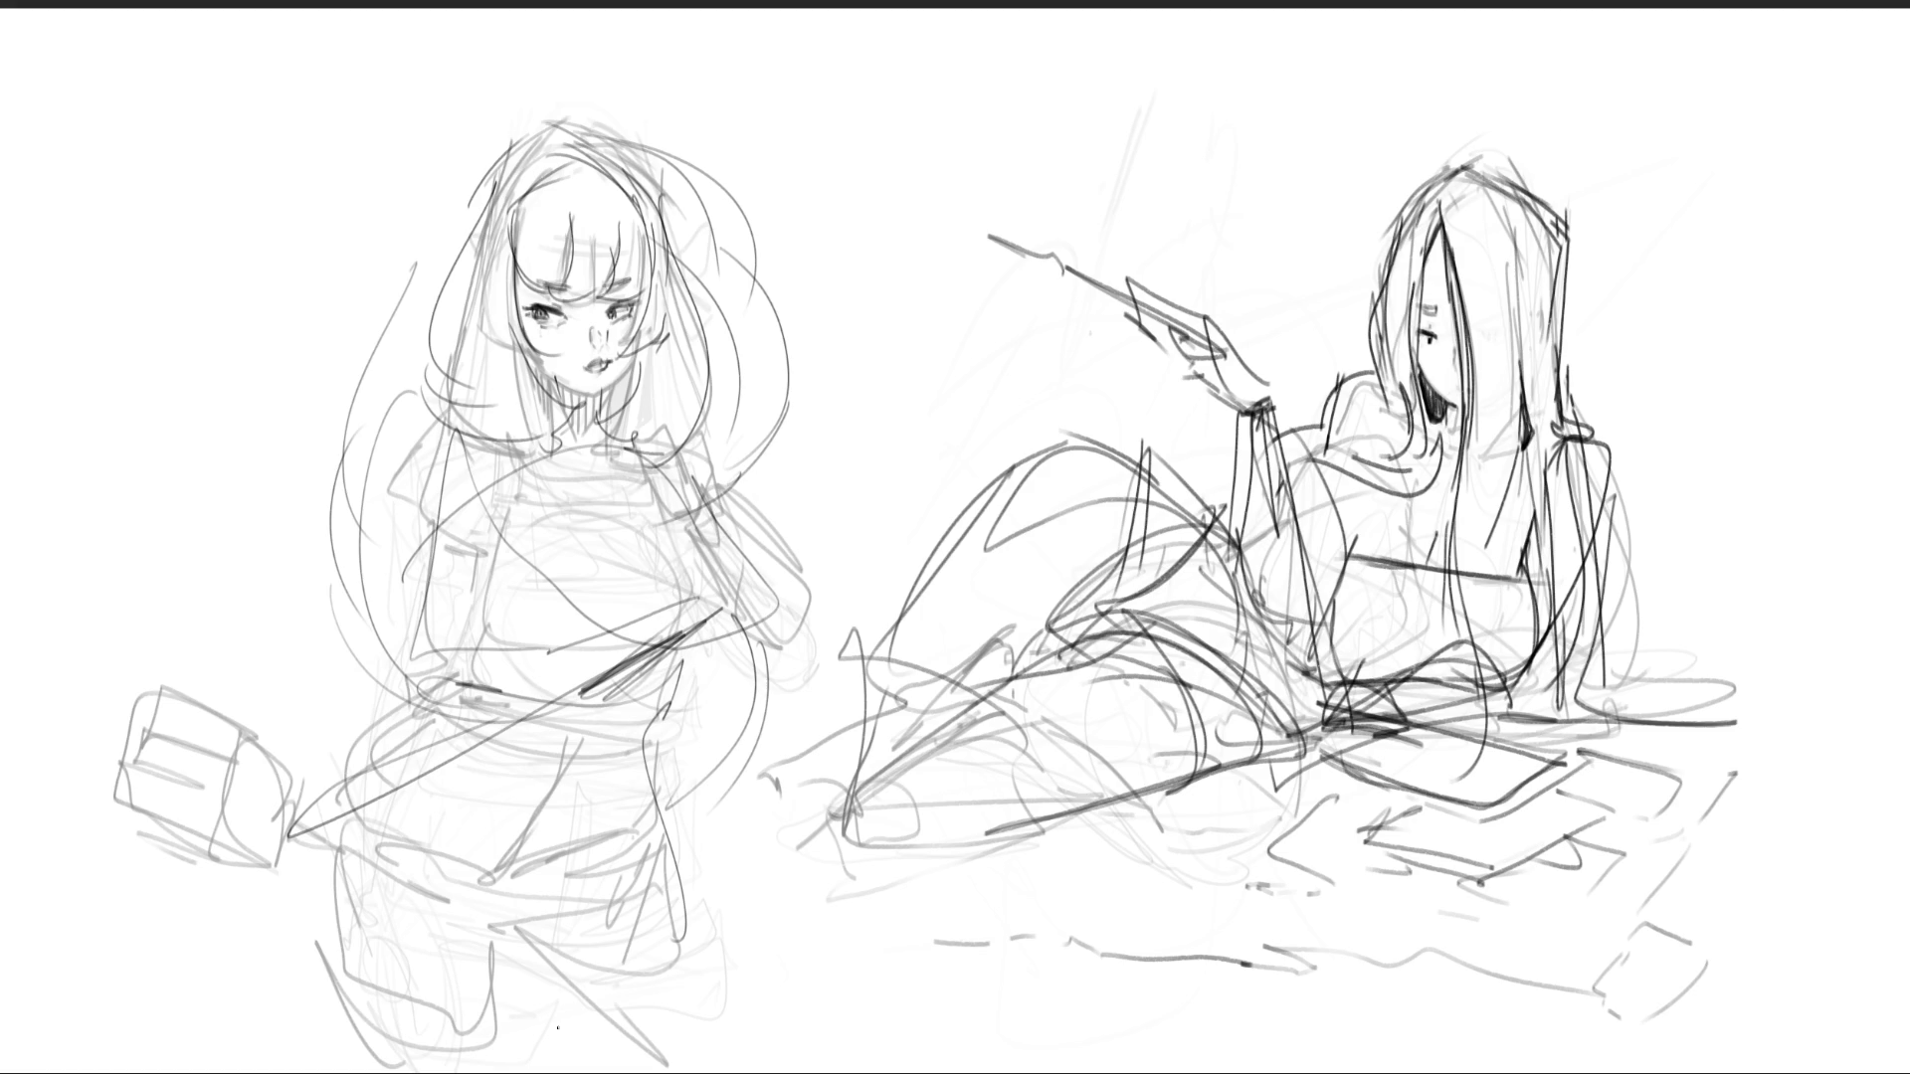
# - Shrink the brush to a fine tip and draw the reclining girl's wrist cuff
pyautogui.press(']')
pyautogui.press(']')
pyautogui.press(']')
pyautogui.press('[')
pyautogui.press('[')
pyautogui.press('[')
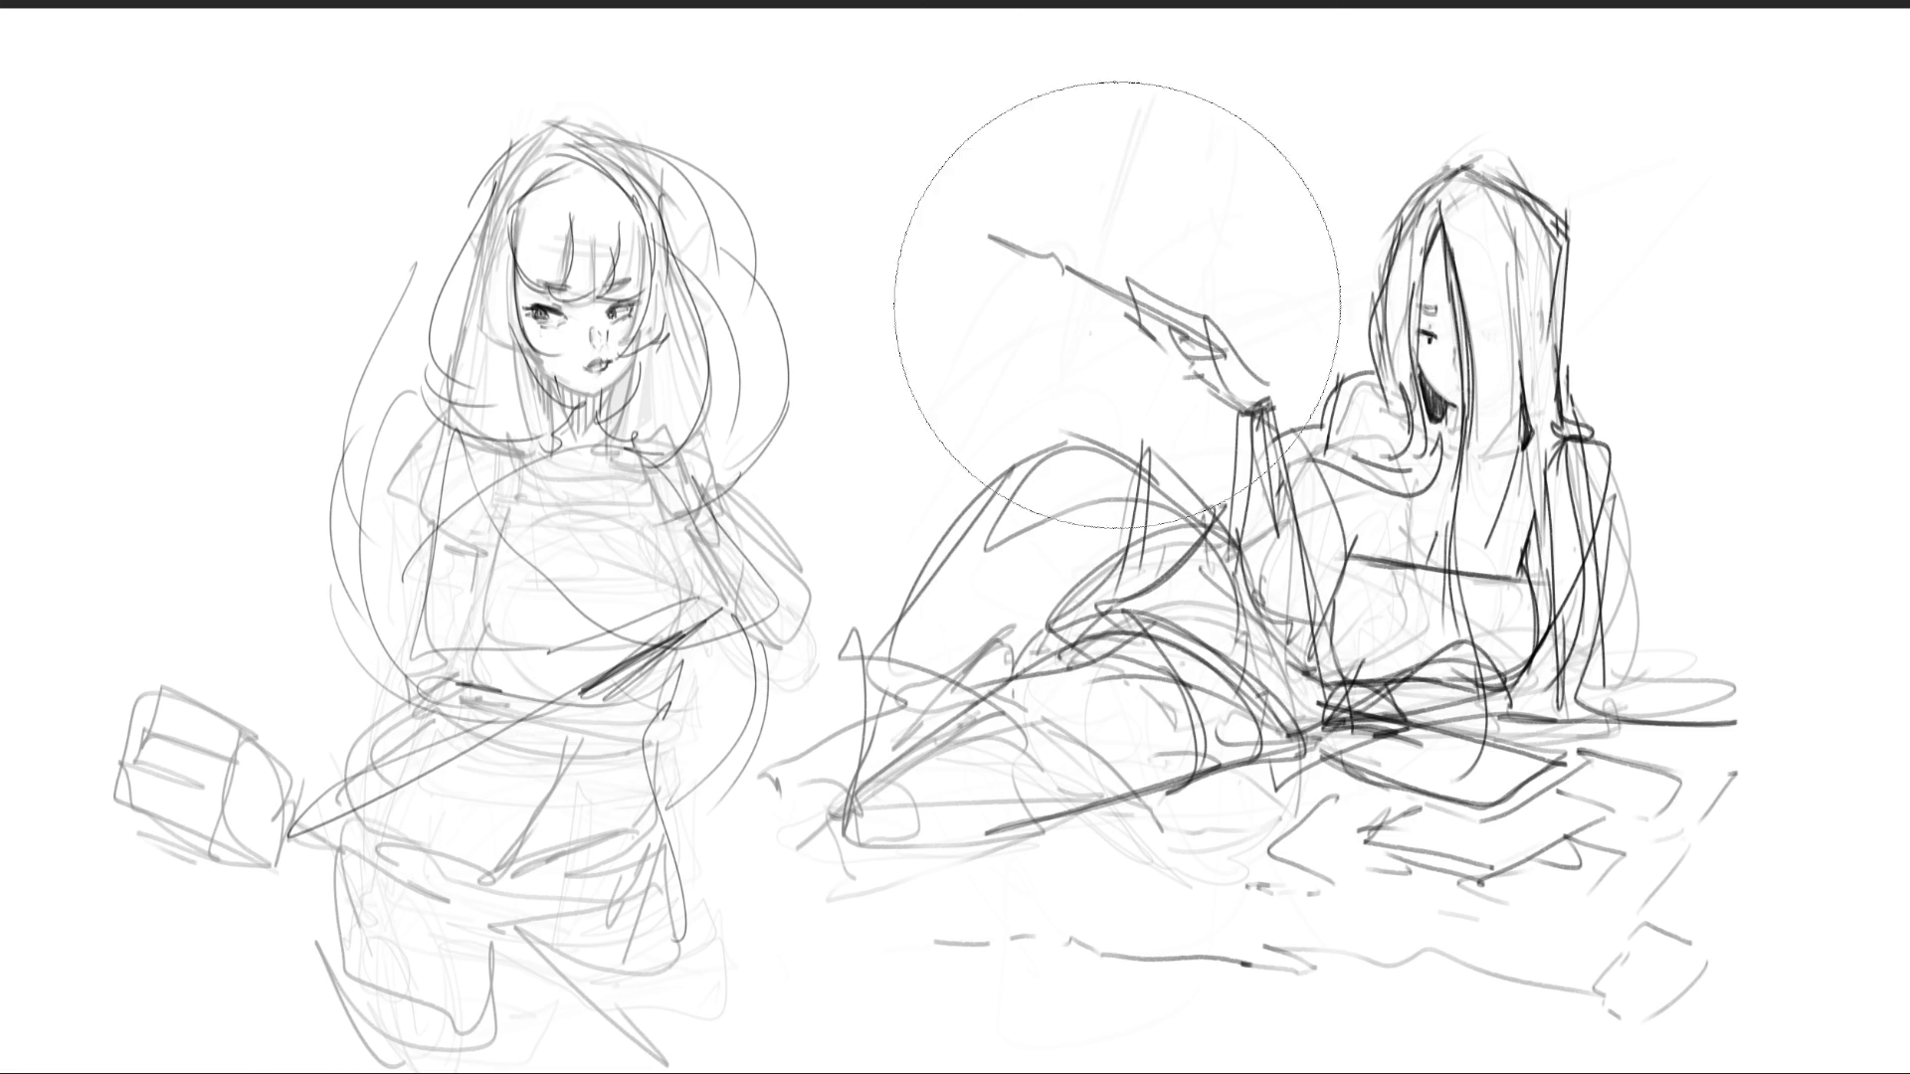
pyautogui.press('[')
pyautogui.press('[')
pyautogui.press('[')
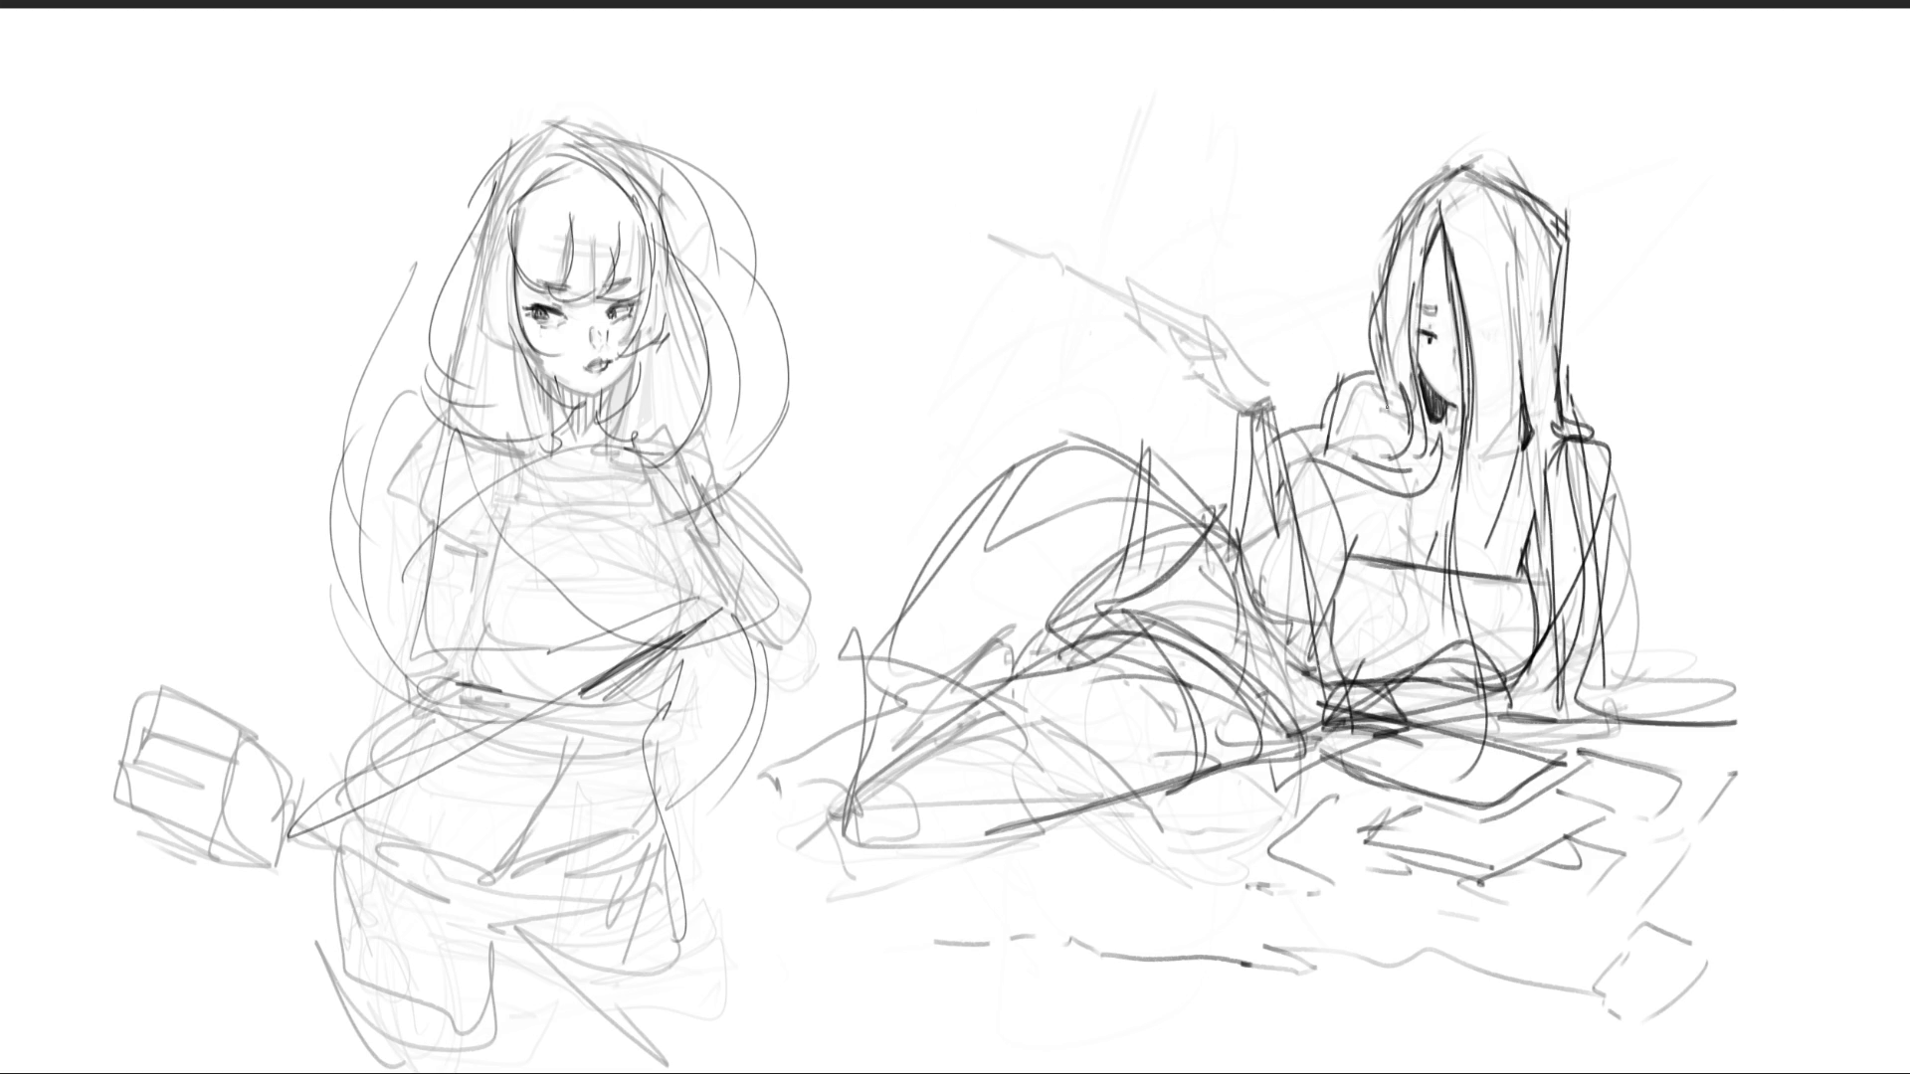
pyautogui.moveTo(1245, 370)
pyautogui.mouseDown()
pyautogui.moveTo(1265, 408)
pyautogui.moveTo(1247, 410)
pyautogui.mouseUp()
pyautogui.moveTo(1228, 390)
pyautogui.mouseDown()
pyautogui.moveTo(1243, 366)
pyautogui.moveTo(1267, 398)
pyautogui.moveTo(1169, 324)
pyautogui.moveTo(1215, 342)
pyautogui.moveTo(1208, 389)
pyautogui.mouseUp()
# - Outline and darken the raised hand's fingers and wrist
pyautogui.moveTo(1139, 324); pyautogui.dragTo(1160, 345)
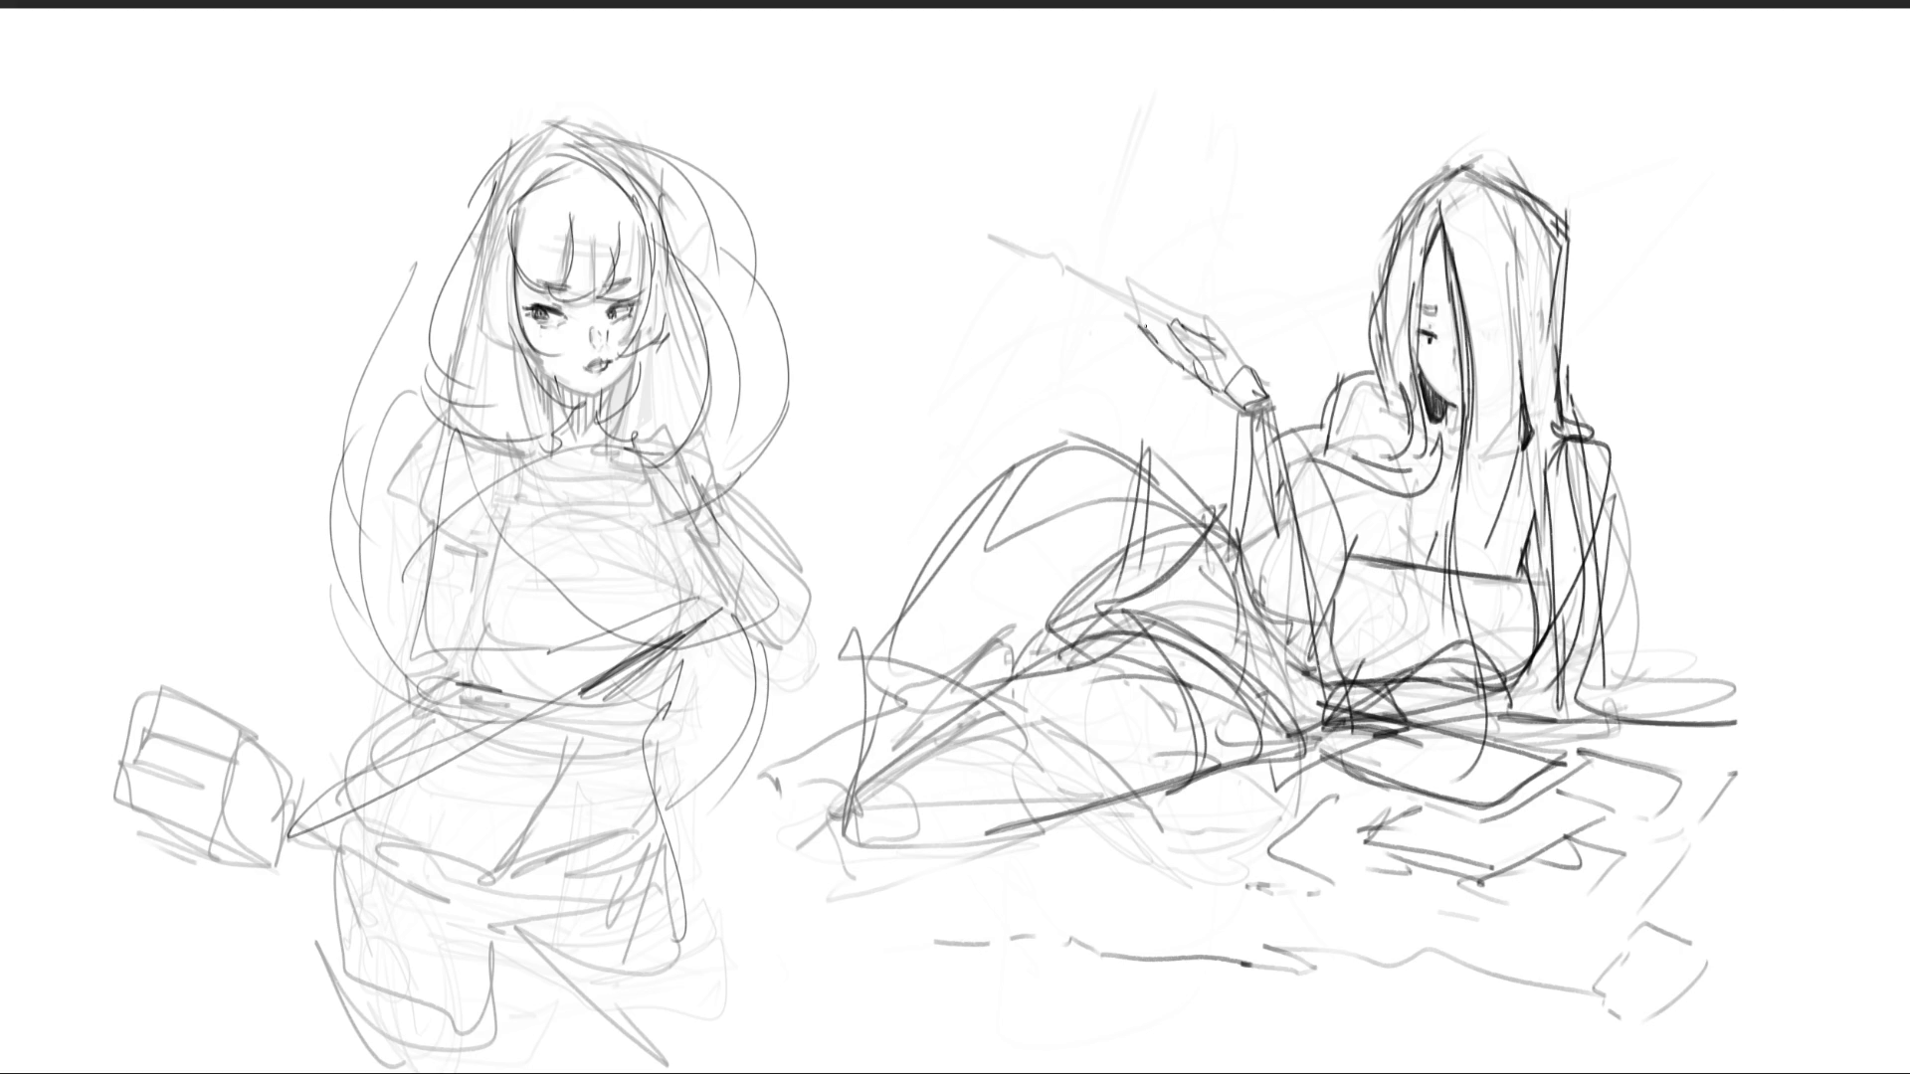
pyautogui.moveTo(1133, 282)
pyautogui.mouseDown()
pyautogui.moveTo(1209, 316)
pyautogui.moveTo(1246, 368)
pyautogui.mouseUp()
pyautogui.moveTo(1219, 323); pyautogui.dragTo(1237, 356)
pyautogui.moveTo(1168, 297)
pyautogui.mouseDown()
pyautogui.moveTo(1205, 303)
pyautogui.moveTo(1169, 301)
pyautogui.mouseUp()
pyautogui.moveTo(1140, 287)
pyautogui.mouseDown()
pyautogui.moveTo(1185, 321)
pyautogui.moveTo(1074, 255)
pyautogui.moveTo(1154, 303)
pyautogui.mouseUp()
# - Undo the stray tip strokes and draw a paintbrush with ferrule and tufted tip in her hand
pyautogui.hotkey('ctrl', 'z')
pyautogui.hotkey('ctrl', 'z')
pyautogui.moveTo(1154, 303); pyautogui.dragTo(1187, 322)
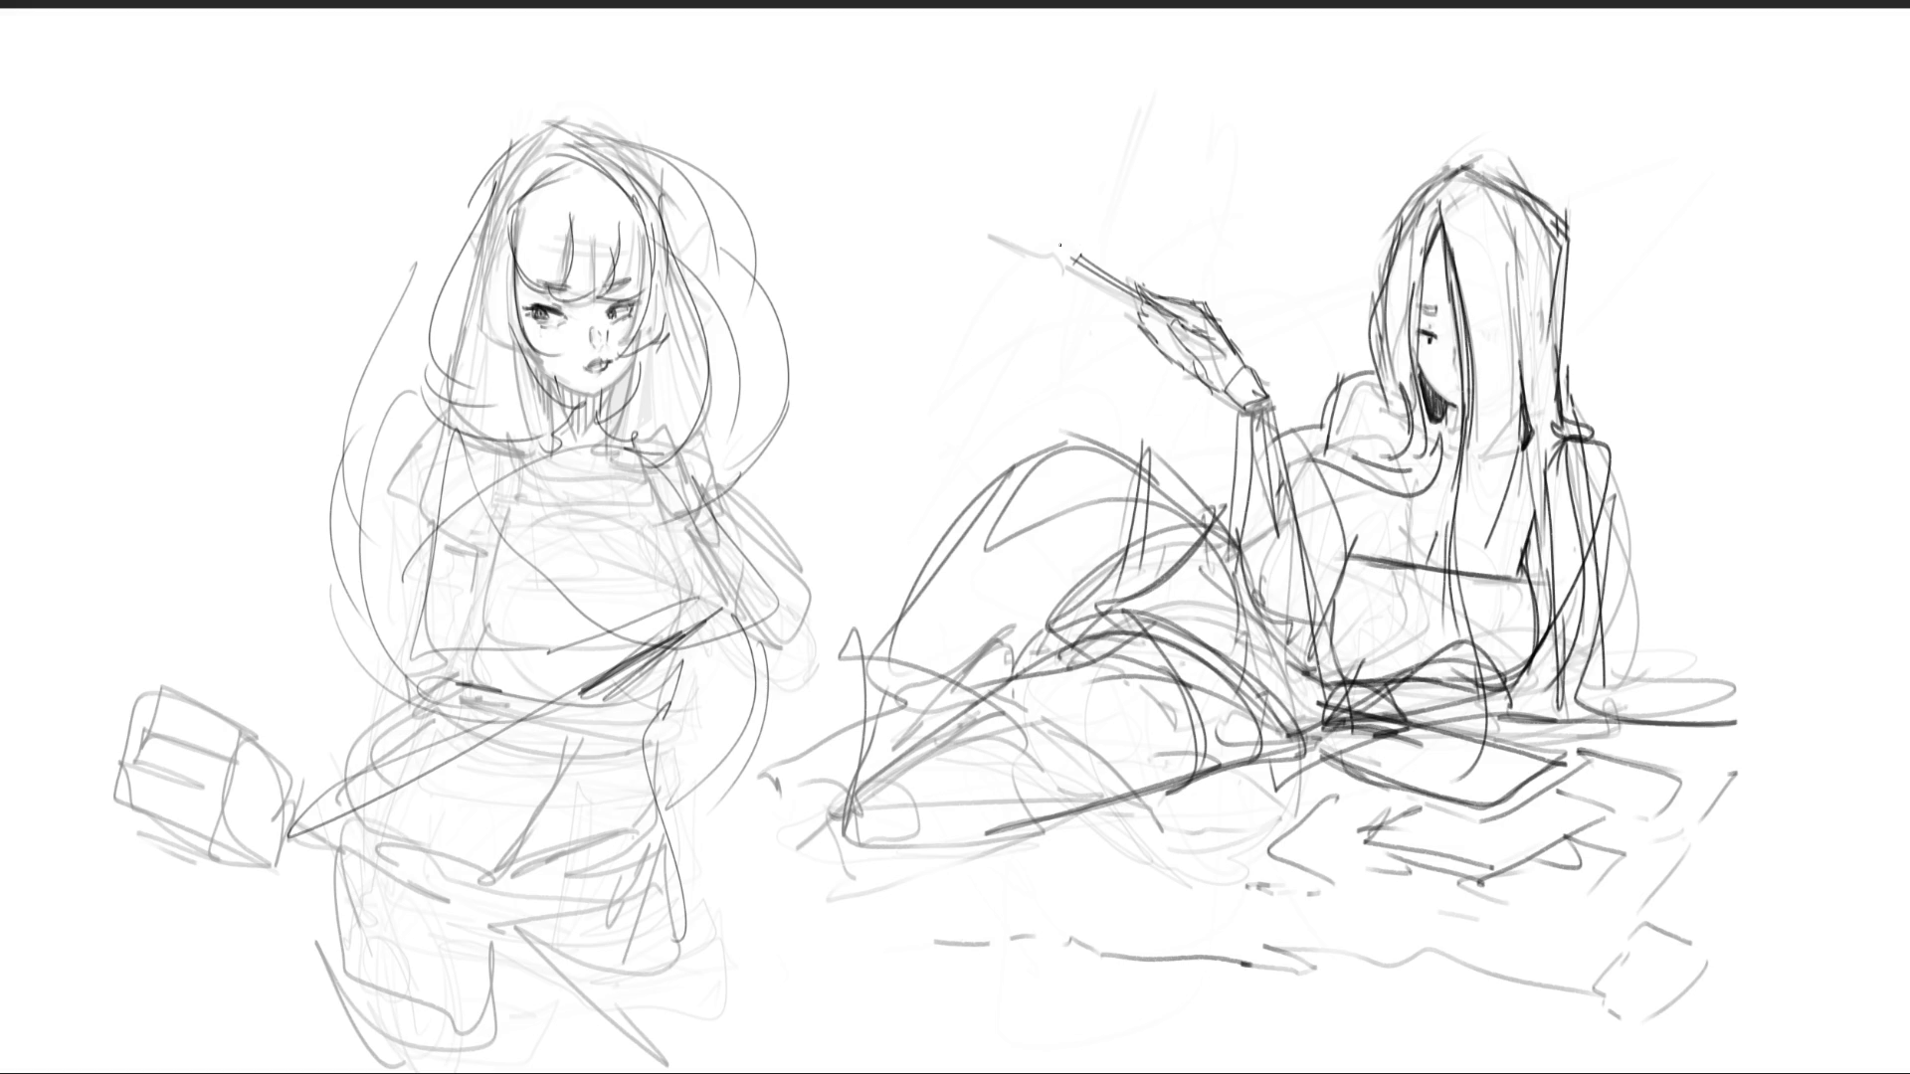
pyautogui.moveTo(1073, 256)
pyautogui.mouseDown()
pyautogui.moveTo(1054, 320)
pyautogui.moveTo(1039, 314)
pyautogui.moveTo(1054, 338)
pyautogui.mouseUp()
pyautogui.moveTo(1008, 256)
pyautogui.mouseDown()
pyautogui.moveTo(1030, 221)
pyautogui.moveTo(1070, 235)
pyautogui.moveTo(1014, 329)
pyautogui.mouseUp()
# - Darken the reclining girl's hair edge, neck and shoulder curve
pyautogui.moveTo(1432, 249)
pyautogui.mouseDown()
pyautogui.moveTo(1418, 294)
pyautogui.moveTo(1424, 273)
pyautogui.moveTo(1438, 313)
pyautogui.mouseUp()
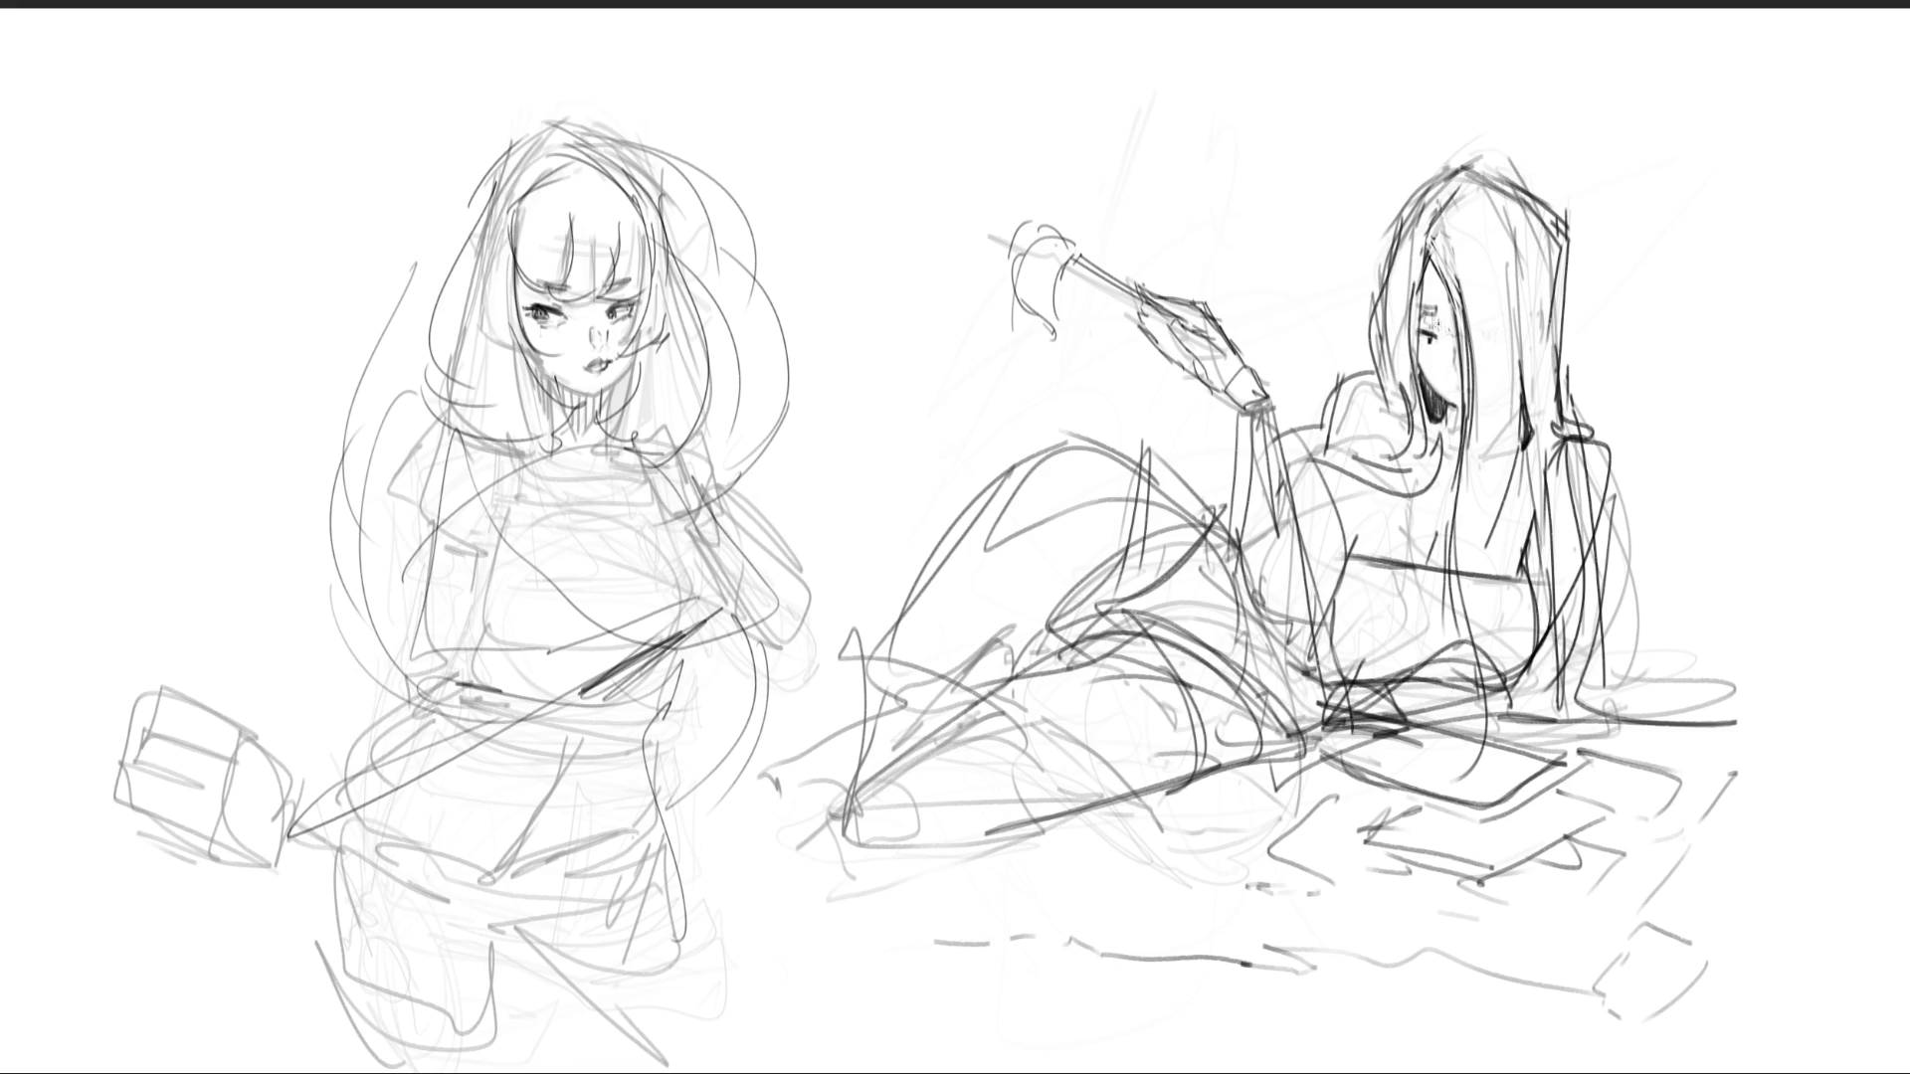
pyautogui.moveTo(1427, 262); pyautogui.dragTo(1420, 349)
pyautogui.moveTo(1448, 432)
pyautogui.mouseDown()
pyautogui.moveTo(1407, 468)
pyautogui.moveTo(1478, 470)
pyautogui.moveTo(1521, 439)
pyautogui.mouseUp()
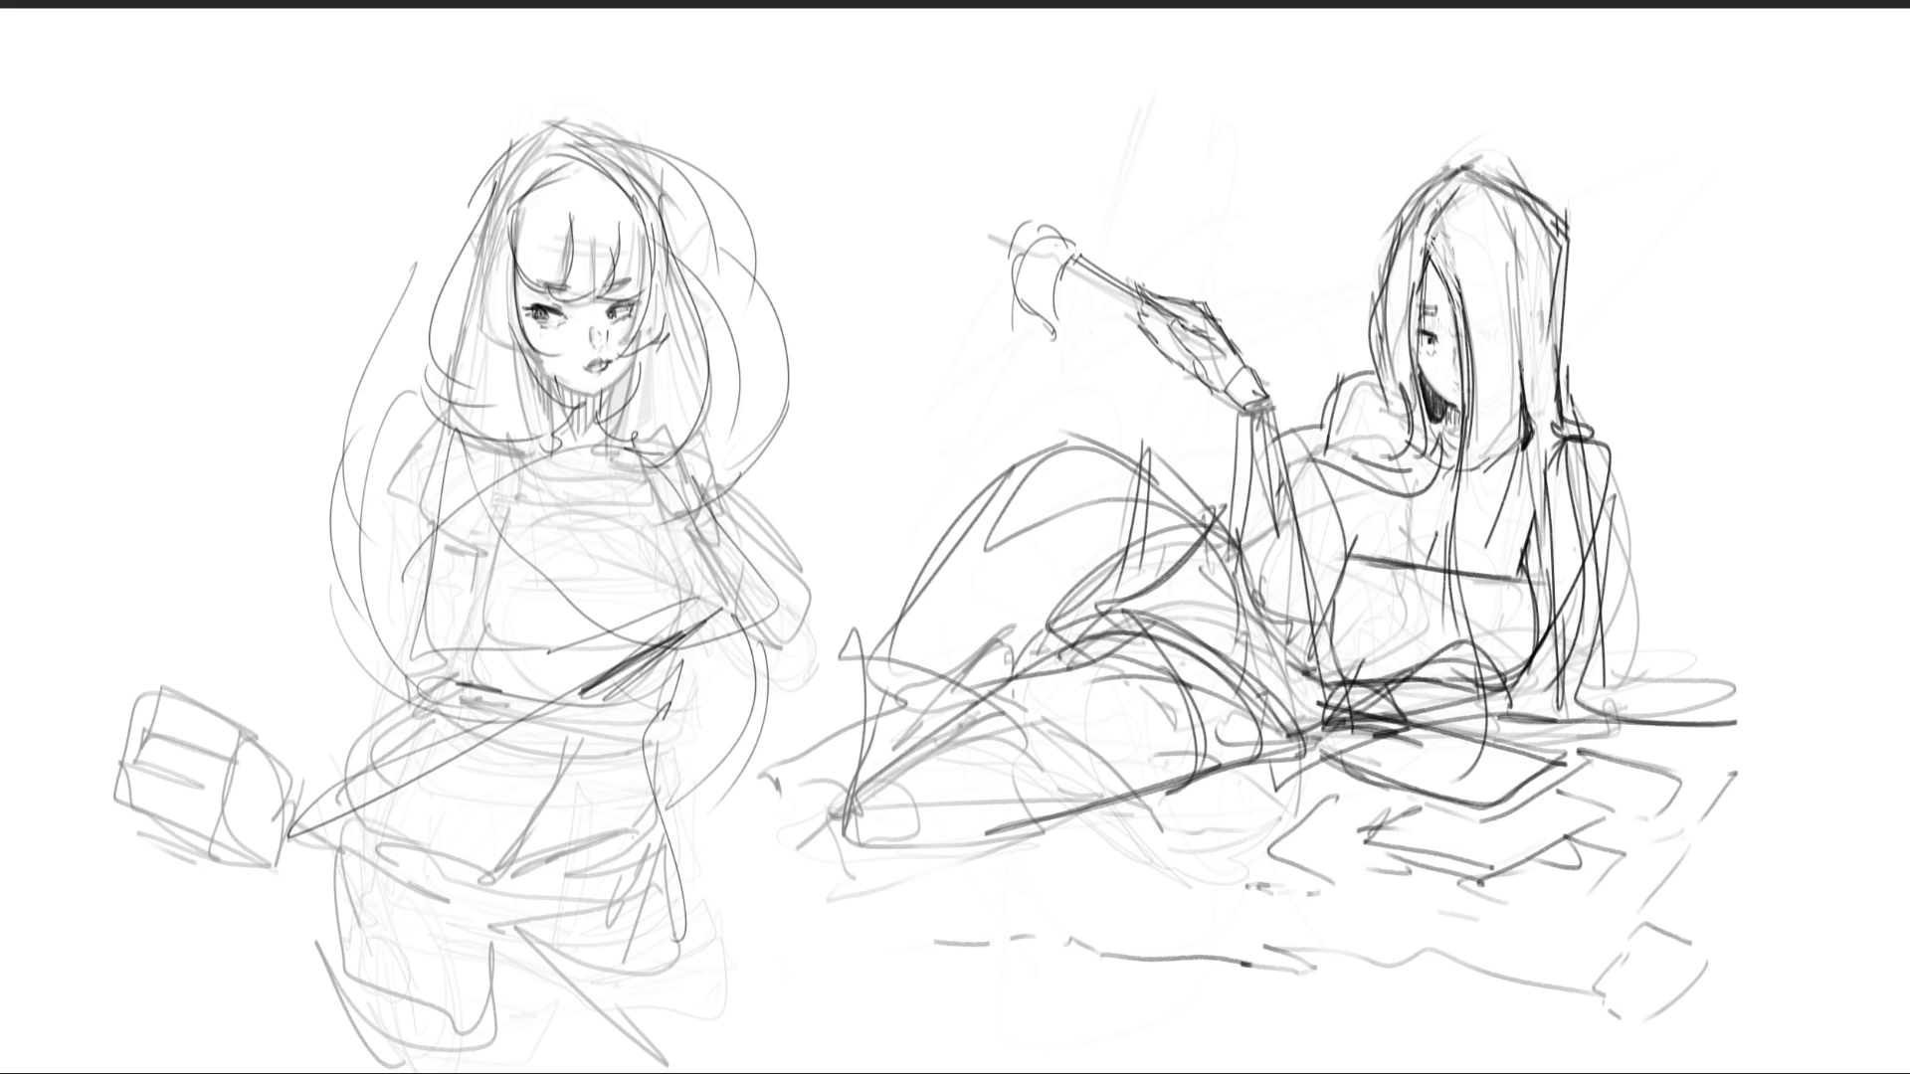
pyautogui.moveTo(1361, 388)
pyautogui.mouseDown()
pyautogui.moveTo(1385, 383)
pyautogui.moveTo(1359, 384)
pyautogui.mouseUp()
pyautogui.moveTo(1326, 457); pyautogui.dragTo(1359, 378)
# - Mirror the canvas horizontally and fade the standing girl with a large soft eraser
pyautogui.press('Delete')
pyautogui.press('m')
pyautogui.moveTo(1513, 192)
pyautogui.mouseDown()
pyautogui.moveTo(1586, 222)
pyautogui.moveTo(1313, 647)
pyautogui.moveTo(1223, 314)
pyautogui.moveTo(1631, 796)
pyautogui.mouseUp()
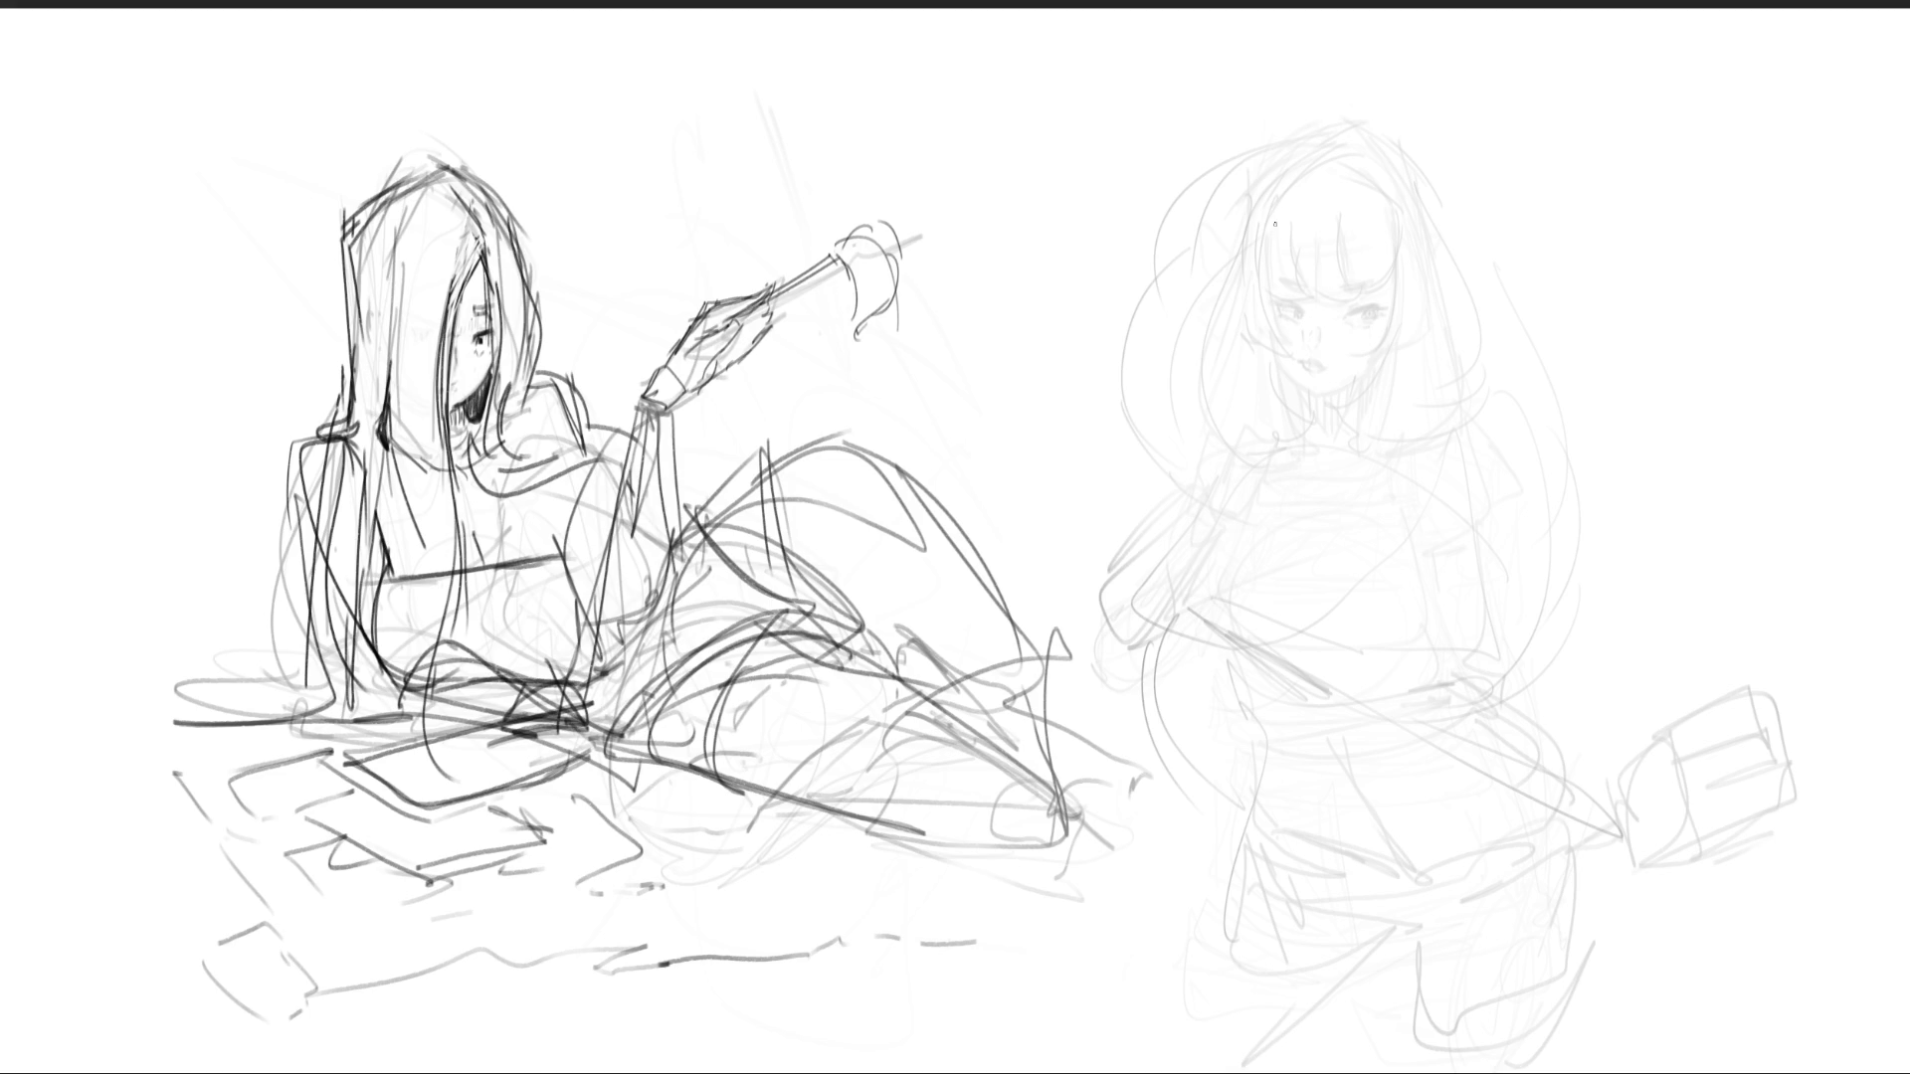
# - Draw a witch hat with a thick brim and pointed peak on the standing girl's head
pyautogui.moveTo(1233, 136); pyautogui.dragTo(1408, 262)
pyautogui.moveTo(1283, 176); pyautogui.dragTo(1470, 266)
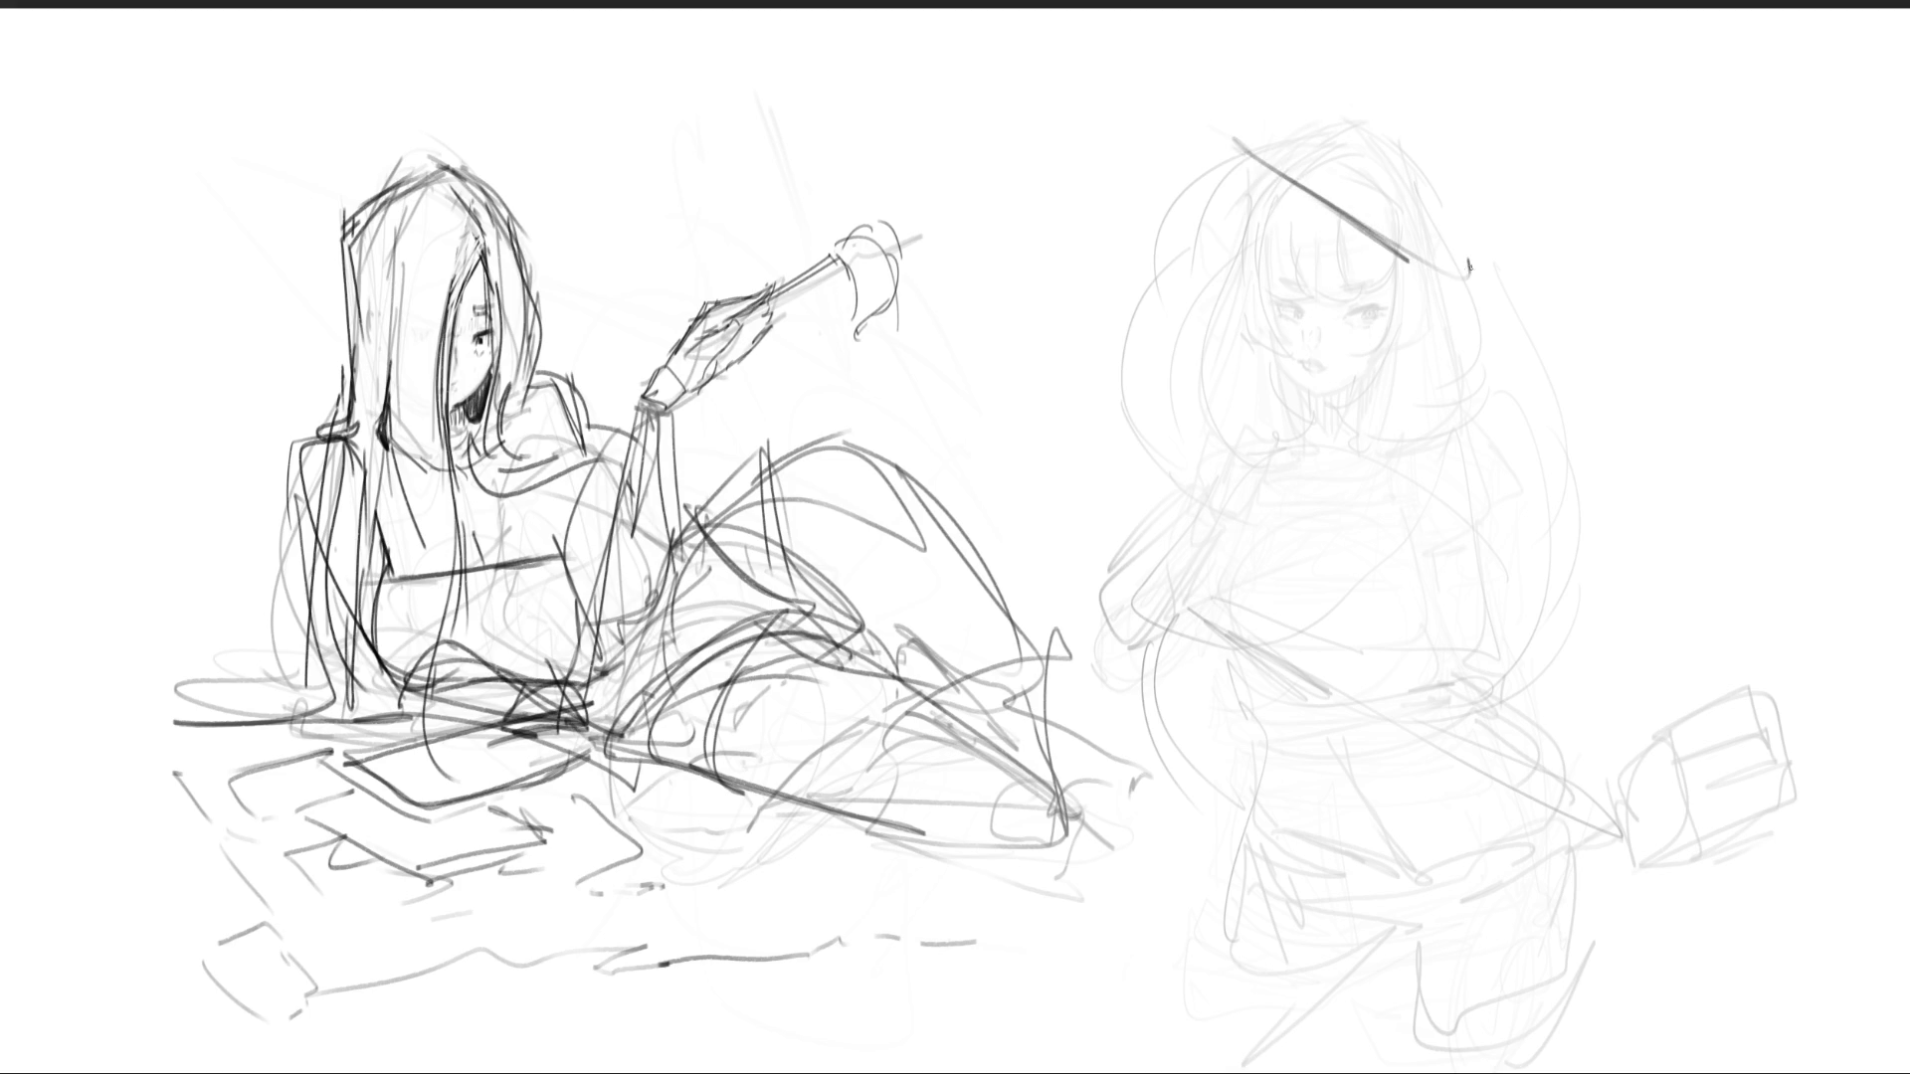
pyautogui.moveTo(1242, 129)
pyautogui.mouseDown()
pyautogui.moveTo(1328, 159)
pyautogui.moveTo(1402, 82)
pyautogui.mouseUp()
pyautogui.moveTo(1310, 159)
pyautogui.mouseDown()
pyautogui.moveTo(1484, 35)
pyautogui.moveTo(1451, 227)
pyautogui.mouseUp()
pyautogui.moveTo(1462, 161)
pyautogui.mouseDown()
pyautogui.moveTo(1355, 179)
pyautogui.moveTo(1368, 196)
pyautogui.mouseUp()
pyautogui.moveTo(1489, 74); pyautogui.dragTo(1470, 267)
pyautogui.moveTo(1449, 262); pyautogui.dragTo(1489, 299)
pyautogui.moveTo(1468, 166); pyautogui.dragTo(1448, 246)
pyautogui.moveTo(1476, 282); pyautogui.dragTo(1503, 296)
pyautogui.moveTo(1413, 249); pyautogui.dragTo(1489, 295)
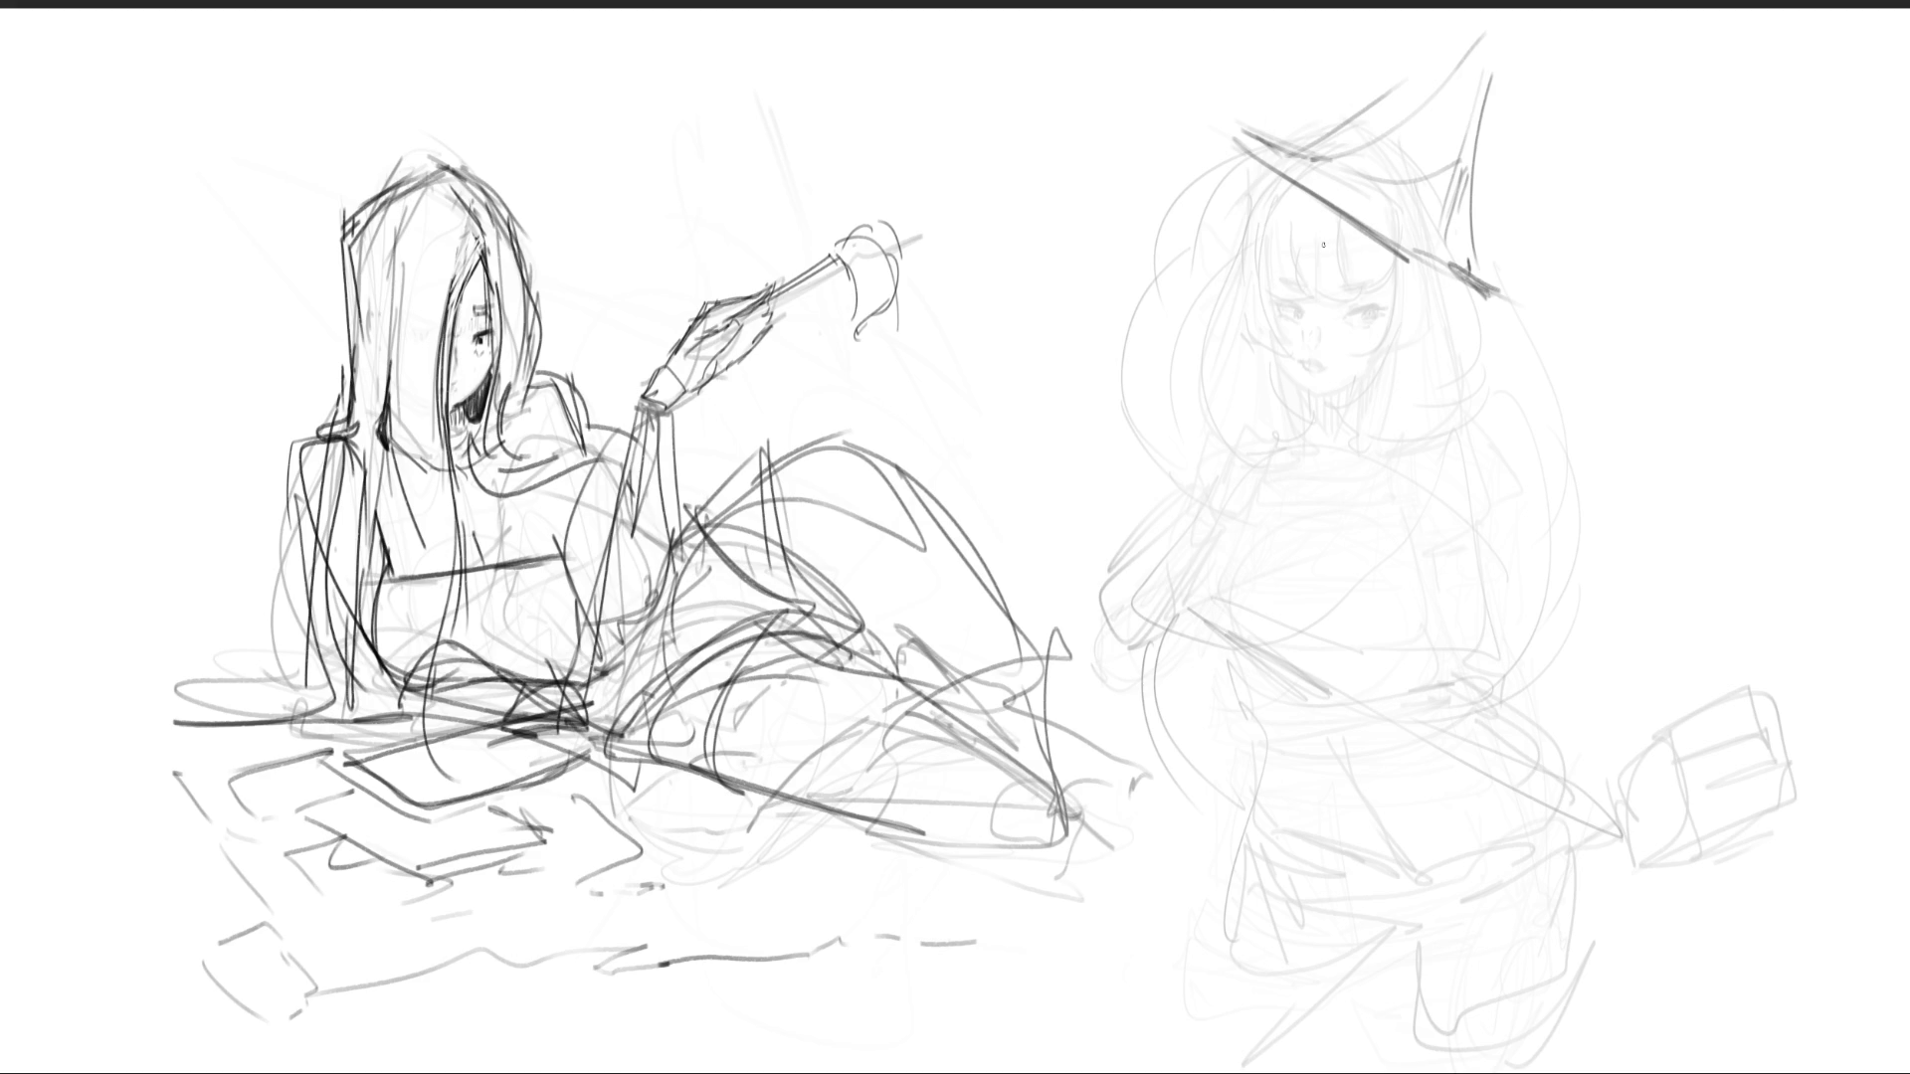
# - Draw the bangs and side strands, a lash line over the left eye, and the mouth
pyautogui.moveTo(1243, 239); pyautogui.dragTo(1228, 287)
pyautogui.moveTo(1255, 185)
pyautogui.mouseDown()
pyautogui.moveTo(1232, 280)
pyautogui.moveTo(1331, 296)
pyautogui.mouseUp()
pyautogui.moveTo(1412, 267)
pyautogui.mouseDown()
pyautogui.moveTo(1400, 279)
pyautogui.moveTo(1426, 271)
pyautogui.mouseUp()
pyautogui.moveTo(1266, 300)
pyautogui.mouseDown()
pyautogui.moveTo(1368, 318)
pyautogui.moveTo(1370, 298)
pyautogui.mouseUp()
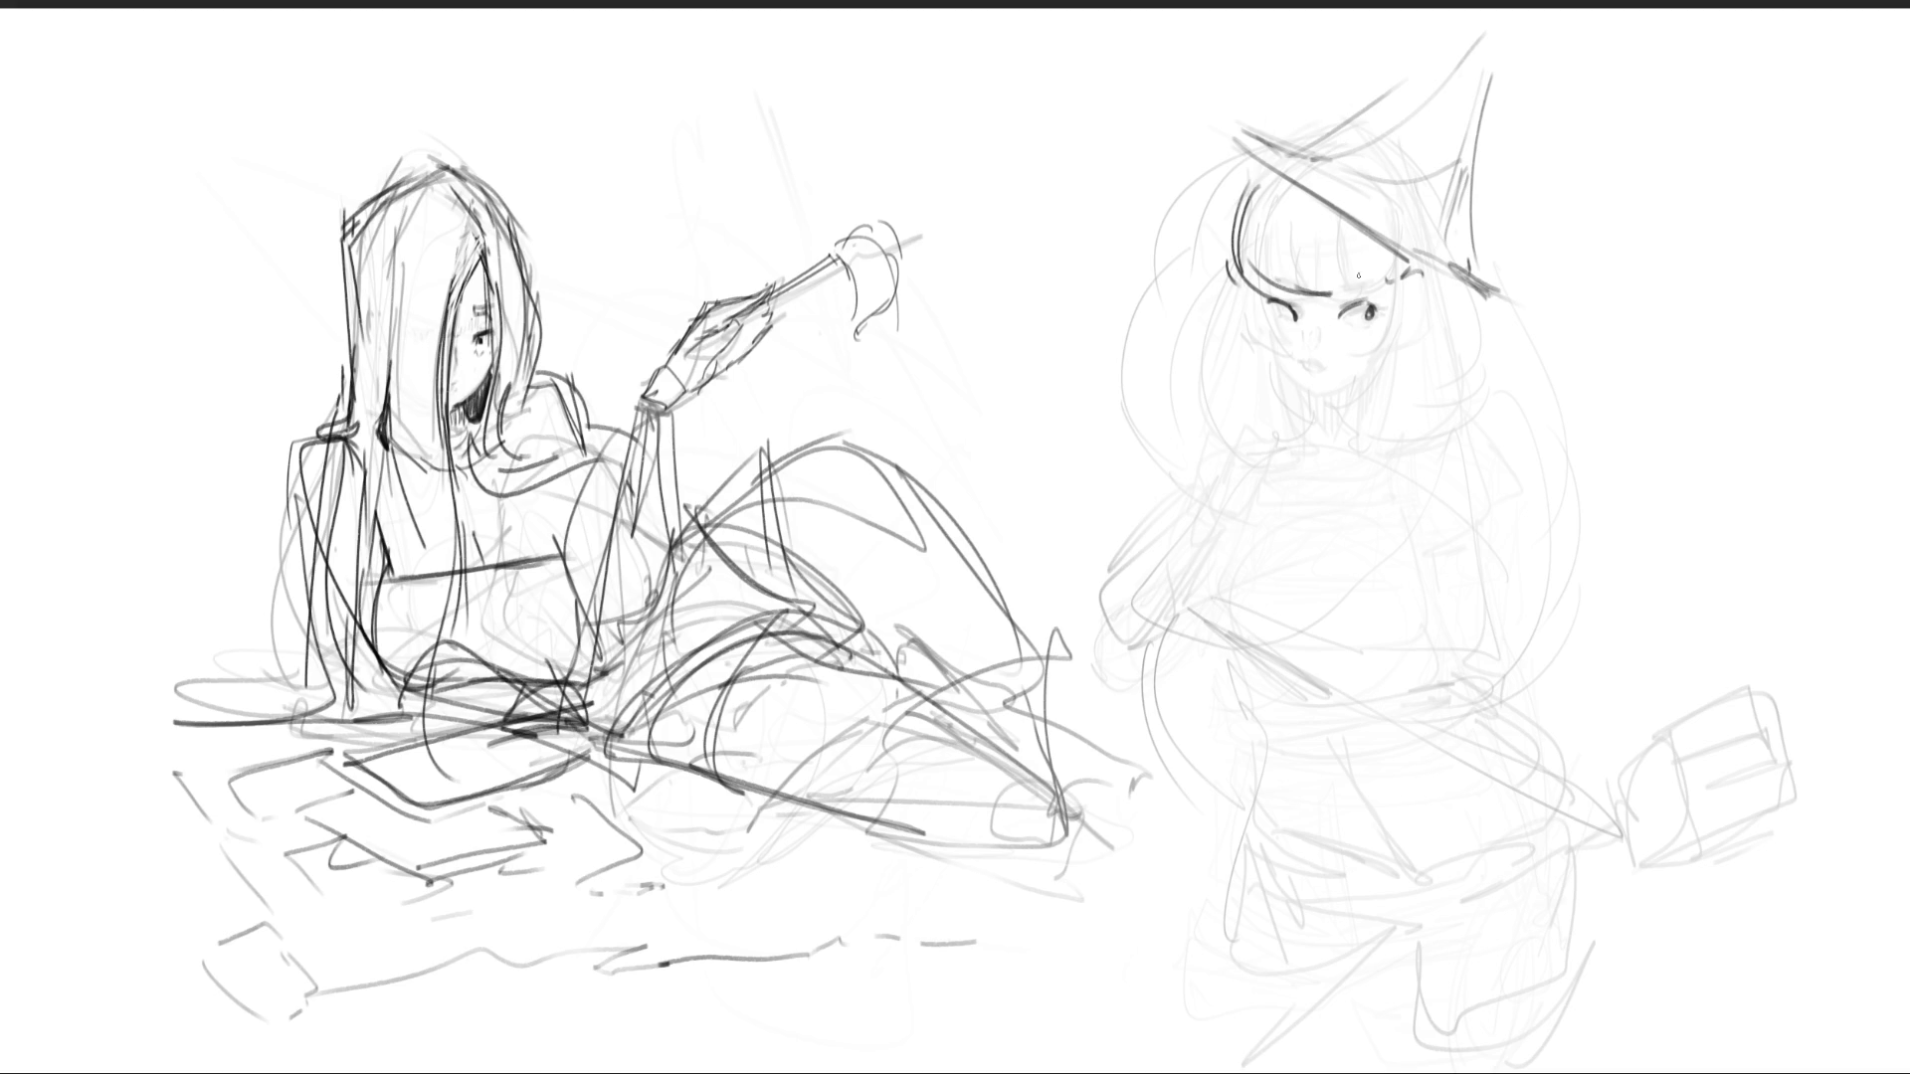
pyautogui.moveTo(1299, 364); pyautogui.dragTo(1318, 383)
# - Draw hair curves on both sides of the face and the jaw and chin
pyautogui.moveTo(1246, 180); pyautogui.dragTo(1224, 341)
pyautogui.moveTo(1236, 304); pyautogui.dragTo(1257, 330)
pyautogui.moveTo(1490, 348)
pyautogui.mouseDown()
pyautogui.moveTo(1439, 411)
pyautogui.moveTo(1353, 430)
pyautogui.mouseUp()
pyautogui.moveTo(1219, 331); pyautogui.dragTo(1274, 399)
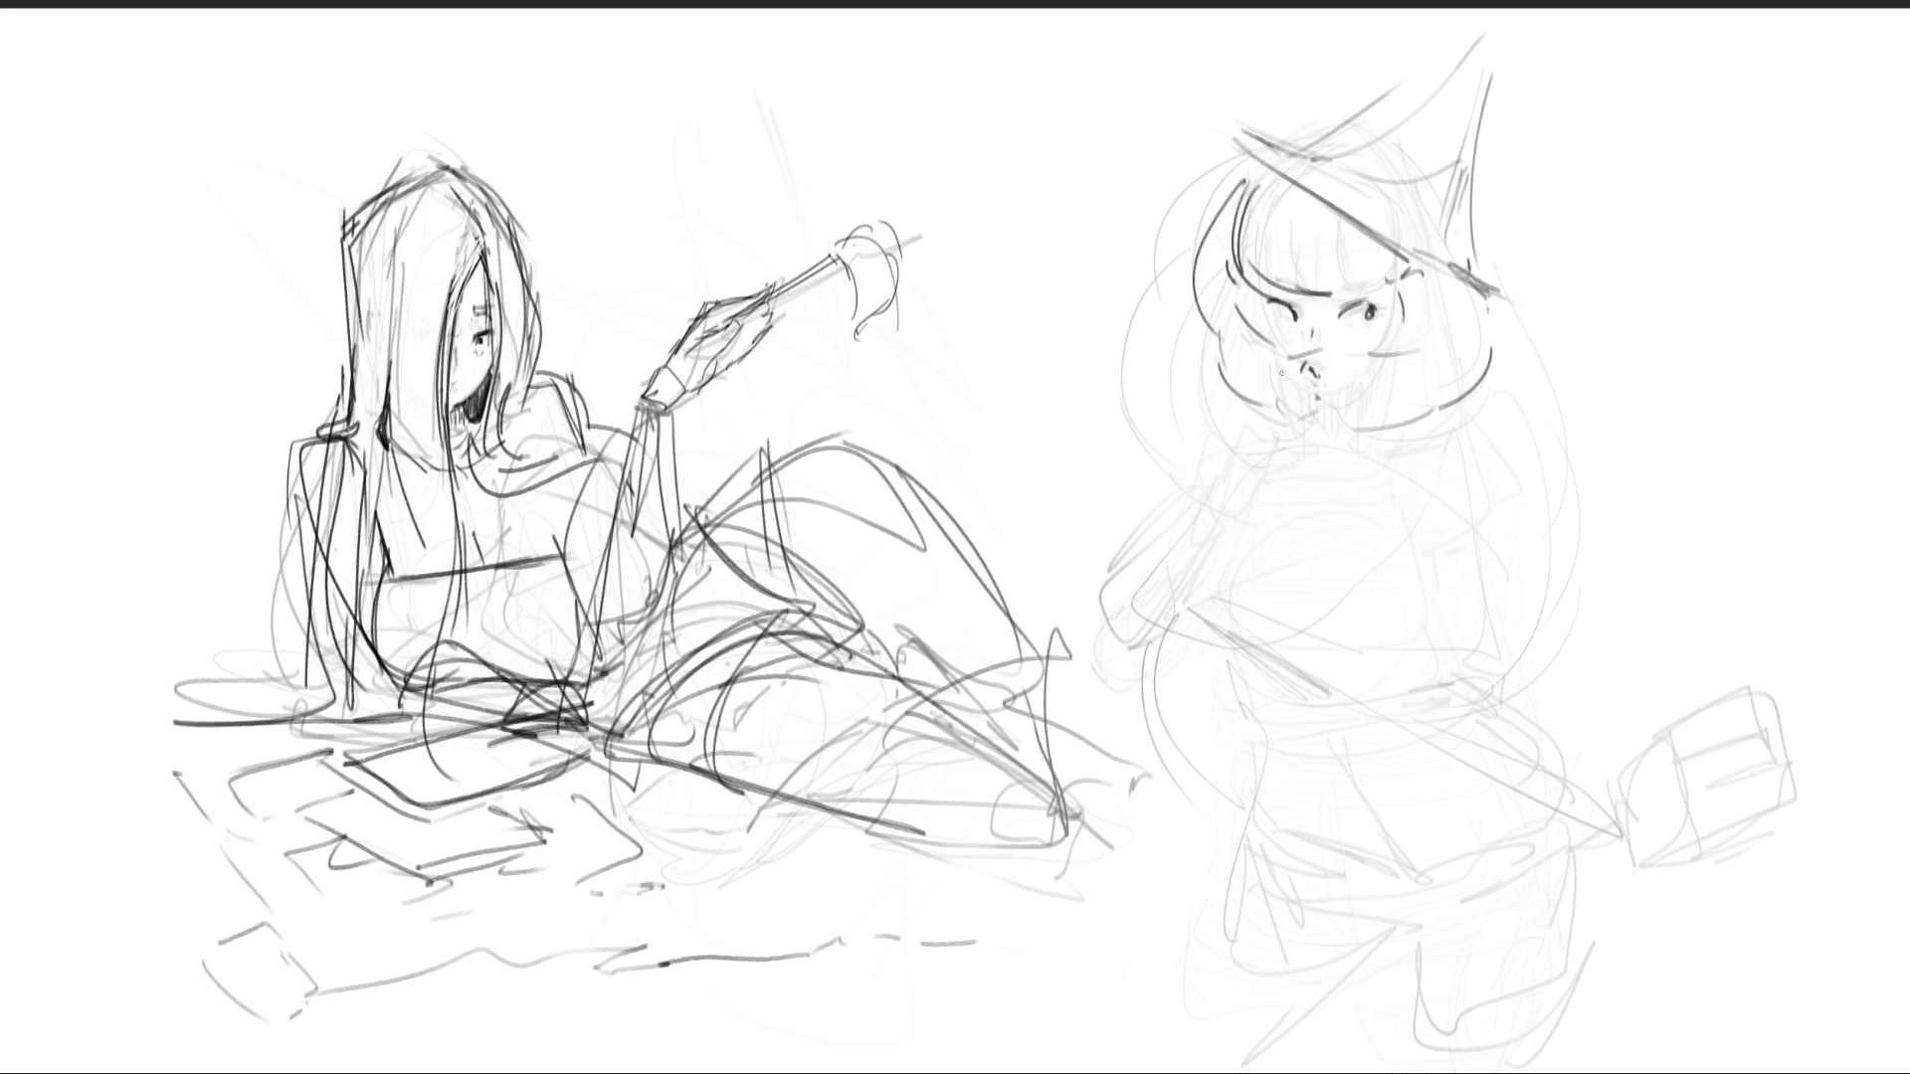
pyautogui.moveTo(1396, 361)
pyautogui.mouseDown()
pyautogui.moveTo(1341, 396)
pyautogui.moveTo(1407, 358)
pyautogui.mouseUp()
# - Extend the hat brim to the right and add diagonal strokes beside the face
pyautogui.moveTo(1456, 274)
pyautogui.mouseDown()
pyautogui.moveTo(1550, 311)
pyautogui.moveTo(1540, 397)
pyautogui.mouseUp()
pyautogui.moveTo(1634, 344); pyautogui.dragTo(1594, 444)
pyautogui.moveTo(1668, 295); pyautogui.dragTo(1602, 433)
pyautogui.moveTo(1634, 346); pyautogui.dragTo(1564, 443)
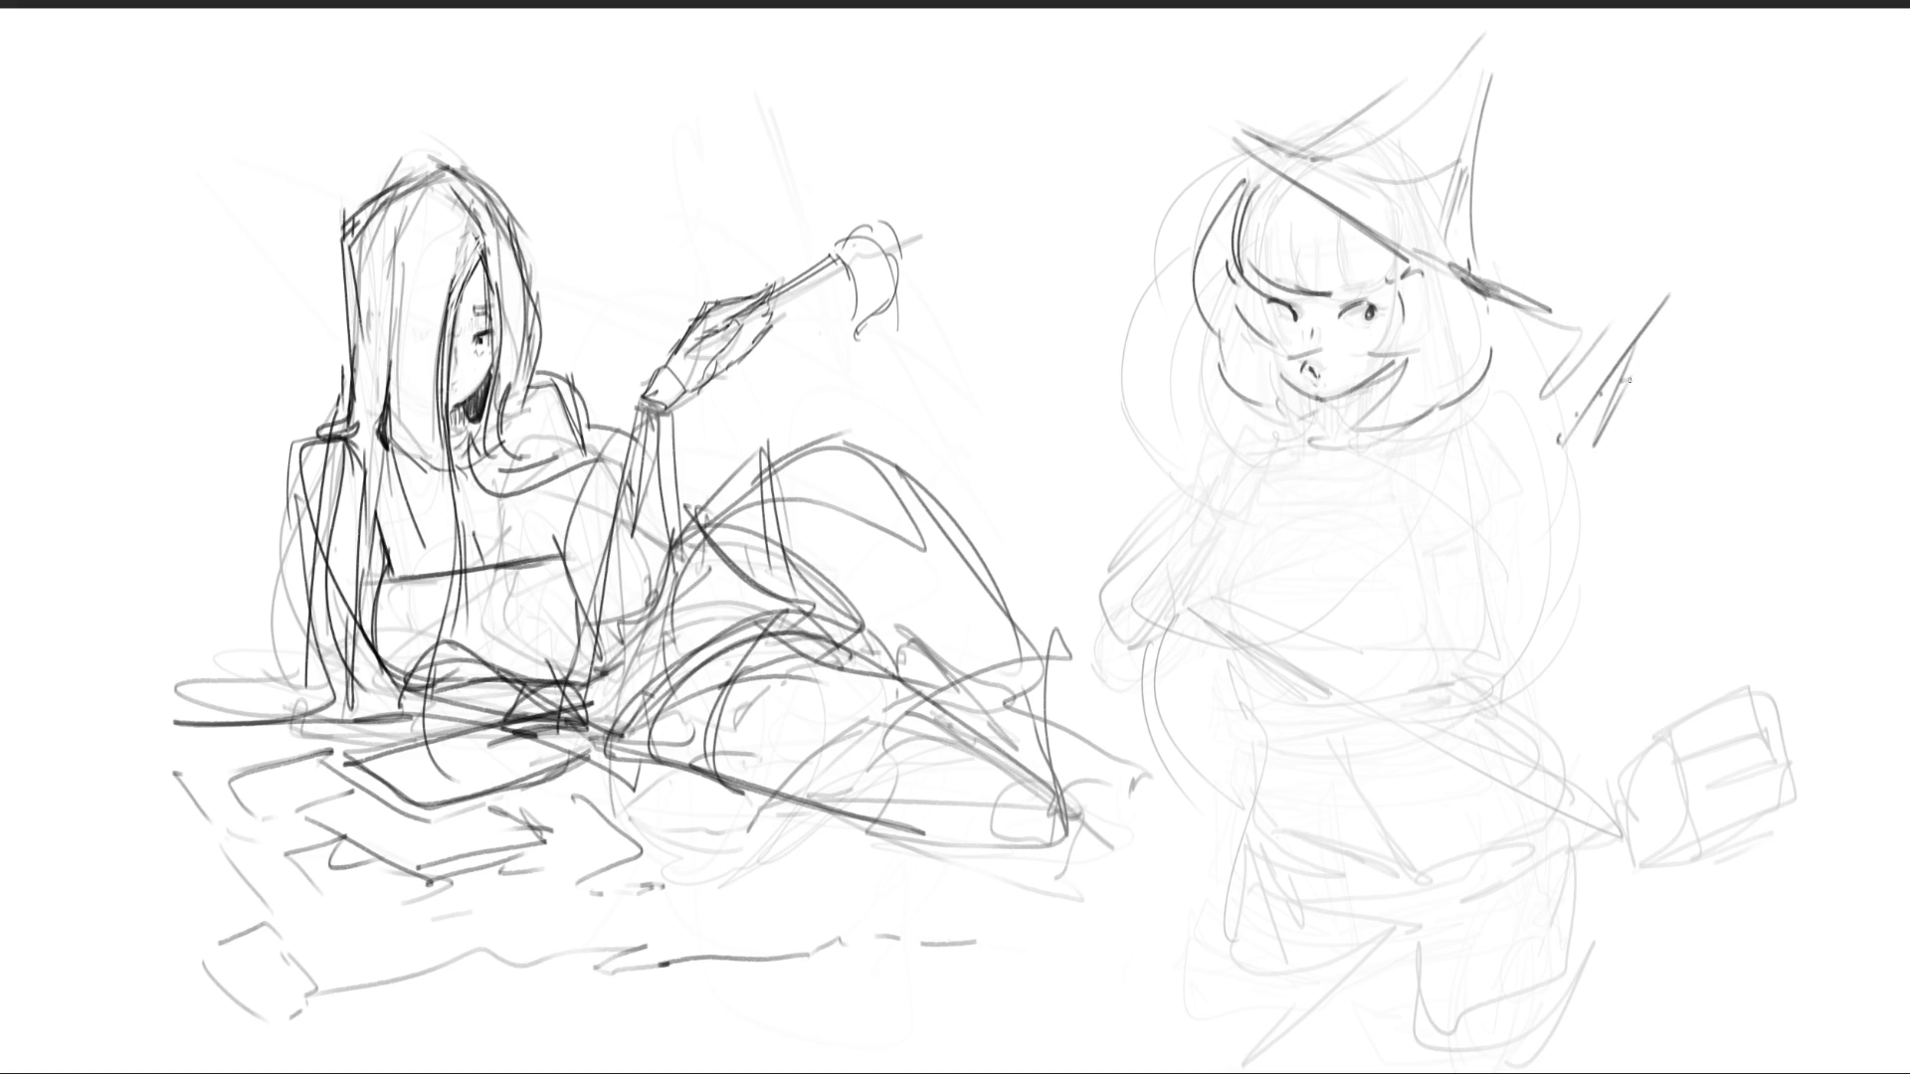
# - Draw the jagged zigzag staff and the hand and arm gripping it
pyautogui.moveTo(1591, 378); pyautogui.dragTo(1557, 463)
pyautogui.moveTo(1640, 360); pyautogui.dragTo(1584, 414)
pyautogui.moveTo(1617, 398); pyautogui.dragTo(1582, 469)
pyautogui.moveTo(1696, 270)
pyautogui.mouseDown()
pyautogui.moveTo(1592, 386)
pyautogui.moveTo(1586, 414)
pyautogui.moveTo(1653, 389)
pyautogui.moveTo(1544, 480)
pyautogui.moveTo(1492, 655)
pyautogui.mouseUp()
pyautogui.moveTo(1562, 507)
pyautogui.mouseDown()
pyautogui.moveTo(1557, 616)
pyautogui.moveTo(1500, 655)
pyautogui.mouseUp()
pyautogui.moveTo(1530, 497); pyautogui.dragTo(1472, 632)
pyautogui.moveTo(1537, 607); pyautogui.dragTo(1495, 651)
pyautogui.moveTo(1566, 512); pyautogui.dragTo(1512, 631)
pyautogui.moveTo(1507, 528)
pyautogui.mouseDown()
pyautogui.moveTo(1477, 597)
pyautogui.moveTo(1429, 449)
pyautogui.moveTo(1466, 643)
pyautogui.mouseUp()
# - Draw the collar, neck and shoulder lines with a strap running down from the neck
pyautogui.moveTo(1245, 461); pyautogui.dragTo(1229, 502)
pyautogui.moveTo(1235, 465)
pyautogui.mouseDown()
pyautogui.moveTo(1080, 459)
pyautogui.moveTo(1225, 422)
pyautogui.mouseUp()
pyautogui.moveTo(1219, 424)
pyautogui.mouseDown()
pyautogui.moveTo(1259, 438)
pyautogui.moveTo(1255, 422)
pyautogui.mouseUp()
pyautogui.moveTo(1250, 389)
pyautogui.mouseDown()
pyautogui.moveTo(1257, 454)
pyautogui.moveTo(1208, 486)
pyautogui.mouseUp()
pyautogui.moveTo(1228, 440); pyautogui.dragTo(1298, 474)
pyautogui.moveTo(1199, 415)
pyautogui.mouseDown()
pyautogui.moveTo(1277, 451)
pyautogui.moveTo(1397, 428)
pyautogui.mouseUp()
pyautogui.moveTo(1241, 487)
pyautogui.mouseDown()
pyautogui.moveTo(1343, 469)
pyautogui.moveTo(1280, 480)
pyautogui.mouseUp()
pyautogui.moveTo(1265, 423)
pyautogui.mouseDown()
pyautogui.moveTo(1328, 423)
pyautogui.moveTo(1360, 502)
pyautogui.mouseUp()
pyautogui.moveTo(1251, 470); pyautogui.dragTo(1230, 509)
# - Draw the bust, waistband, belt and skirt with its hem line
pyautogui.moveTo(1215, 545)
pyautogui.mouseDown()
pyautogui.moveTo(1241, 636)
pyautogui.moveTo(1392, 549)
pyautogui.moveTo(1343, 637)
pyautogui.mouseUp()
pyautogui.moveTo(1363, 633)
pyautogui.mouseDown()
pyautogui.moveTo(1259, 648)
pyautogui.moveTo(1442, 656)
pyautogui.mouseUp()
pyautogui.moveTo(1436, 651); pyautogui.dragTo(1462, 684)
pyautogui.moveTo(1233, 664)
pyautogui.mouseDown()
pyautogui.moveTo(1285, 744)
pyautogui.moveTo(1444, 696)
pyautogui.mouseUp()
pyautogui.moveTo(1542, 681); pyautogui.dragTo(1268, 801)
pyautogui.moveTo(1259, 752)
pyautogui.mouseDown()
pyautogui.moveTo(1251, 826)
pyautogui.moveTo(1521, 945)
pyautogui.mouseUp()
pyautogui.moveTo(1605, 950)
pyautogui.mouseDown()
pyautogui.moveTo(1590, 737)
pyautogui.moveTo(1681, 815)
pyautogui.mouseUp()
pyautogui.moveTo(1648, 915)
pyautogui.mouseDown()
pyautogui.moveTo(1634, 953)
pyautogui.moveTo(1571, 955)
pyautogui.mouseUp()
pyautogui.moveTo(1265, 900)
pyautogui.mouseDown()
pyautogui.moveTo(1477, 947)
pyautogui.moveTo(1238, 985)
pyautogui.mouseUp()
pyautogui.moveTo(1238, 985); pyautogui.dragTo(1617, 984)
pyautogui.moveTo(1622, 985); pyautogui.dragTo(1616, 1049)
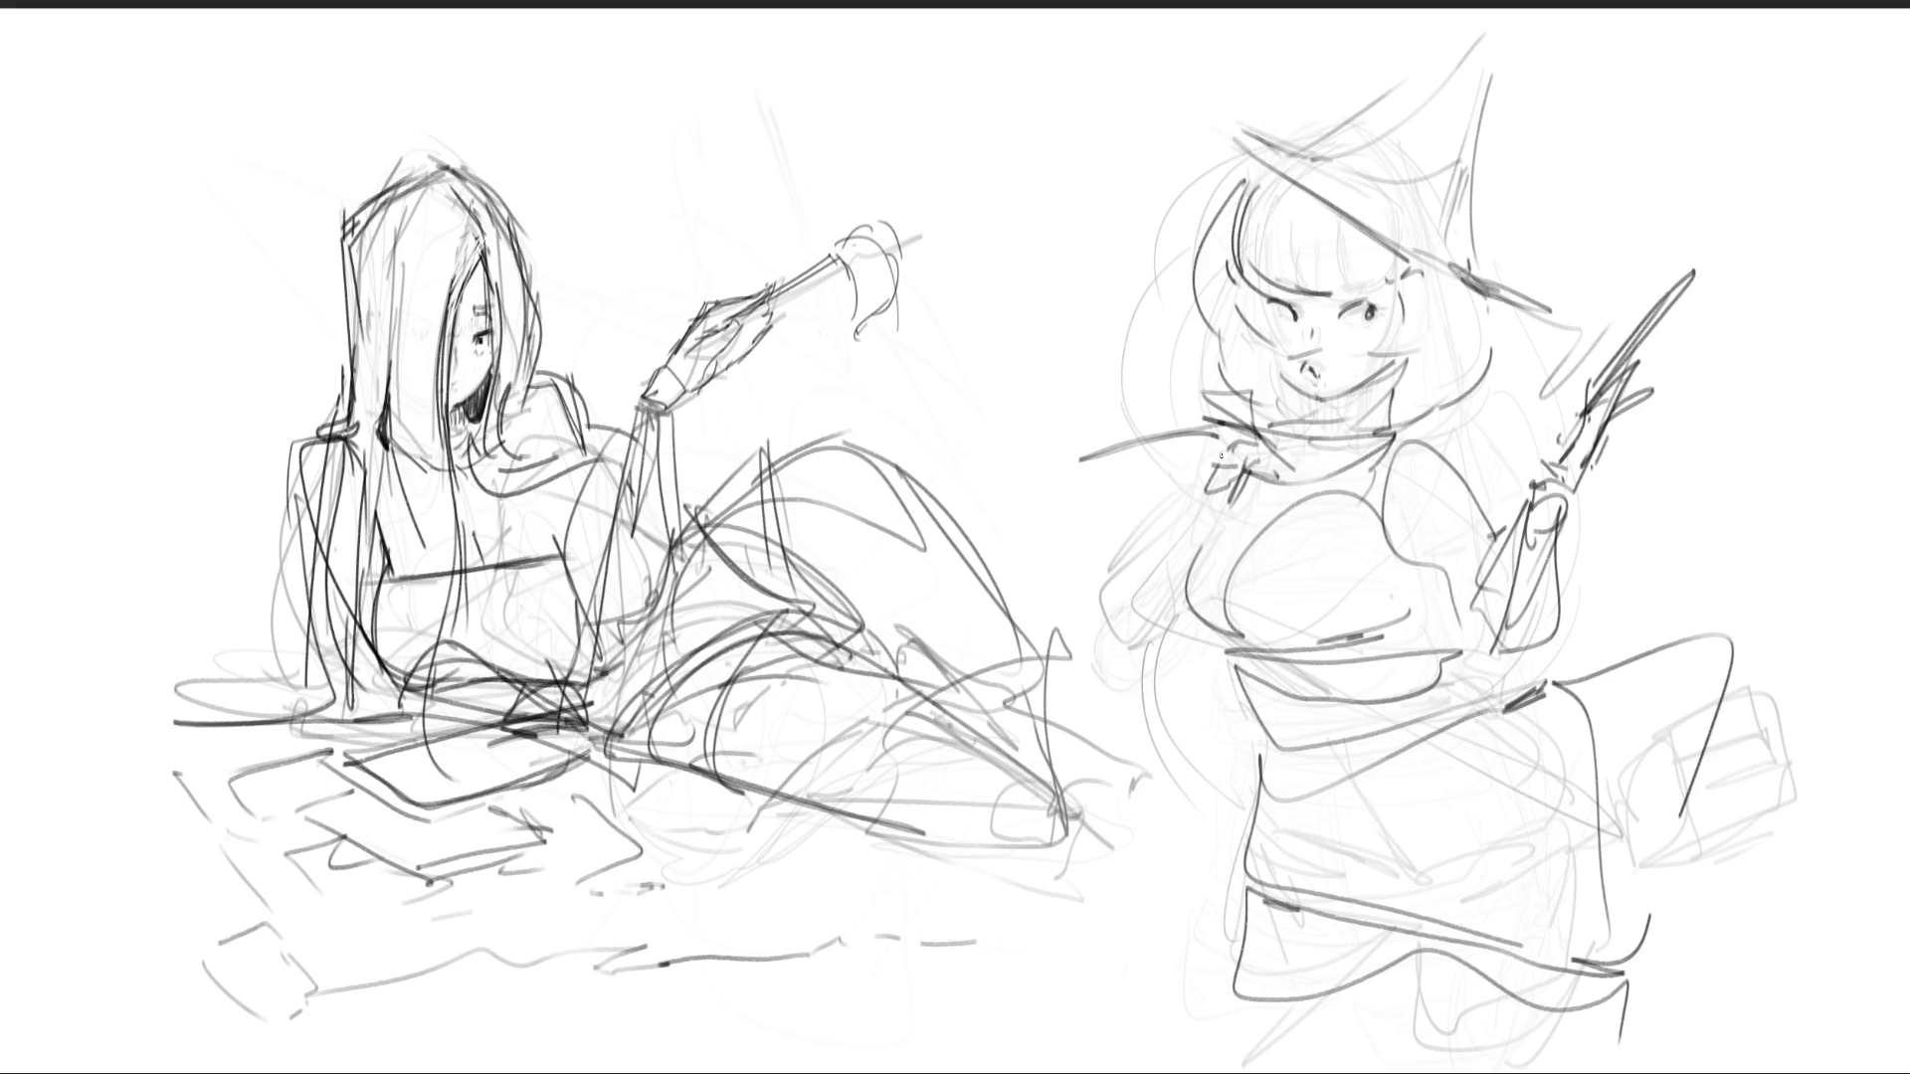
# - Add the hand near the collar, the side contour down to the hip, and the right hair contour
pyautogui.moveTo(1217, 461); pyautogui.dragTo(1186, 512)
pyautogui.moveTo(1230, 468)
pyautogui.mouseDown()
pyautogui.moveTo(1227, 504)
pyautogui.moveTo(1180, 545)
pyautogui.mouseUp()
pyautogui.moveTo(1193, 521)
pyautogui.mouseDown()
pyautogui.moveTo(1172, 655)
pyautogui.moveTo(1204, 696)
pyautogui.mouseUp()
pyautogui.moveTo(1193, 698); pyautogui.dragTo(1236, 695)
pyautogui.moveTo(1223, 575)
pyautogui.mouseDown()
pyautogui.moveTo(1248, 456)
pyautogui.moveTo(1381, 468)
pyautogui.mouseUp()
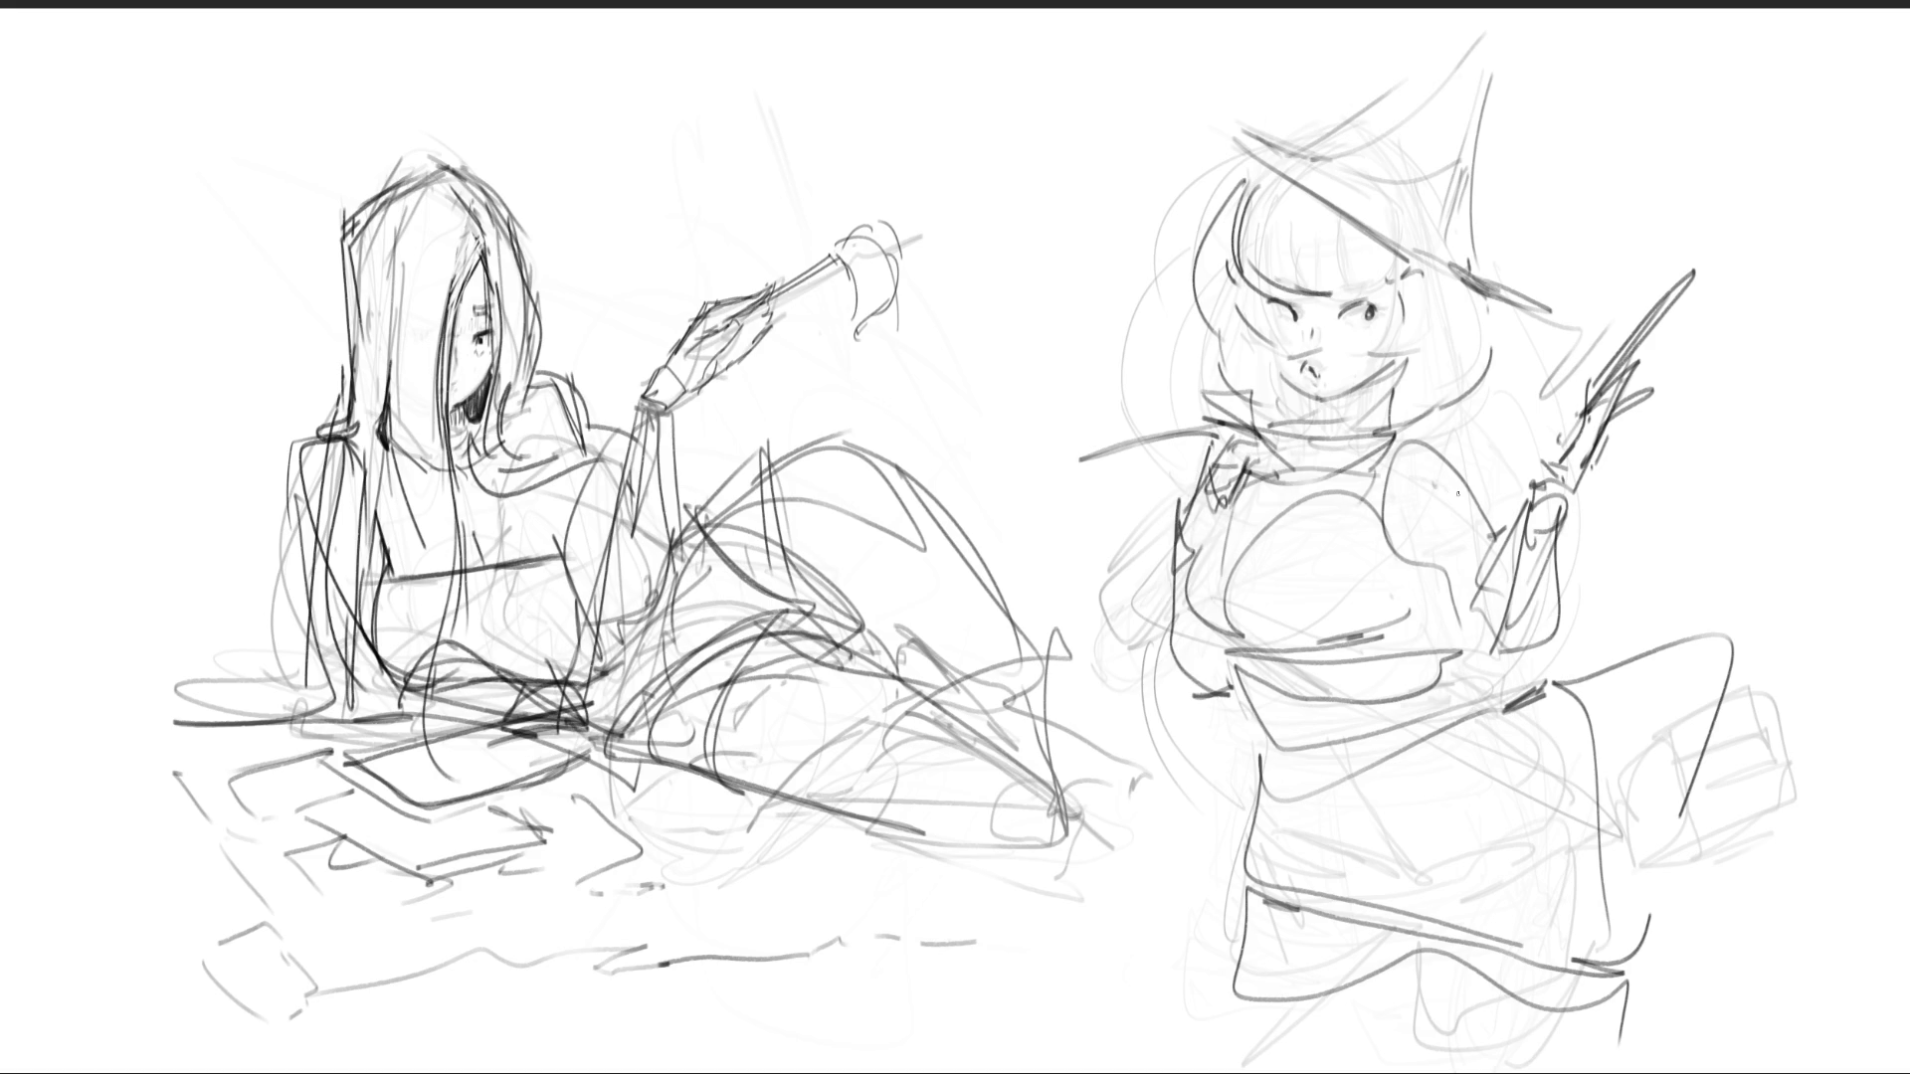
pyautogui.moveTo(1460, 293); pyautogui.dragTo(1407, 423)
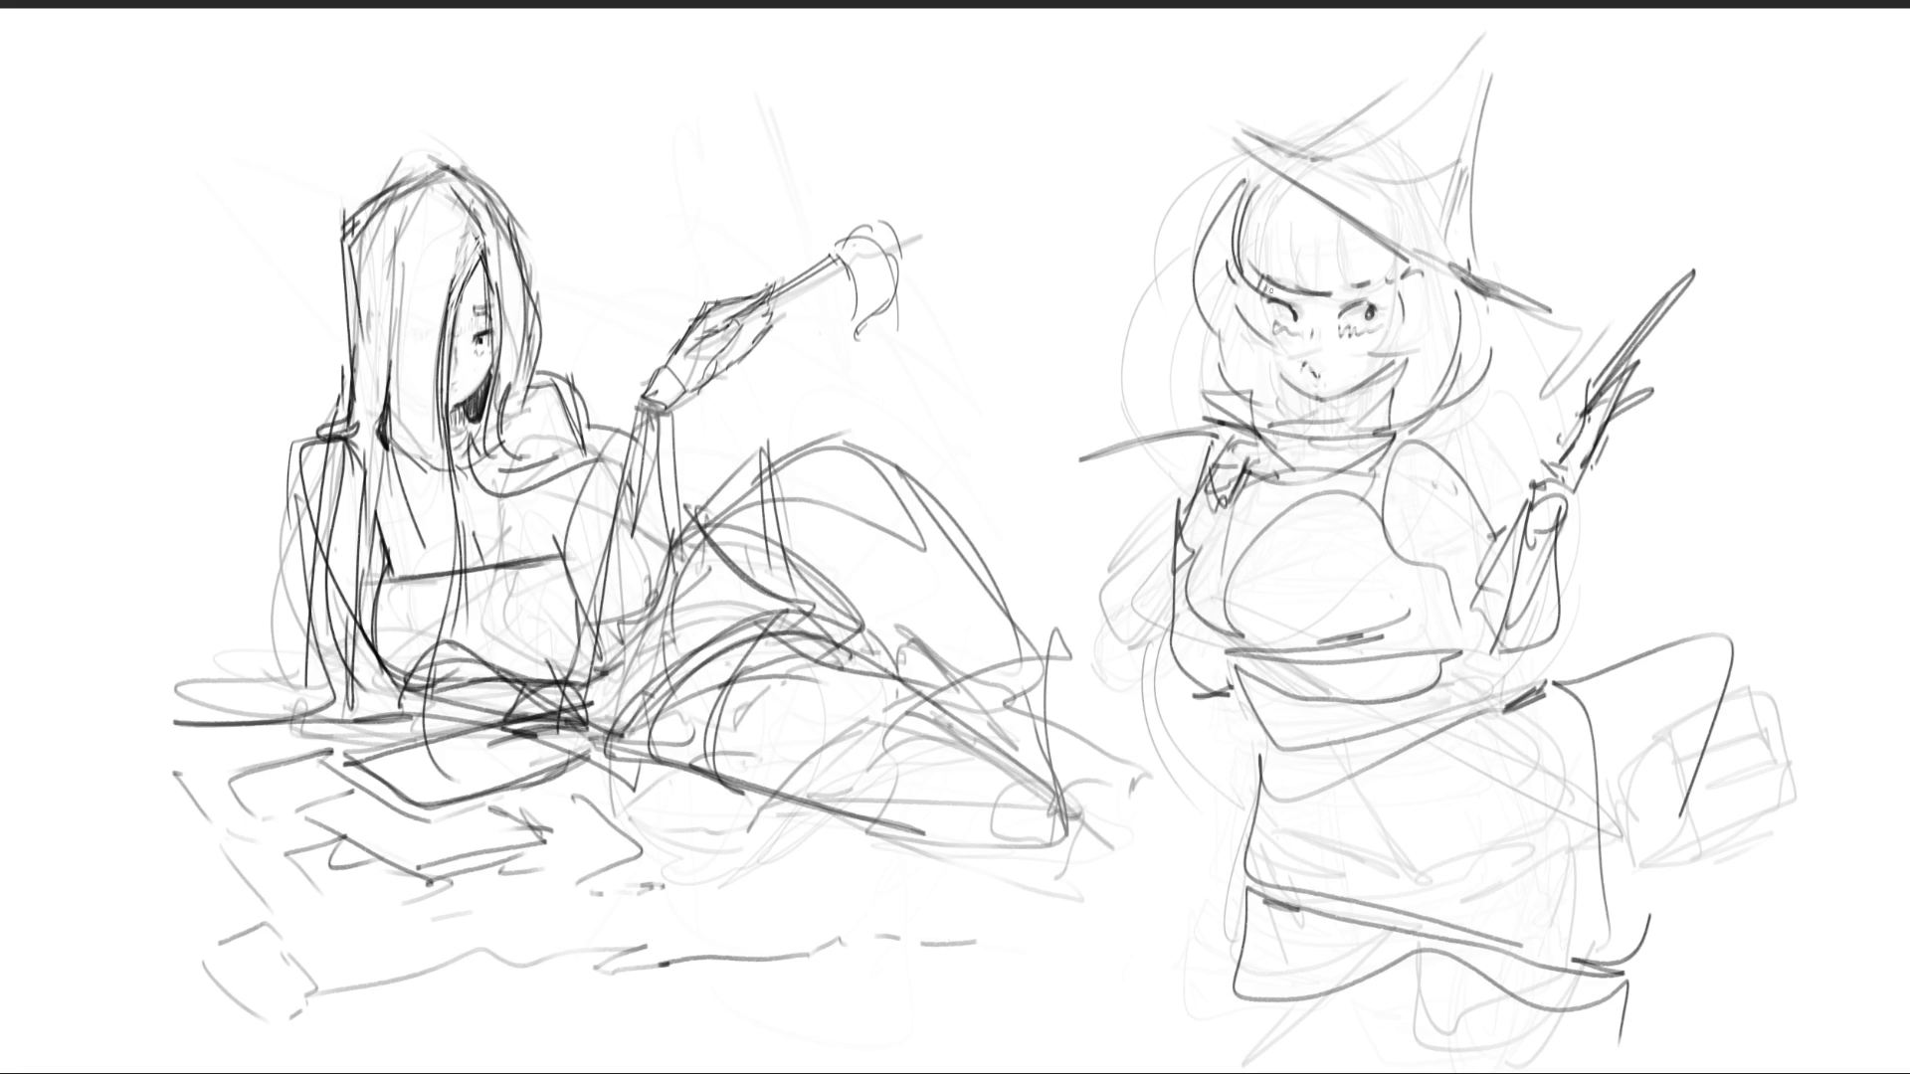
# - Hatch the brow line and under the eyes, and draw hair strands on both sides of the face
pyautogui.moveTo(1288, 298)
pyautogui.mouseDown()
pyautogui.moveTo(1365, 294)
pyautogui.moveTo(1378, 317)
pyautogui.mouseUp()
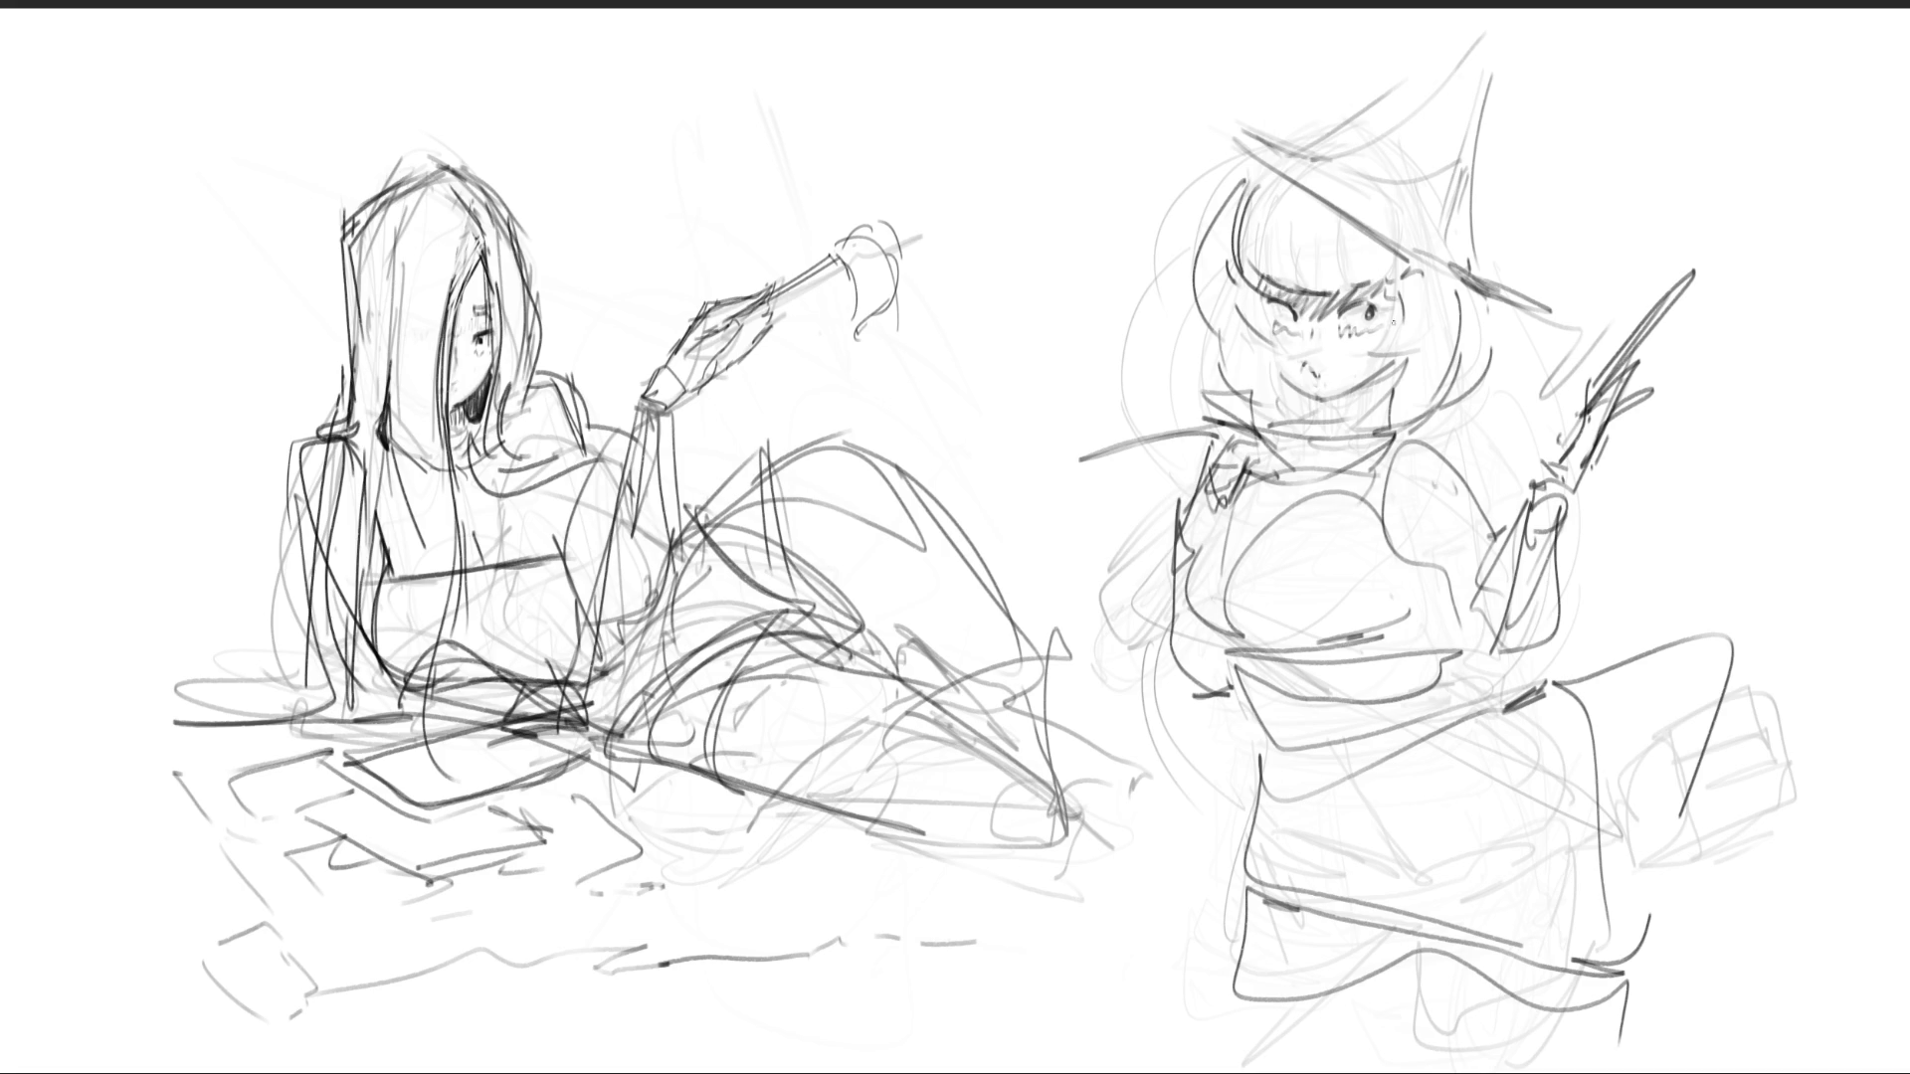
pyautogui.moveTo(1268, 337)
pyautogui.mouseDown()
pyautogui.moveTo(1353, 333)
pyautogui.moveTo(1291, 427)
pyautogui.moveTo(1403, 370)
pyautogui.moveTo(1379, 441)
pyautogui.mouseUp()
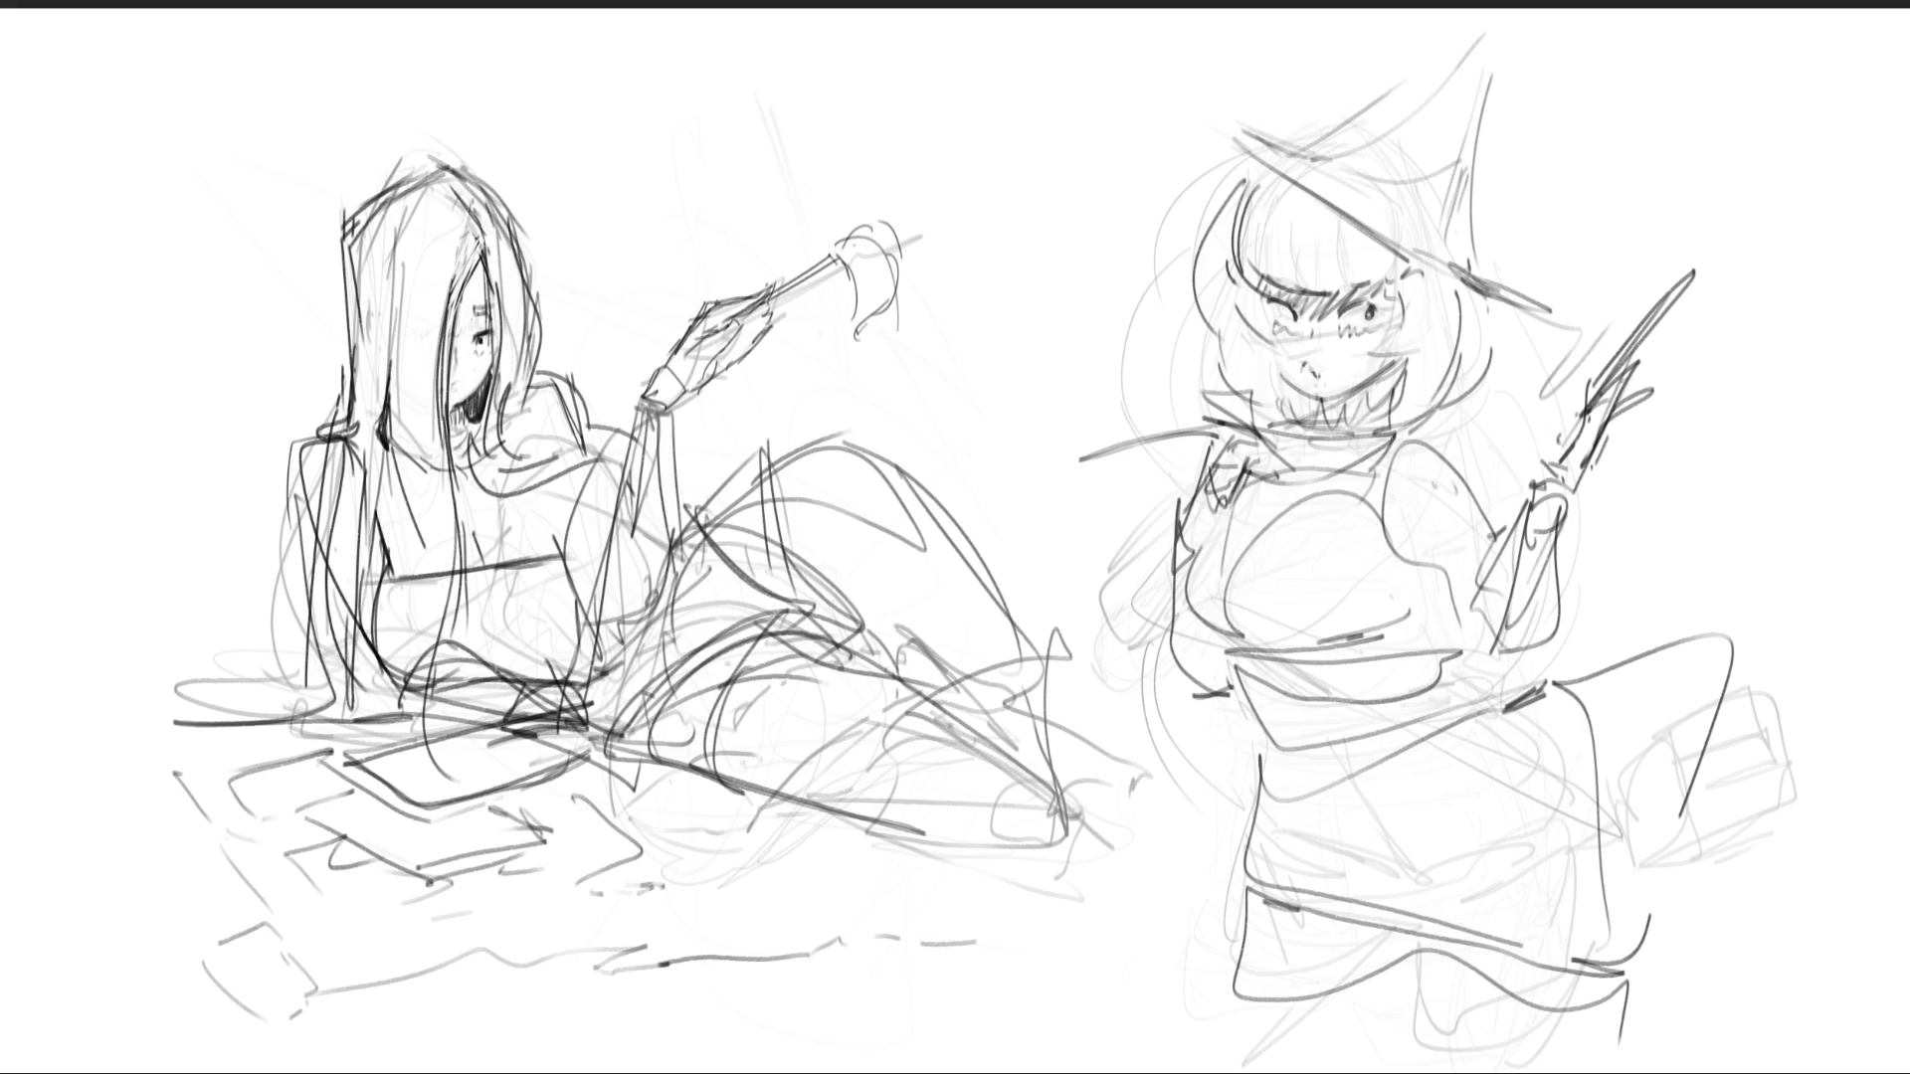
pyautogui.moveTo(1492, 326)
pyautogui.mouseDown()
pyautogui.moveTo(1474, 440)
pyautogui.moveTo(1450, 448)
pyautogui.mouseUp()
pyautogui.moveTo(1201, 327); pyautogui.dragTo(1171, 396)
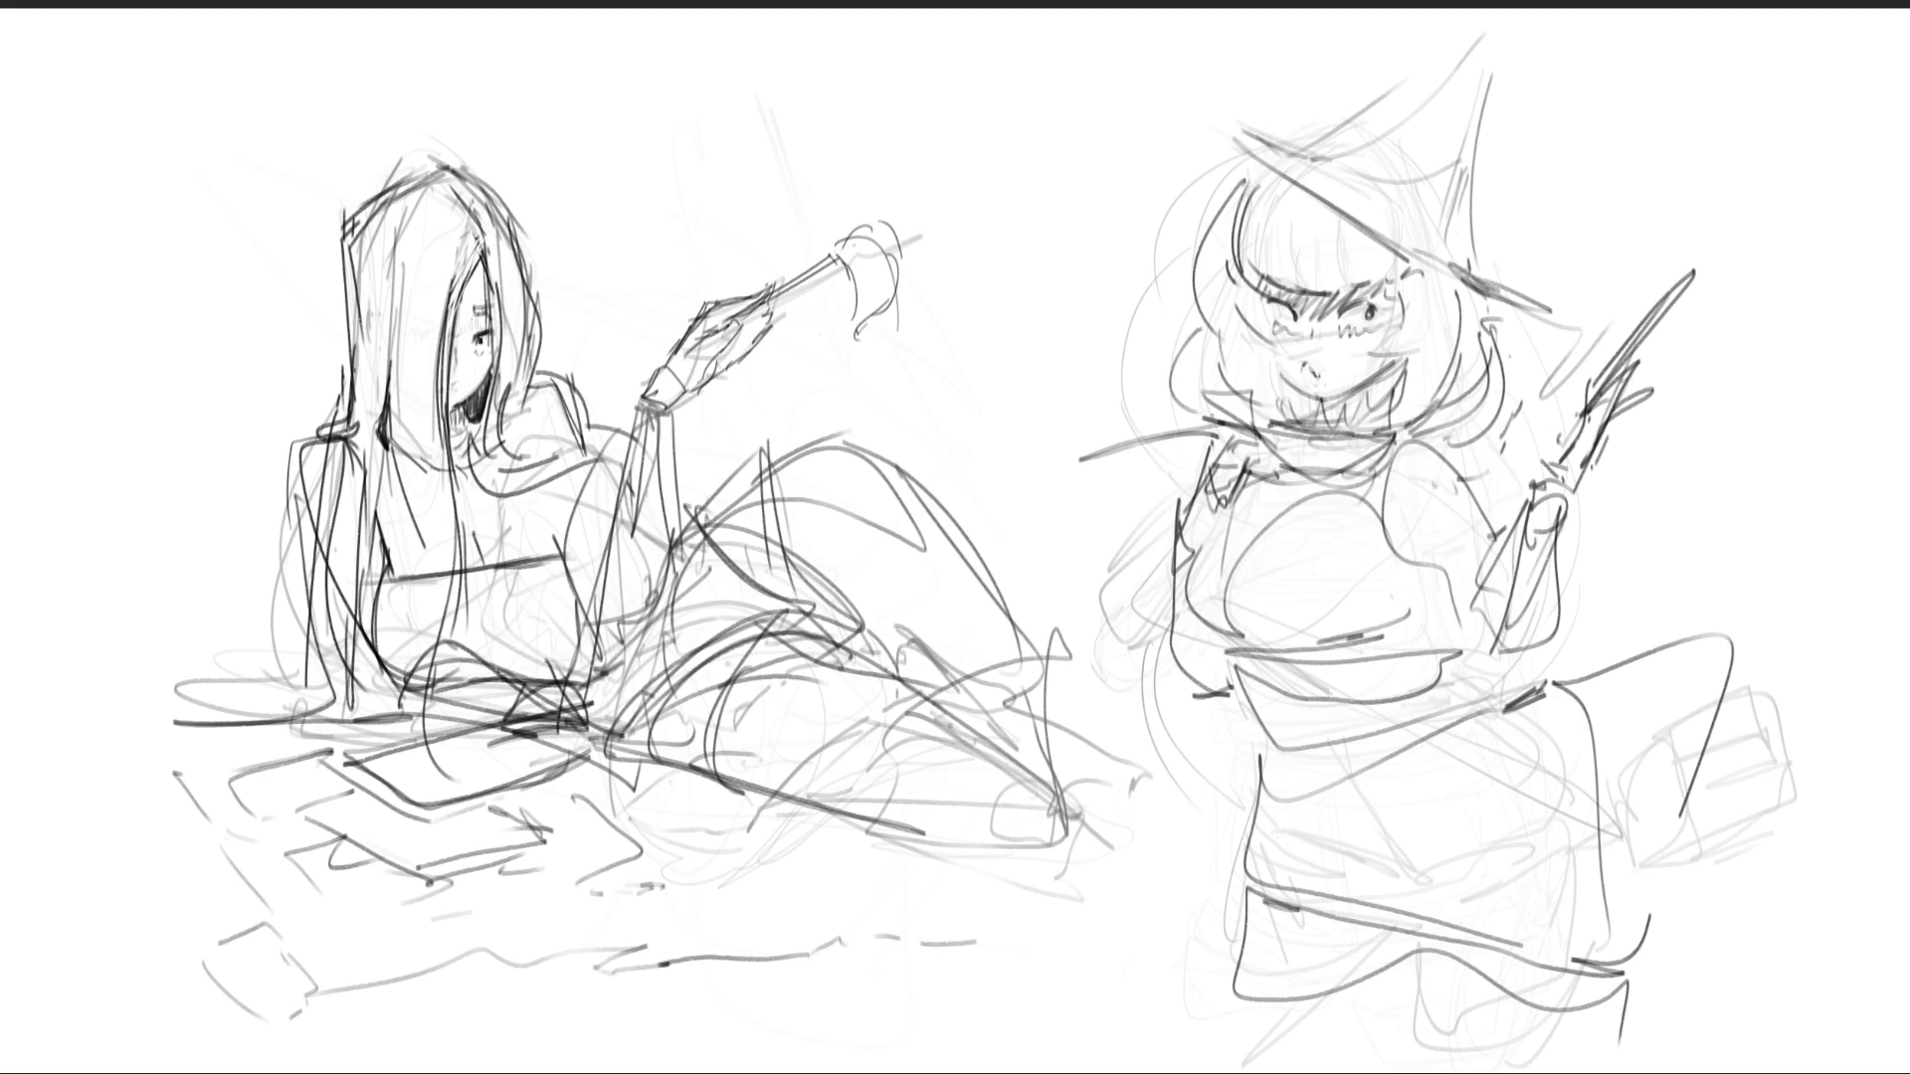
pyautogui.moveTo(1488, 314)
pyautogui.mouseDown()
pyautogui.moveTo(1519, 413)
pyautogui.moveTo(1473, 462)
pyautogui.mouseUp()
# - Hatch the chest with horizontal curves and diagonal lines
pyautogui.moveTo(1198, 595); pyautogui.dragTo(1412, 593)
pyautogui.moveTo(1206, 628)
pyautogui.mouseDown()
pyautogui.moveTo(1411, 610)
pyautogui.moveTo(1288, 659)
pyautogui.mouseUp()
pyautogui.moveTo(1287, 638)
pyautogui.mouseDown()
pyautogui.moveTo(1247, 689)
pyautogui.moveTo(1277, 696)
pyautogui.mouseUp()
pyautogui.moveTo(1396, 601); pyautogui.dragTo(1289, 699)
pyautogui.moveTo(1392, 636)
pyautogui.mouseDown()
pyautogui.moveTo(1306, 738)
pyautogui.moveTo(1447, 714)
pyautogui.mouseUp()
# - Darken the skirt's right side and hem lines, and enlarge the brush
pyautogui.moveTo(1699, 704); pyautogui.dragTo(1589, 866)
pyautogui.moveTo(1679, 818); pyautogui.dragTo(1560, 945)
pyautogui.moveTo(1275, 907); pyautogui.dragTo(1416, 940)
pyautogui.moveTo(1412, 940)
pyautogui.mouseDown()
pyautogui.moveTo(1458, 980)
pyautogui.moveTo(1657, 995)
pyautogui.mouseUp()
pyautogui.moveTo(1603, 1030); pyautogui.dragTo(1659, 987)
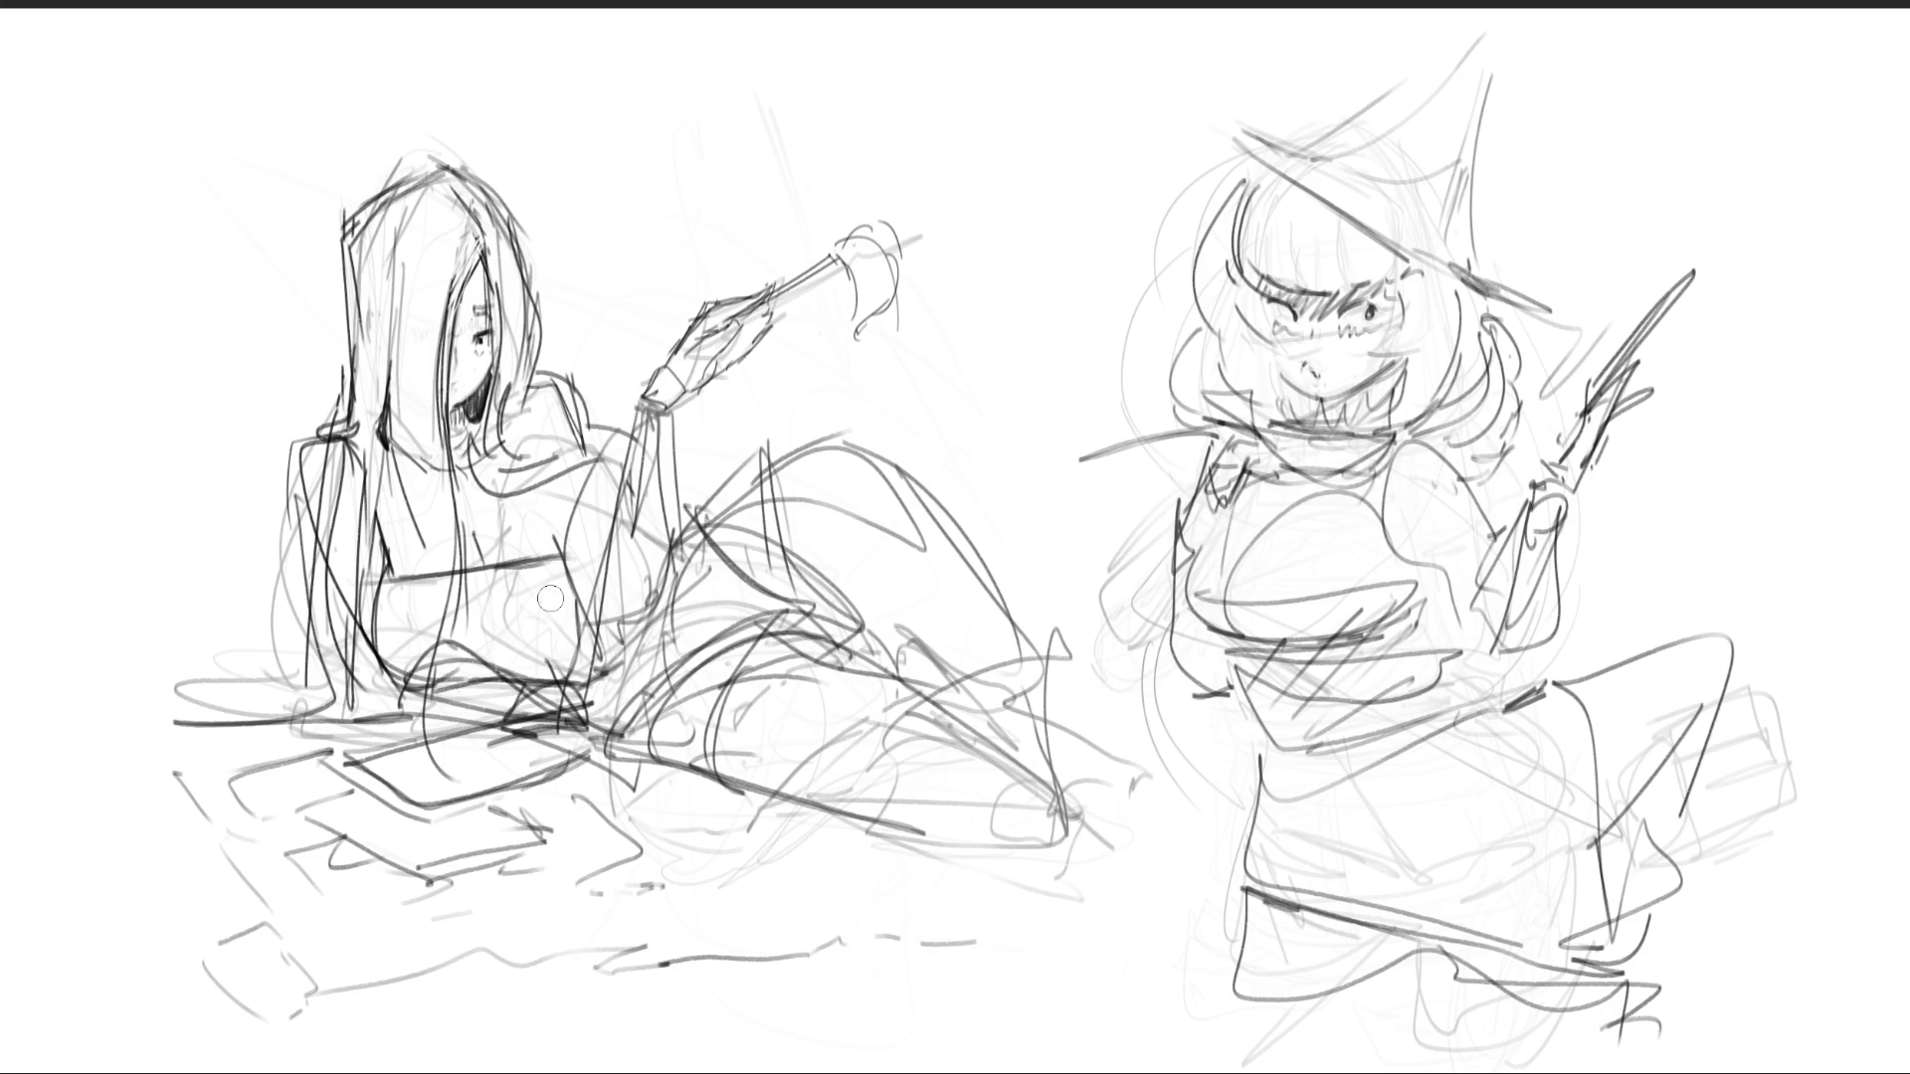
pyautogui.press(']')
pyautogui.press(']')
pyautogui.press(']')
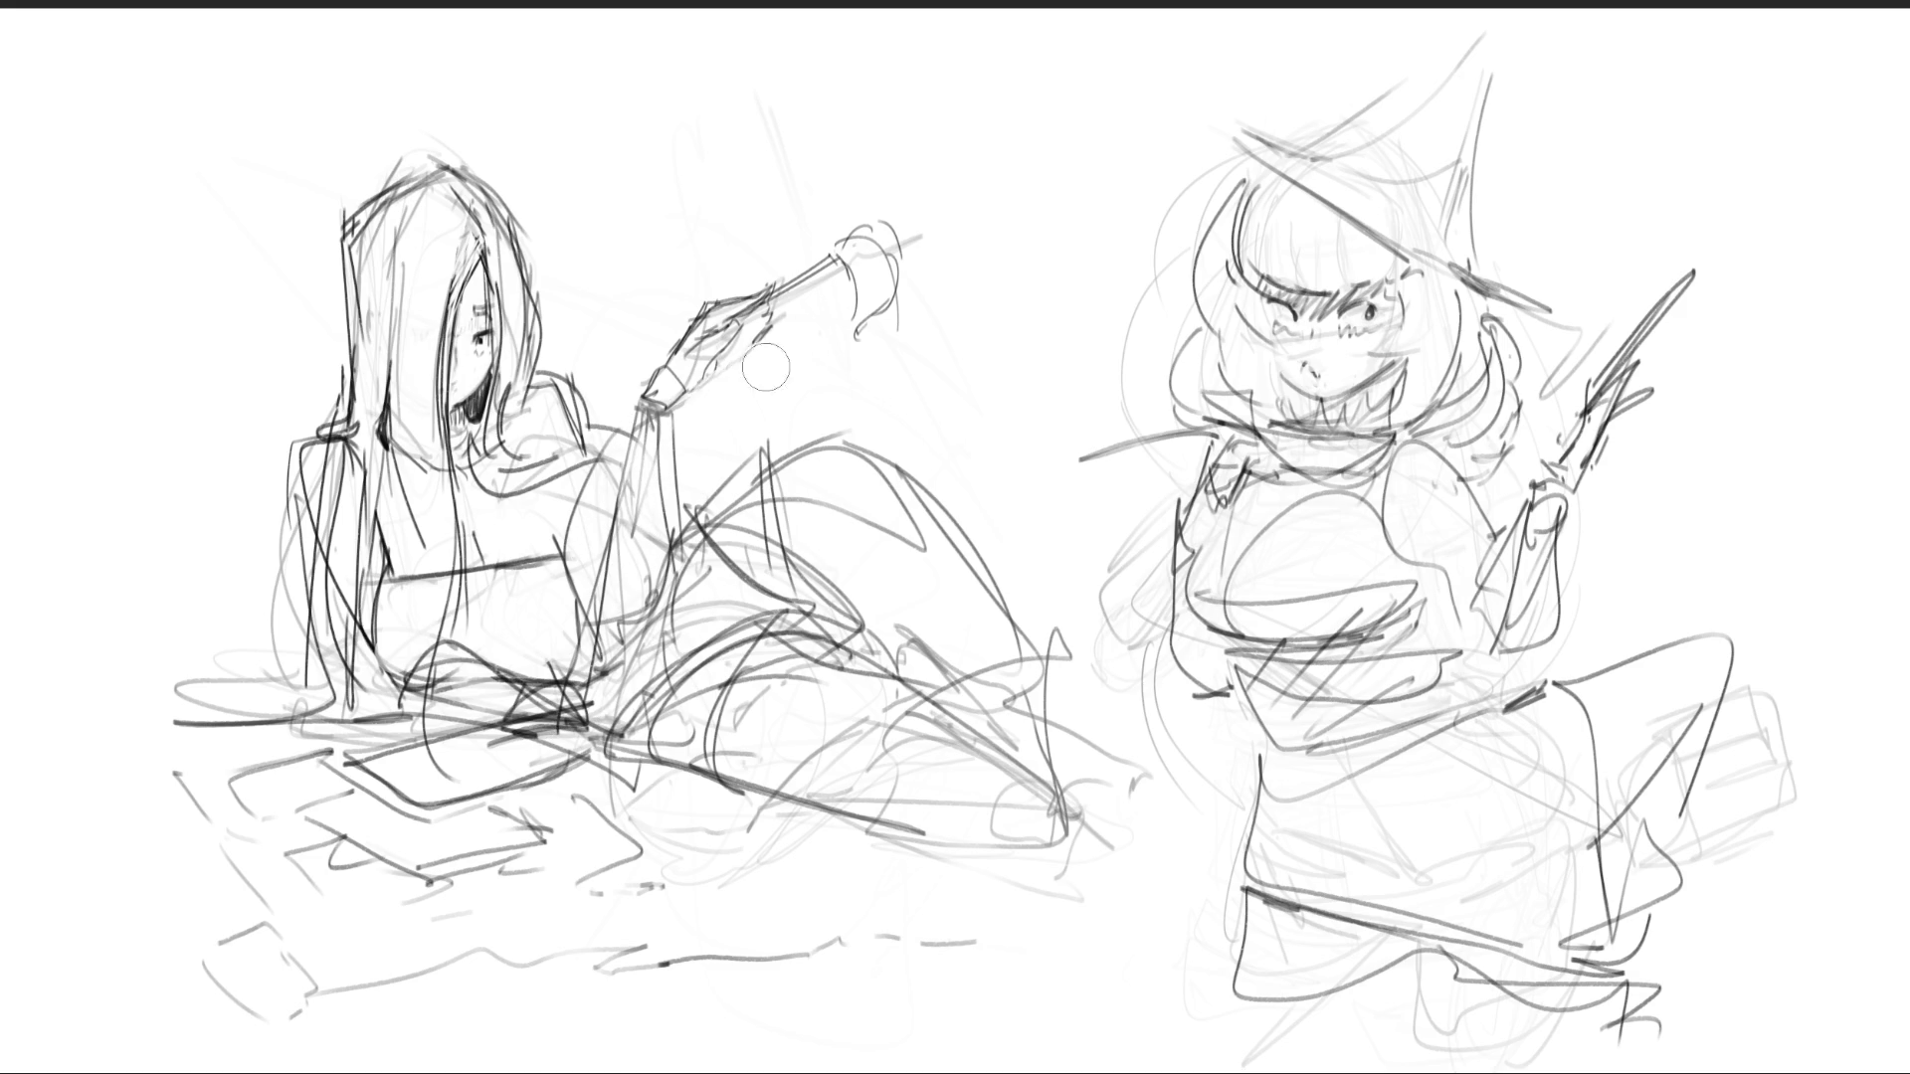
# - Shade the reclining girl's raised forearm and thin the elbow-to-knee curve to a light edge
pyautogui.moveTo(771, 366)
pyautogui.mouseDown()
pyautogui.moveTo(696, 417)
pyautogui.moveTo(781, 373)
pyautogui.moveTo(701, 422)
pyautogui.moveTo(763, 325)
pyautogui.moveTo(801, 315)
pyautogui.moveTo(689, 434)
pyautogui.moveTo(792, 321)
pyautogui.moveTo(838, 319)
pyautogui.mouseUp()
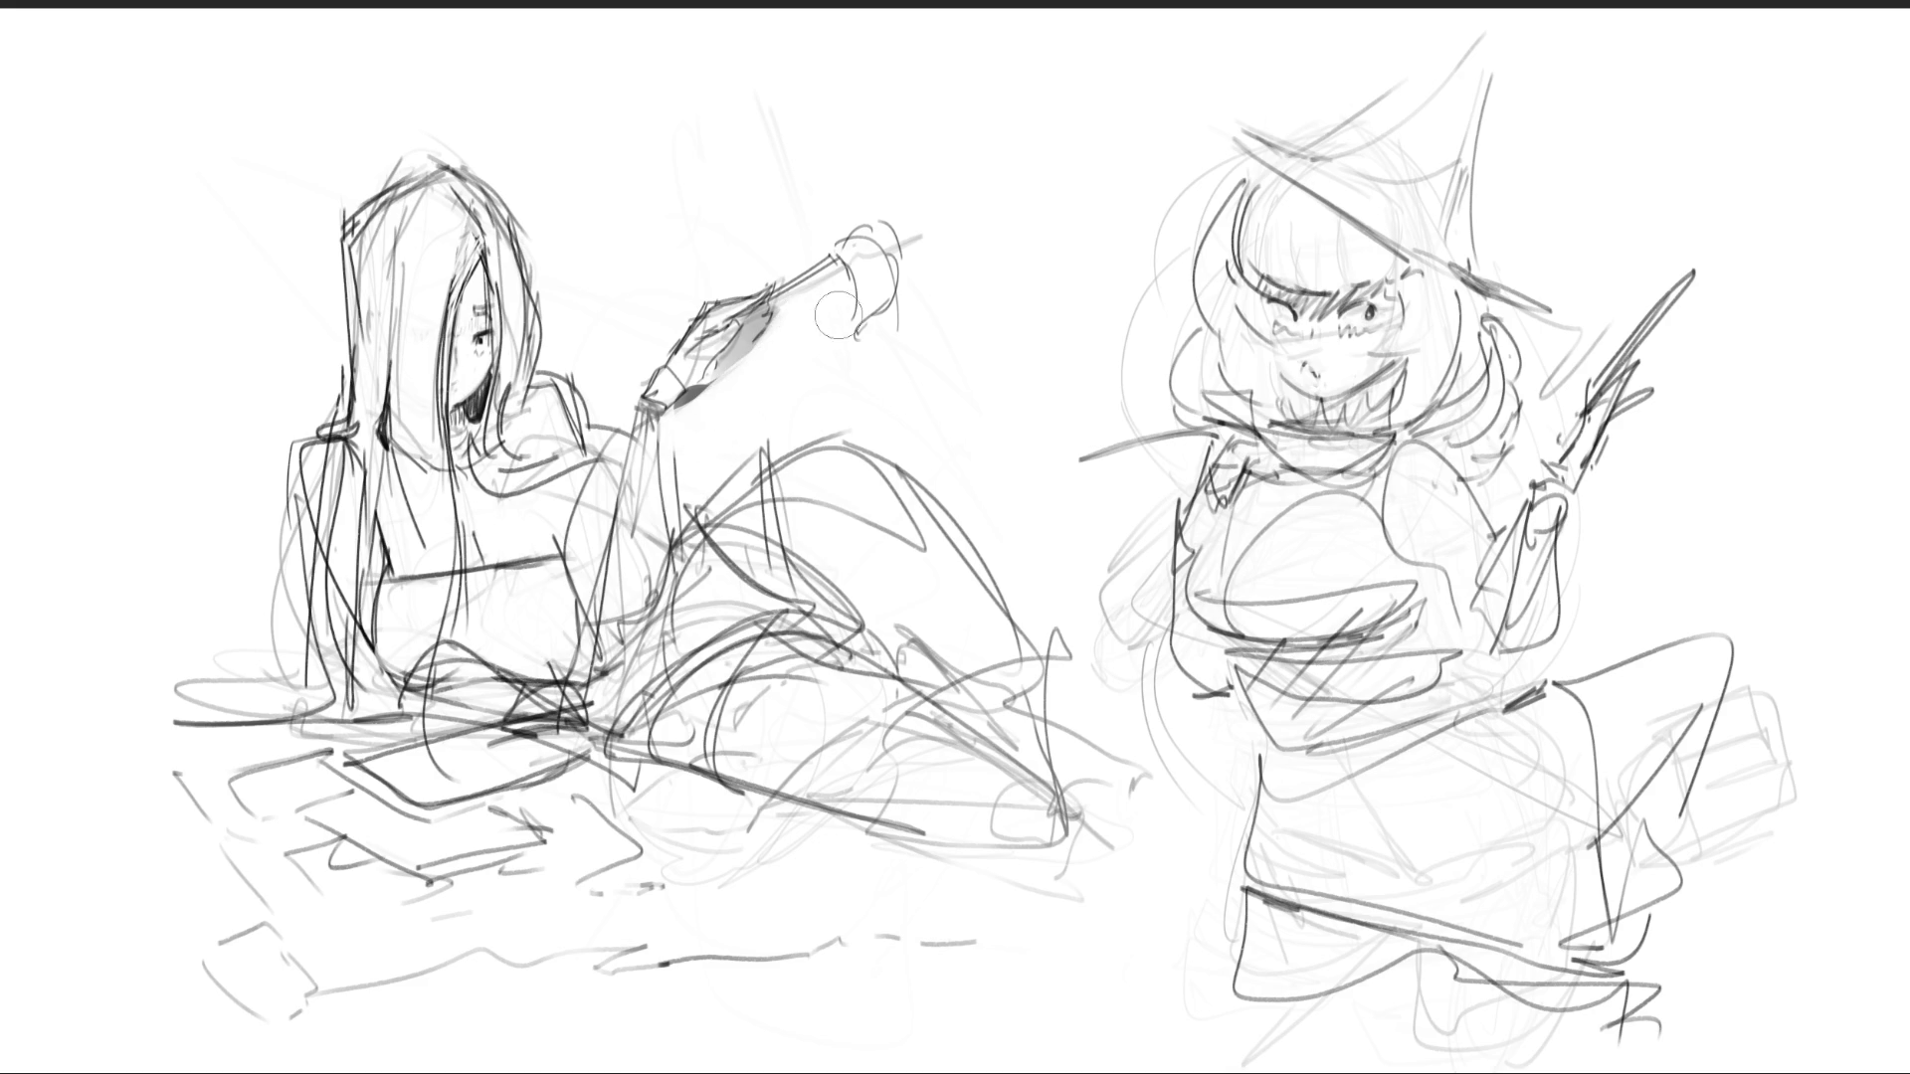
pyautogui.moveTo(697, 508)
pyautogui.mouseDown()
pyautogui.moveTo(771, 393)
pyautogui.moveTo(751, 383)
pyautogui.moveTo(771, 388)
pyautogui.moveTo(687, 512)
pyautogui.mouseUp()
pyautogui.moveTo(776, 398)
pyautogui.mouseDown()
pyautogui.moveTo(806, 458)
pyautogui.moveTo(831, 427)
pyautogui.moveTo(999, 623)
pyautogui.mouseUp()
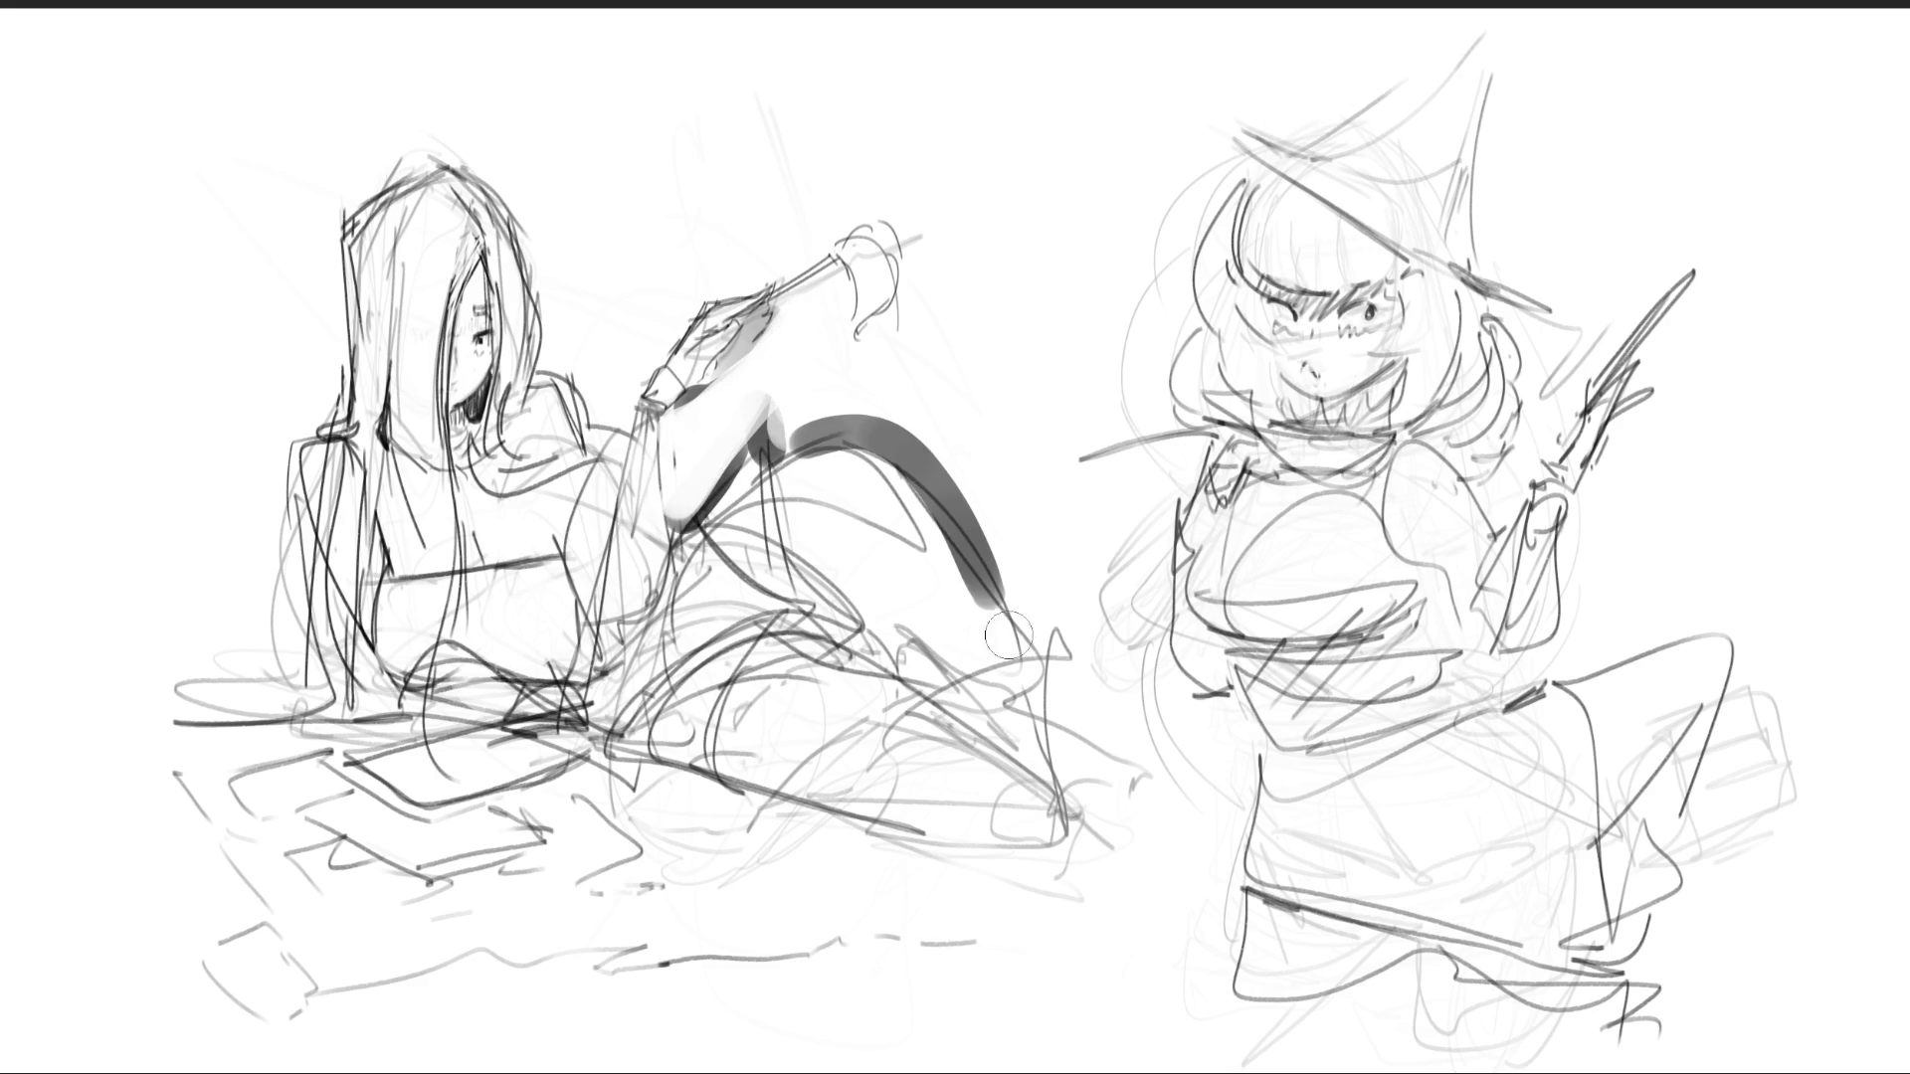
pyautogui.moveTo(776, 422); pyautogui.dragTo(1005, 612)
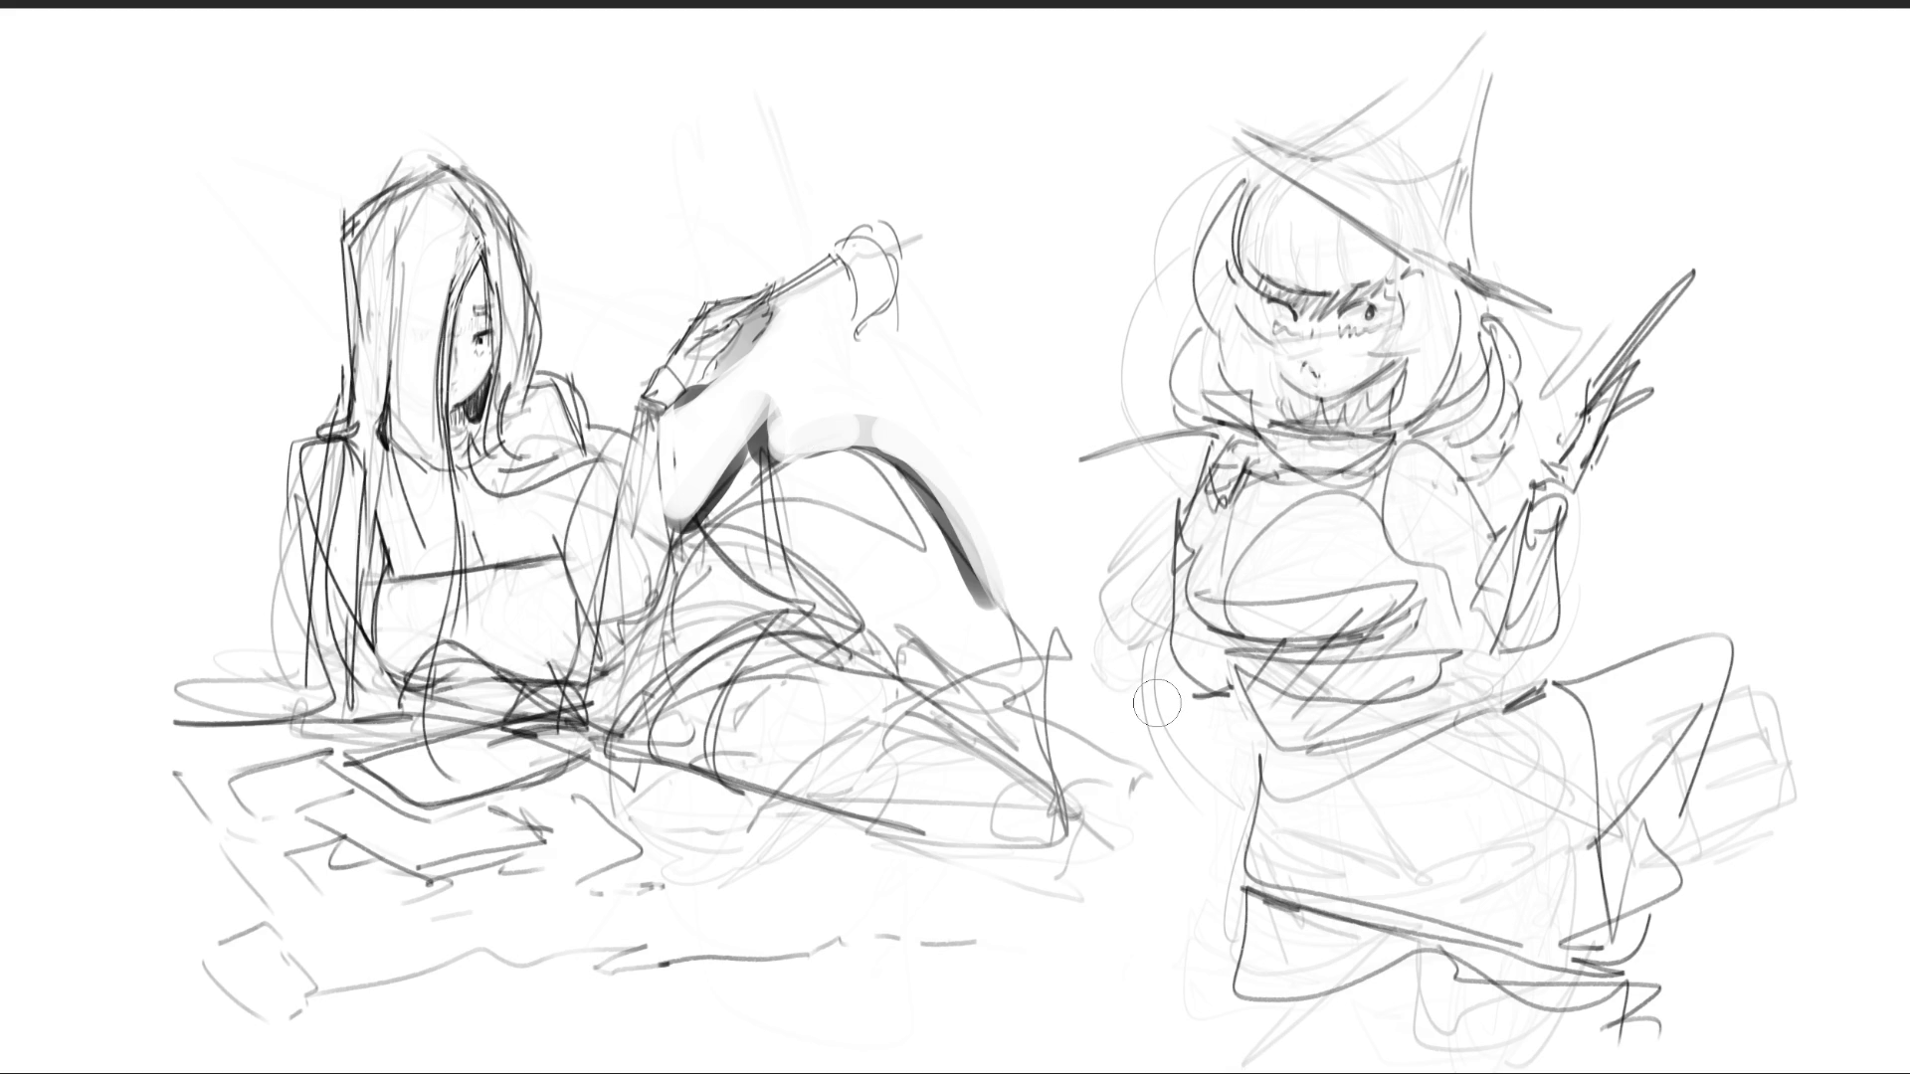
# - Paint a soft arc above her head and grey tone along both hair edges
pyautogui.moveTo(343, 204); pyautogui.dragTo(492, 120)
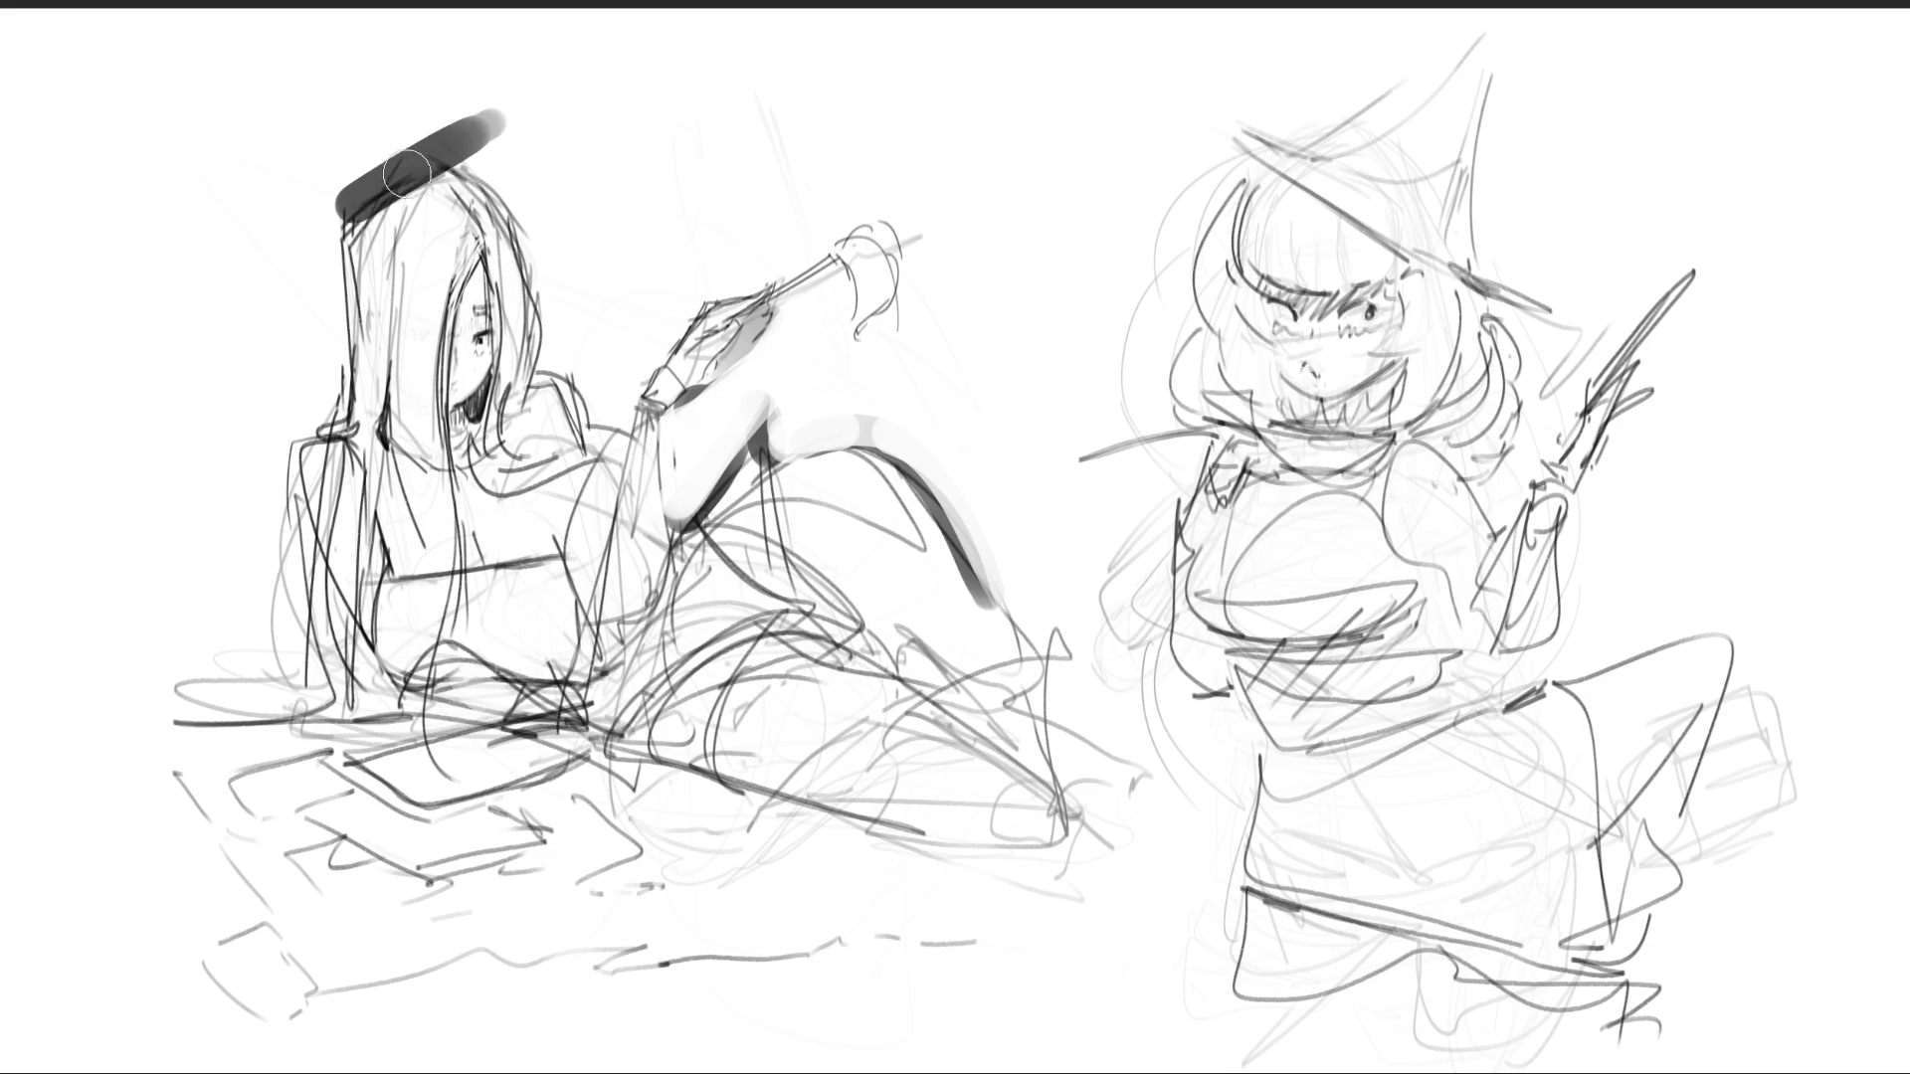
pyautogui.moveTo(343, 204)
pyautogui.mouseDown()
pyautogui.moveTo(502, 119)
pyautogui.moveTo(428, 149)
pyautogui.mouseUp()
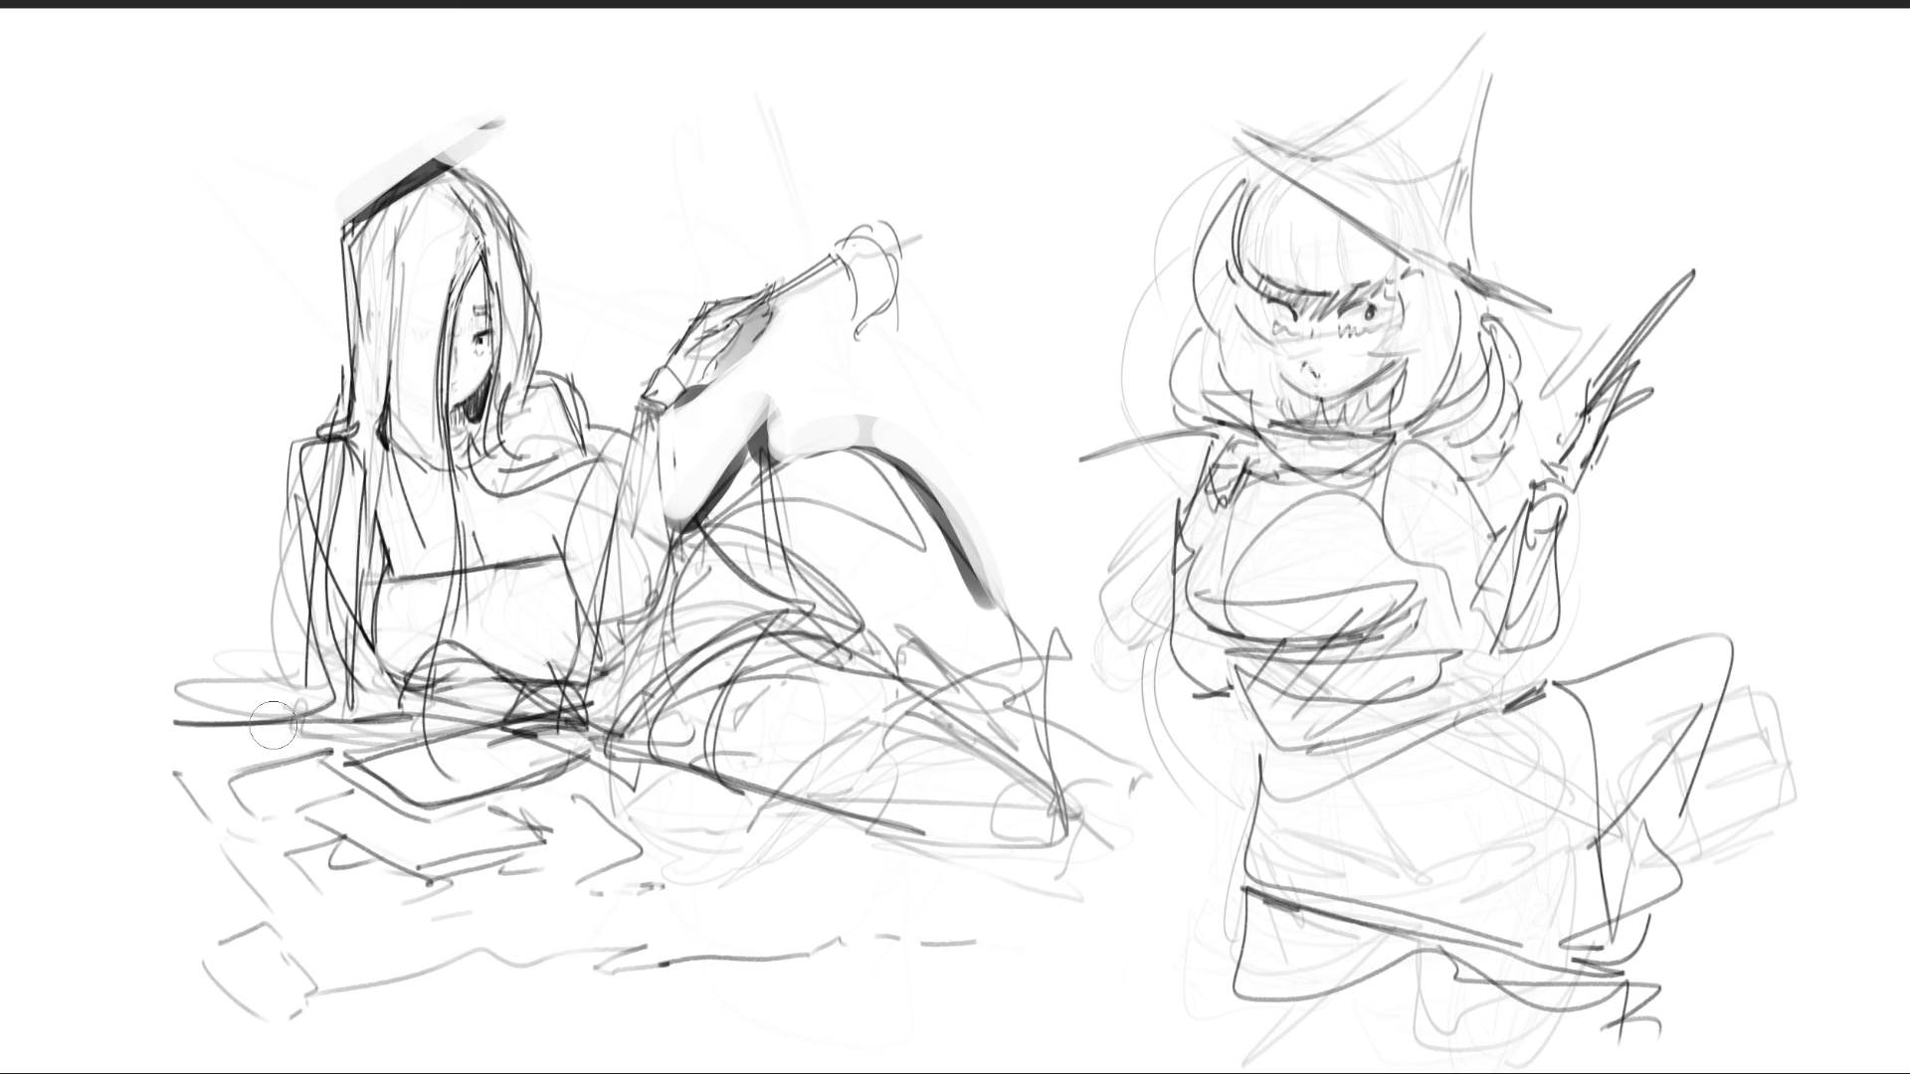
pyautogui.moveTo(320, 226); pyautogui.dragTo(316, 280)
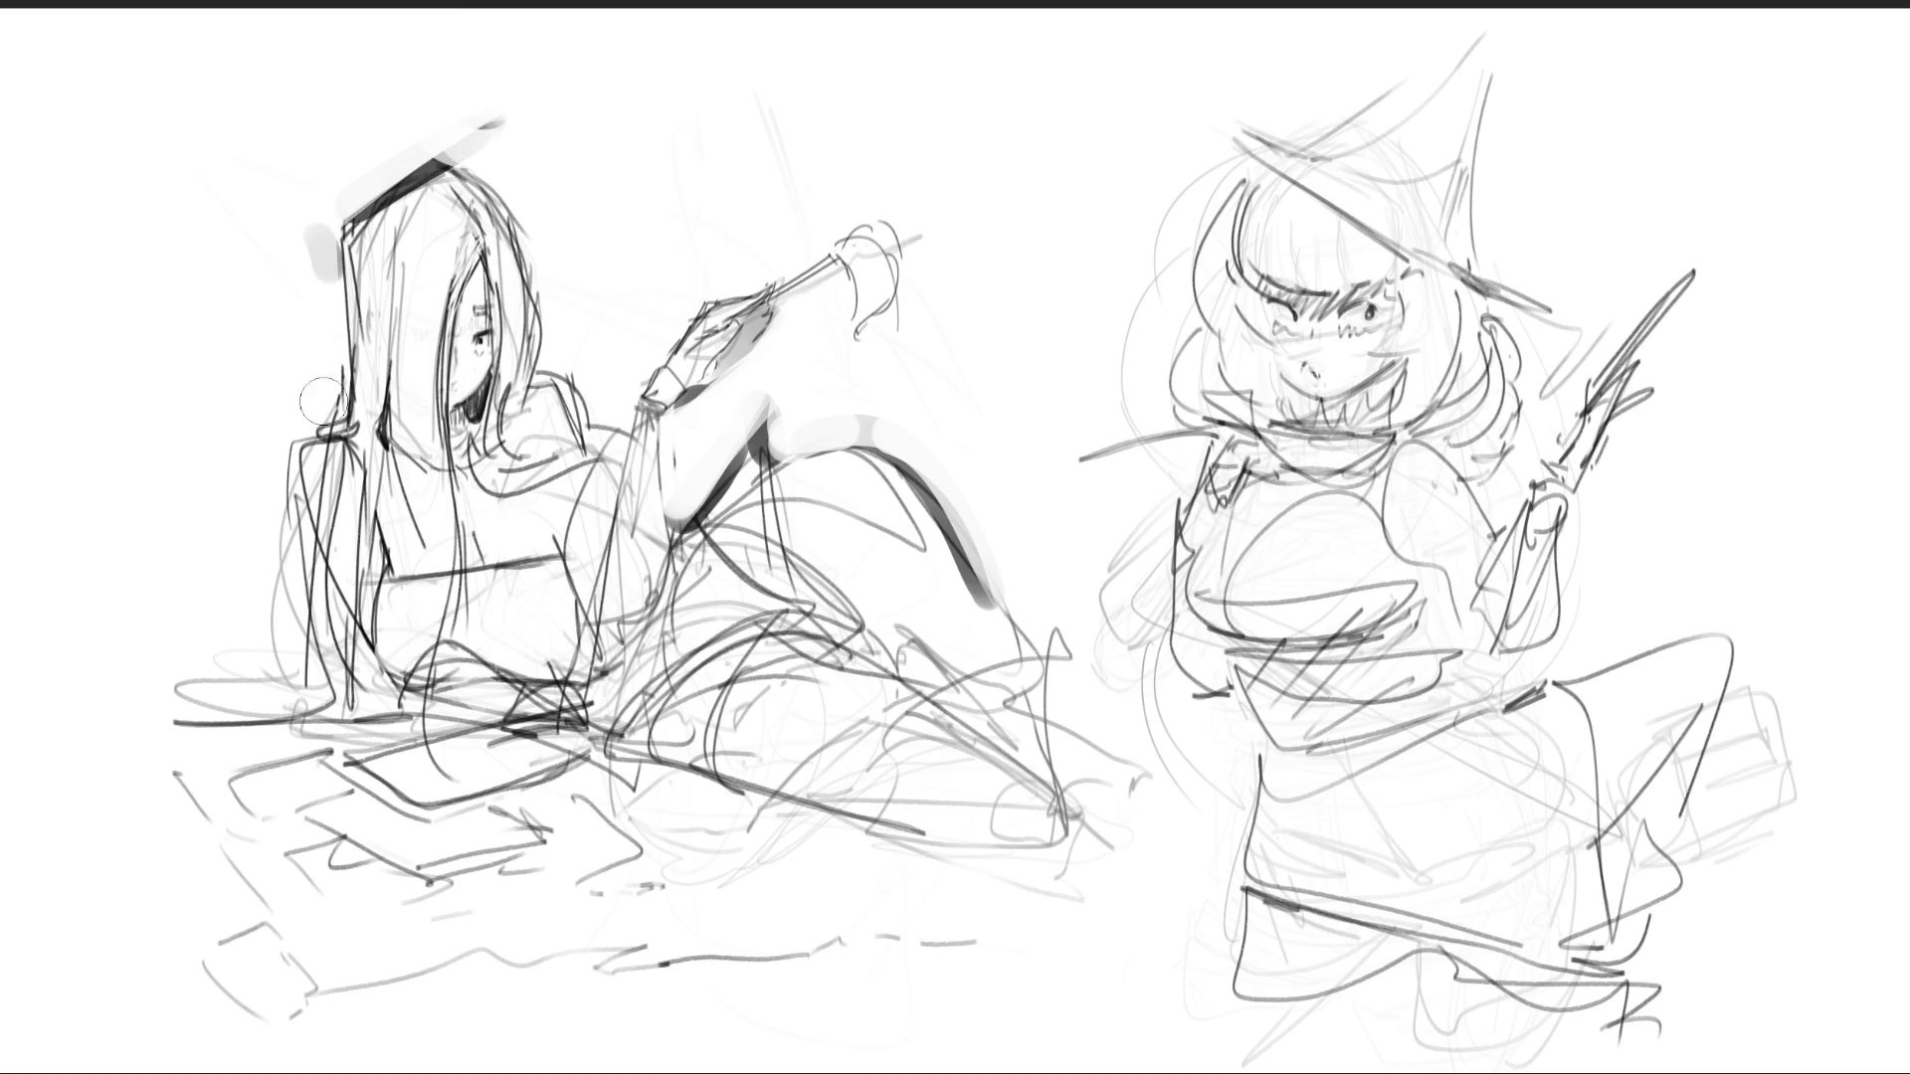
pyautogui.moveTo(528, 199)
pyautogui.mouseDown()
pyautogui.moveTo(557, 333)
pyautogui.moveTo(562, 308)
pyautogui.mouseUp()
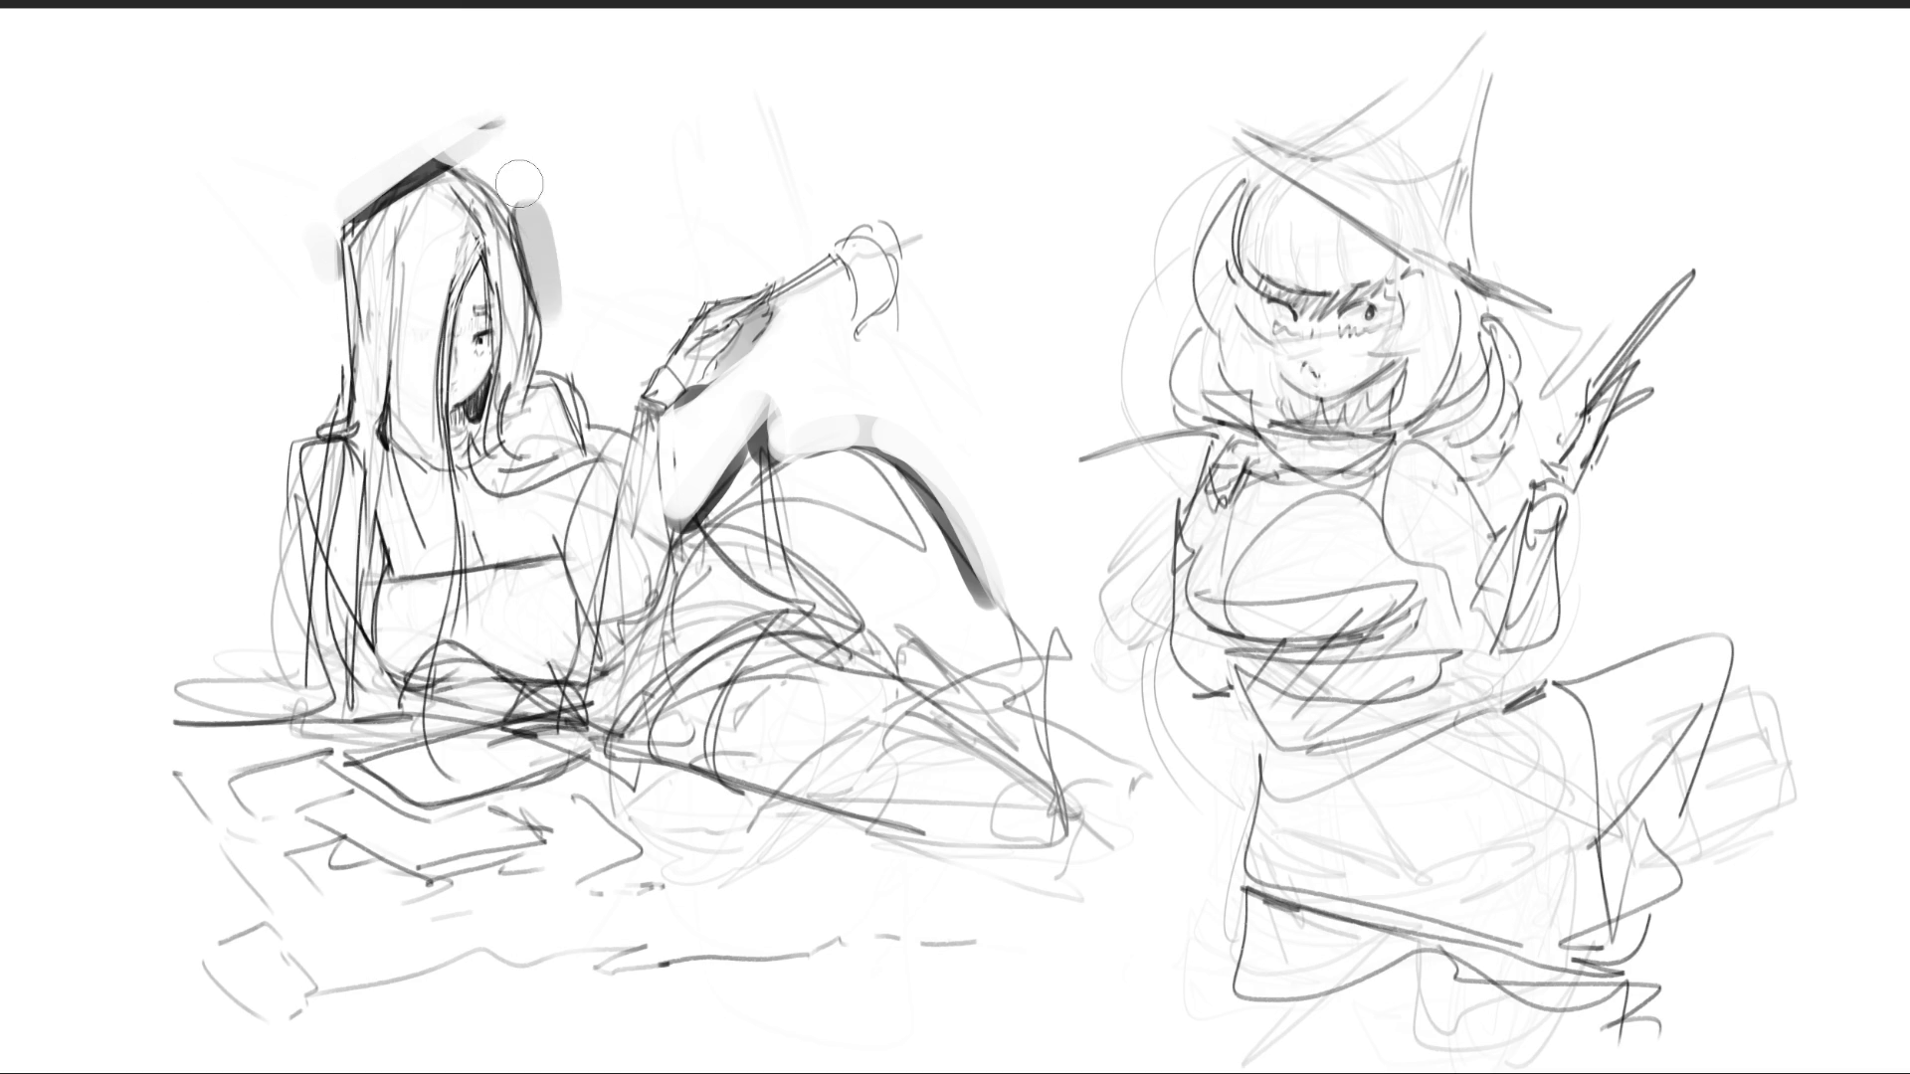
# - Paint shadows on her shoulder, across her lap and below her legs
pyautogui.moveTo(562, 393)
pyautogui.mouseDown()
pyautogui.moveTo(537, 428)
pyautogui.moveTo(572, 468)
pyautogui.mouseUp()
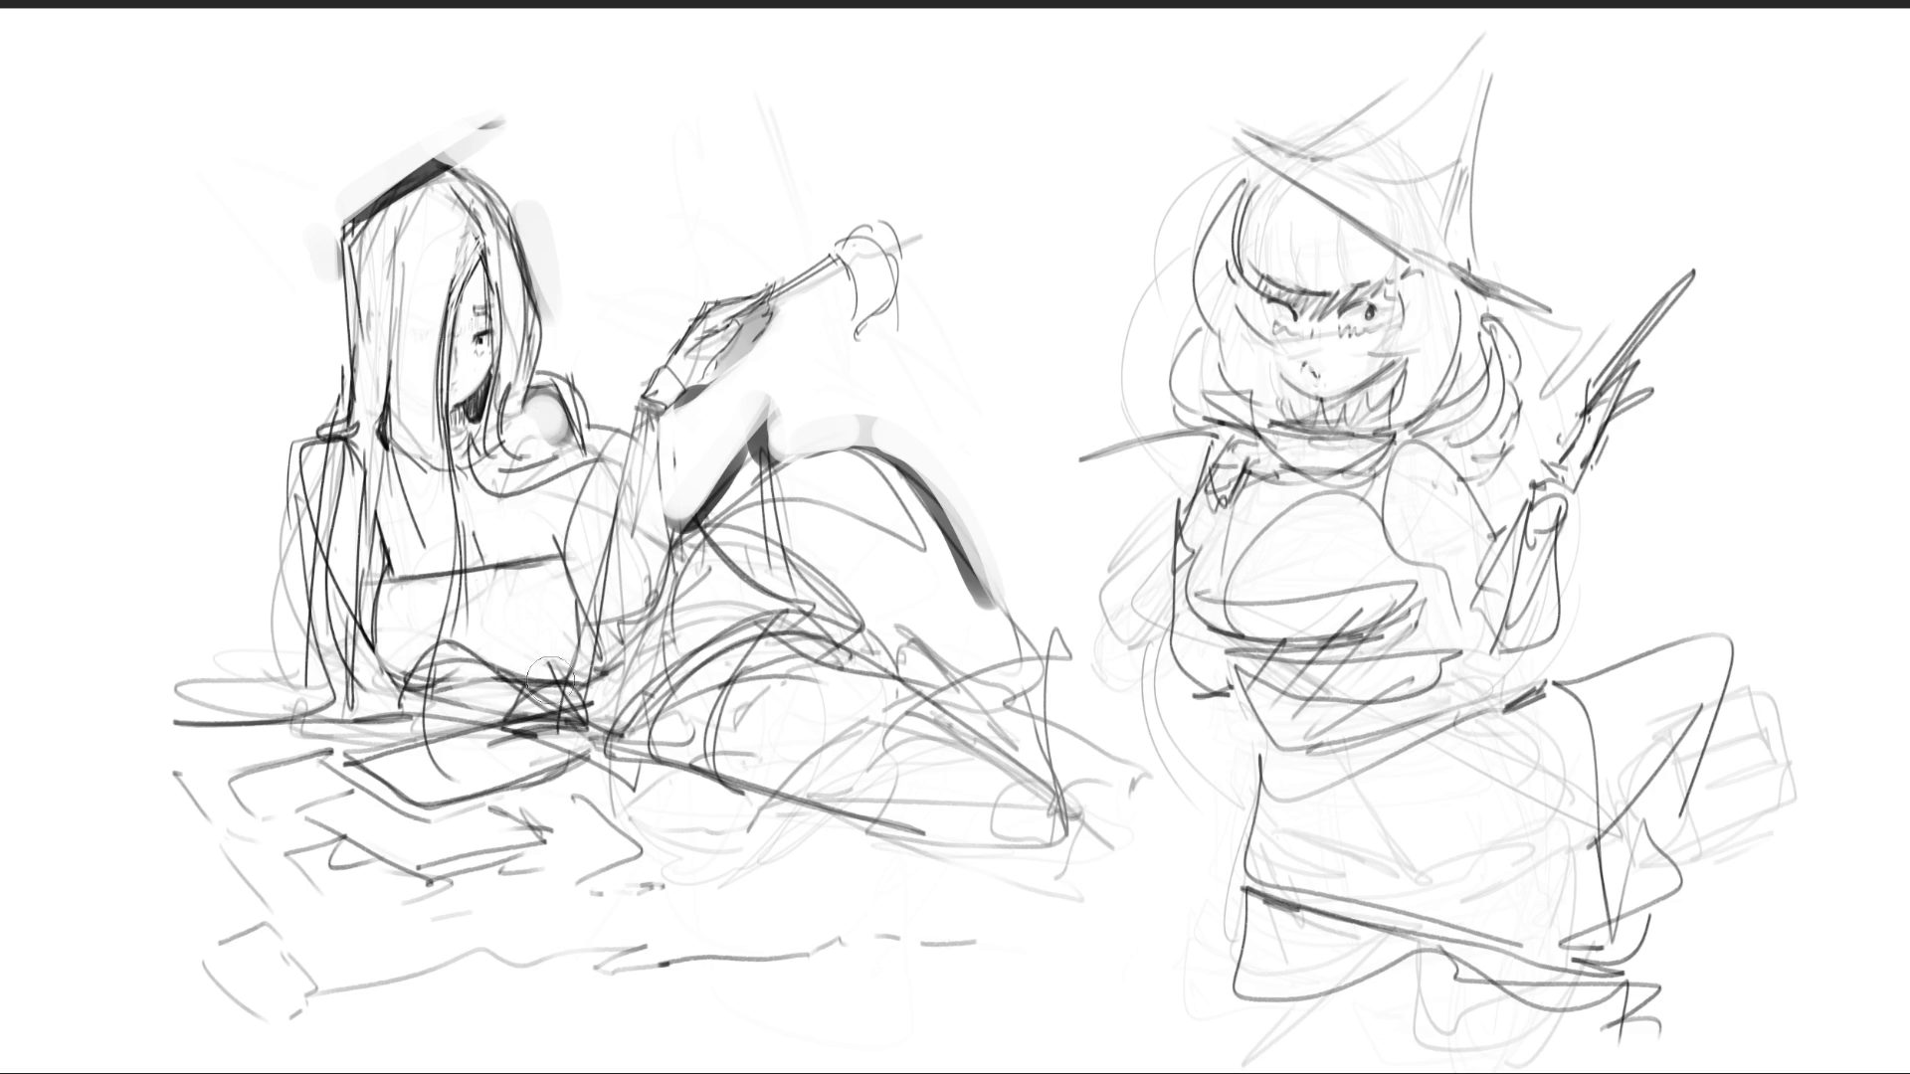
pyautogui.moveTo(475, 625)
pyautogui.mouseDown()
pyautogui.moveTo(550, 669)
pyautogui.moveTo(490, 627)
pyautogui.moveTo(572, 629)
pyautogui.moveTo(581, 645)
pyautogui.moveTo(498, 598)
pyautogui.moveTo(482, 626)
pyautogui.moveTo(552, 640)
pyautogui.moveTo(595, 700)
pyautogui.mouseUp()
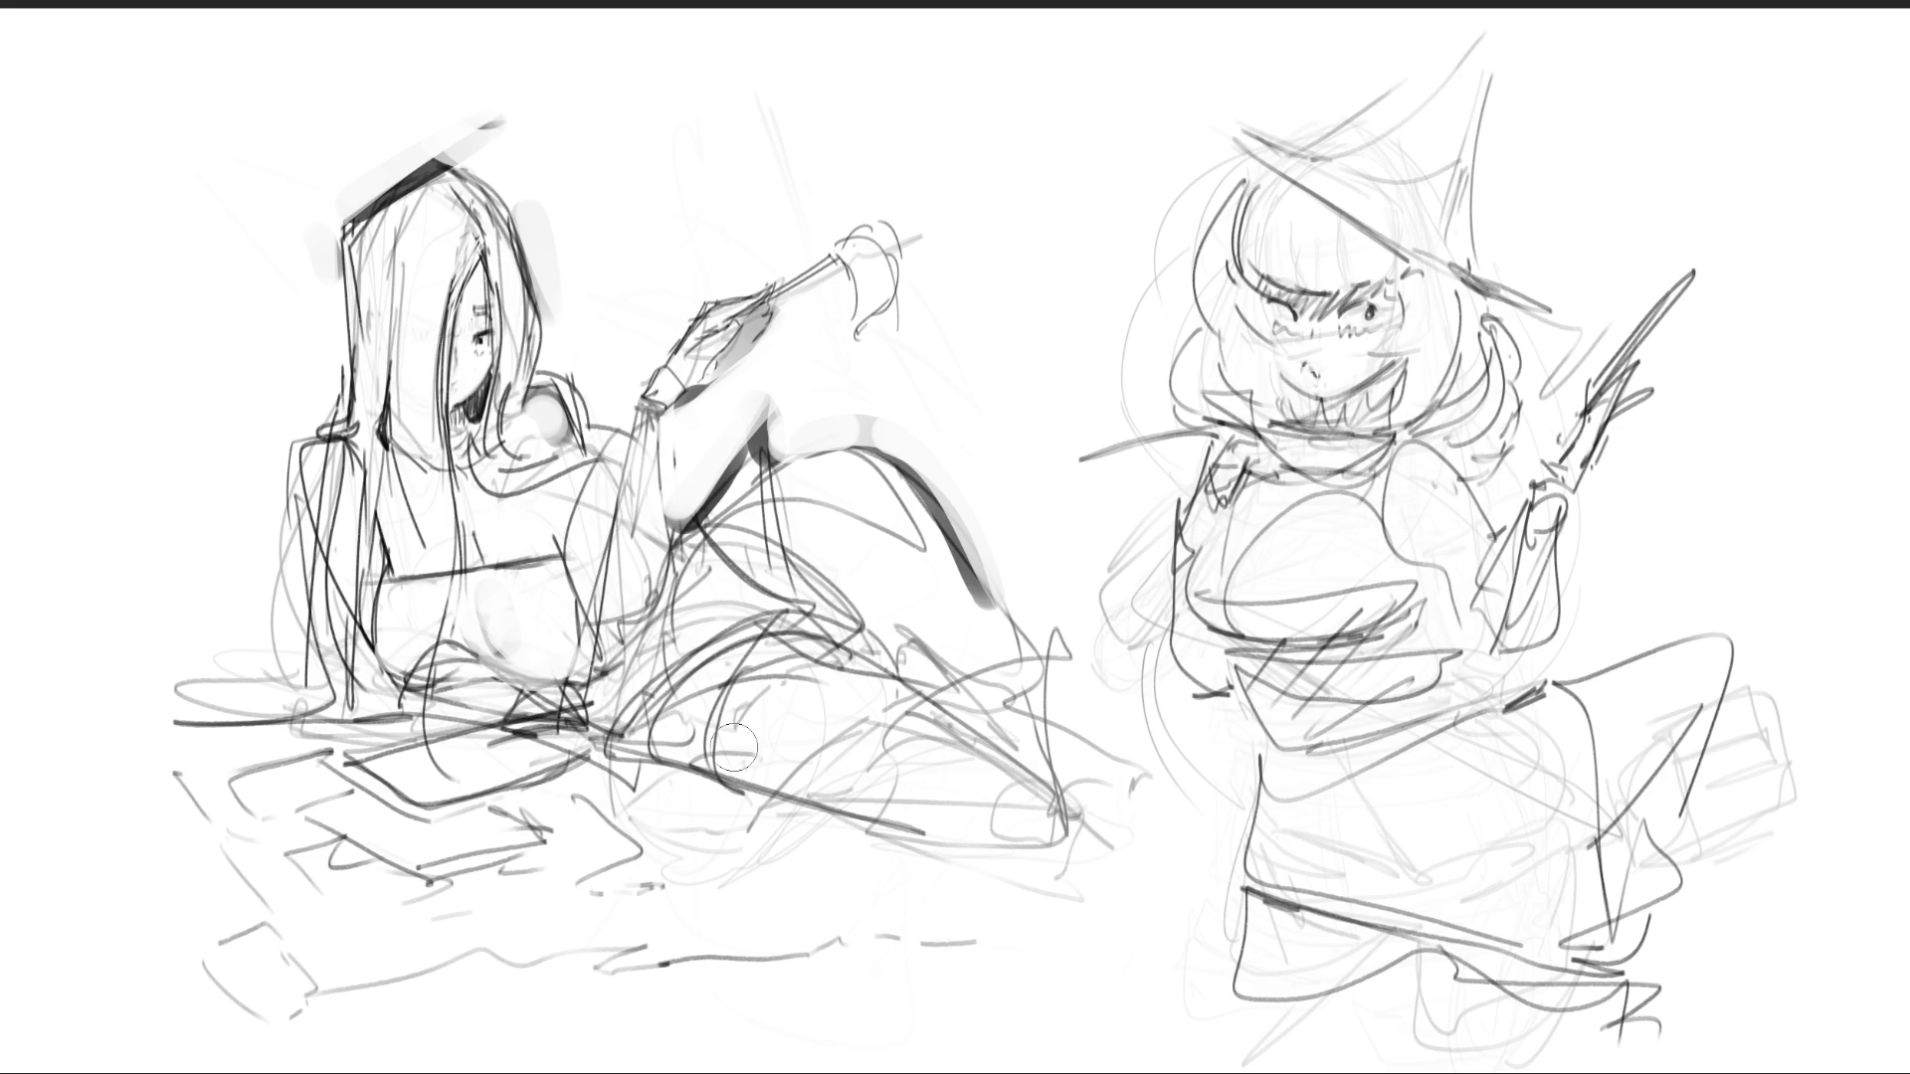
pyautogui.moveTo(589, 768)
pyautogui.mouseDown()
pyautogui.moveTo(711, 804)
pyautogui.moveTo(627, 776)
pyautogui.moveTo(718, 825)
pyautogui.moveTo(609, 772)
pyautogui.moveTo(773, 824)
pyautogui.mouseUp()
# - Tone the outstretched leg, whiten its interior lines, and block in a dark rounded shoe
pyautogui.moveTo(736, 741)
pyautogui.mouseDown()
pyautogui.moveTo(733, 662)
pyautogui.moveTo(786, 636)
pyautogui.moveTo(729, 761)
pyautogui.moveTo(801, 652)
pyautogui.moveTo(796, 708)
pyautogui.moveTo(801, 666)
pyautogui.mouseUp()
pyautogui.moveTo(872, 739)
pyautogui.mouseDown()
pyautogui.moveTo(900, 738)
pyautogui.moveTo(997, 836)
pyautogui.moveTo(871, 756)
pyautogui.moveTo(916, 778)
pyautogui.moveTo(914, 720)
pyautogui.moveTo(915, 811)
pyautogui.mouseUp()
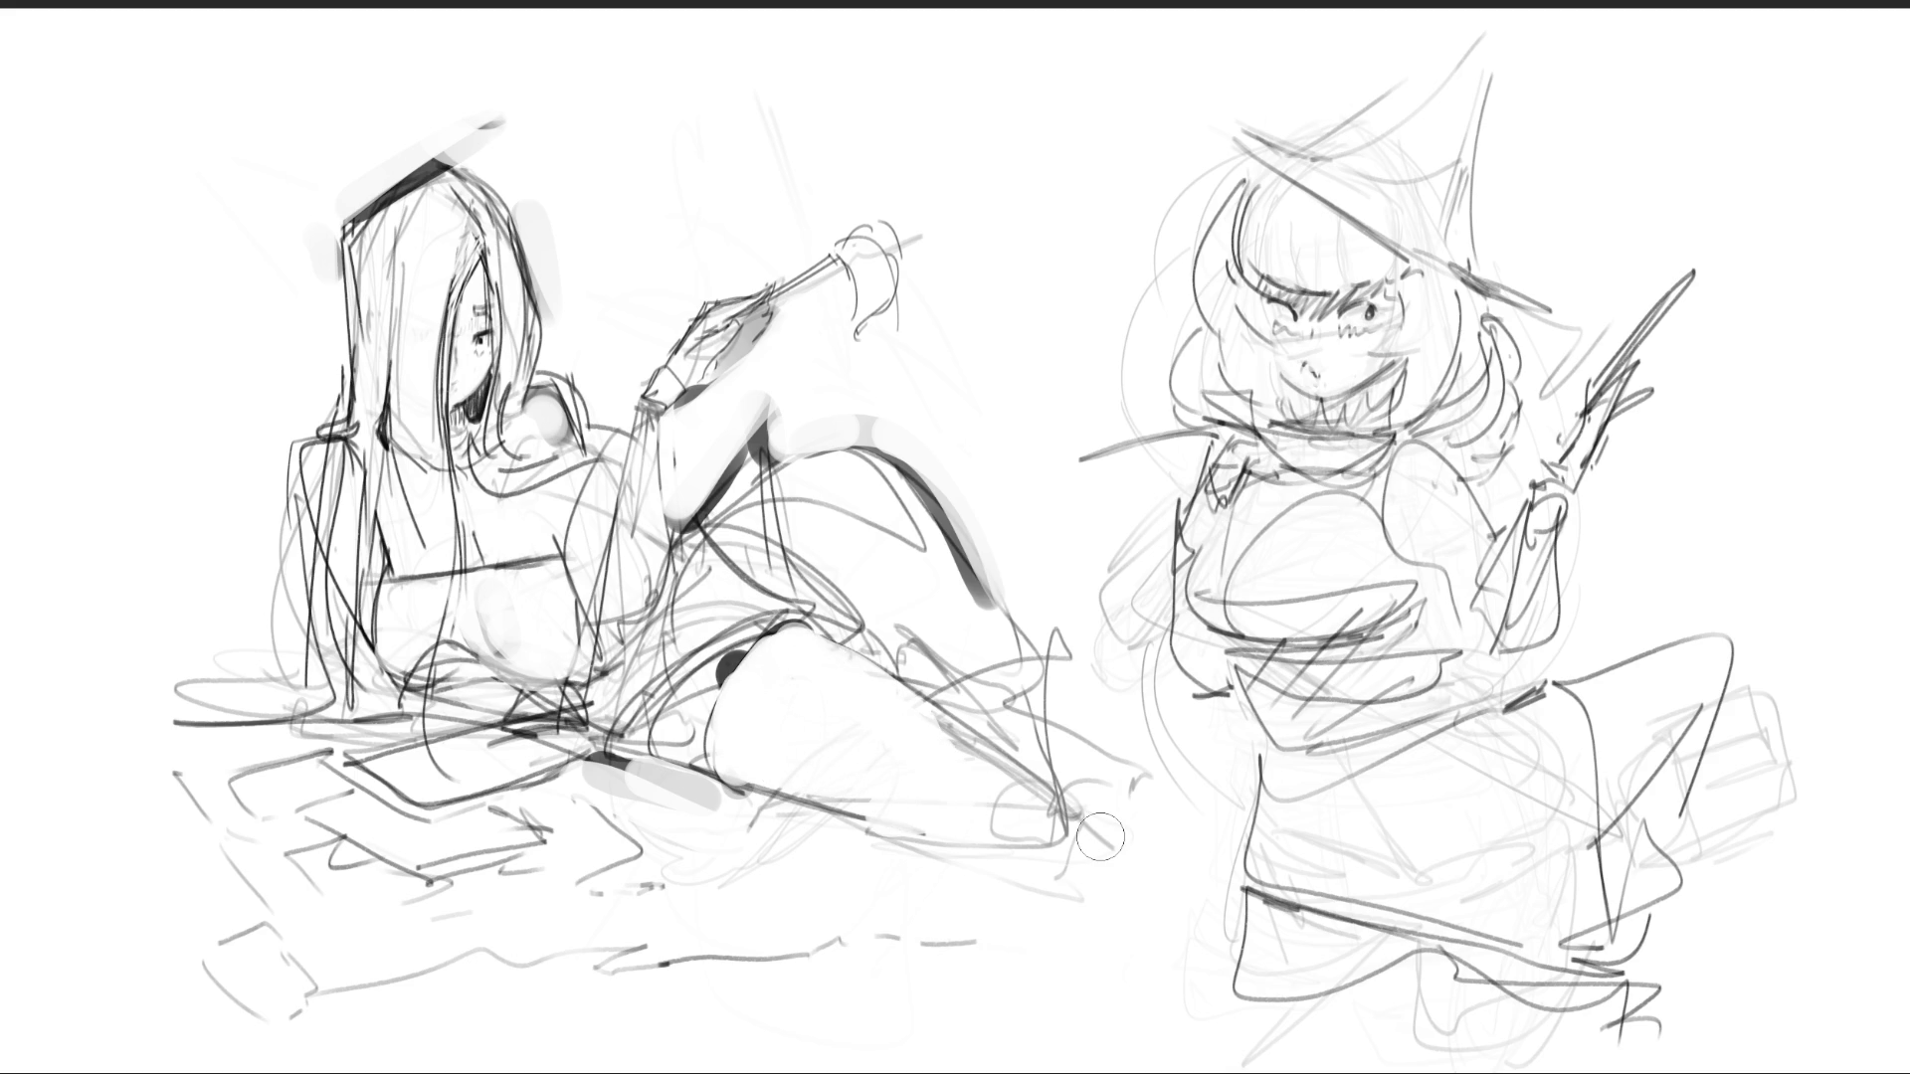
pyautogui.moveTo(912, 845)
pyautogui.mouseDown()
pyautogui.moveTo(900, 823)
pyautogui.moveTo(989, 845)
pyautogui.moveTo(1014, 786)
pyautogui.moveTo(1025, 810)
pyautogui.moveTo(994, 788)
pyautogui.moveTo(1154, 910)
pyautogui.mouseUp()
pyautogui.moveTo(959, 871)
pyautogui.mouseDown()
pyautogui.moveTo(1114, 935)
pyautogui.moveTo(1005, 796)
pyautogui.moveTo(1143, 925)
pyautogui.mouseUp()
pyautogui.moveTo(865, 841); pyautogui.dragTo(1104, 940)
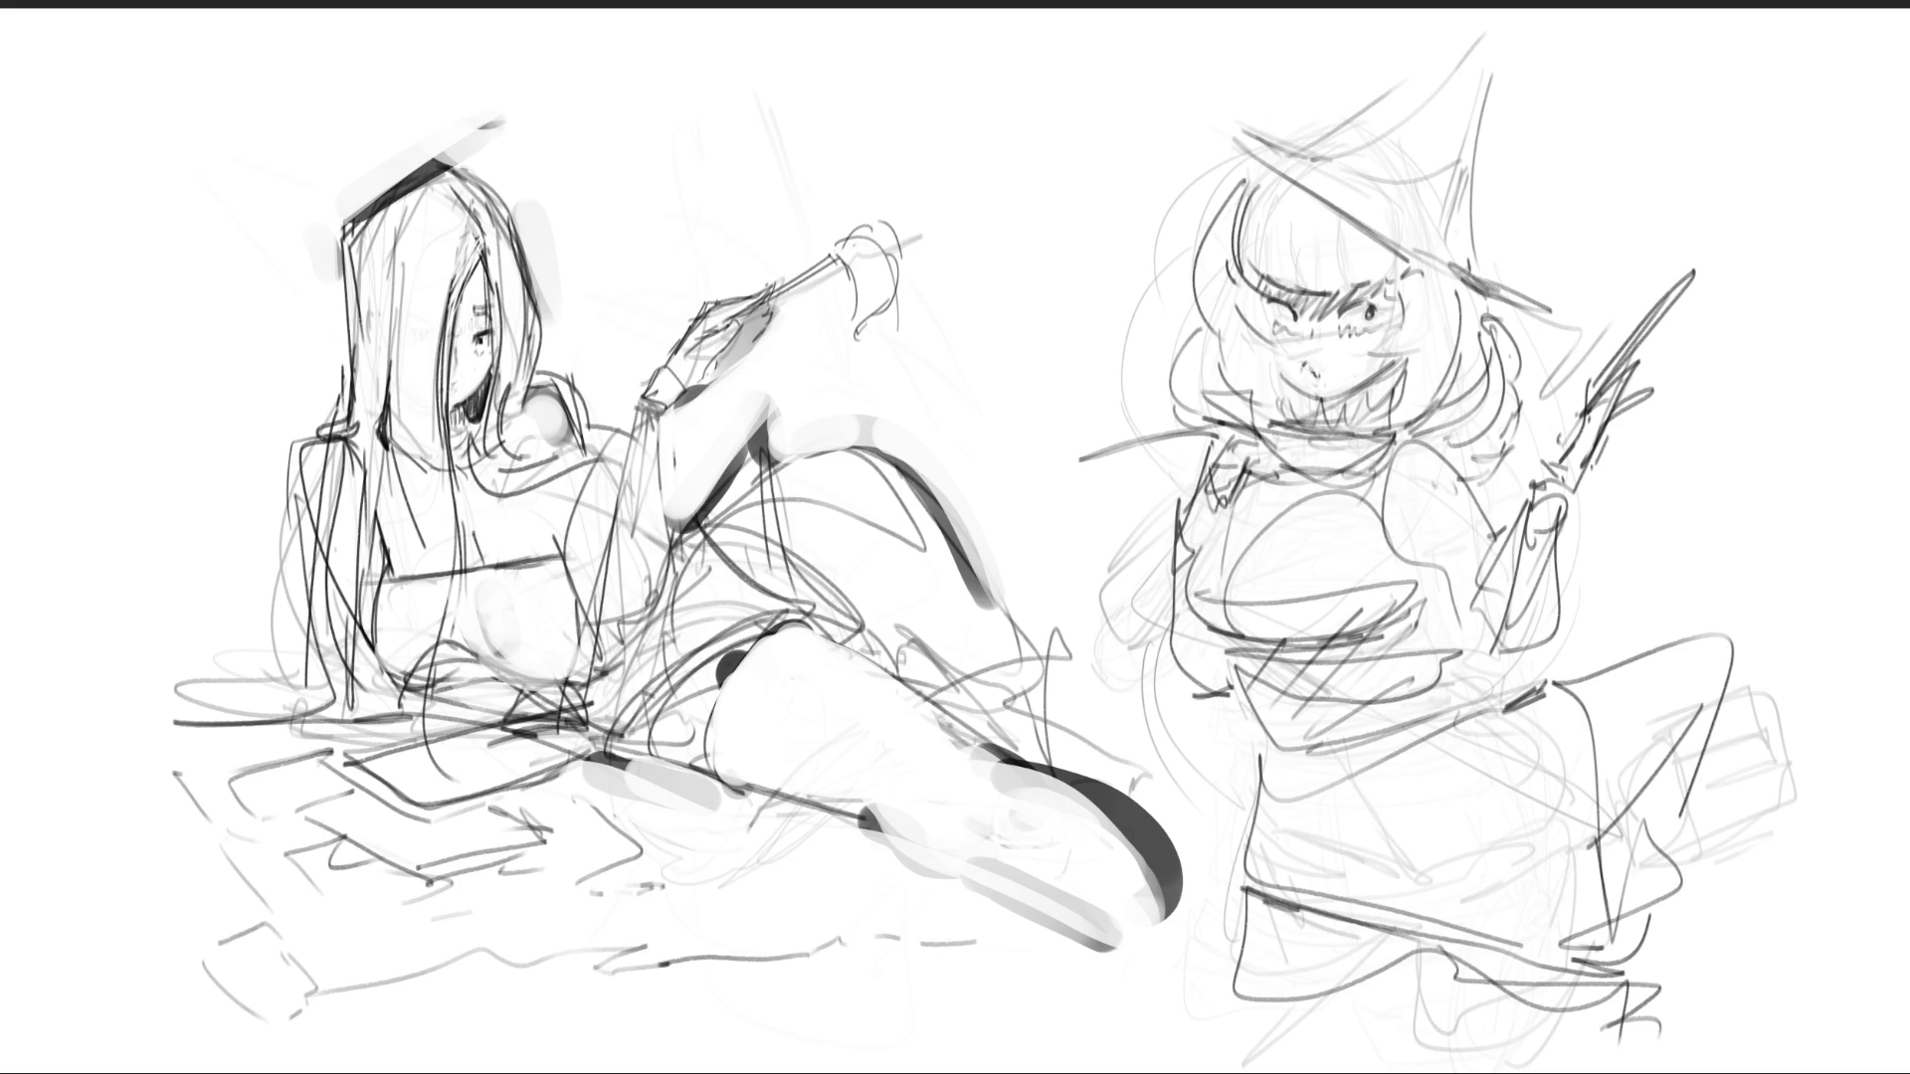
pyautogui.moveTo(865, 820); pyautogui.dragTo(994, 851)
# - Refine the shoe's shading with a darker front edge and tip and lighter lower tone
pyautogui.moveTo(945, 746)
pyautogui.mouseDown()
pyautogui.moveTo(1075, 801)
pyautogui.moveTo(953, 755)
pyautogui.moveTo(1059, 796)
pyautogui.moveTo(1105, 856)
pyautogui.mouseUp()
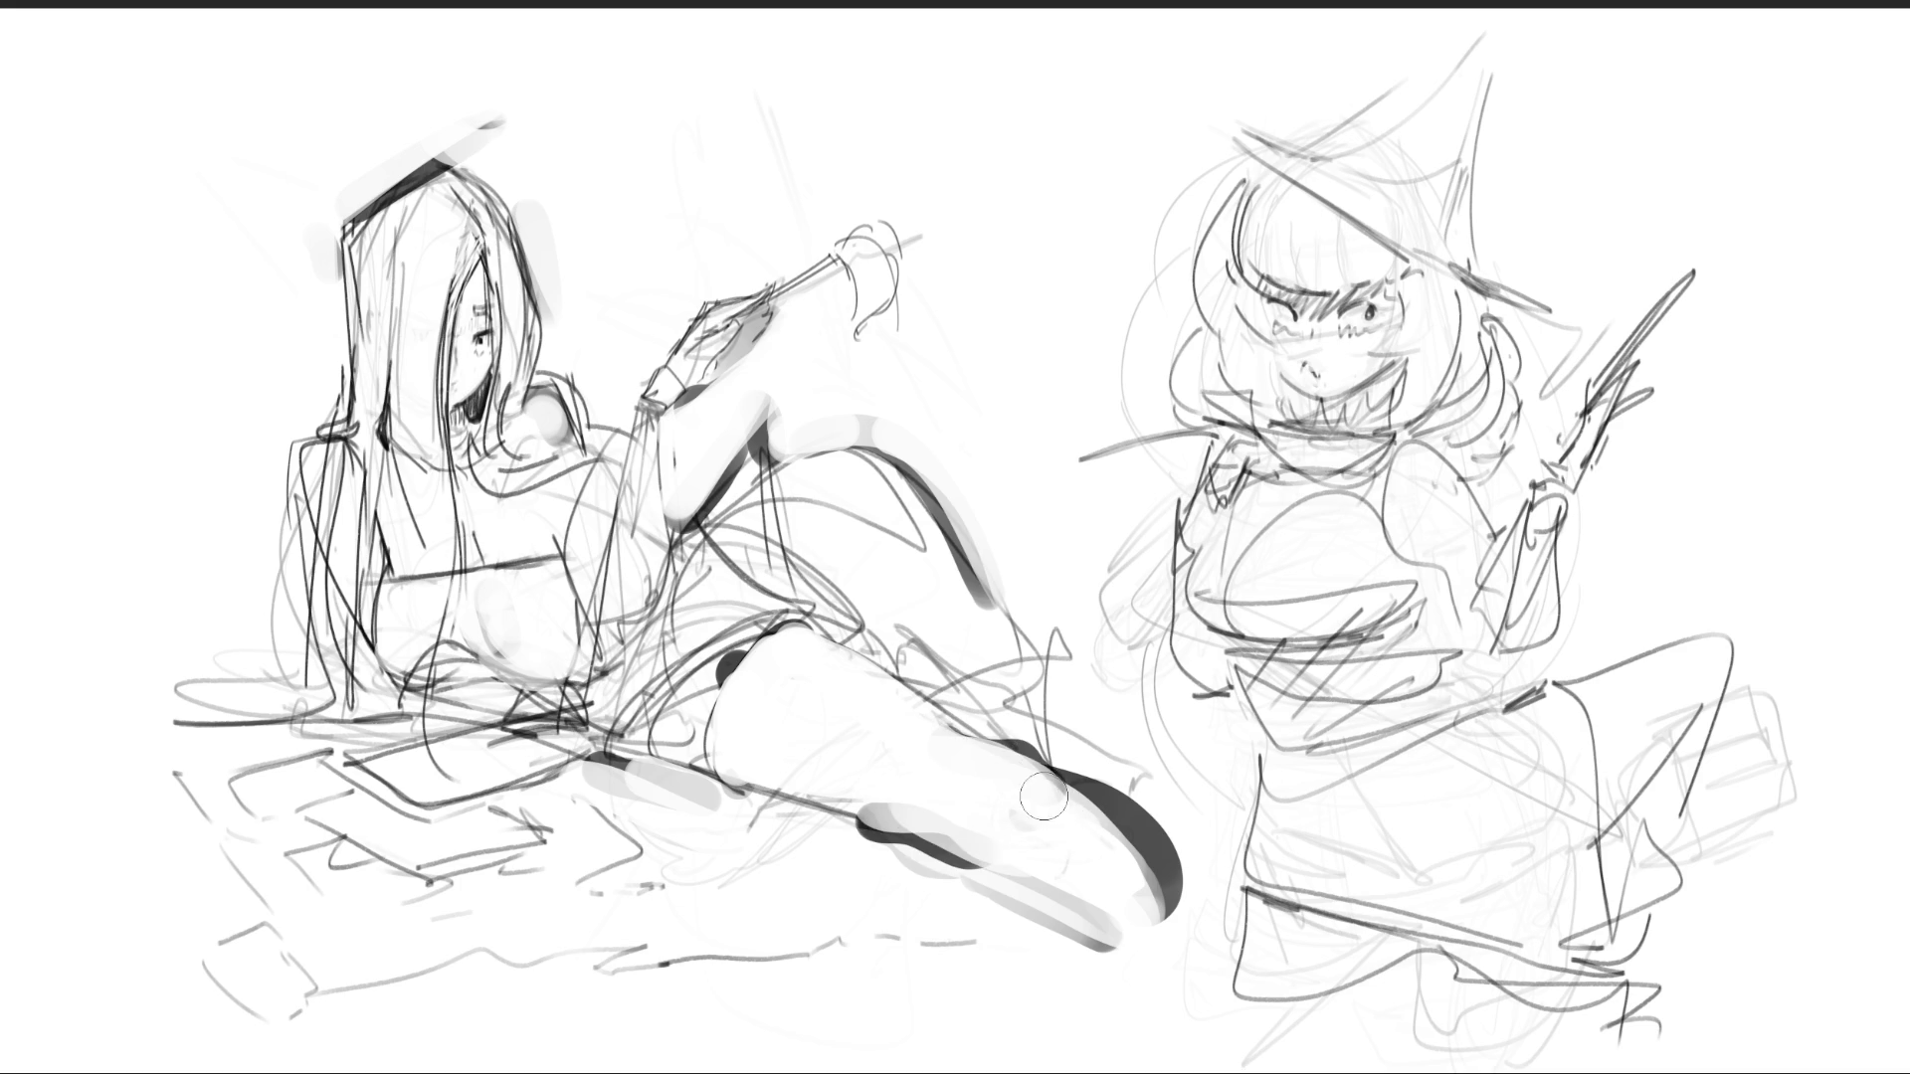
pyautogui.moveTo(1044, 776)
pyautogui.mouseDown()
pyautogui.moveTo(1168, 876)
pyautogui.moveTo(1174, 910)
pyautogui.mouseUp()
pyautogui.moveTo(1034, 880)
pyautogui.mouseDown()
pyautogui.moveTo(998, 866)
pyautogui.moveTo(1129, 940)
pyautogui.mouseUp()
pyautogui.moveTo(995, 845); pyautogui.dragTo(1119, 935)
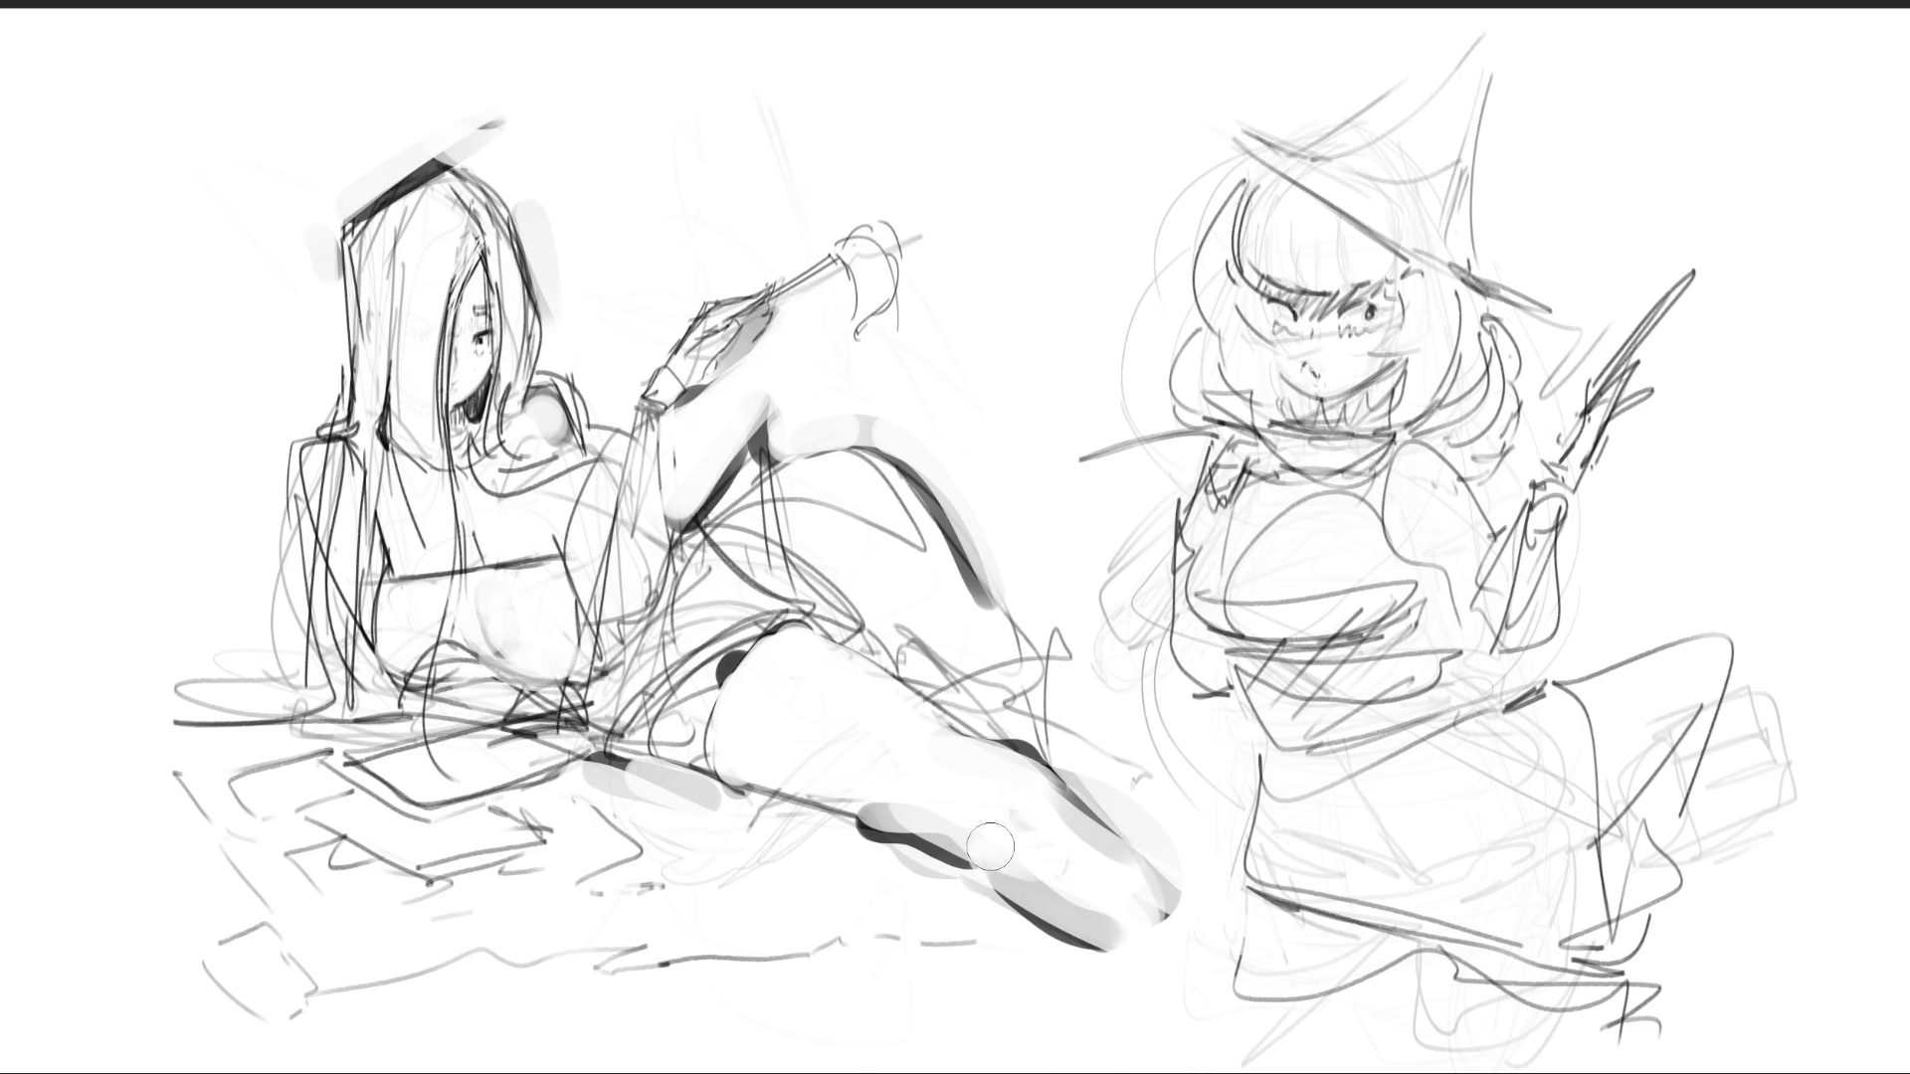
pyautogui.moveTo(979, 846); pyautogui.dragTo(1095, 920)
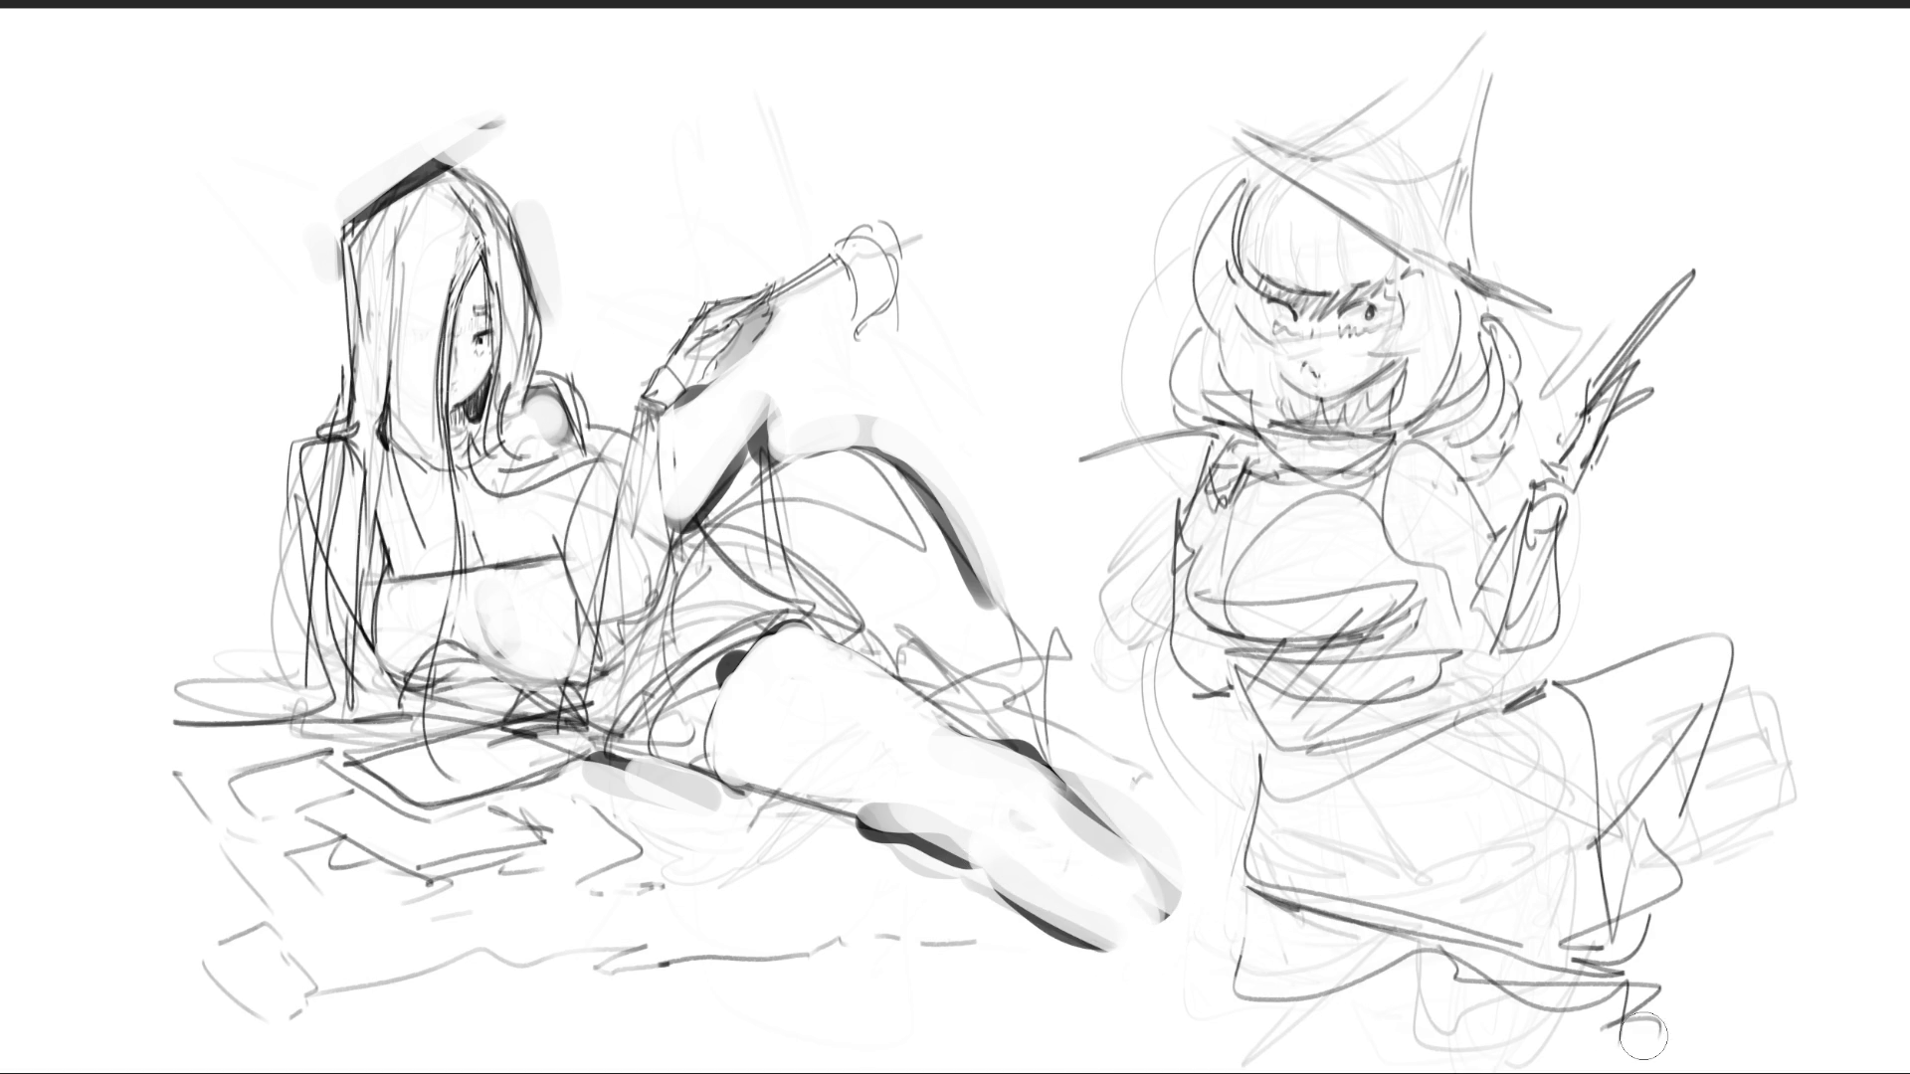
# - Lighten the dark leg contour strokes, then undo a trial shading stroke on the raised leg
pyautogui.moveTo(1636, 1000); pyautogui.dragTo(1652, 1016)
pyautogui.moveTo(904, 459)
pyautogui.mouseDown()
pyautogui.moveTo(886, 508)
pyautogui.moveTo(984, 690)
pyautogui.mouseUp()
pyautogui.moveTo(826, 442)
pyautogui.mouseDown()
pyautogui.moveTo(857, 344)
pyautogui.moveTo(803, 437)
pyautogui.mouseUp()
pyautogui.hotkey('ctrl', 'z')
pyautogui.hotkey('ctrl', 'z')
# - Block in a raised leg with a dark vertical column of tone, then overpaint it light grey
pyautogui.moveTo(965, 513); pyautogui.dragTo(965, 562)
pyautogui.moveTo(970, 328); pyautogui.dragTo(970, 358)
pyautogui.moveTo(969, 428); pyautogui.dragTo(970, 467)
pyautogui.moveTo(975, 611); pyautogui.dragTo(975, 656)
pyautogui.moveTo(985, 319); pyautogui.dragTo(985, 477)
pyautogui.moveTo(964, 517); pyautogui.dragTo(970, 562)
pyautogui.moveTo(910, 433)
pyautogui.mouseDown()
pyautogui.moveTo(972, 655)
pyautogui.moveTo(965, 333)
pyautogui.moveTo(965, 582)
pyautogui.mouseUp()
pyautogui.moveTo(980, 308)
pyautogui.mouseDown()
pyautogui.moveTo(990, 646)
pyautogui.moveTo(1034, 725)
pyautogui.mouseUp()
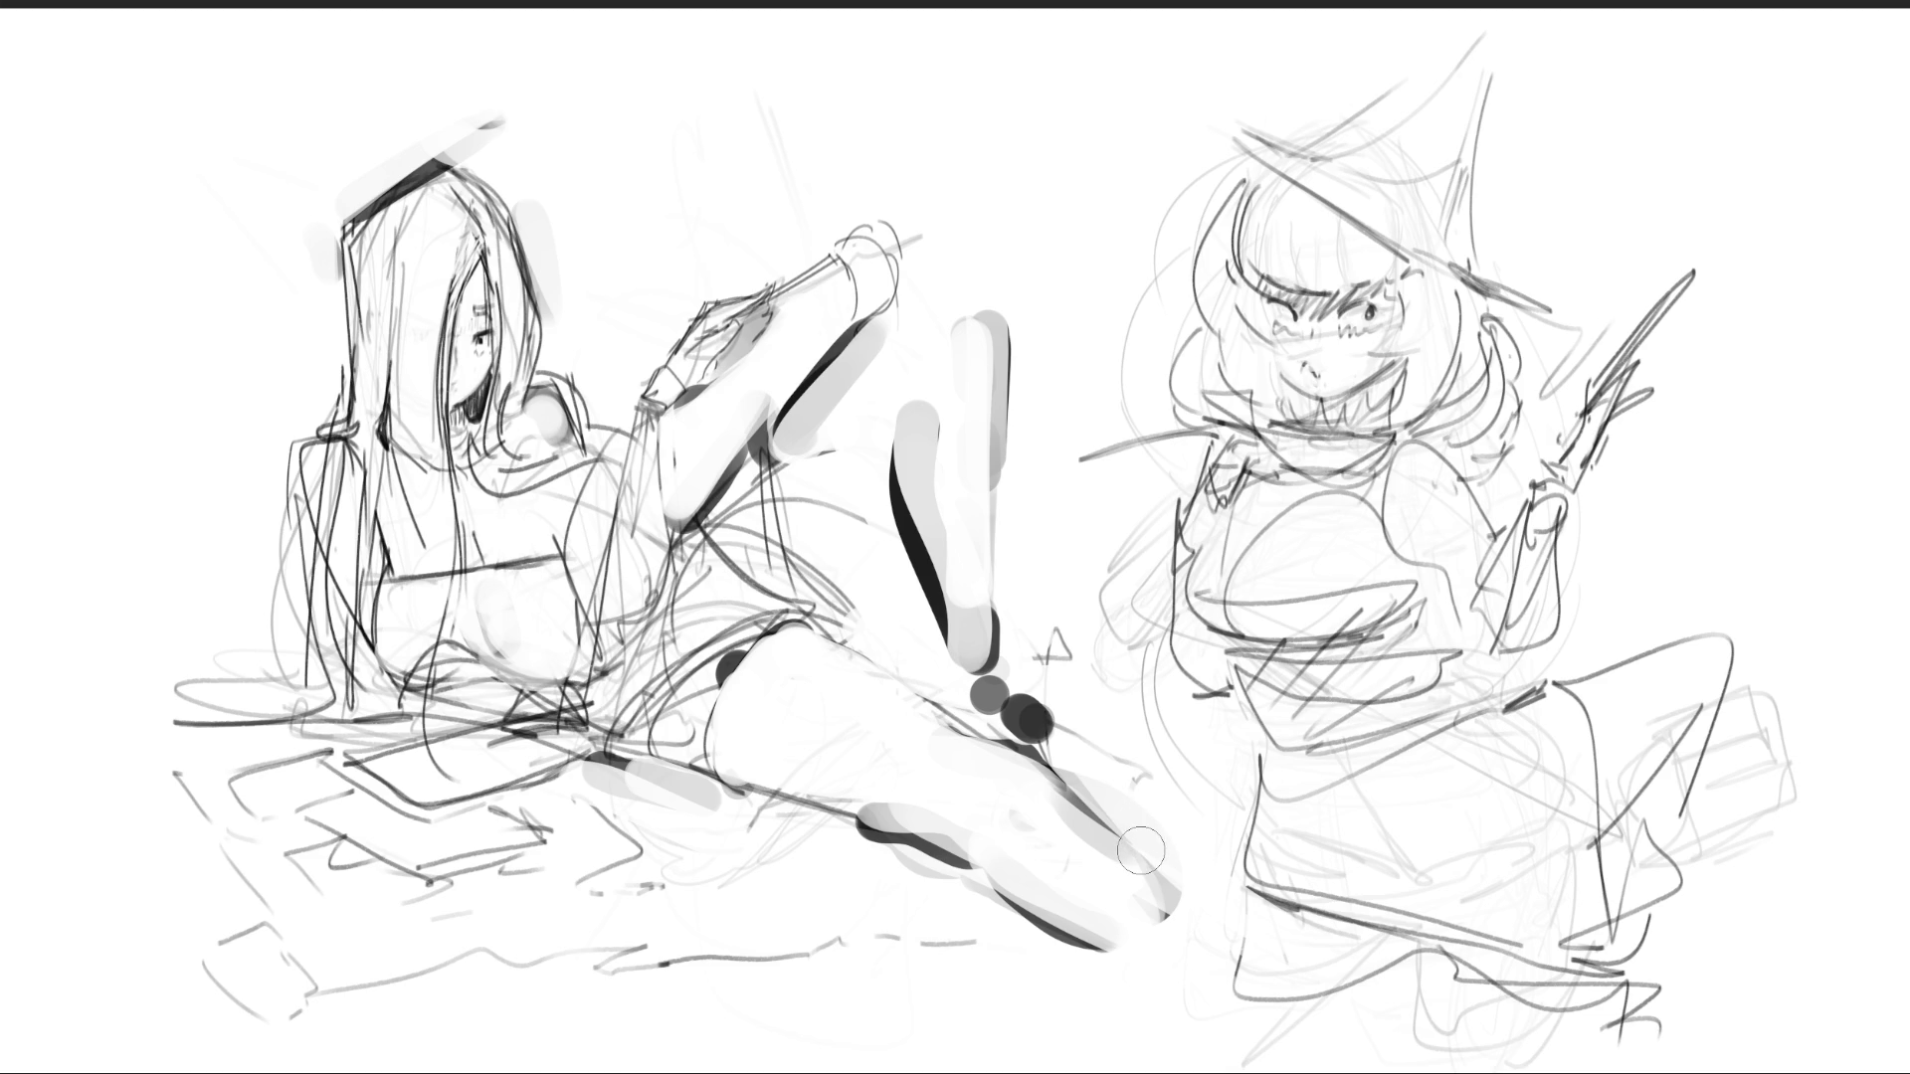
# - Shade the thigh, paint its dark hatching out in white, and lighten the blob near the foot
pyautogui.moveTo(900, 641)
pyautogui.mouseDown()
pyautogui.moveTo(847, 602)
pyautogui.moveTo(856, 626)
pyautogui.mouseUp()
pyautogui.moveTo(889, 562); pyautogui.dragTo(853, 609)
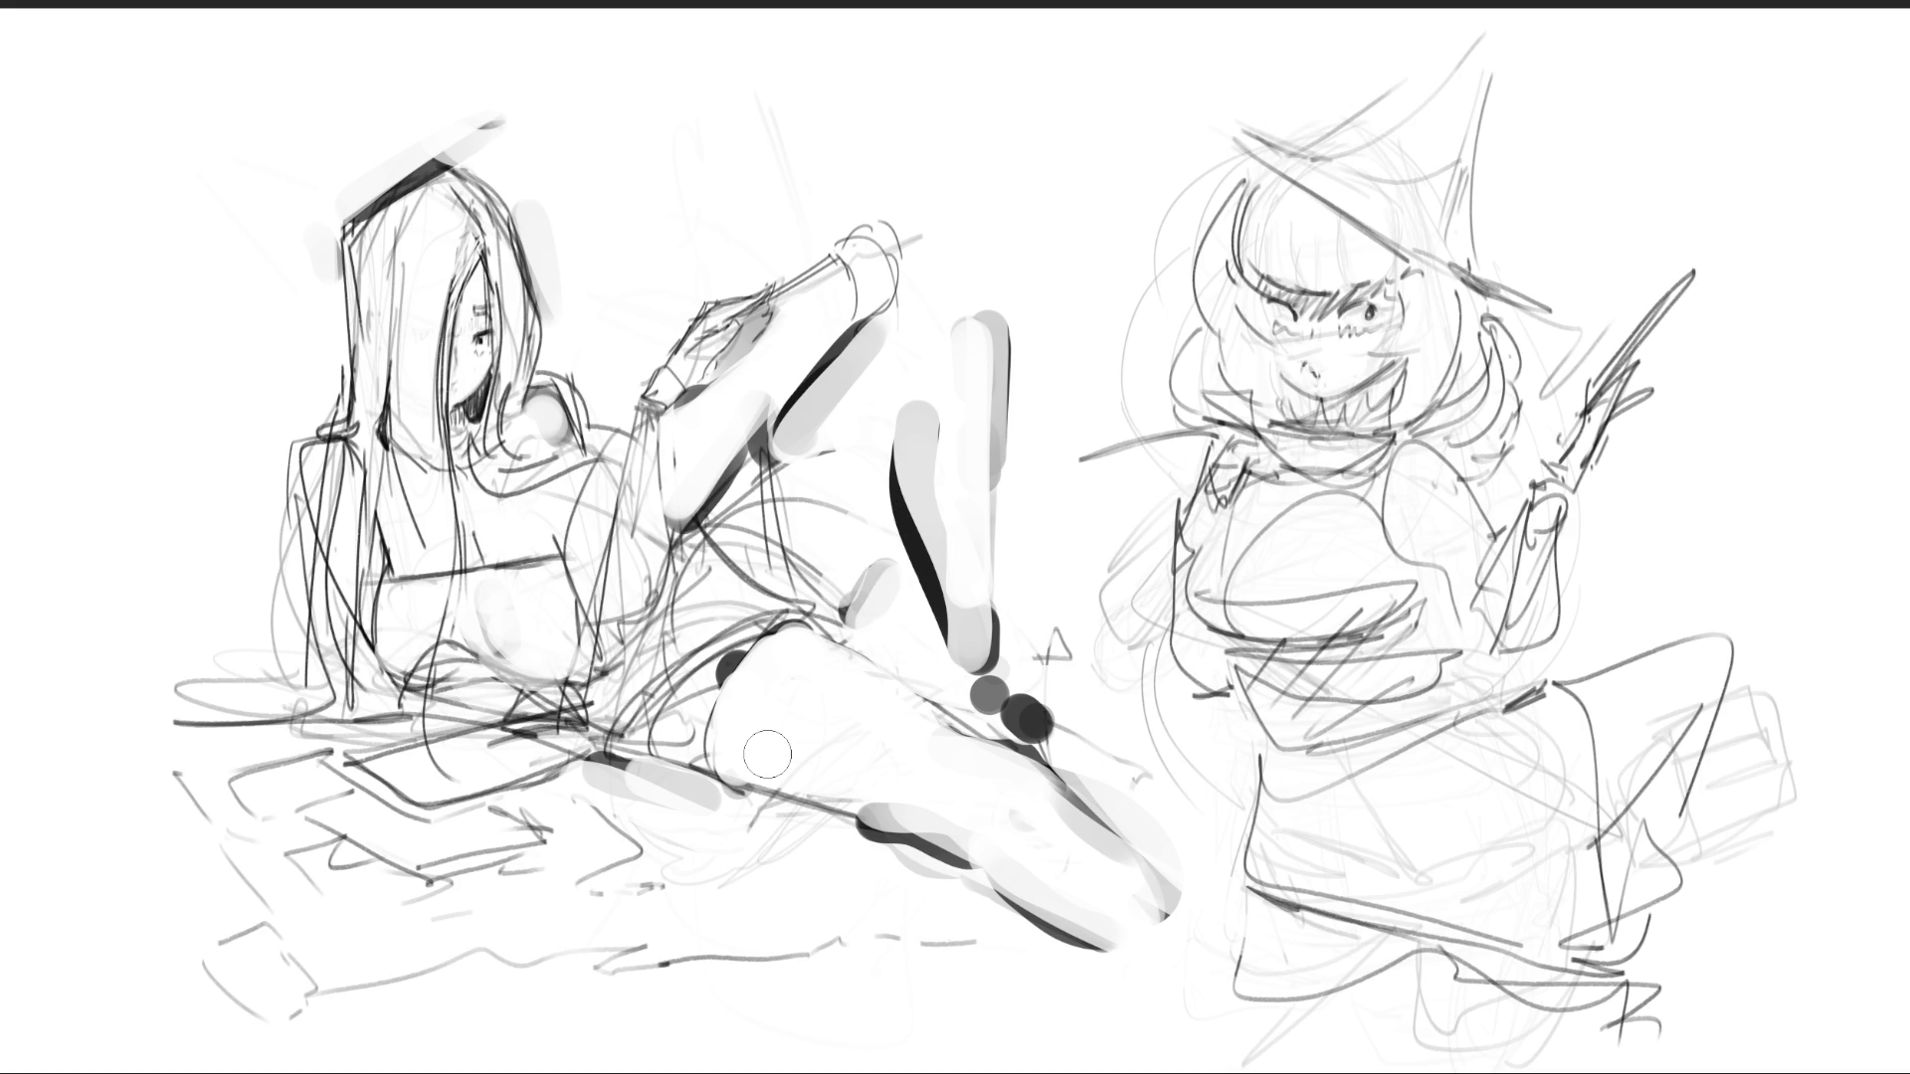
pyautogui.moveTo(816, 562)
pyautogui.mouseDown()
pyautogui.moveTo(785, 636)
pyautogui.moveTo(806, 652)
pyautogui.mouseUp()
pyautogui.moveTo(855, 586); pyautogui.dragTo(826, 626)
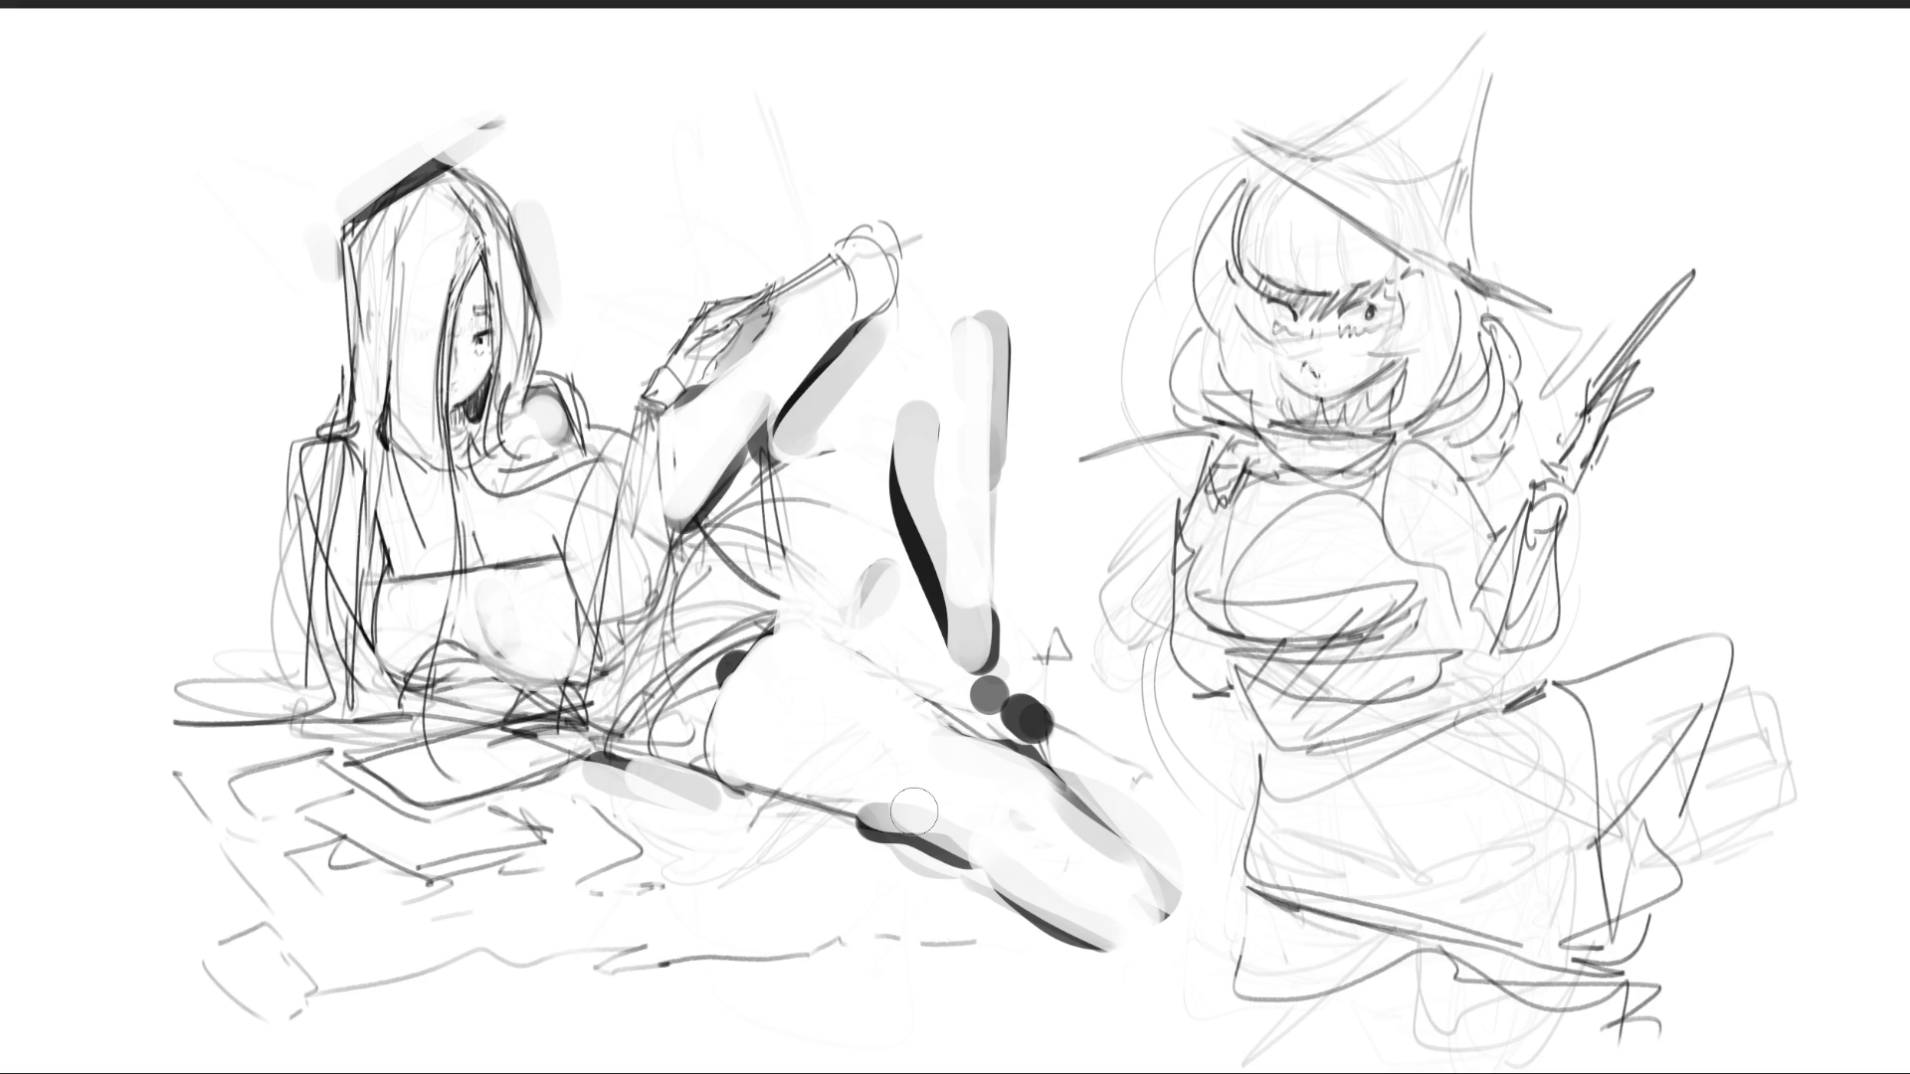
pyautogui.moveTo(912, 811); pyautogui.dragTo(901, 819)
# - Paint a long dark diagonal hat brim and a soft grey tone over the right girl's head
pyautogui.click(1151, 78)
pyautogui.moveTo(1199, 109); pyautogui.dragTo(1586, 323)
pyautogui.press(']')
pyautogui.moveTo(1189, 211); pyautogui.dragTo(1432, 308)
# - With a smaller brush, paint the mouth, both pupils, fringe strands, and hair outlines beside the face
pyautogui.press('[')
pyautogui.press('[')
pyautogui.press('[')
pyautogui.moveTo(1305, 413); pyautogui.dragTo(1413, 368)
pyautogui.moveTo(1270, 373); pyautogui.dragTo(1288, 396)
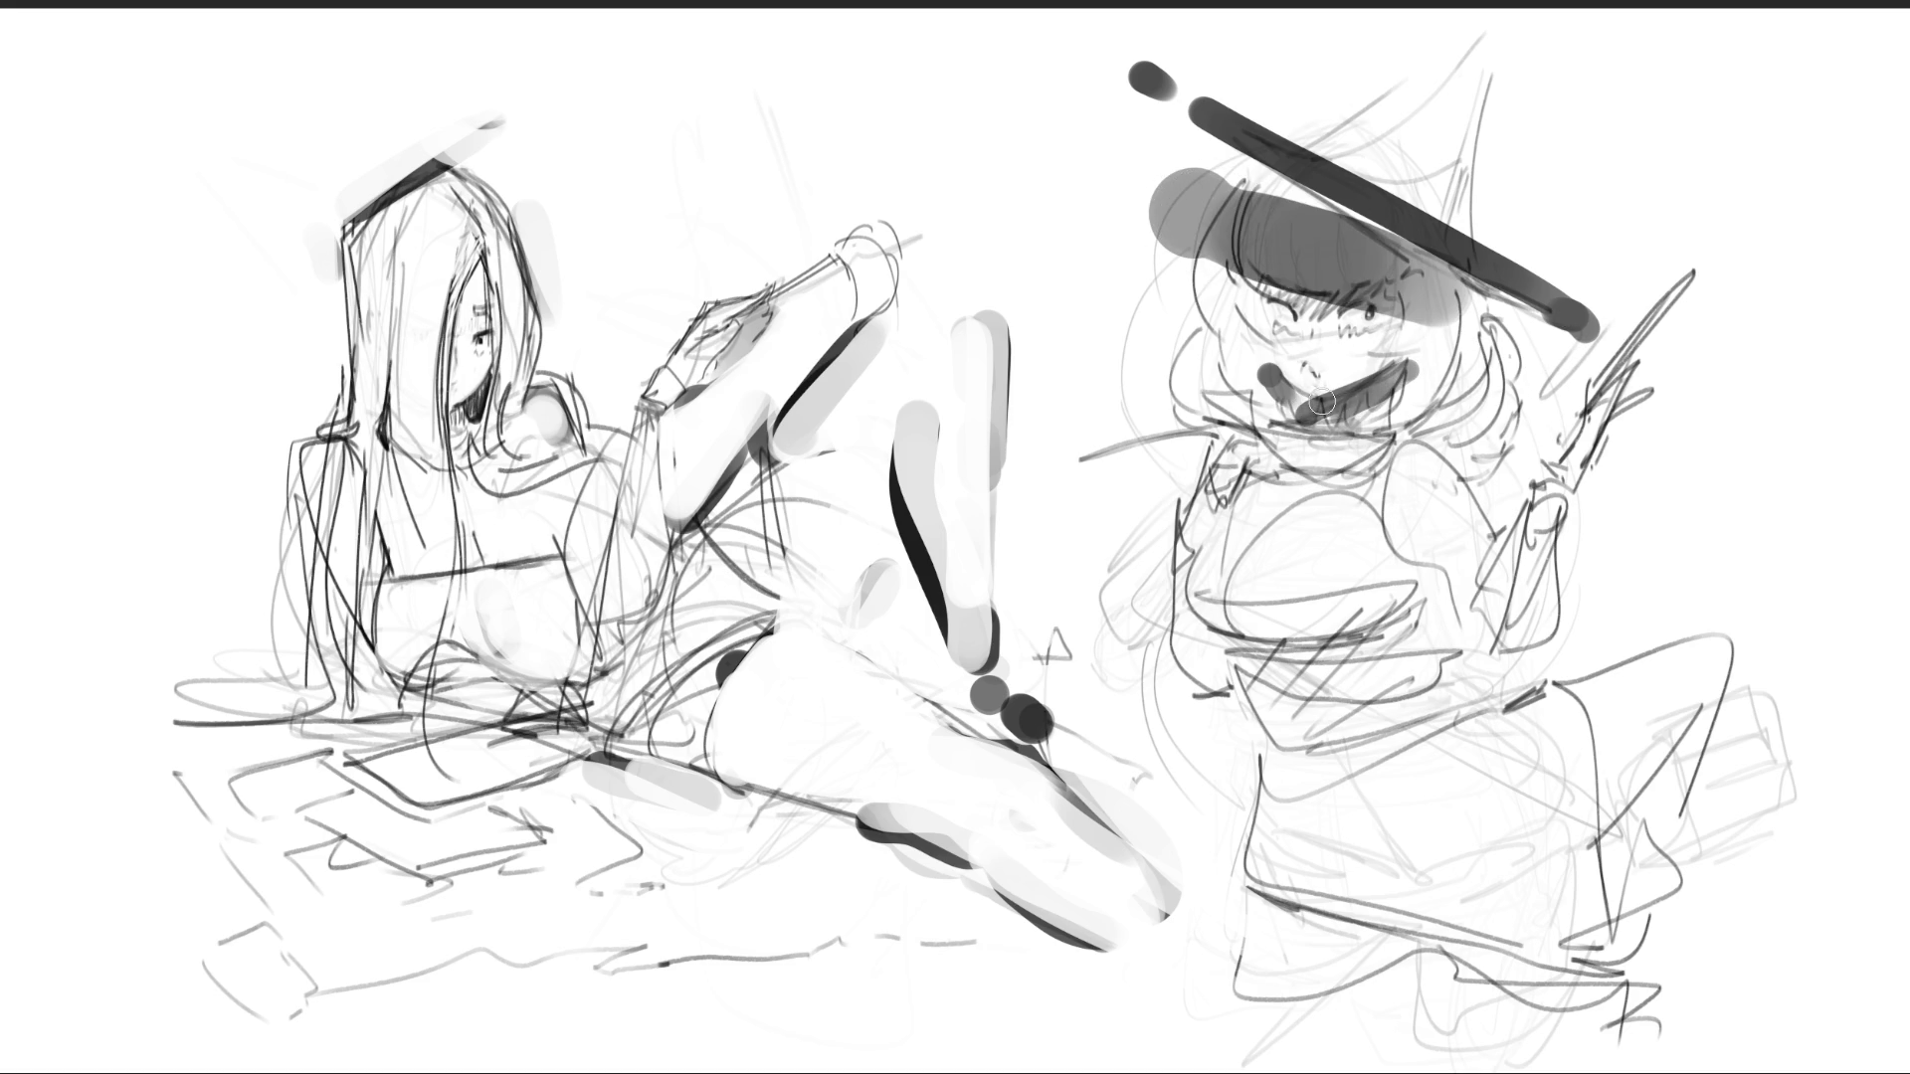
pyautogui.moveTo(1370, 314); pyautogui.dragTo(1296, 312)
pyautogui.moveTo(1275, 301); pyautogui.dragTo(1271, 301)
pyautogui.moveTo(1274, 290)
pyautogui.mouseDown()
pyautogui.moveTo(1323, 314)
pyautogui.moveTo(1392, 288)
pyautogui.moveTo(1358, 287)
pyautogui.mouseUp()
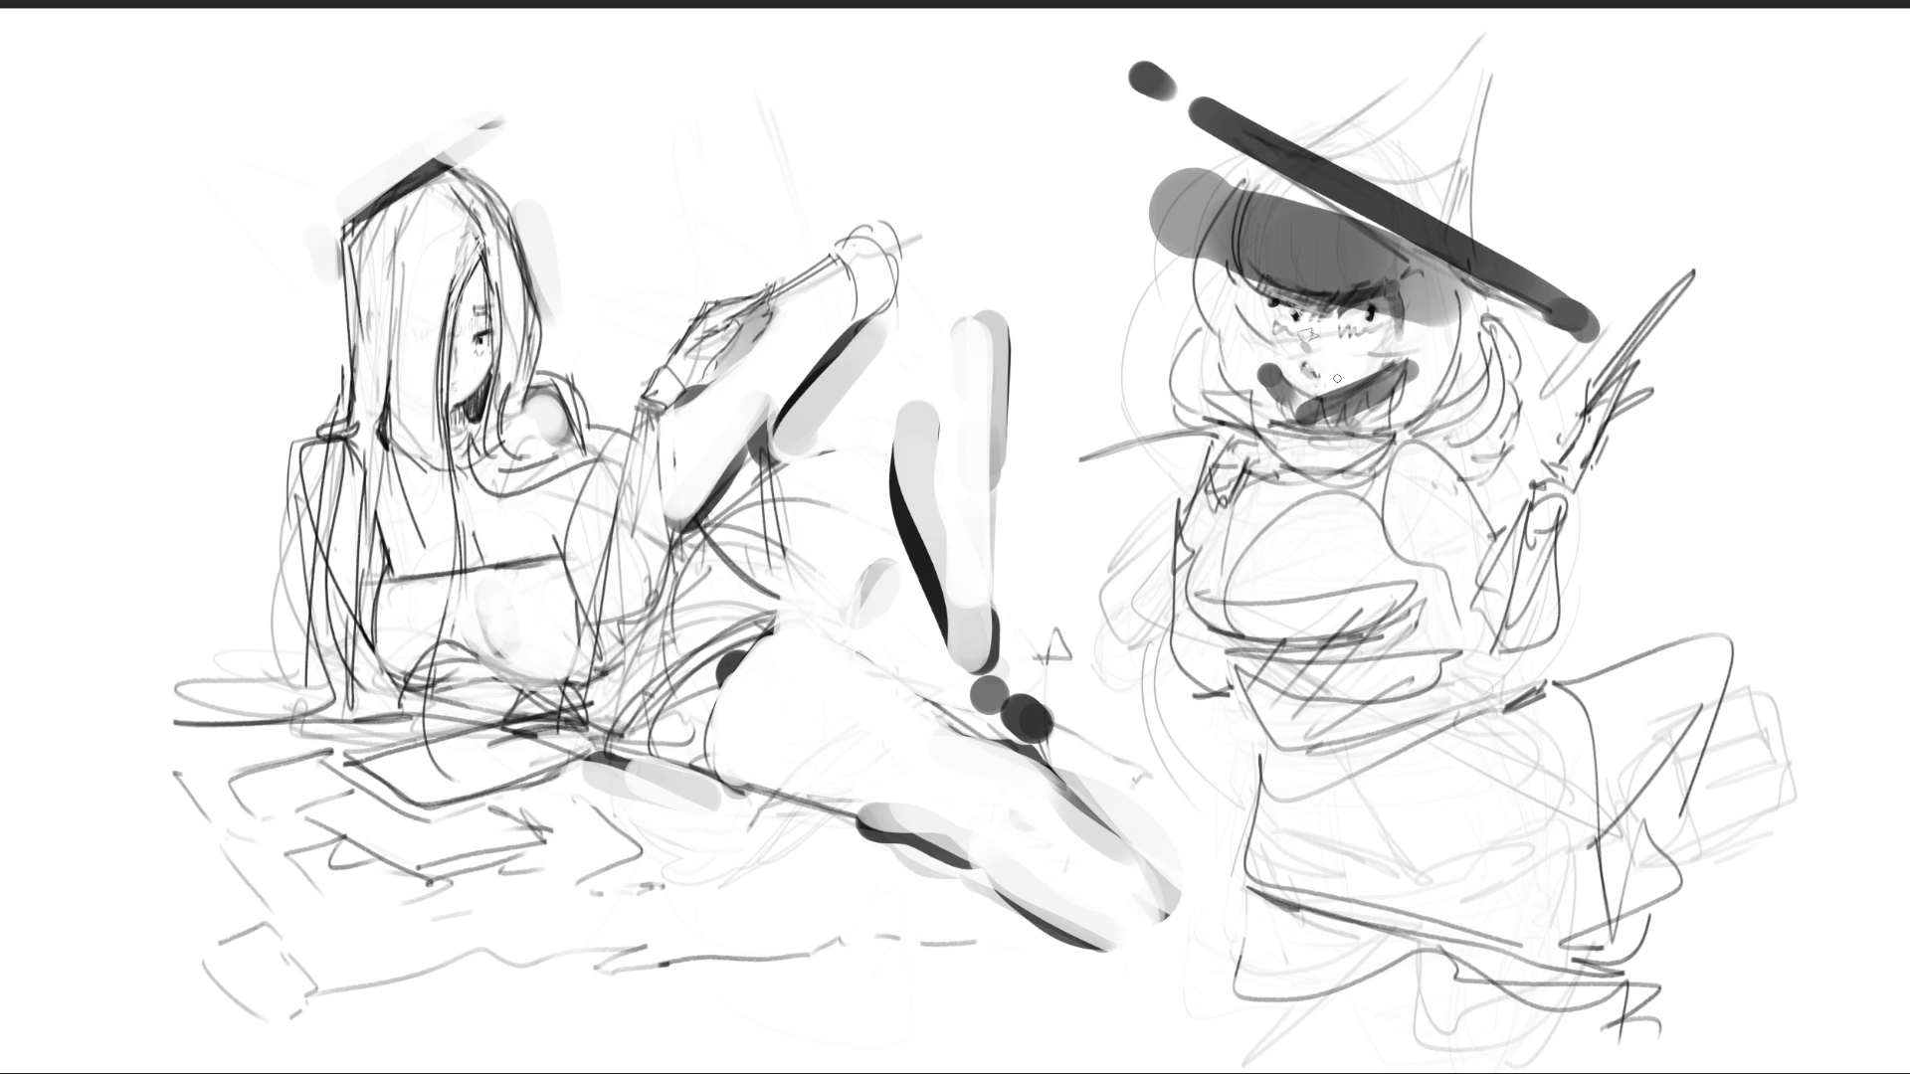
pyautogui.moveTo(1227, 179); pyautogui.dragTo(1209, 438)
pyautogui.moveTo(1451, 267); pyautogui.dragTo(1472, 449)
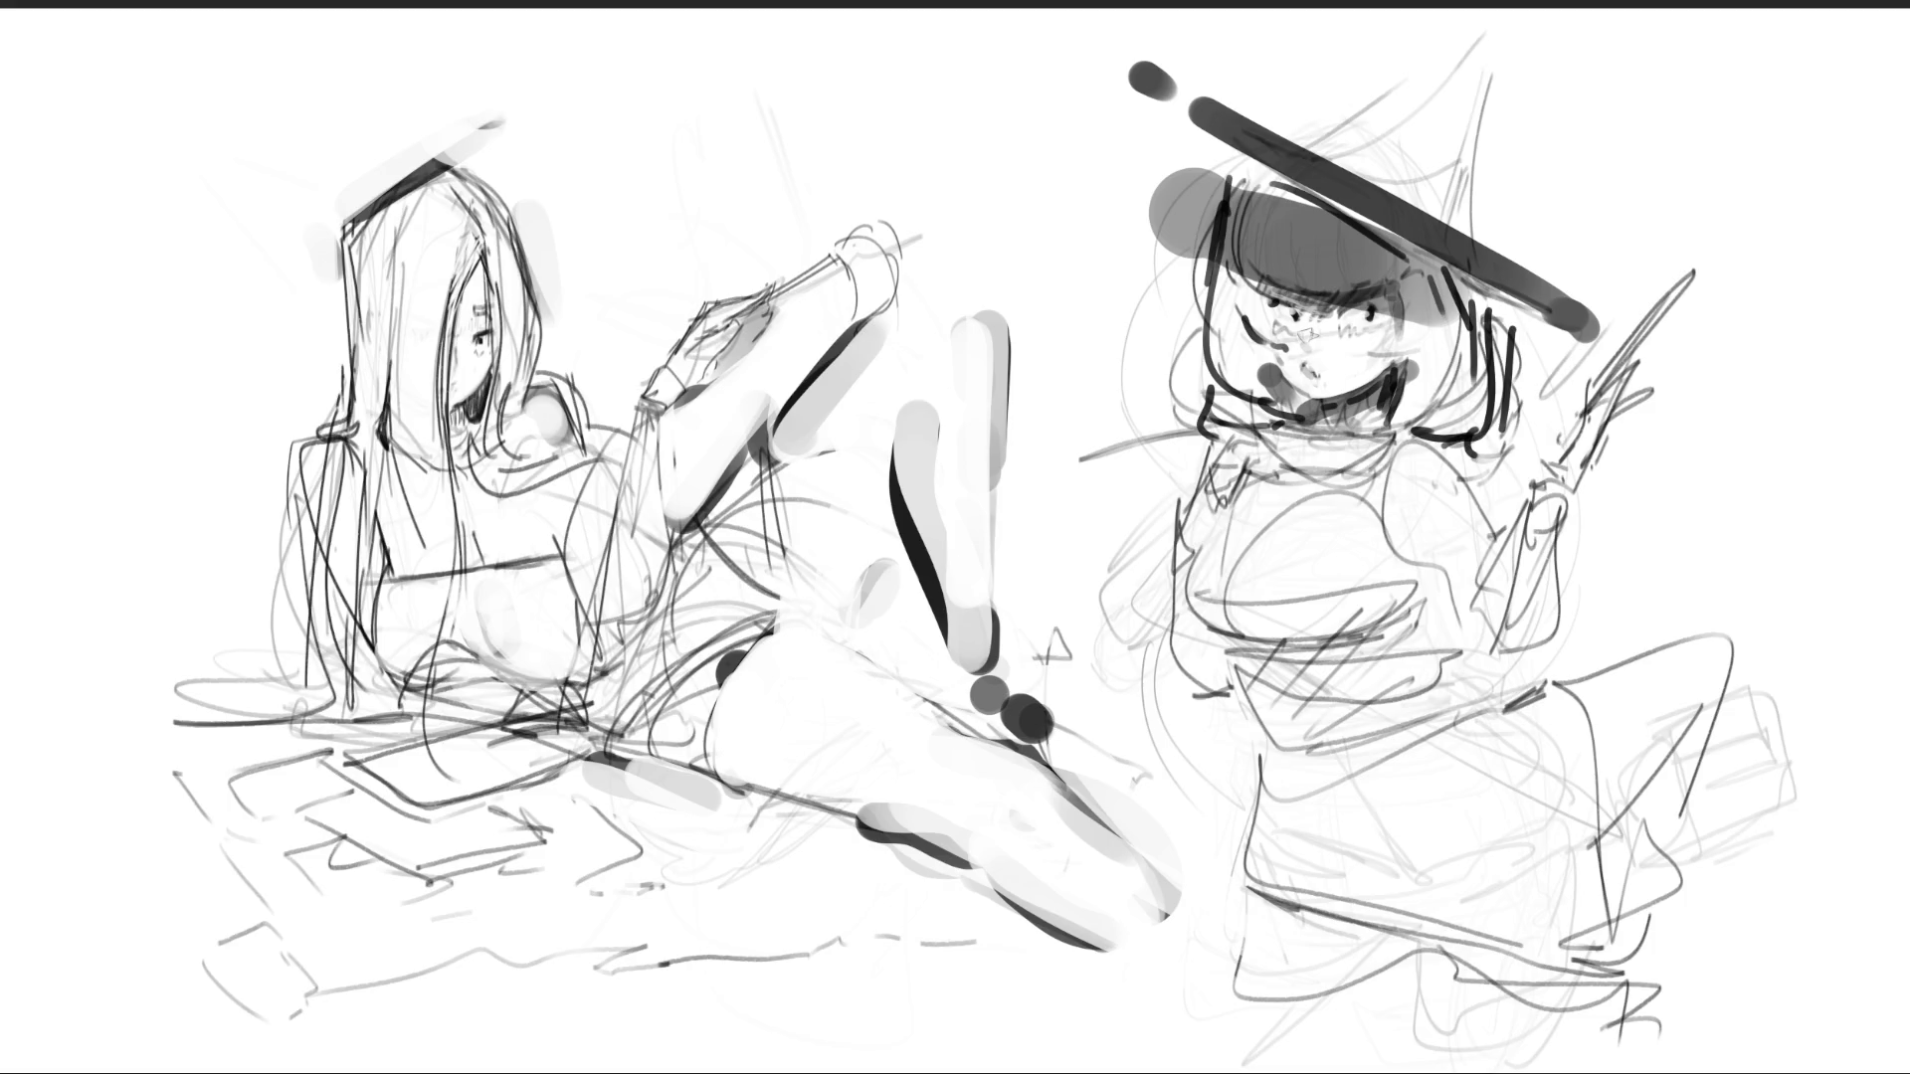
# - Outline the right girl's collar, shoulder and arm, adding hatching inside the arm
pyautogui.moveTo(1256, 428)
pyautogui.mouseDown()
pyautogui.moveTo(1305, 479)
pyautogui.moveTo(1430, 446)
pyautogui.moveTo(1411, 434)
pyautogui.moveTo(1289, 519)
pyautogui.moveTo(1355, 489)
pyautogui.mouseUp()
pyautogui.moveTo(1436, 430); pyautogui.dragTo(1414, 442)
pyautogui.moveTo(1448, 438)
pyautogui.mouseDown()
pyautogui.moveTo(1497, 543)
pyautogui.moveTo(1460, 639)
pyautogui.mouseUp()
pyautogui.moveTo(1516, 491); pyautogui.dragTo(1508, 712)
pyautogui.moveTo(1560, 525)
pyautogui.mouseDown()
pyautogui.moveTo(1592, 687)
pyautogui.moveTo(1526, 712)
pyautogui.mouseUp()
pyautogui.moveTo(1530, 493); pyautogui.dragTo(1529, 704)
pyautogui.moveTo(1556, 525); pyautogui.dragTo(1532, 611)
pyautogui.moveTo(1558, 537); pyautogui.dragTo(1576, 677)
pyautogui.moveTo(1563, 563)
pyautogui.mouseDown()
pyautogui.moveTo(1546, 609)
pyautogui.moveTo(1567, 595)
pyautogui.mouseUp()
pyautogui.moveTo(1530, 686)
pyautogui.mouseDown()
pyautogui.moveTo(1577, 632)
pyautogui.moveTo(1581, 659)
pyautogui.mouseUp()
pyautogui.moveTo(1529, 734); pyautogui.dragTo(1577, 686)
pyautogui.moveTo(1504, 517); pyautogui.dragTo(1490, 553)
pyautogui.moveTo(1492, 553); pyautogui.dragTo(1454, 696)
pyautogui.moveTo(1393, 529); pyautogui.dragTo(1397, 543)
pyautogui.moveTo(1394, 515)
pyautogui.mouseDown()
pyautogui.moveTo(1440, 699)
pyautogui.moveTo(1504, 748)
pyautogui.mouseUp()
# - Draw the torso contours: left side, chest, belly and waist lines, plus small shoulder strokes
pyautogui.moveTo(1221, 479)
pyautogui.mouseDown()
pyautogui.moveTo(1162, 595)
pyautogui.moveTo(1201, 573)
pyautogui.mouseUp()
pyautogui.moveTo(1165, 519); pyautogui.dragTo(1127, 661)
pyautogui.moveTo(1156, 688); pyautogui.dragTo(1137, 712)
pyautogui.moveTo(1238, 682); pyautogui.dragTo(1251, 761)
pyautogui.moveTo(1234, 766); pyautogui.dragTo(1194, 766)
pyautogui.moveTo(1249, 676)
pyautogui.mouseDown()
pyautogui.moveTo(1261, 736)
pyautogui.moveTo(1238, 716)
pyautogui.mouseUp()
pyautogui.moveTo(1238, 657); pyautogui.dragTo(1377, 646)
pyautogui.moveTo(1223, 533); pyautogui.dragTo(1293, 644)
pyautogui.moveTo(1238, 518); pyautogui.dragTo(1214, 539)
pyautogui.moveTo(1222, 467); pyautogui.dragTo(1328, 503)
pyautogui.moveTo(1377, 494); pyautogui.dragTo(1393, 557)
pyautogui.moveTo(1393, 590)
pyautogui.mouseDown()
pyautogui.moveTo(1407, 647)
pyautogui.moveTo(1390, 641)
pyautogui.mouseUp()
pyautogui.moveTo(1237, 658); pyautogui.dragTo(1333, 741)
pyautogui.moveTo(1333, 741)
pyautogui.mouseDown()
pyautogui.moveTo(1421, 645)
pyautogui.moveTo(1428, 694)
pyautogui.mouseUp()
pyautogui.moveTo(1430, 696); pyautogui.dragTo(1385, 714)
pyautogui.moveTo(1458, 454)
pyautogui.mouseDown()
pyautogui.moveTo(1490, 532)
pyautogui.moveTo(1400, 434)
pyautogui.mouseUp()
pyautogui.moveTo(1492, 512); pyautogui.dragTo(1479, 486)
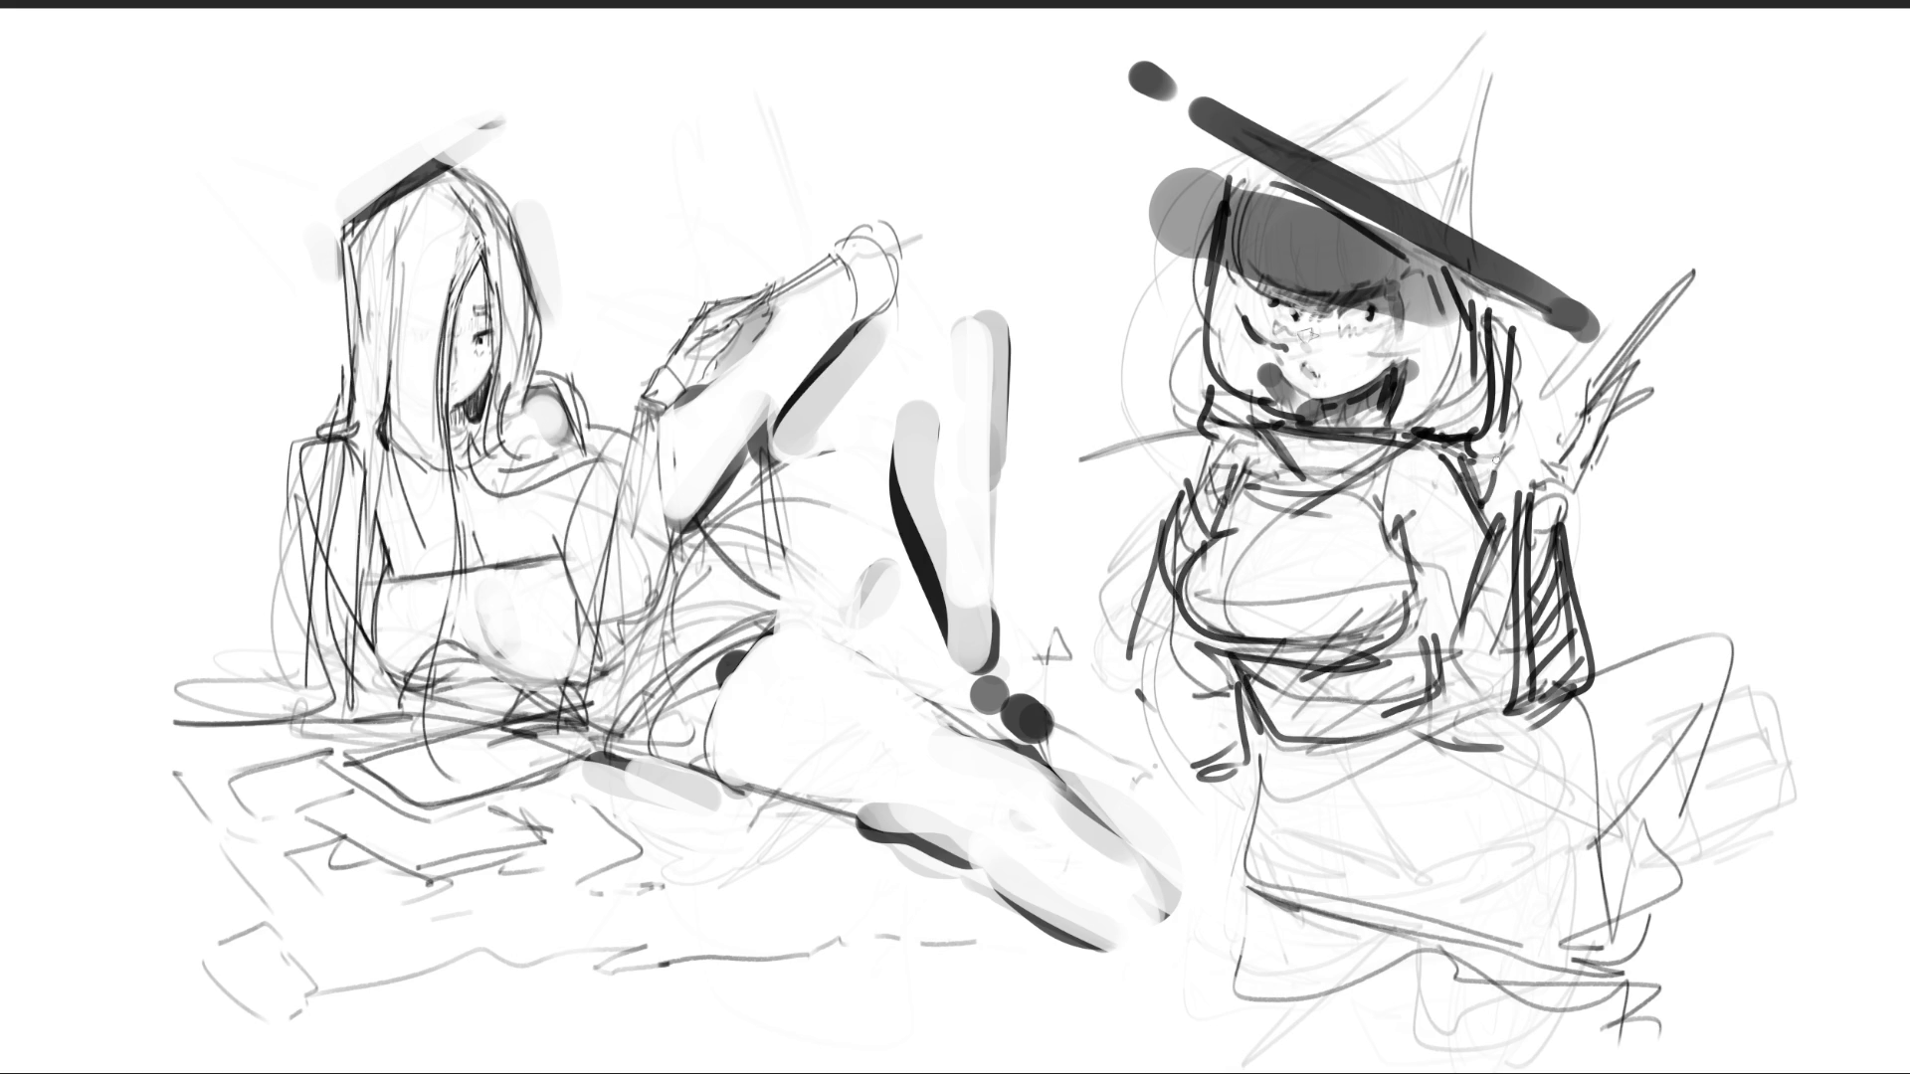
# - Sketch the top of the hat brim and a tall pointed hat cone, then outline the skirt
pyautogui.moveTo(1512, 353)
pyautogui.mouseDown()
pyautogui.moveTo(1502, 310)
pyautogui.moveTo(1307, 149)
pyautogui.moveTo(1390, 25)
pyautogui.mouseUp()
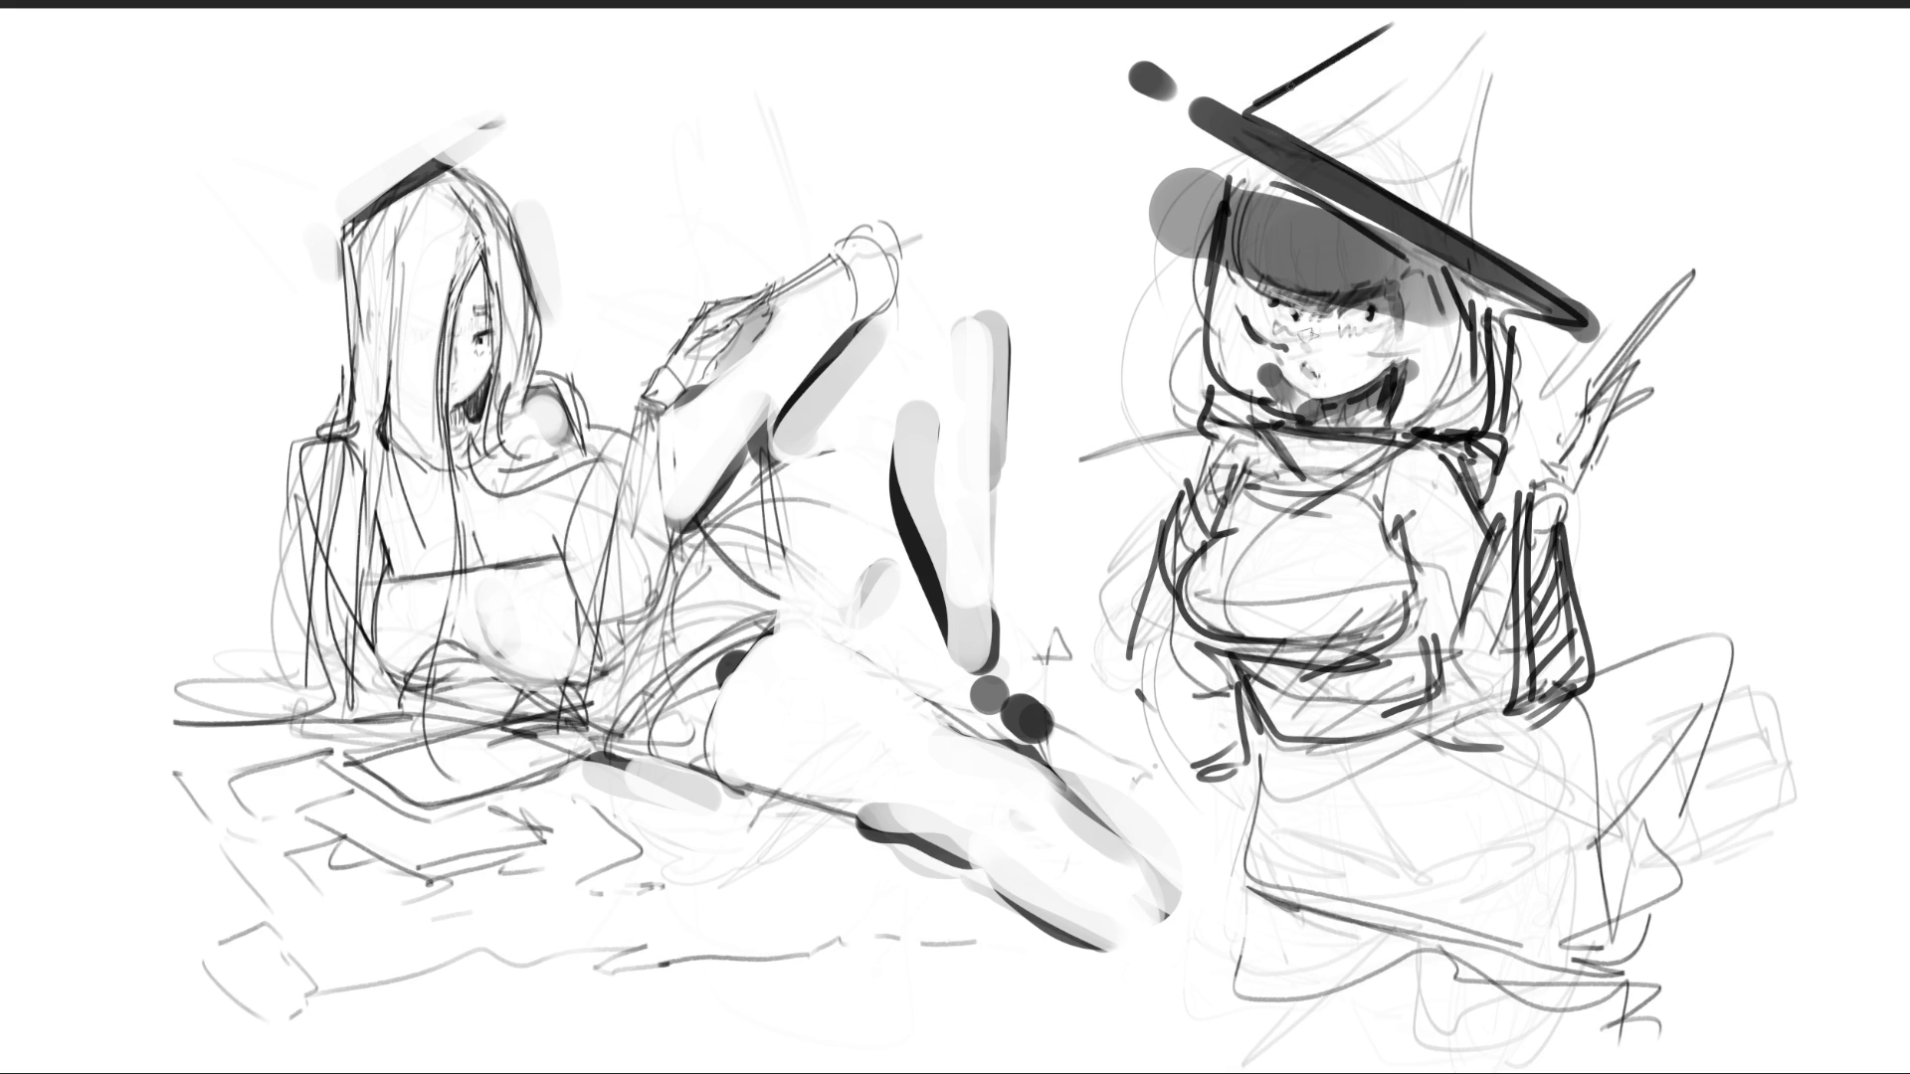
pyautogui.moveTo(1278, 88); pyautogui.dragTo(1460, 12)
pyautogui.moveTo(1460, 12); pyautogui.dragTo(1470, 159)
pyautogui.moveTo(1507, 77); pyautogui.dragTo(1492, 204)
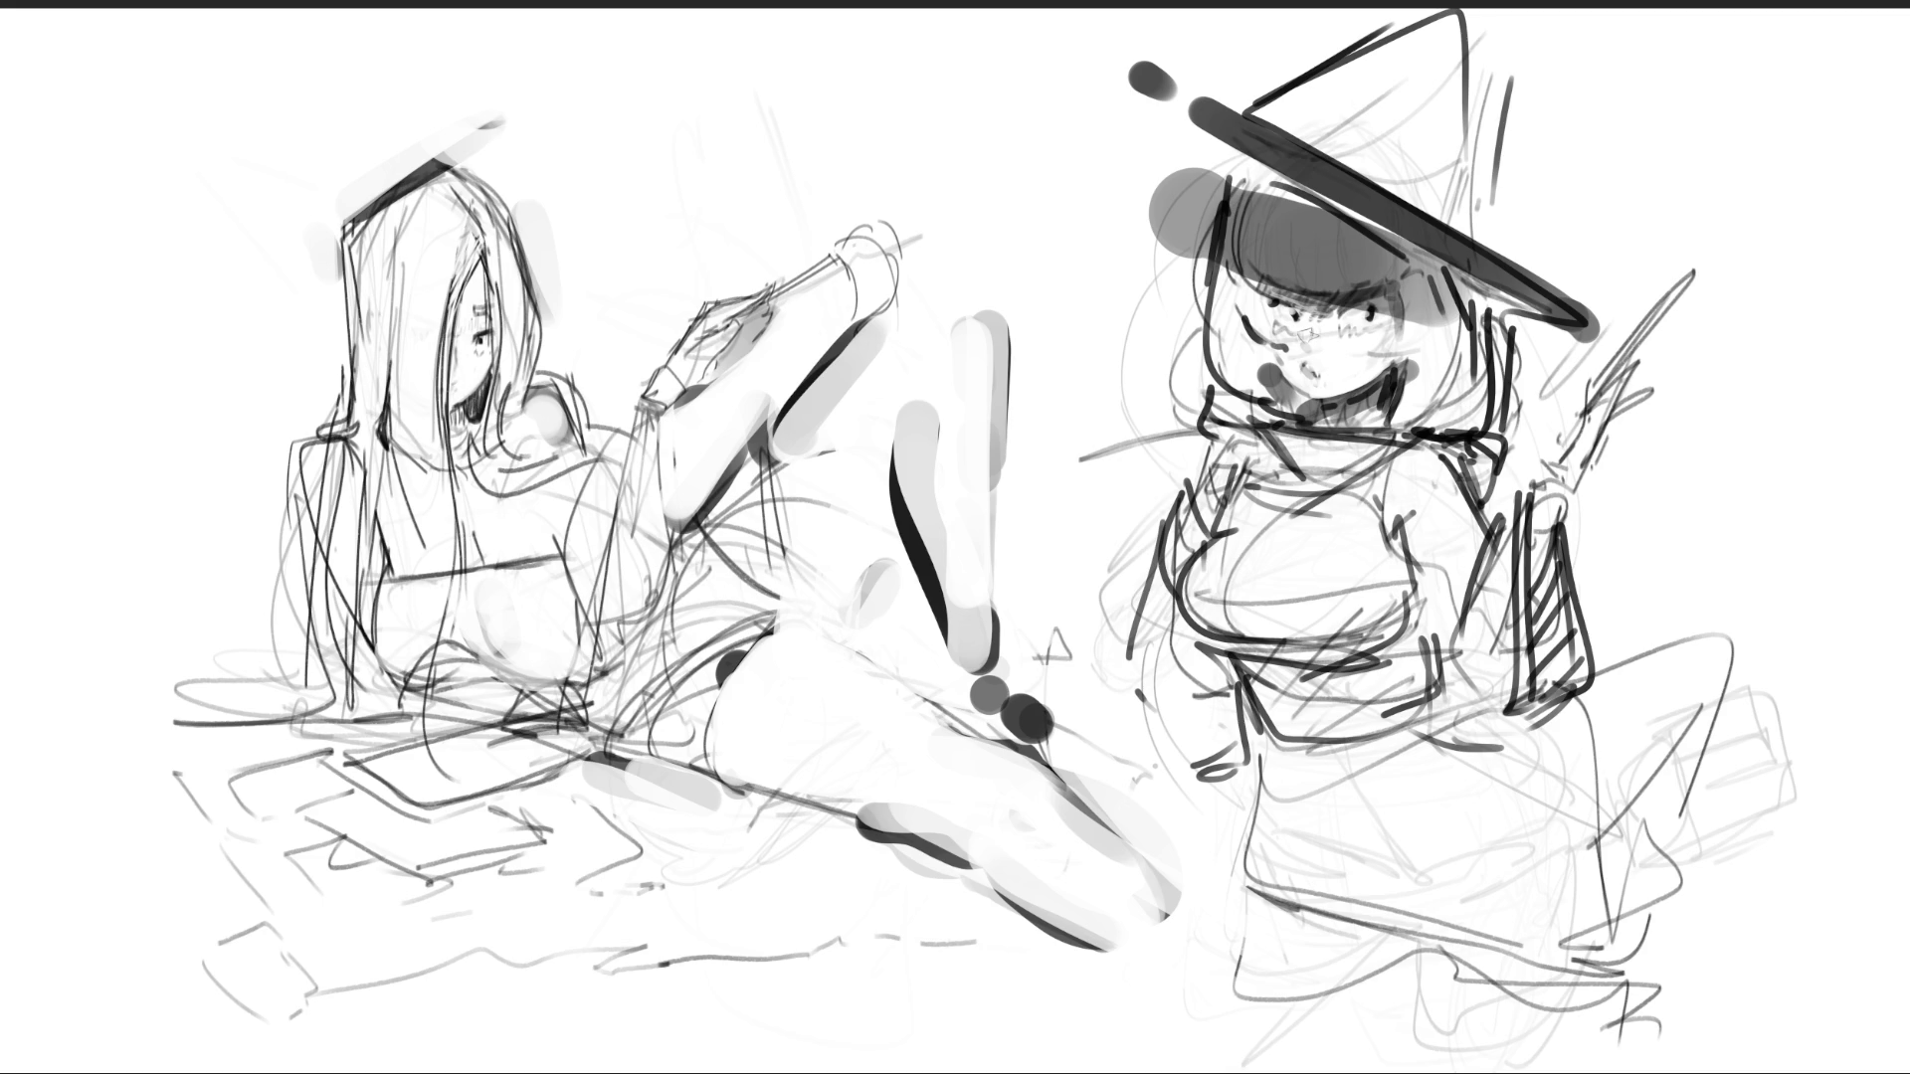
pyautogui.moveTo(1254, 746)
pyautogui.mouseDown()
pyautogui.moveTo(1298, 906)
pyautogui.moveTo(1482, 944)
pyautogui.moveTo(1512, 915)
pyautogui.moveTo(1546, 716)
pyautogui.mouseUp()
# - Add the skirt's bottom folds and lay light grey over the reclining girl's knee and raised shin
pyautogui.moveTo(1556, 687)
pyautogui.mouseDown()
pyautogui.moveTo(1631, 828)
pyautogui.moveTo(1562, 935)
pyautogui.moveTo(1233, 917)
pyautogui.moveTo(1241, 866)
pyautogui.moveTo(1294, 913)
pyautogui.moveTo(1412, 955)
pyautogui.moveTo(1634, 900)
pyautogui.moveTo(1622, 1000)
pyautogui.mouseUp()
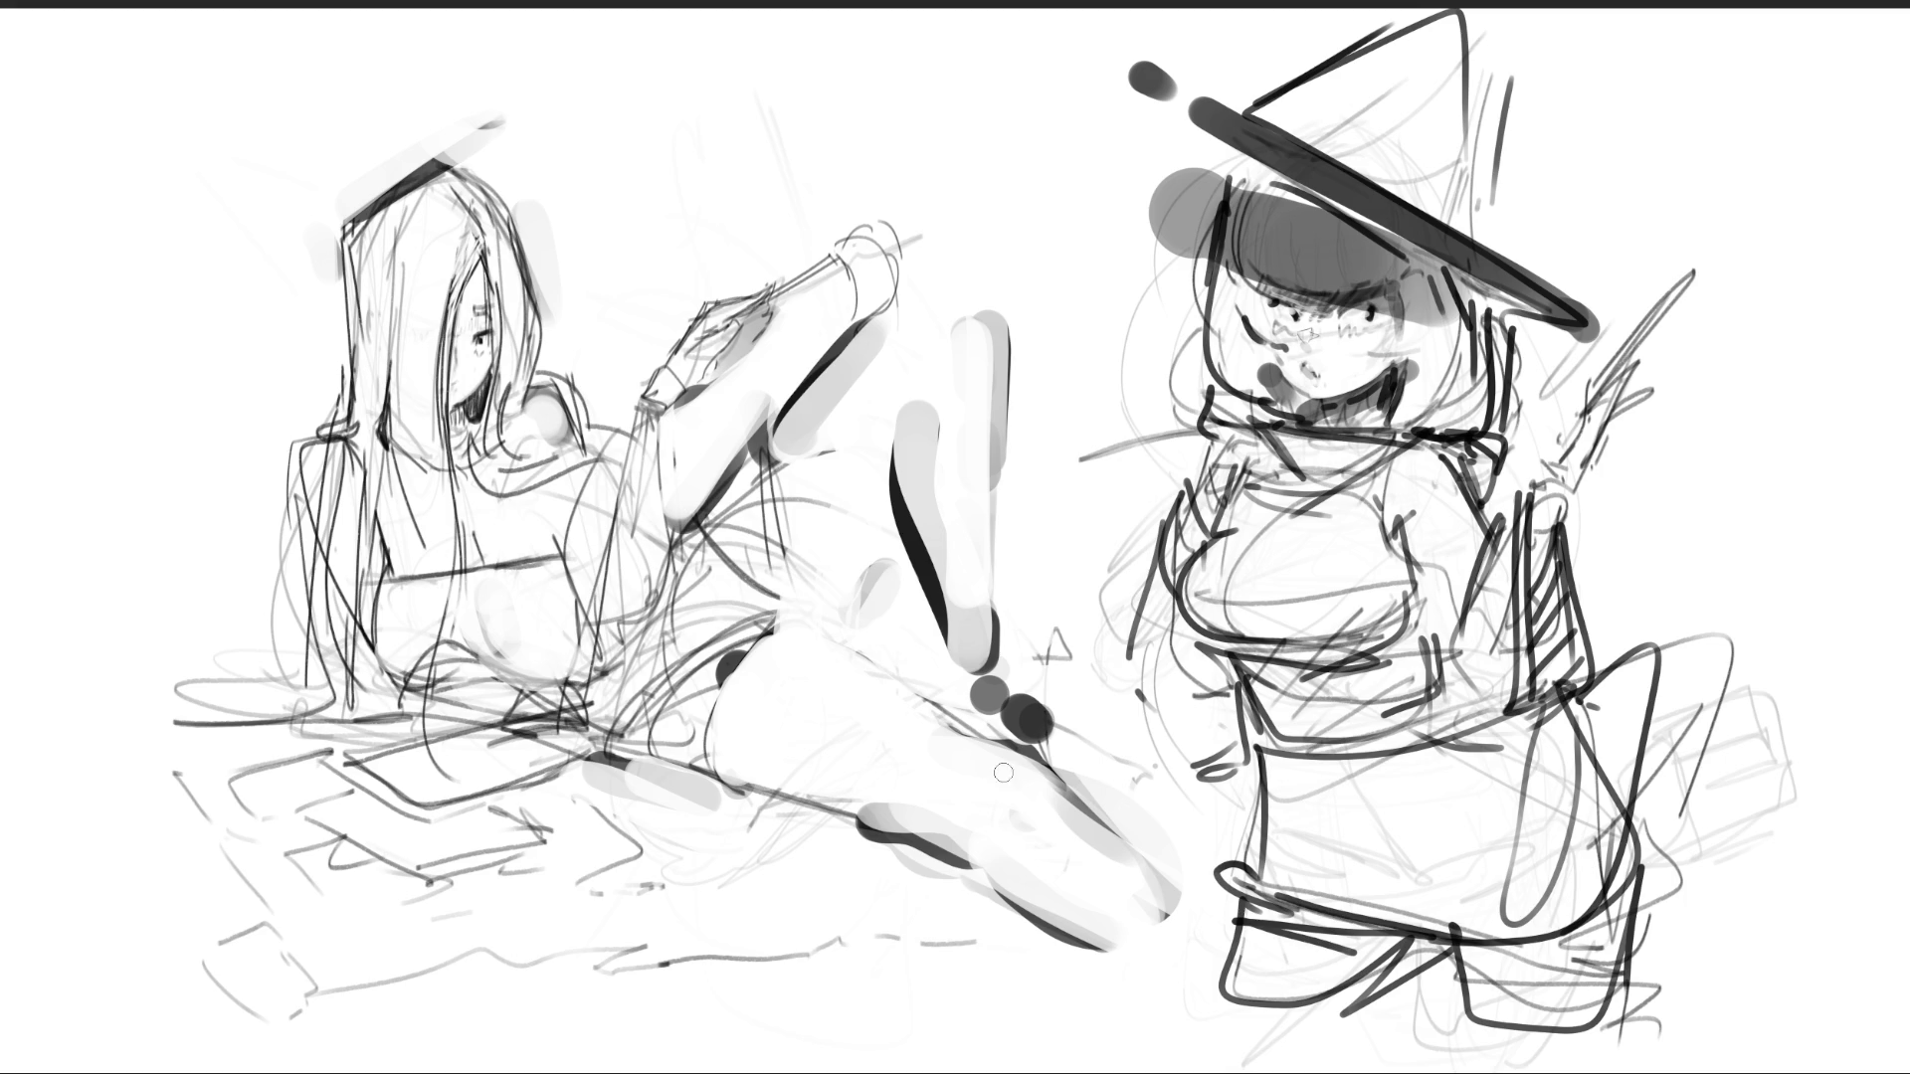
pyautogui.moveTo(940, 761)
pyautogui.mouseDown()
pyautogui.moveTo(1034, 786)
pyautogui.moveTo(945, 766)
pyautogui.moveTo(1024, 781)
pyautogui.moveTo(1035, 765)
pyautogui.mouseUp()
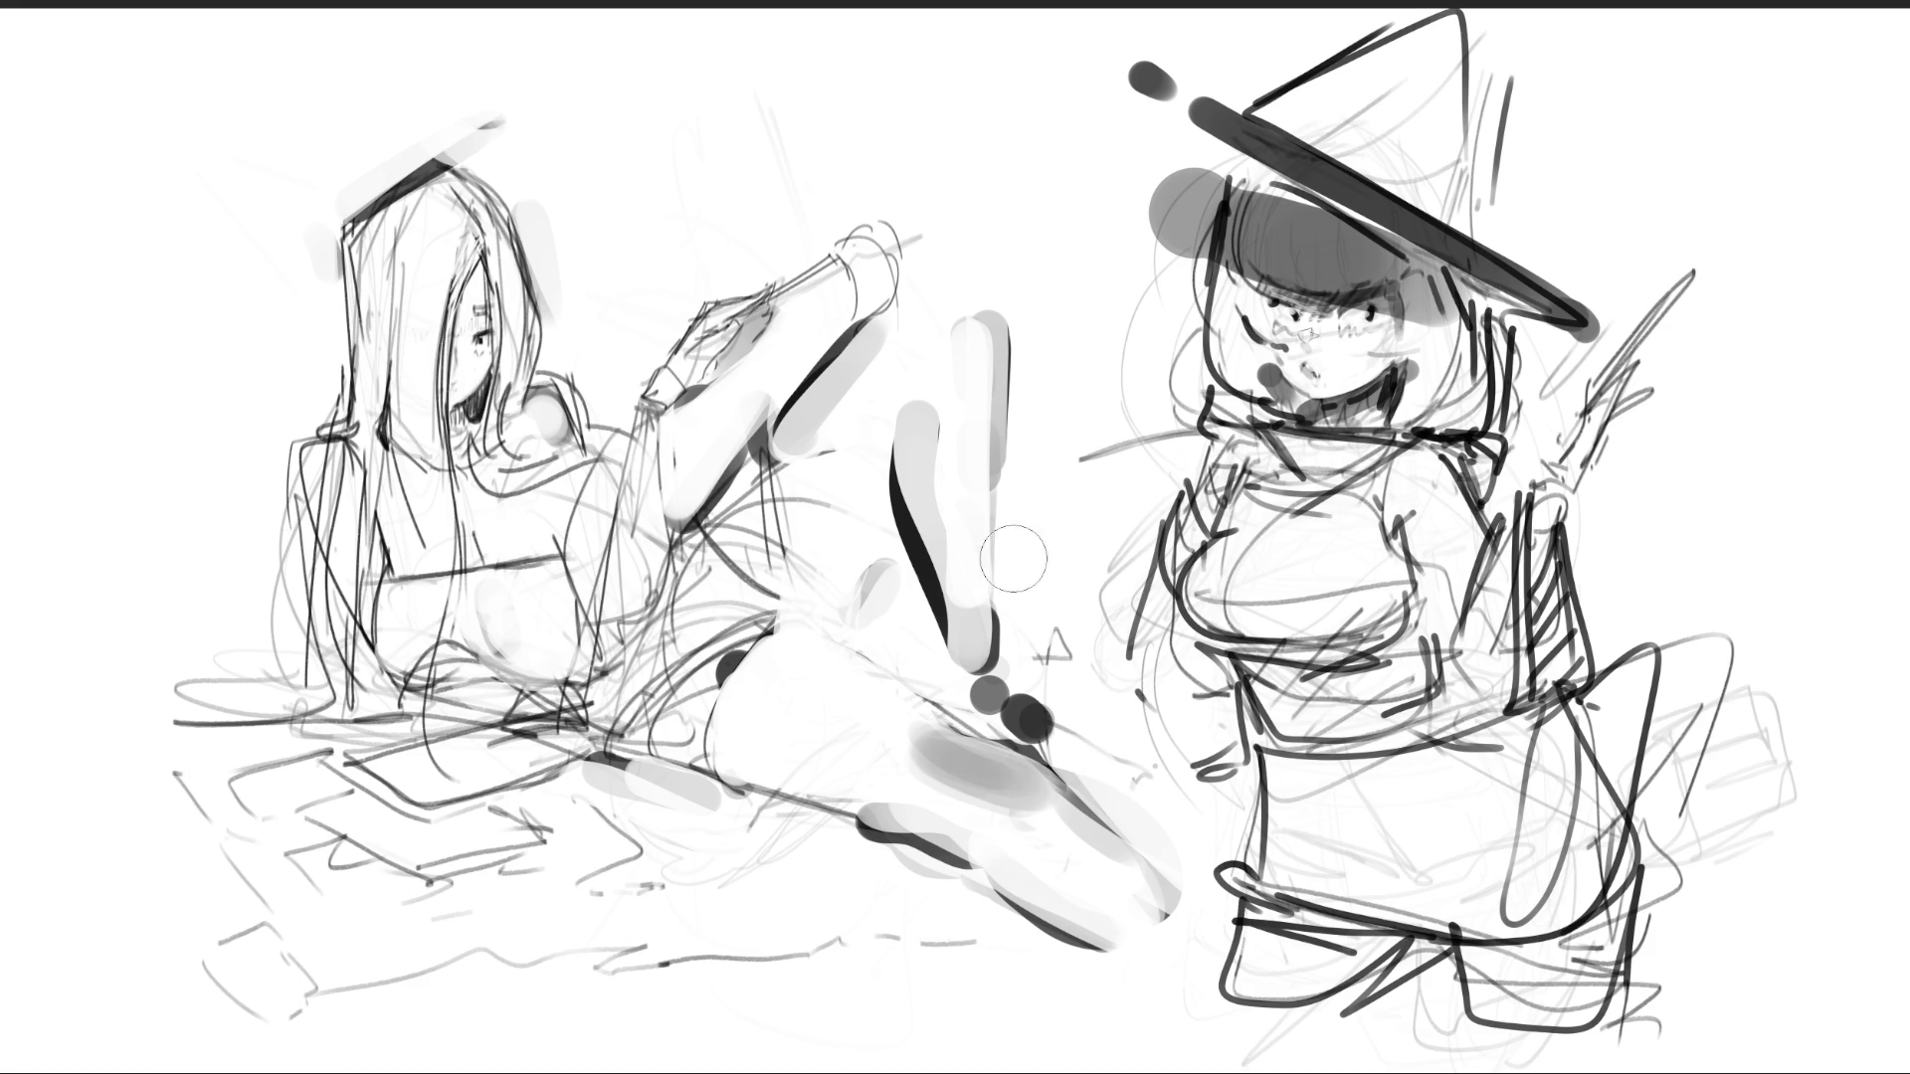
pyautogui.moveTo(970, 299); pyautogui.dragTo(962, 597)
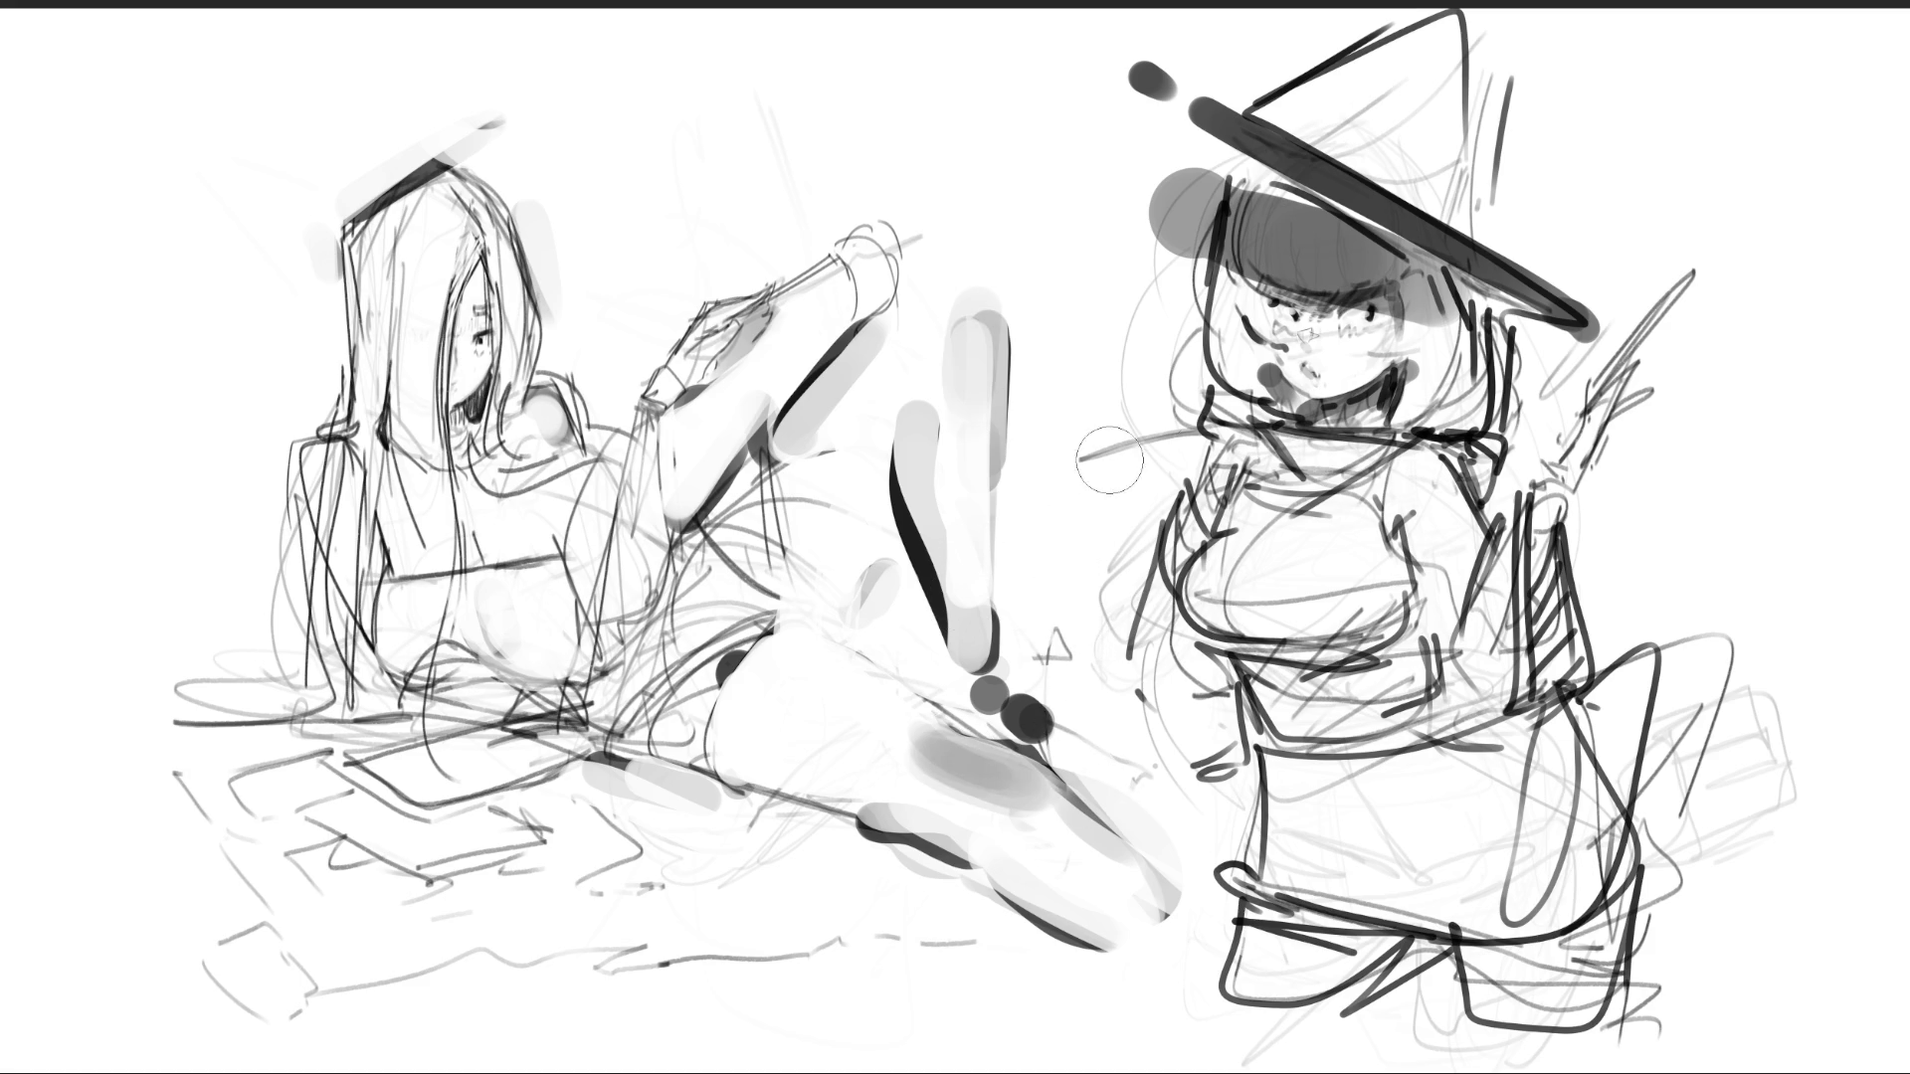
# - Shade the right girl's chest, lower torso and waist band in grey
pyautogui.moveTo(1164, 603)
pyautogui.mouseDown()
pyautogui.moveTo(1387, 606)
pyautogui.moveTo(1452, 627)
pyautogui.mouseUp()
pyautogui.moveTo(1243, 627); pyautogui.dragTo(1417, 607)
pyautogui.moveTo(1423, 513)
pyautogui.mouseDown()
pyautogui.moveTo(1437, 624)
pyautogui.moveTo(1443, 582)
pyautogui.mouseUp()
pyautogui.moveTo(1228, 681); pyautogui.dragTo(1209, 741)
pyautogui.moveTo(1163, 656)
pyautogui.mouseDown()
pyautogui.moveTo(1223, 775)
pyautogui.moveTo(1472, 636)
pyautogui.mouseUp()
pyautogui.moveTo(1283, 717); pyautogui.dragTo(1324, 740)
# - Paint diagonal grey shading bands across the skirt, darkening its lower left
pyautogui.moveTo(1333, 806); pyautogui.dragTo(1284, 896)
pyautogui.moveTo(1254, 756); pyautogui.dragTo(1532, 906)
pyautogui.moveTo(1392, 825); pyautogui.dragTo(1542, 964)
pyautogui.moveTo(1253, 905)
pyautogui.mouseDown()
pyautogui.moveTo(1472, 935)
pyautogui.moveTo(1343, 756)
pyautogui.mouseUp()
pyautogui.moveTo(1532, 875)
pyautogui.mouseDown()
pyautogui.moveTo(1323, 736)
pyautogui.moveTo(1333, 567)
pyautogui.mouseUp()
# - Add more shading to the torso and right side, and lightly shade the hat's upper cone
pyautogui.moveTo(1203, 617); pyautogui.dragTo(1392, 567)
pyautogui.moveTo(1422, 557); pyautogui.dragTo(1502, 640)
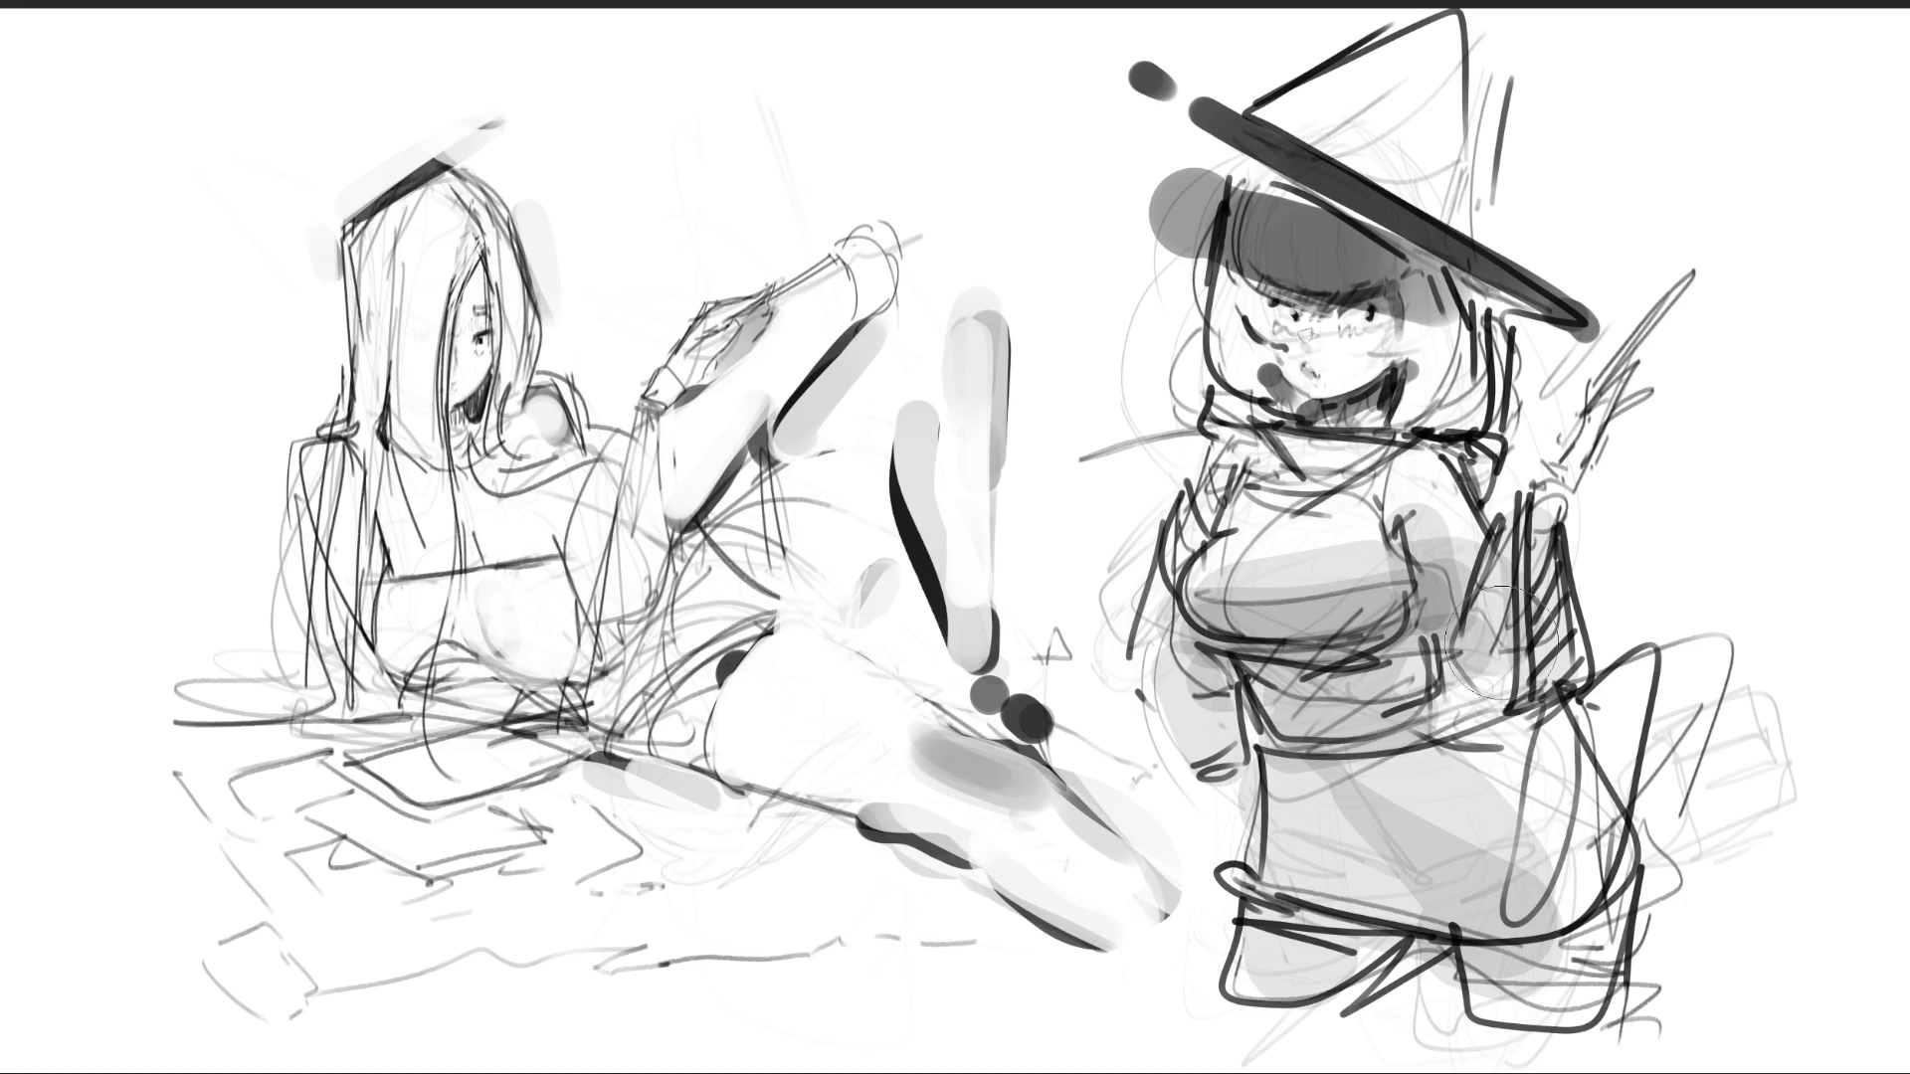
pyautogui.moveTo(1462, 517); pyautogui.dragTo(1522, 686)
pyautogui.moveTo(1566, 508); pyautogui.dragTo(1571, 677)
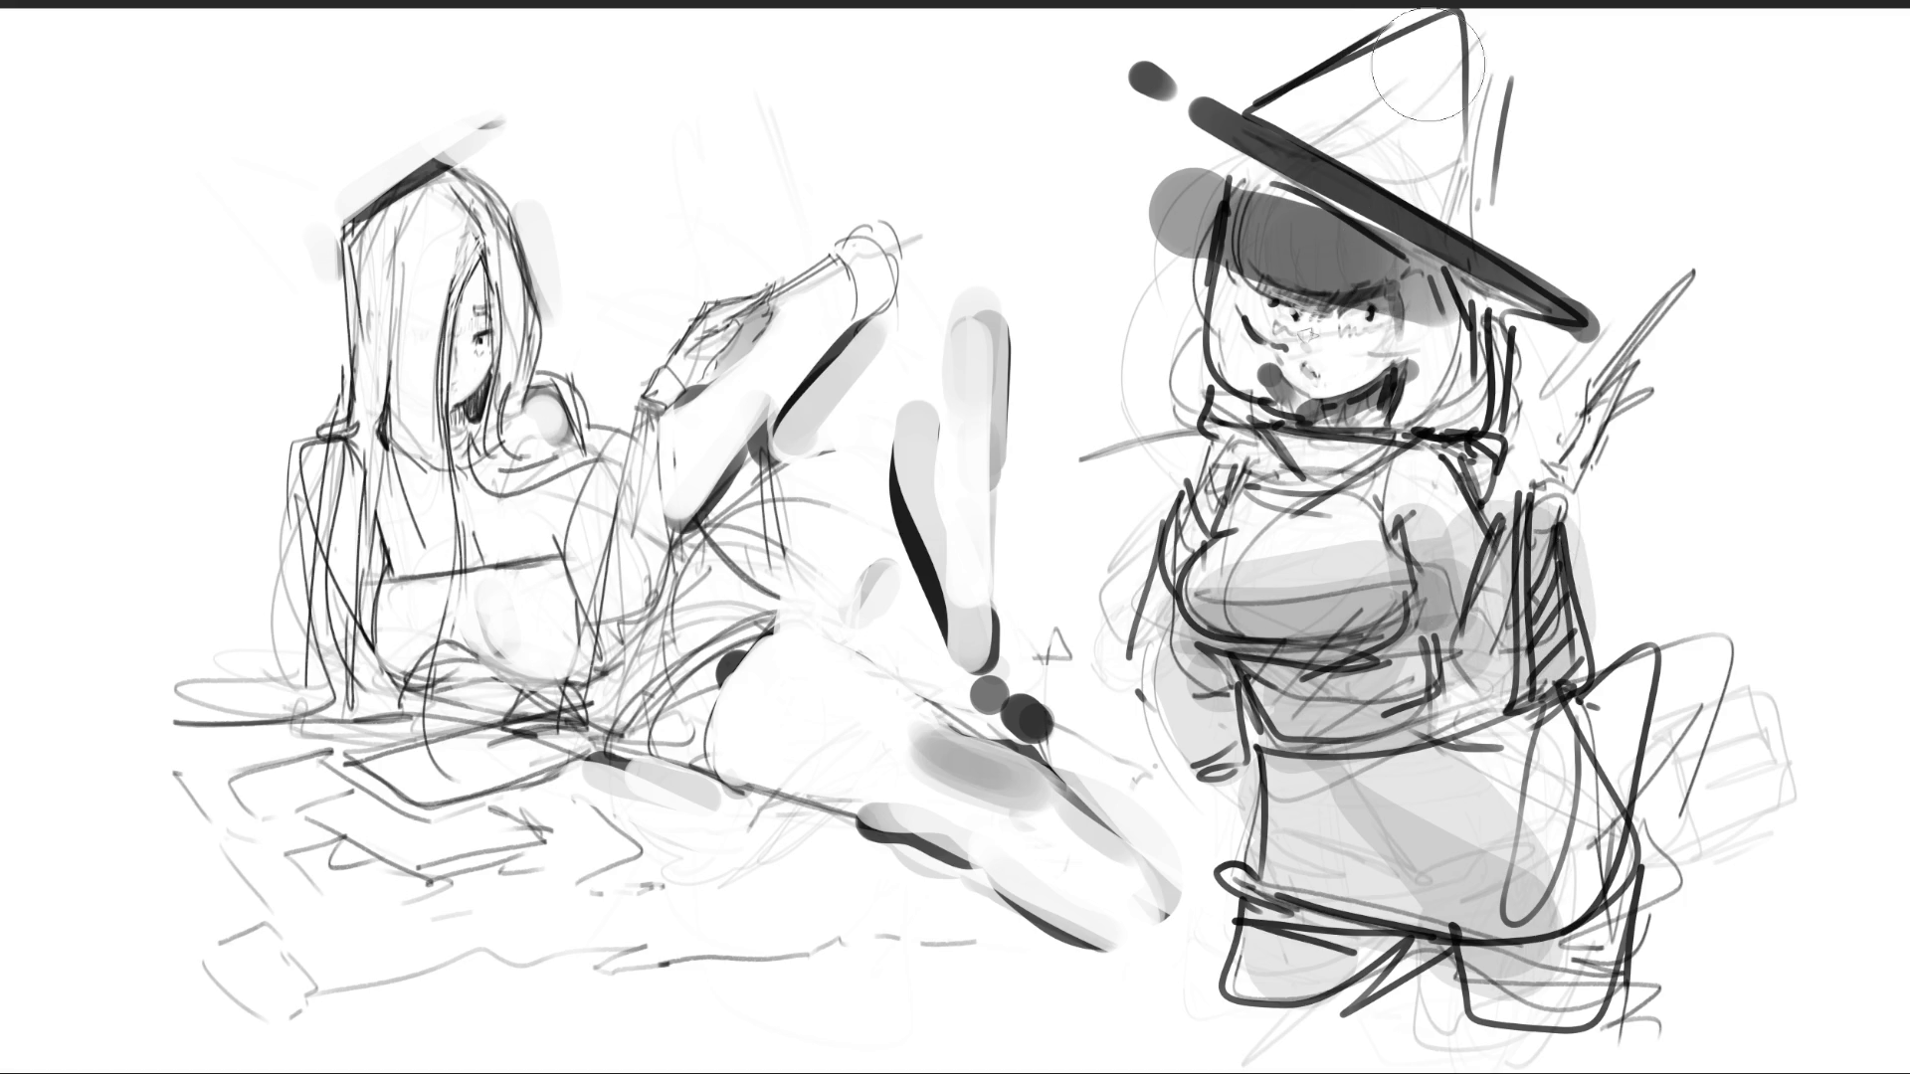
pyautogui.moveTo(1424, 56); pyautogui.dragTo(1442, 169)
pyautogui.moveTo(1482, 30); pyautogui.dragTo(1413, 189)
pyautogui.moveTo(1393, 30); pyautogui.dragTo(1373, 169)
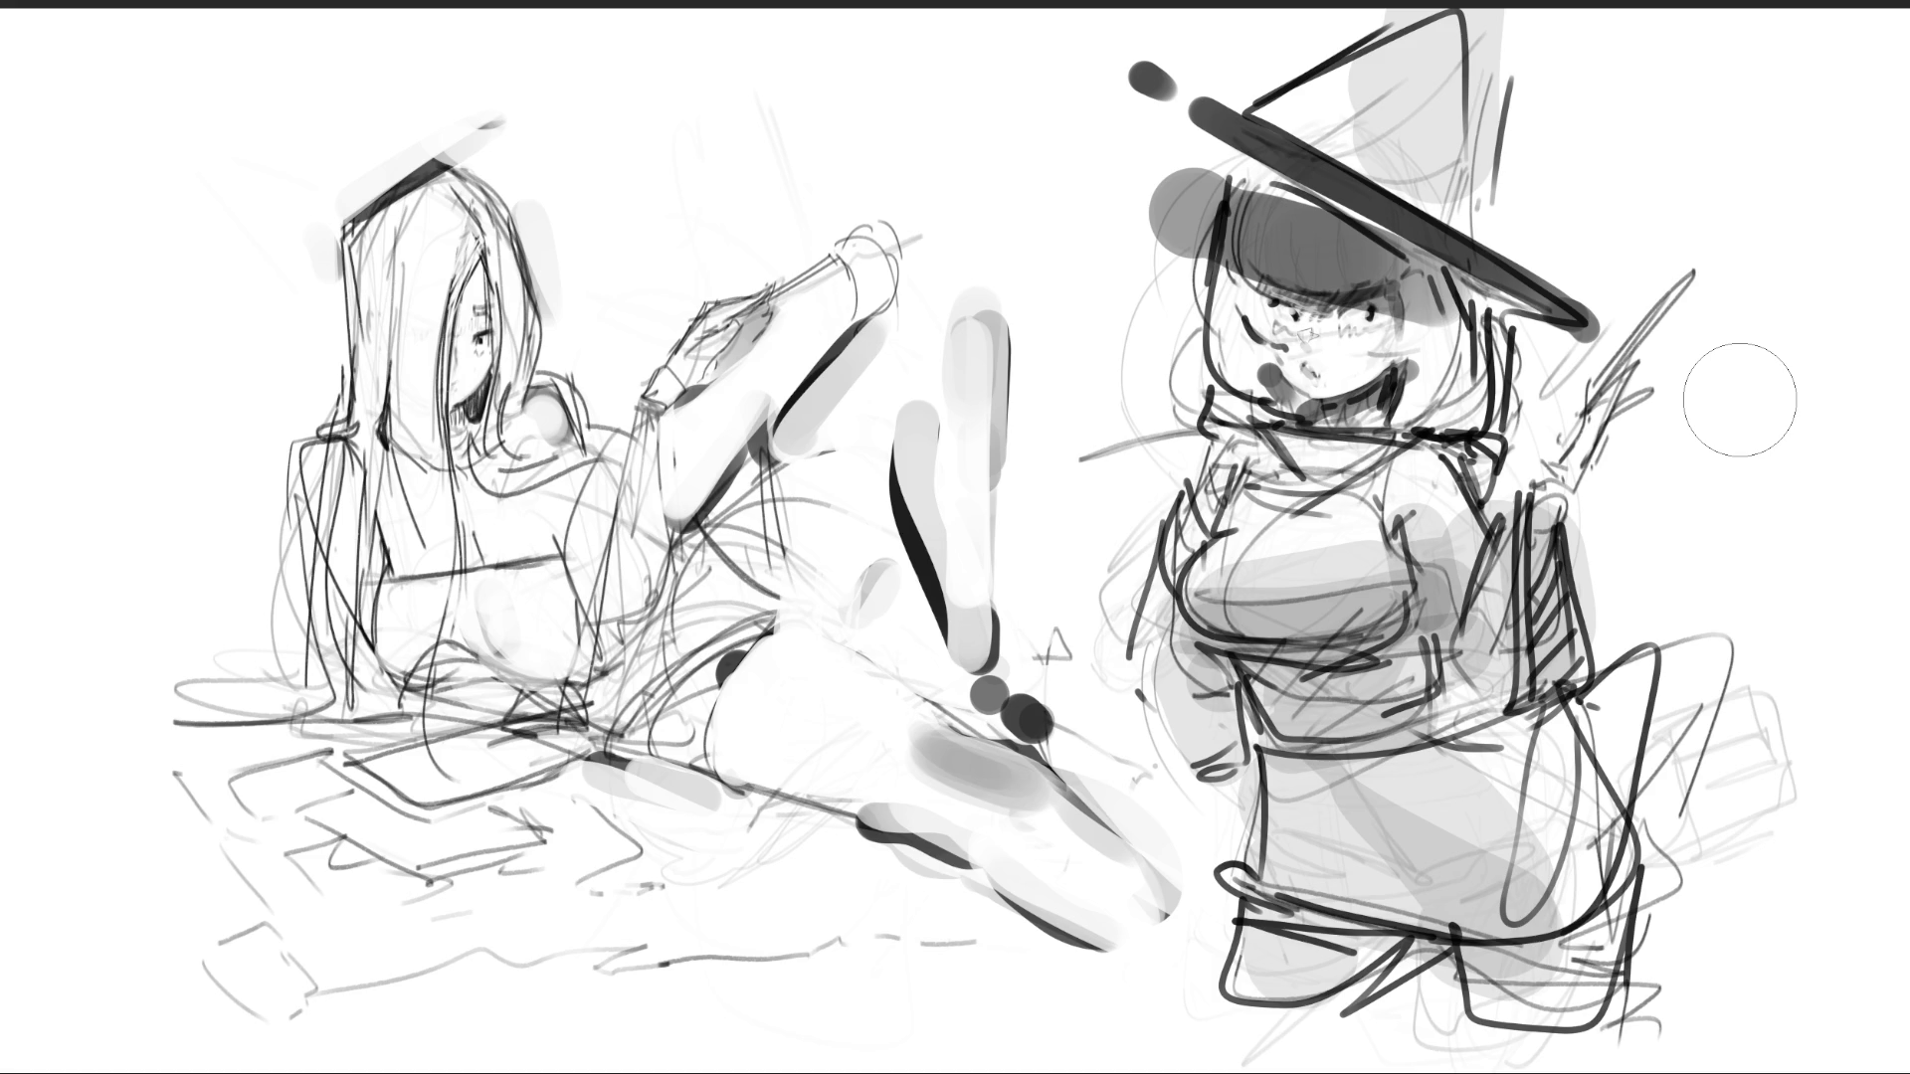
# - Sketch fingers on the raised hand and draw a dark wand rising from it
pyautogui.press(']')
pyautogui.press(']')
pyautogui.press(']')
pyautogui.press('[')
pyautogui.press('[')
pyautogui.press('[')
pyautogui.moveTo(1584, 375); pyautogui.dragTo(1553, 461)
pyautogui.moveTo(1639, 396); pyautogui.dragTo(1621, 412)
pyautogui.hotkey('ctrl', 'z')
pyautogui.hotkey('ctrl', 'z')
pyautogui.moveTo(1641, 334)
pyautogui.mouseDown()
pyautogui.moveTo(1599, 420)
pyautogui.moveTo(1649, 336)
pyautogui.moveTo(1612, 389)
pyautogui.mouseUp()
pyautogui.moveTo(1613, 401); pyautogui.dragTo(1602, 419)
pyautogui.moveTo(1689, 274); pyautogui.dragTo(1577, 408)
pyautogui.moveTo(1715, 240); pyautogui.dragTo(1592, 376)
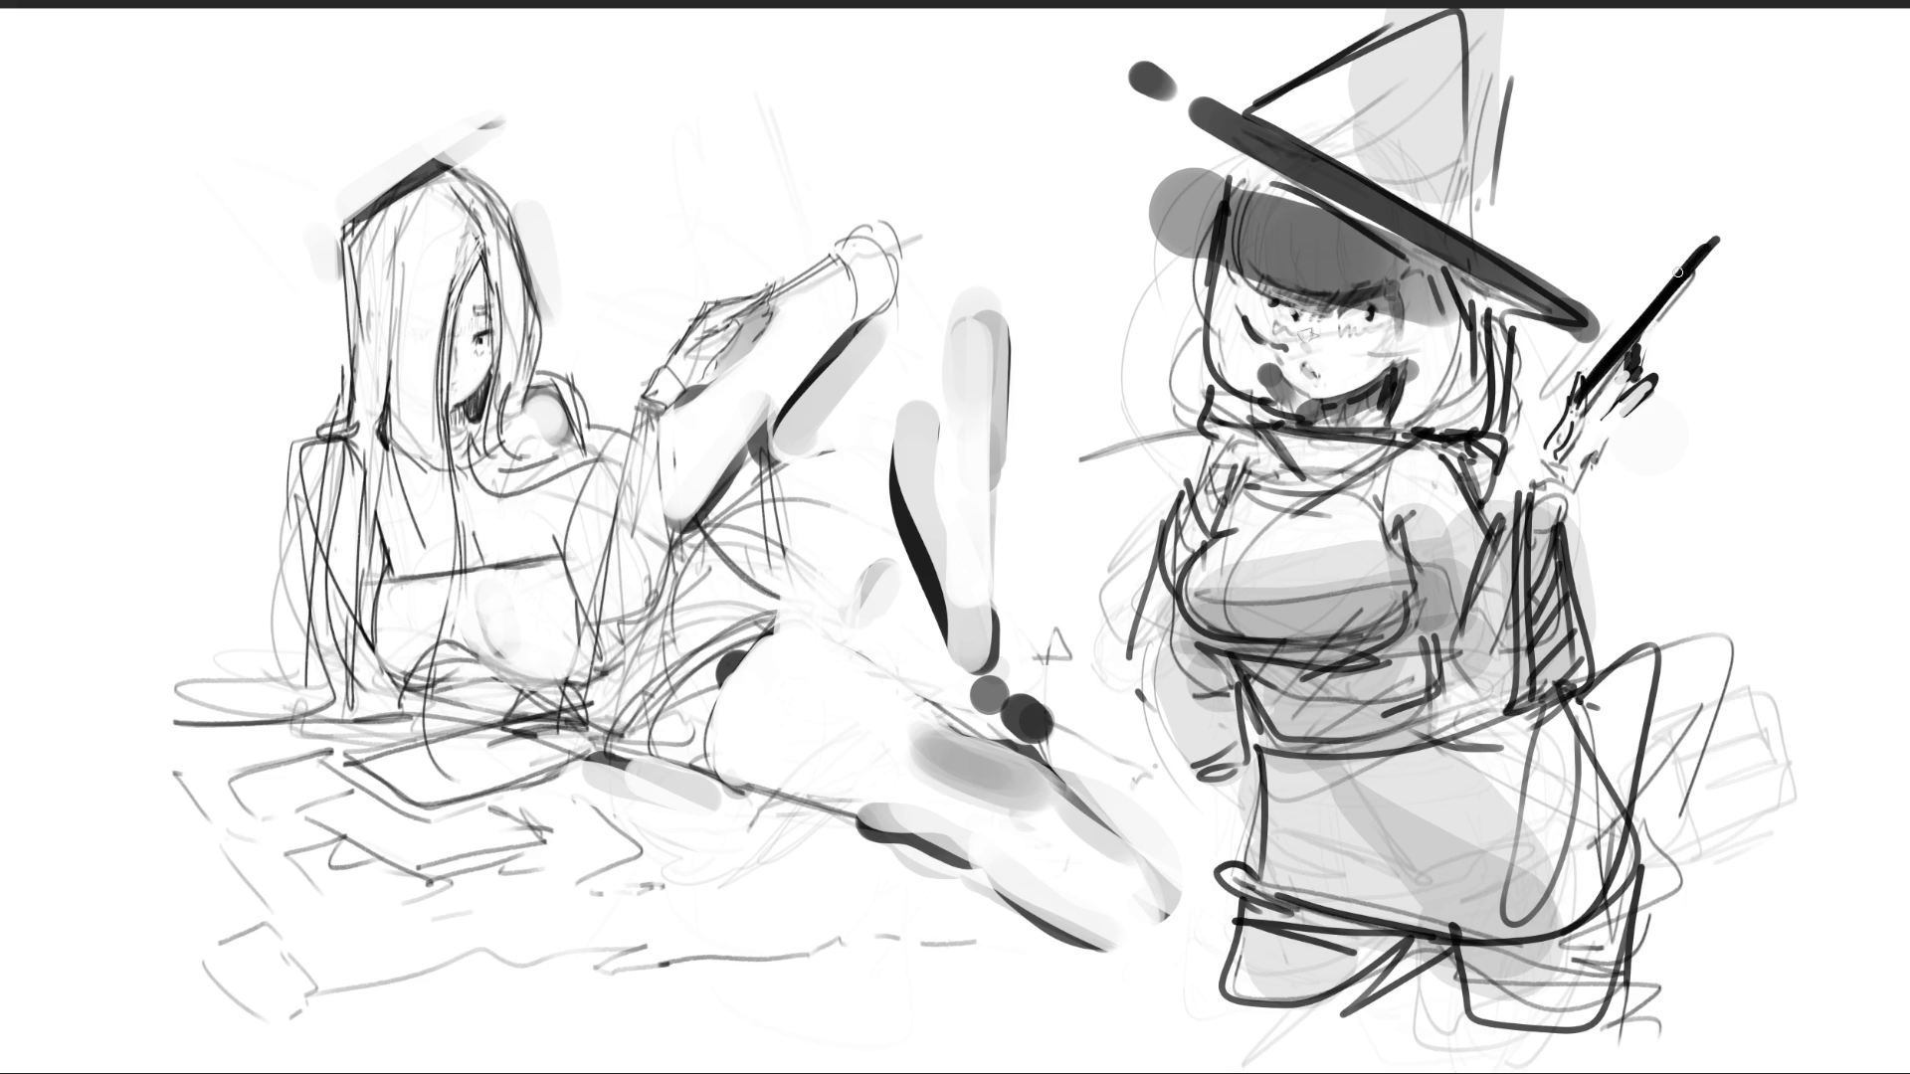
# - Block in the hat brim edges, top and band, plus a face box and cheek lines
pyautogui.moveTo(1166, 68); pyautogui.dragTo(1771, 271)
pyautogui.moveTo(1283, 127)
pyautogui.mouseDown()
pyautogui.moveTo(1642, 298)
pyautogui.moveTo(1721, 233)
pyautogui.mouseUp()
pyautogui.moveTo(1263, 80)
pyautogui.mouseDown()
pyautogui.moveTo(1425, 7)
pyautogui.moveTo(1468, 135)
pyautogui.mouseUp()
pyautogui.moveTo(1208, 129)
pyautogui.mouseDown()
pyautogui.moveTo(1211, 164)
pyautogui.moveTo(1525, 329)
pyautogui.mouseUp()
pyautogui.moveTo(1429, 249)
pyautogui.mouseDown()
pyautogui.moveTo(1395, 420)
pyautogui.moveTo(1497, 298)
pyautogui.mouseUp()
pyautogui.moveTo(1216, 234); pyautogui.dragTo(1313, 423)
pyautogui.moveTo(1237, 310); pyautogui.dragTo(1311, 420)
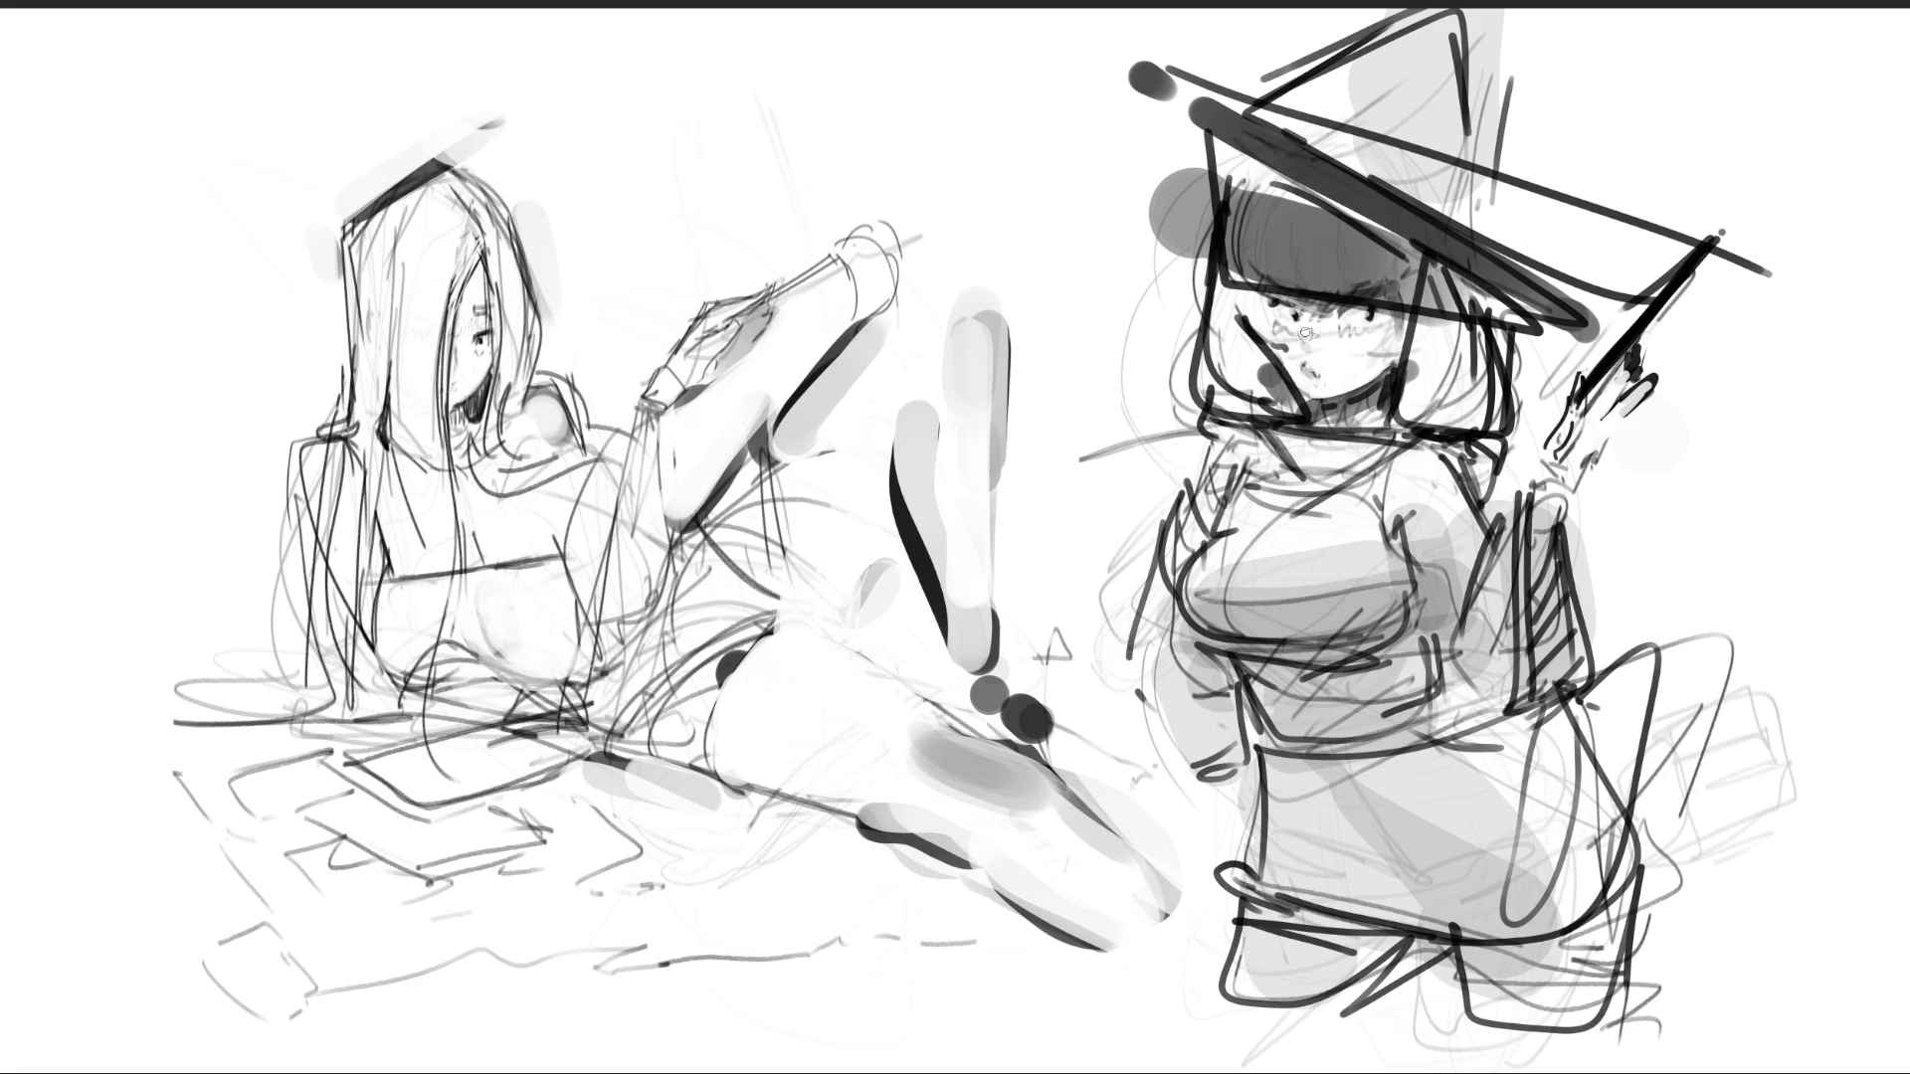
# - Draw bold construction lines on the arm, body side and skirt
pyautogui.moveTo(1513, 507)
pyautogui.mouseDown()
pyautogui.moveTo(1522, 710)
pyautogui.moveTo(1552, 492)
pyautogui.mouseUp()
pyautogui.moveTo(1591, 718)
pyautogui.mouseDown()
pyautogui.moveTo(1642, 657)
pyautogui.moveTo(1560, 718)
pyautogui.moveTo(1583, 738)
pyautogui.mouseUp()
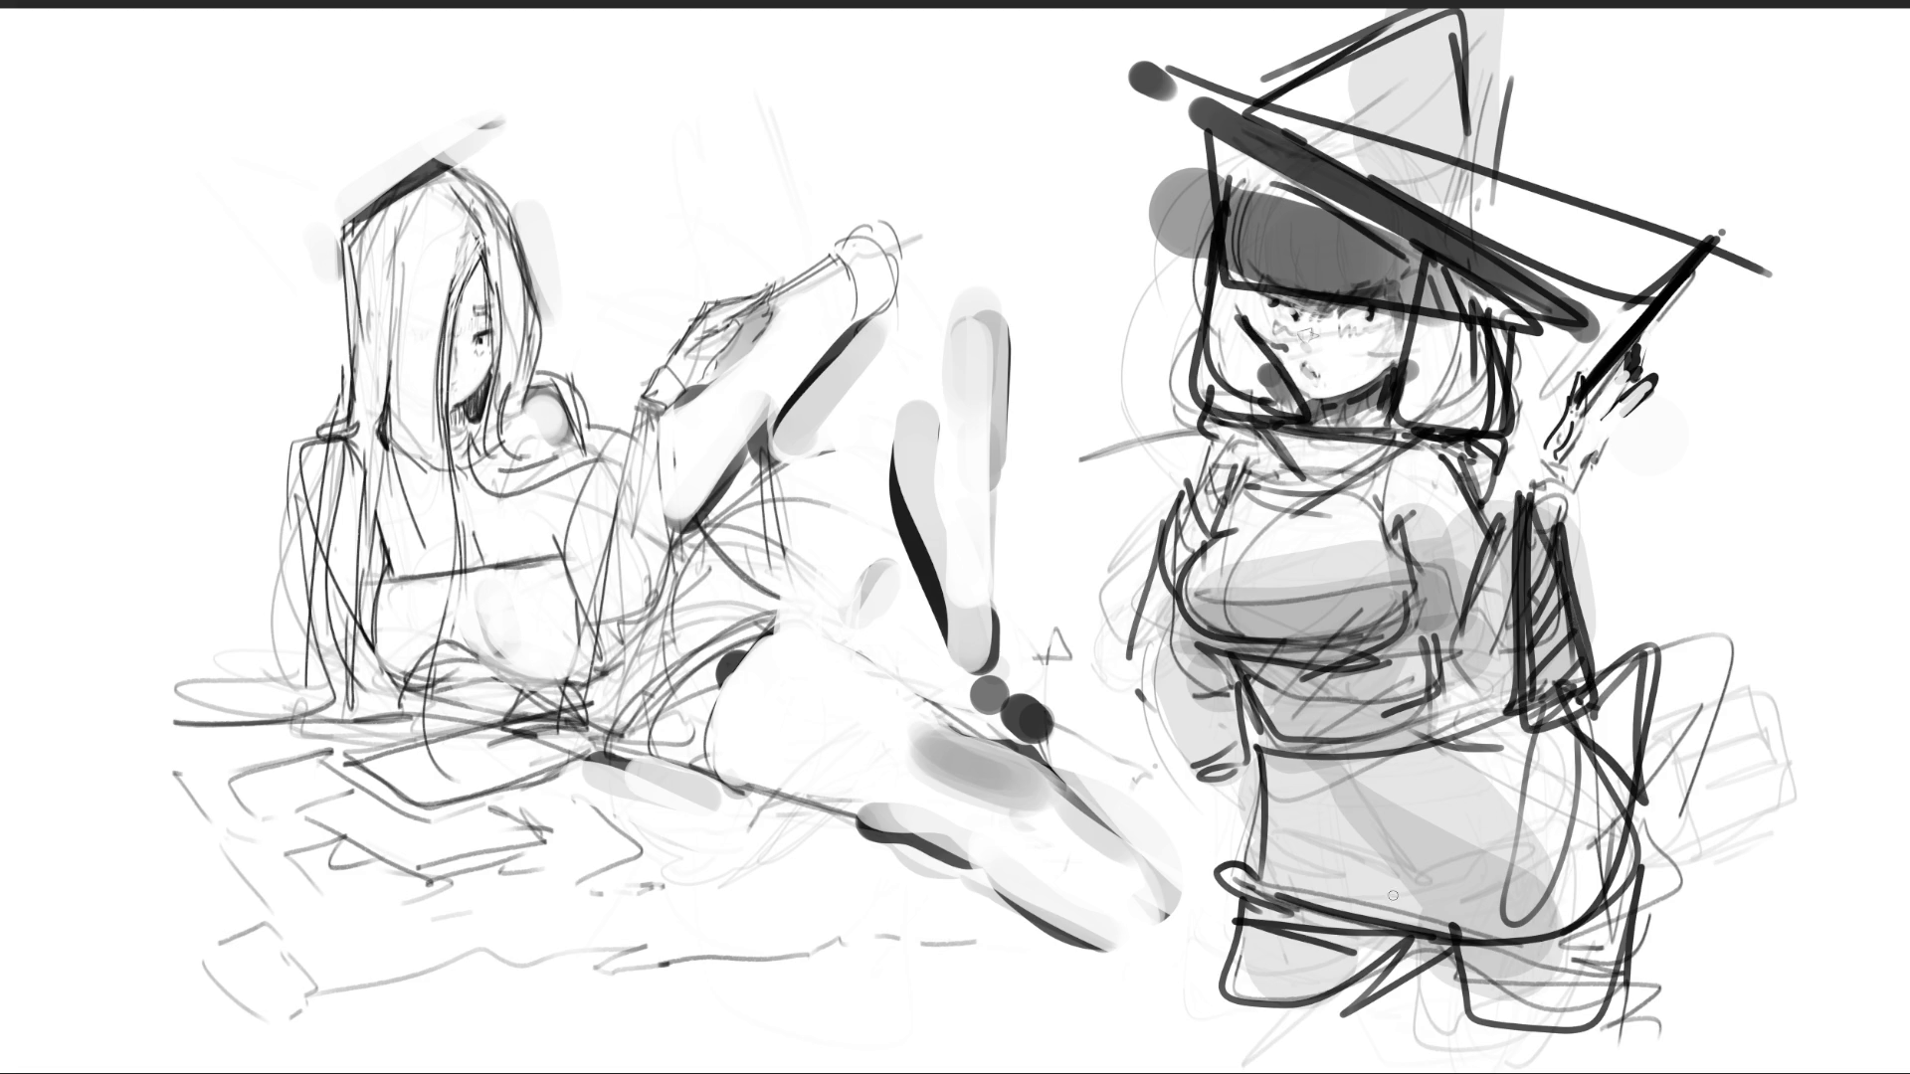
pyautogui.moveTo(1641, 889); pyautogui.dragTo(1553, 718)
pyautogui.moveTo(1259, 748)
pyautogui.mouseDown()
pyautogui.moveTo(1625, 911)
pyautogui.moveTo(1373, 893)
pyautogui.moveTo(1257, 754)
pyautogui.moveTo(1462, 708)
pyautogui.moveTo(1239, 653)
pyautogui.moveTo(1393, 549)
pyautogui.moveTo(1418, 668)
pyautogui.moveTo(1438, 680)
pyautogui.mouseUp()
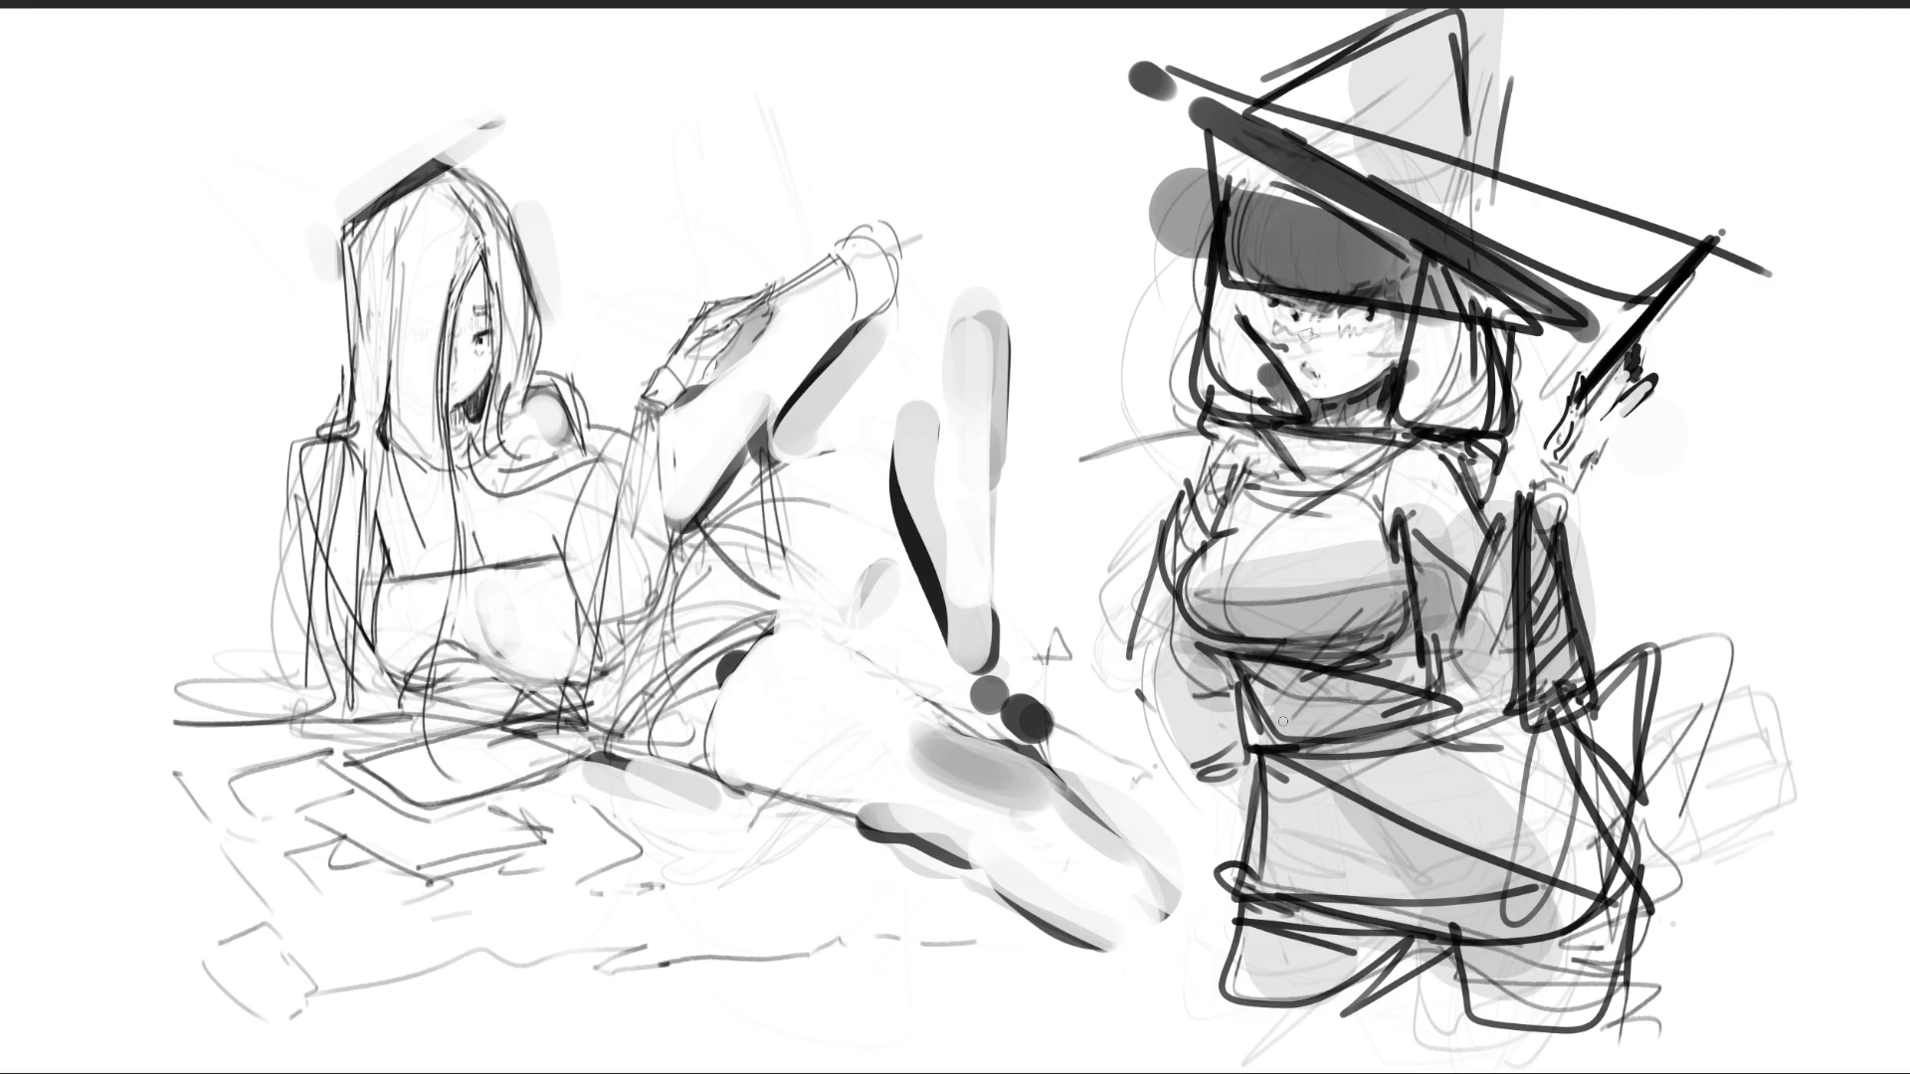
# - Add short dark marks around the right girl's eye and cheek with a fine pen
pyautogui.moveTo(1358, 316)
pyautogui.mouseDown()
pyautogui.moveTo(1396, 368)
pyautogui.moveTo(1409, 351)
pyautogui.moveTo(1384, 330)
pyautogui.mouseUp()
pyautogui.moveTo(1293, 316); pyautogui.dragTo(1343, 317)
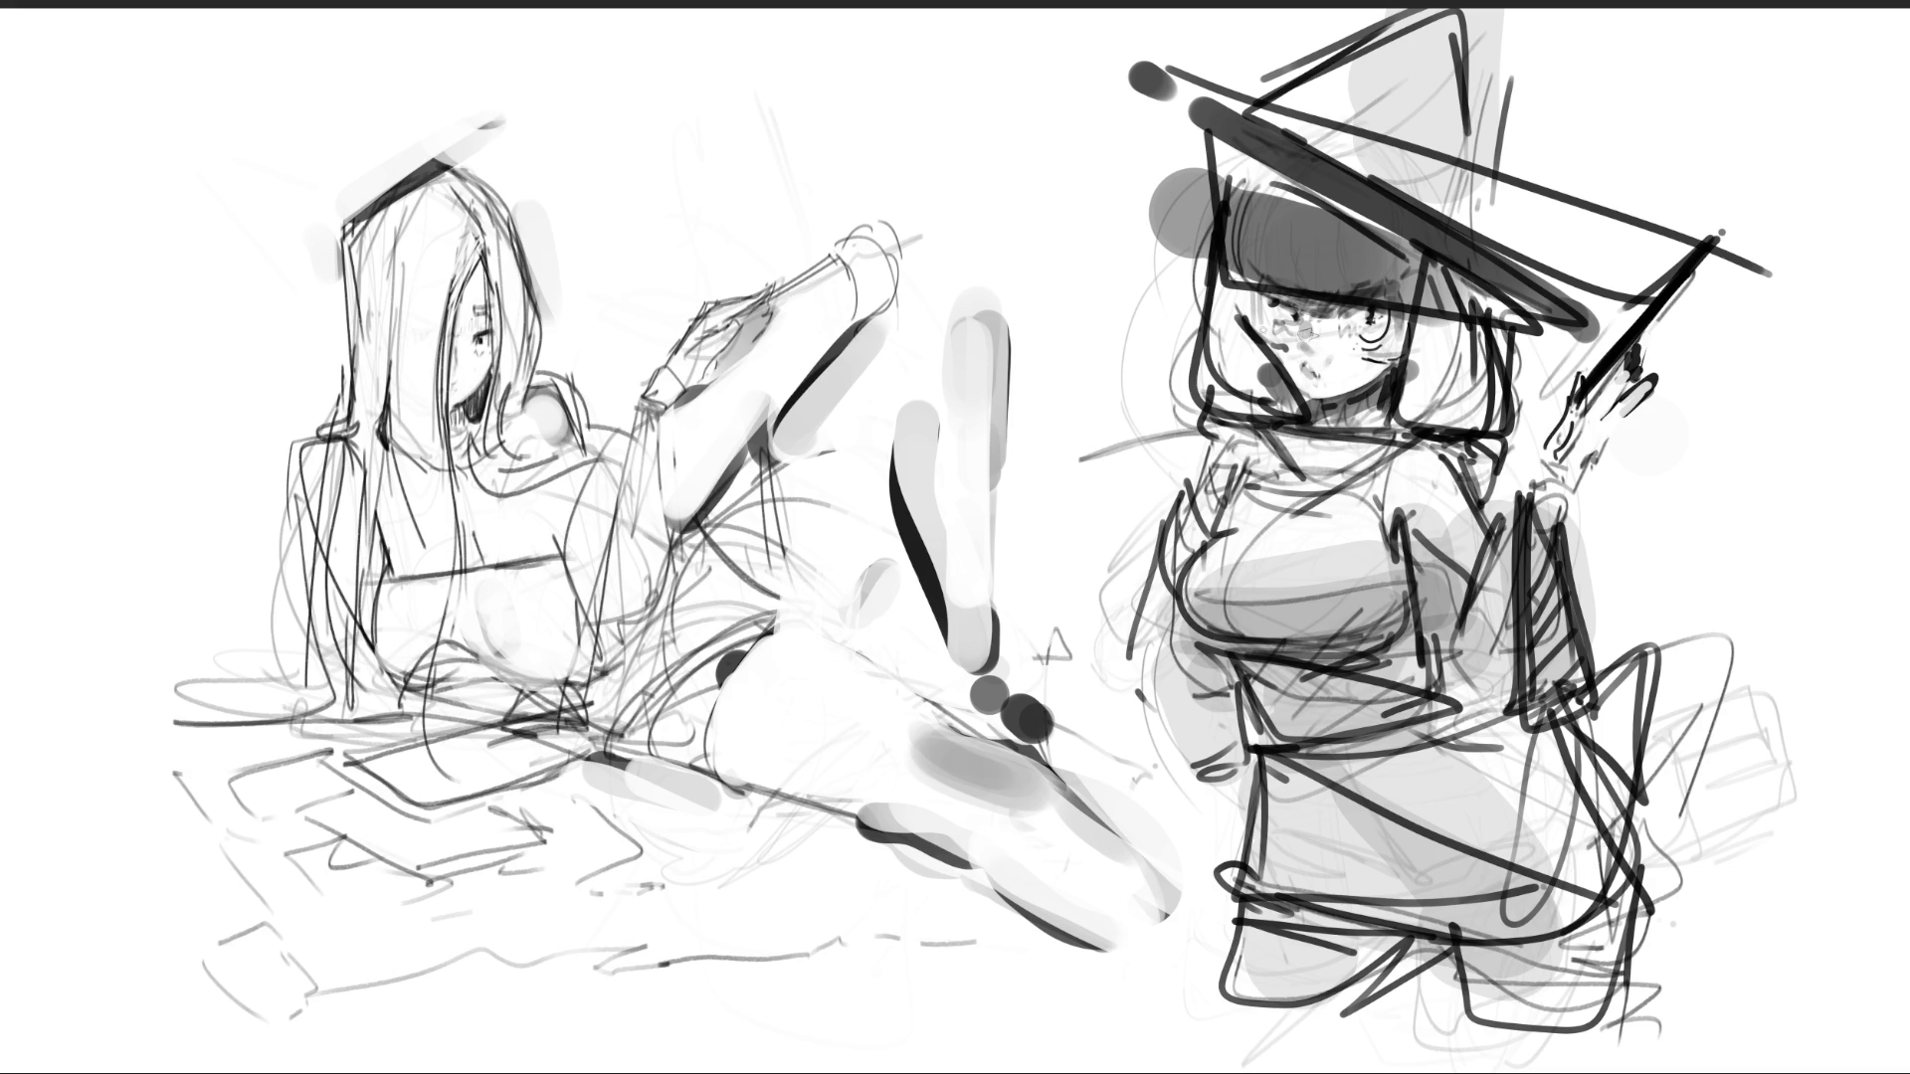
# - Shade the cheek, bangs and eye area darker, and lighten the nose and mouth area
pyautogui.moveTo(1244, 376); pyautogui.dragTo(1286, 383)
pyautogui.moveTo(1209, 299); pyautogui.dragTo(1476, 302)
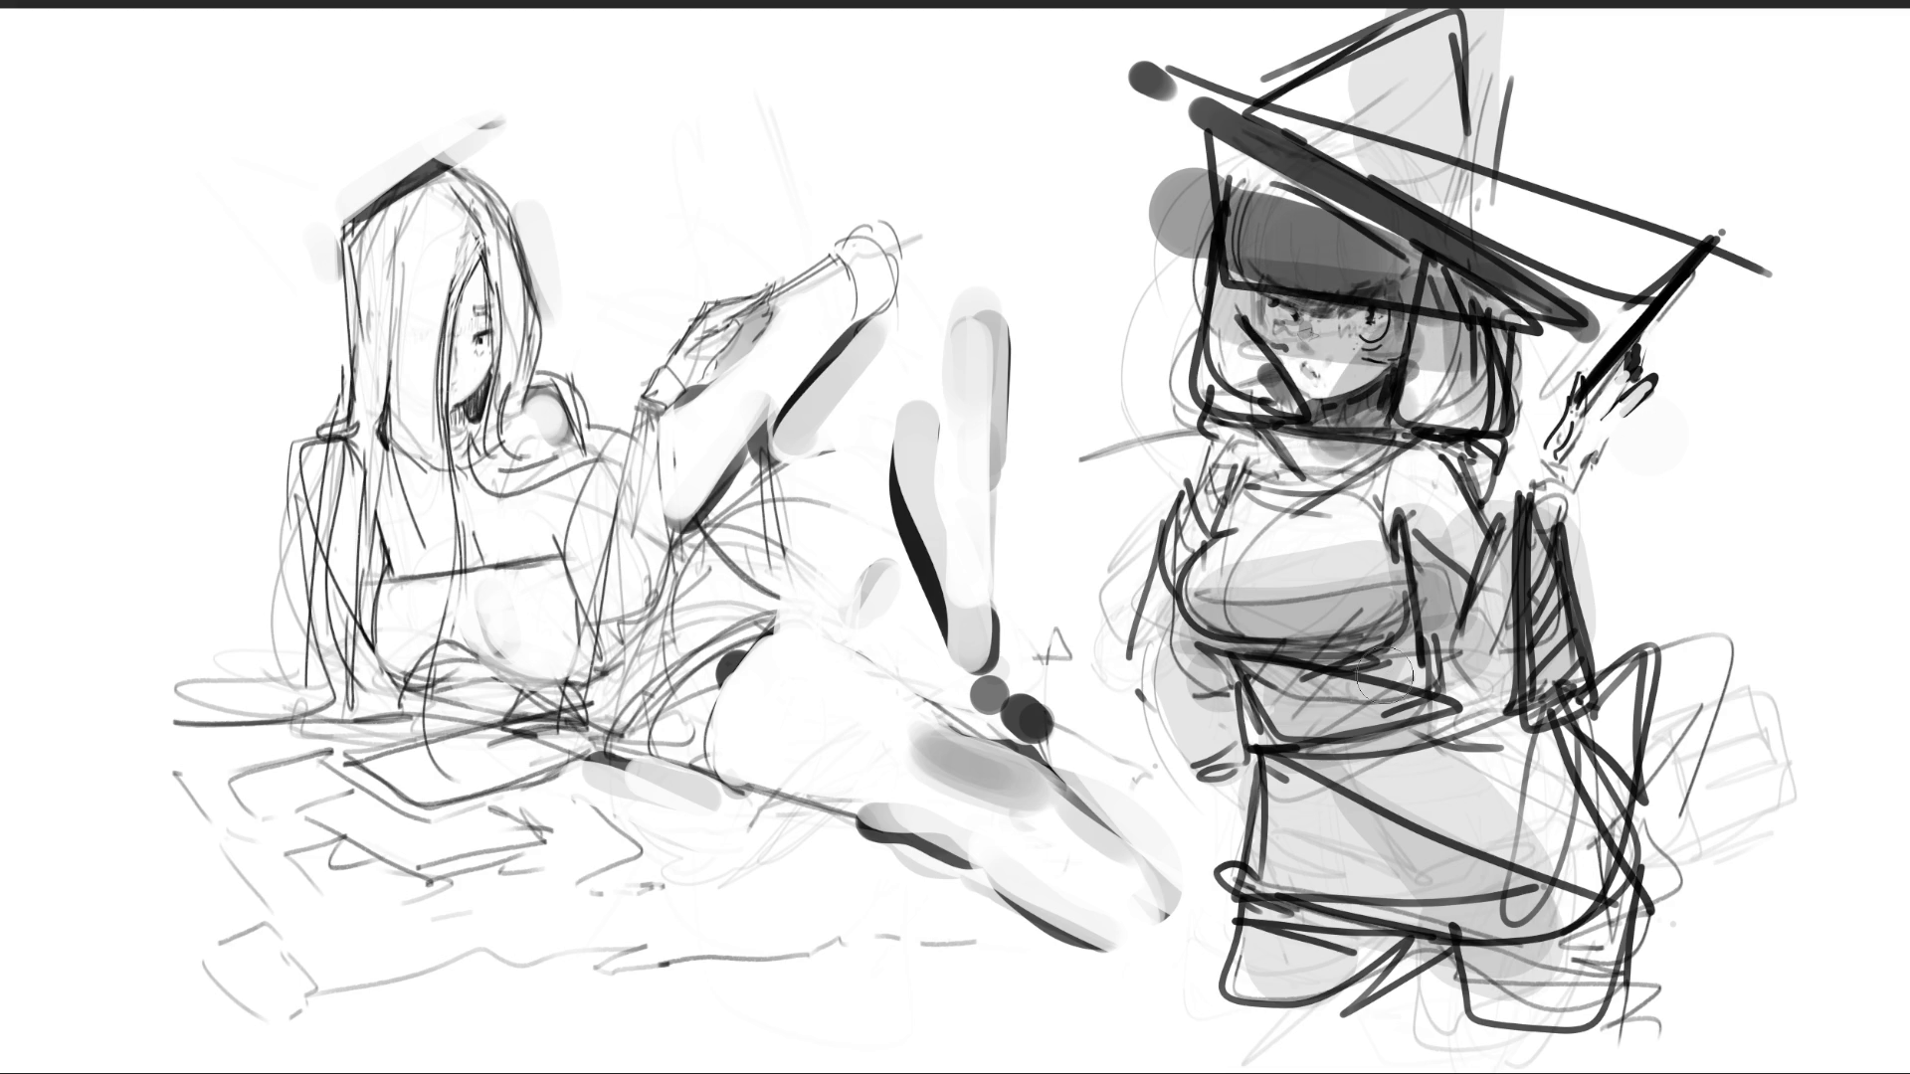
pyautogui.moveTo(1313, 458)
pyautogui.mouseDown()
pyautogui.moveTo(1420, 326)
pyautogui.moveTo(1403, 416)
pyautogui.mouseUp()
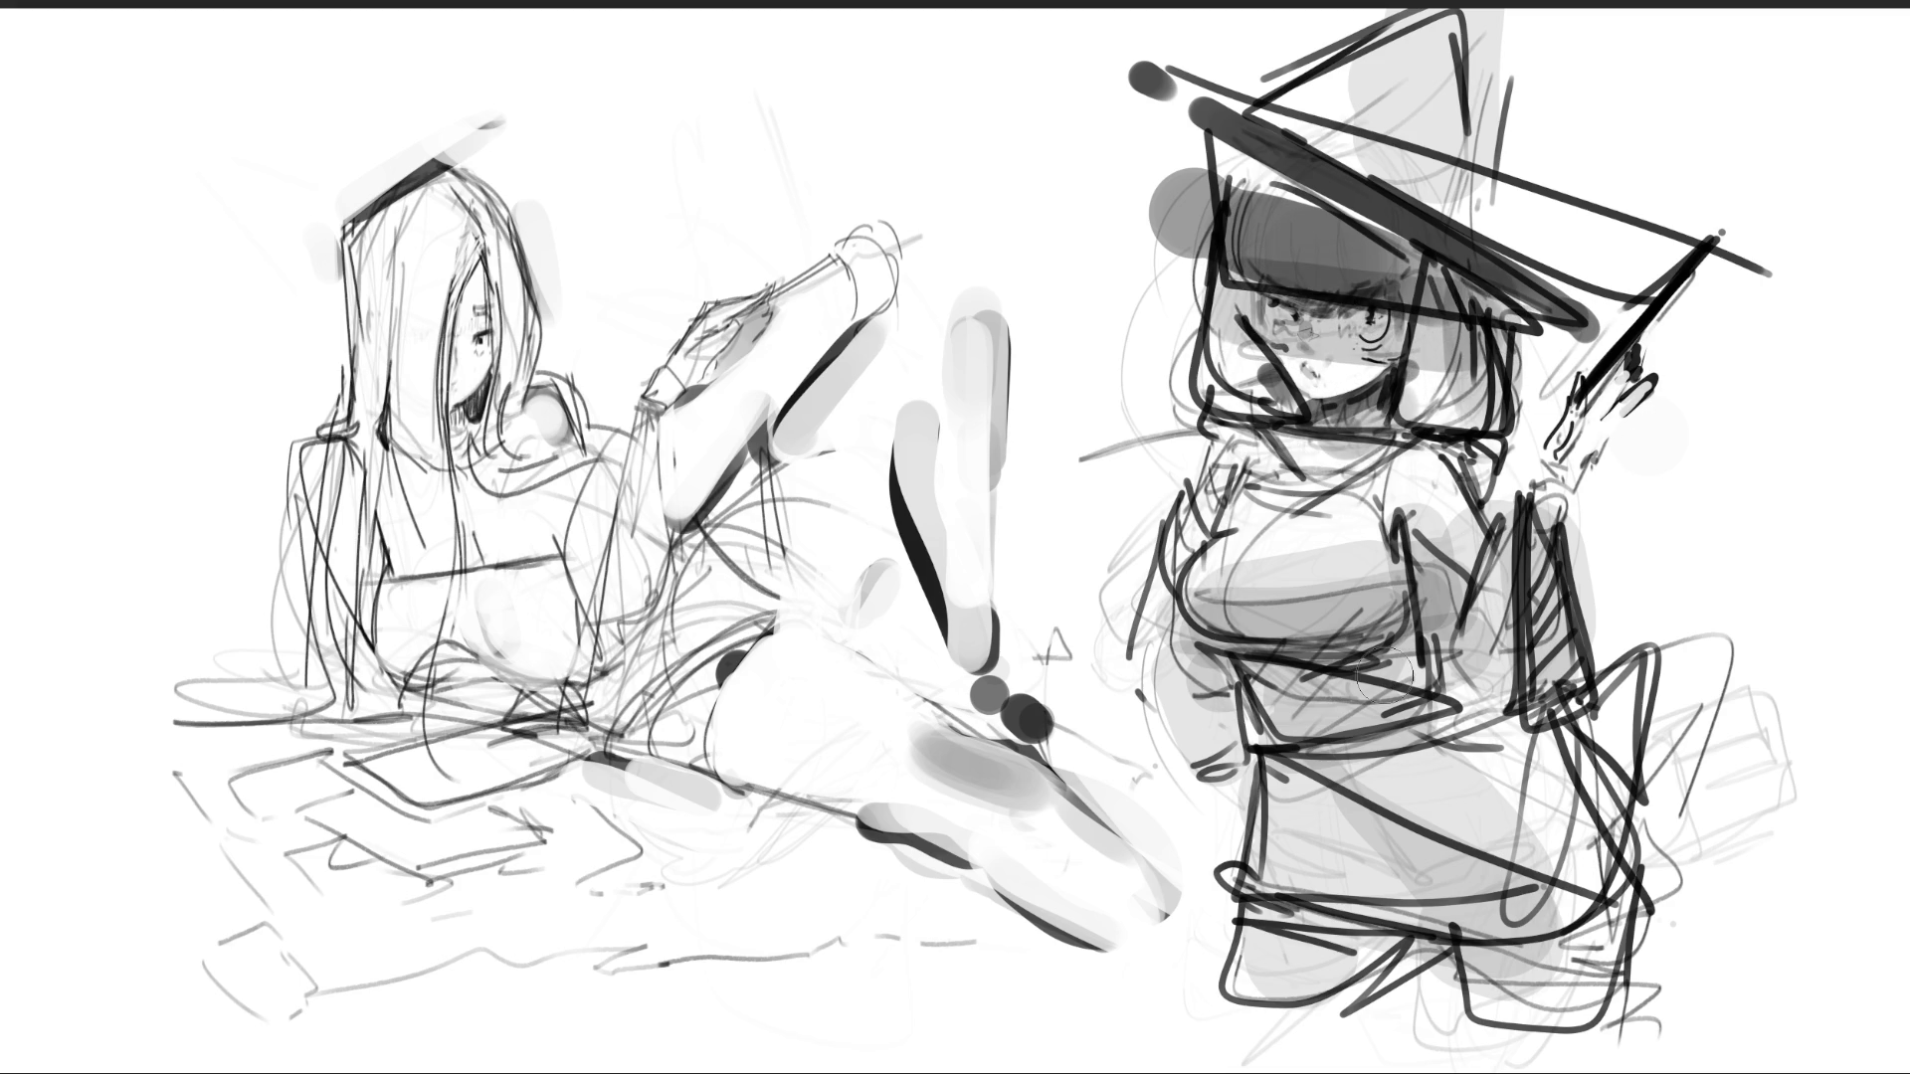
pyautogui.moveTo(1311, 338)
pyautogui.mouseDown()
pyautogui.moveTo(1323, 351)
pyautogui.moveTo(1298, 354)
pyautogui.moveTo(1348, 370)
pyautogui.mouseUp()
pyautogui.moveTo(1289, 360); pyautogui.dragTo(1322, 392)
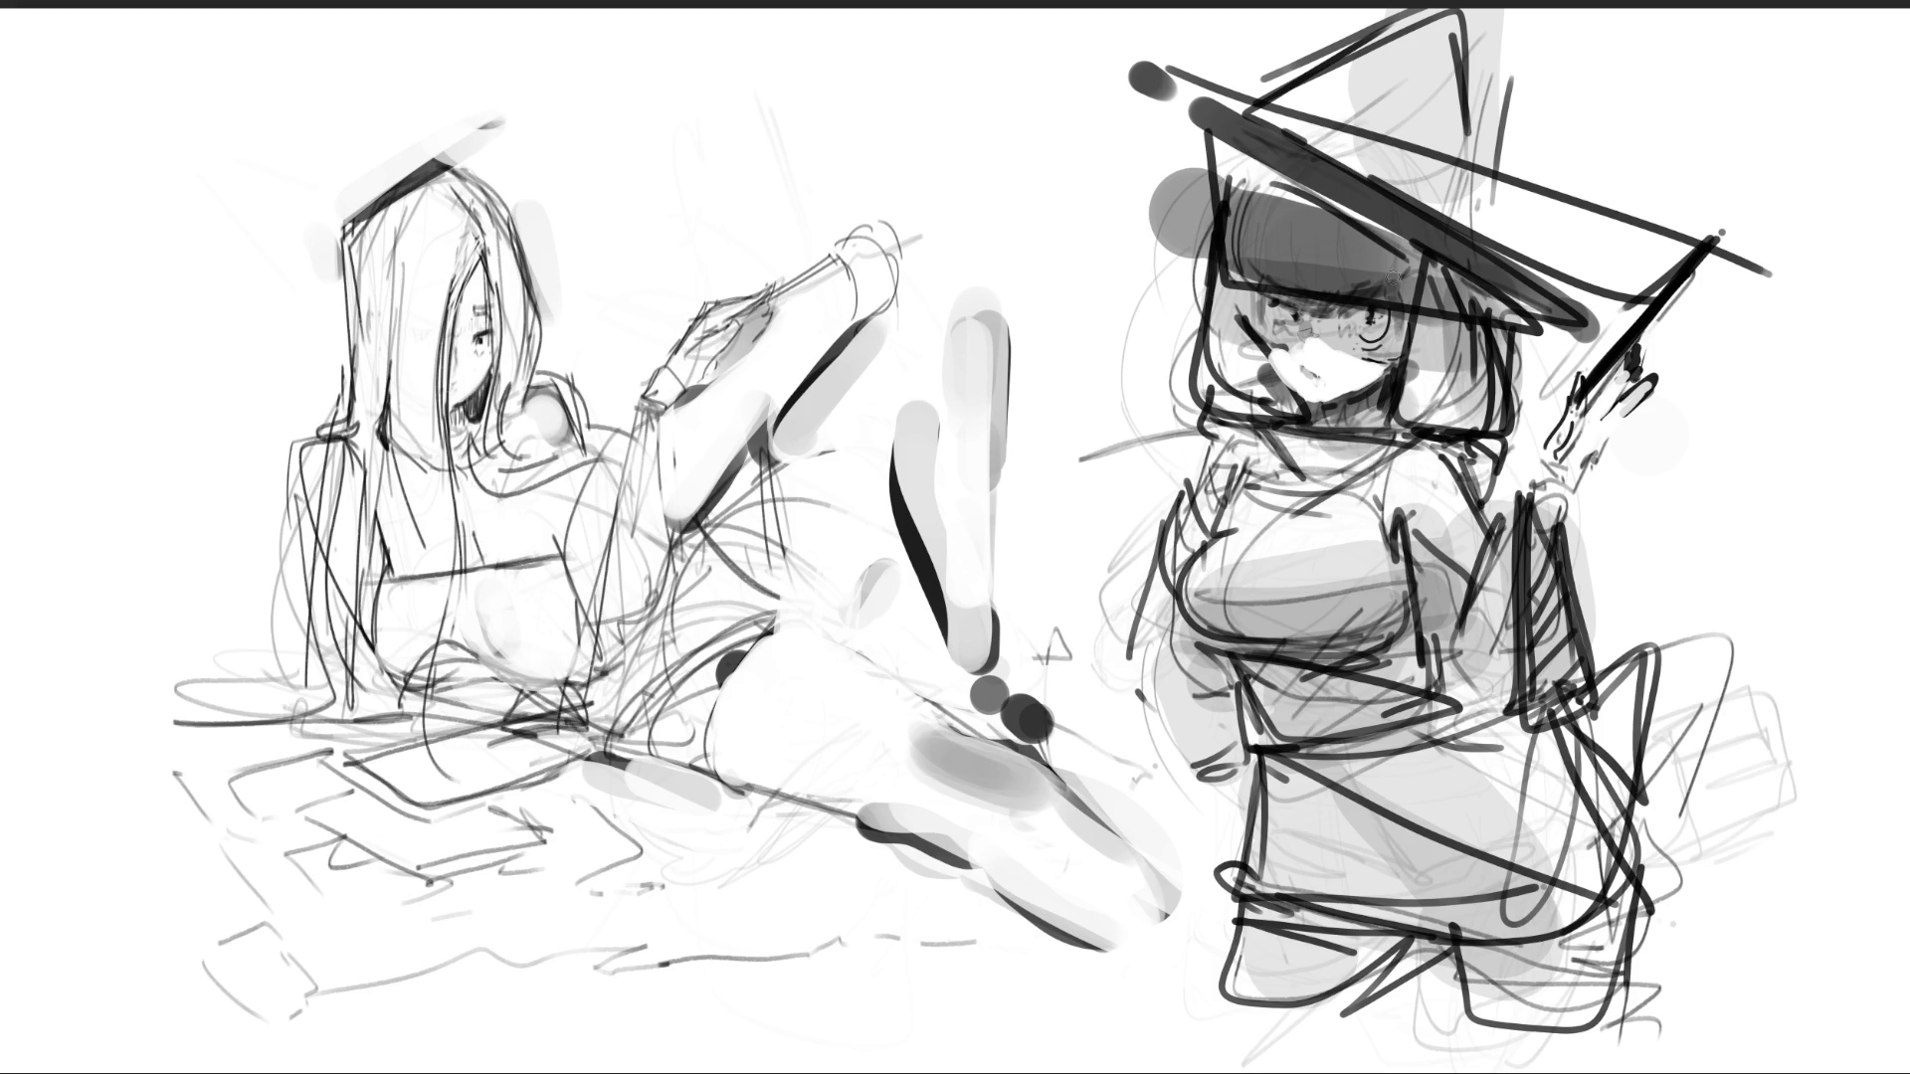
# - Darken the upper eyelid, undo a trial jawline, and erase the hat, head and torso lines faint
pyautogui.moveTo(1345, 308)
pyautogui.mouseDown()
pyautogui.moveTo(1377, 305)
pyautogui.moveTo(1299, 305)
pyautogui.moveTo(1265, 333)
pyautogui.moveTo(1384, 342)
pyautogui.mouseUp()
pyautogui.moveTo(1266, 349)
pyautogui.mouseDown()
pyautogui.moveTo(1319, 400)
pyautogui.moveTo(1391, 368)
pyautogui.moveTo(1330, 428)
pyautogui.moveTo(1383, 426)
pyautogui.moveTo(1322, 428)
pyautogui.moveTo(1385, 387)
pyautogui.moveTo(1335, 428)
pyautogui.mouseUp()
pyautogui.hotkey('ctrl', 'z')
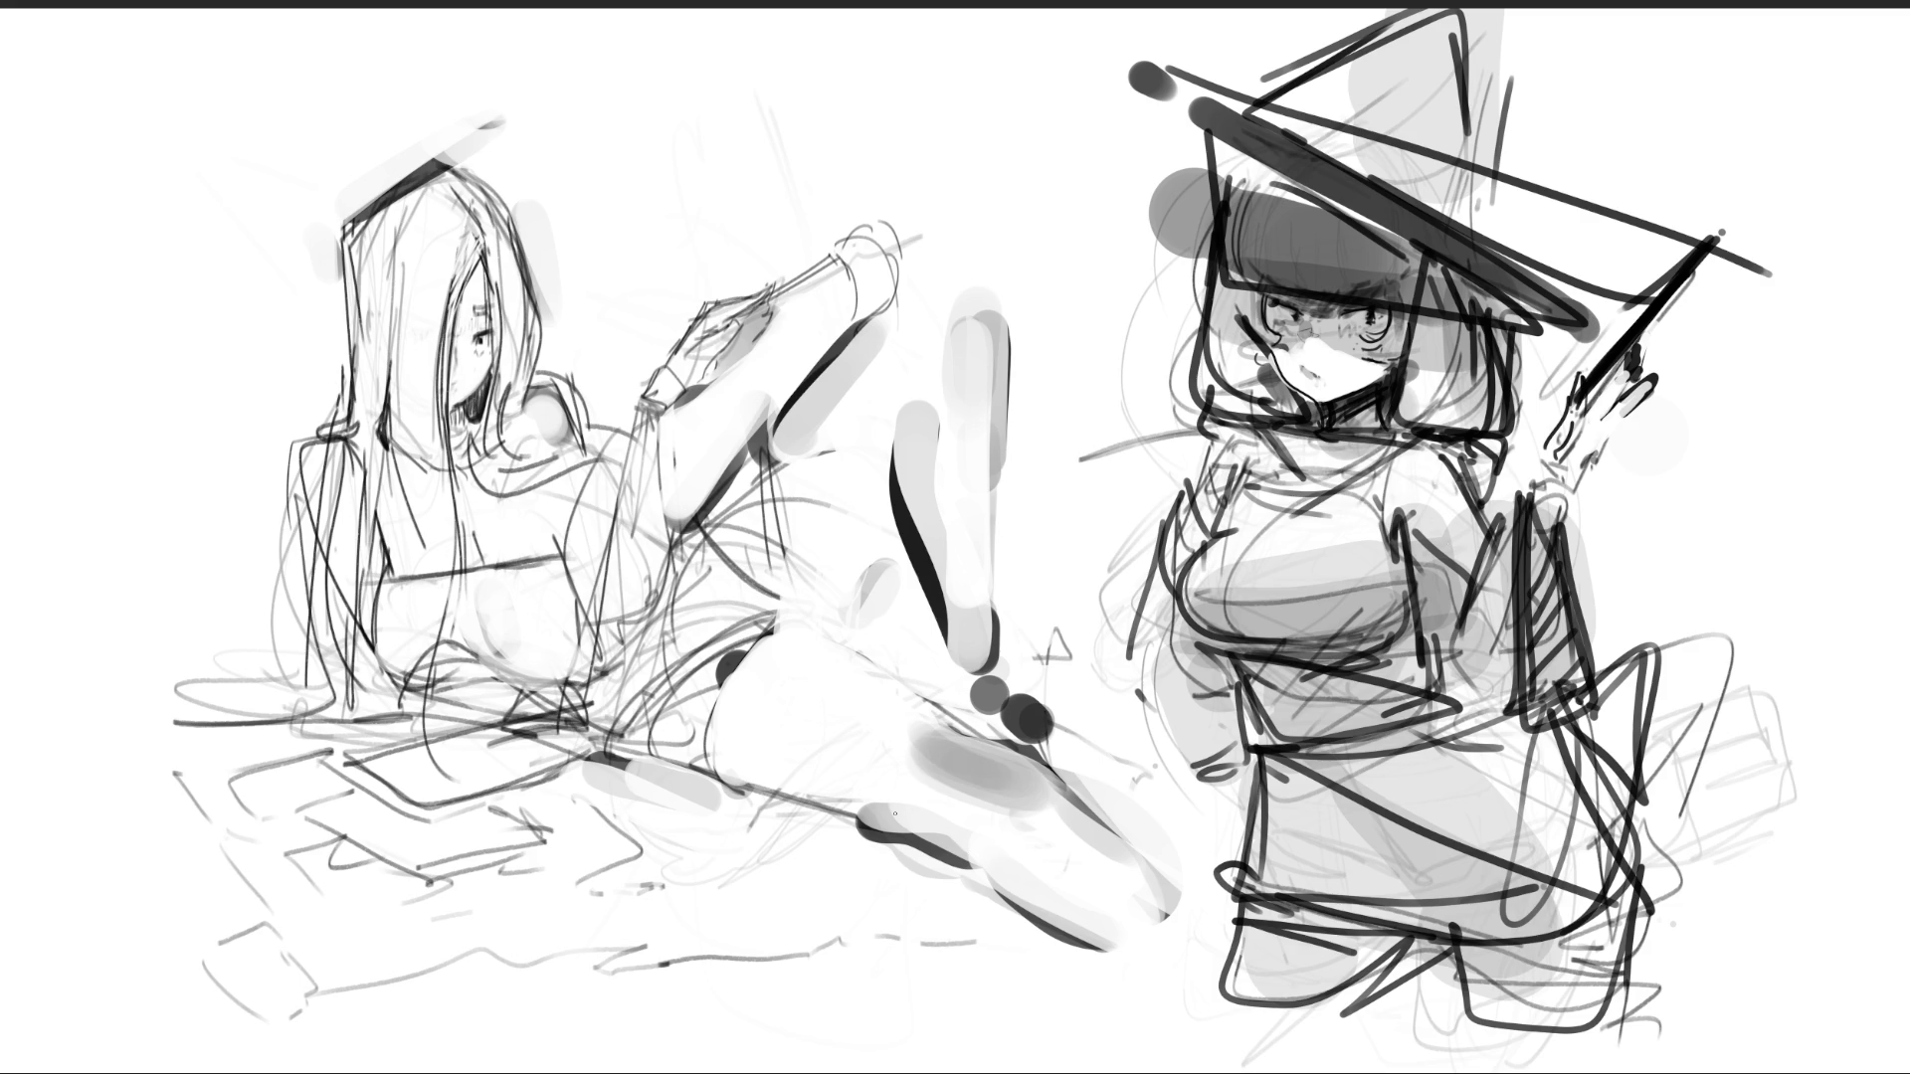
pyautogui.moveTo(1612, 418)
pyautogui.mouseDown()
pyautogui.moveTo(1253, 149)
pyautogui.moveTo(1293, 756)
pyautogui.moveTo(1651, 453)
pyautogui.moveTo(1657, 199)
pyautogui.moveTo(1255, 30)
pyautogui.moveTo(1199, 177)
pyautogui.moveTo(990, 428)
pyautogui.moveTo(985, 587)
pyautogui.moveTo(1055, 726)
pyautogui.moveTo(1097, 974)
pyautogui.mouseUp()
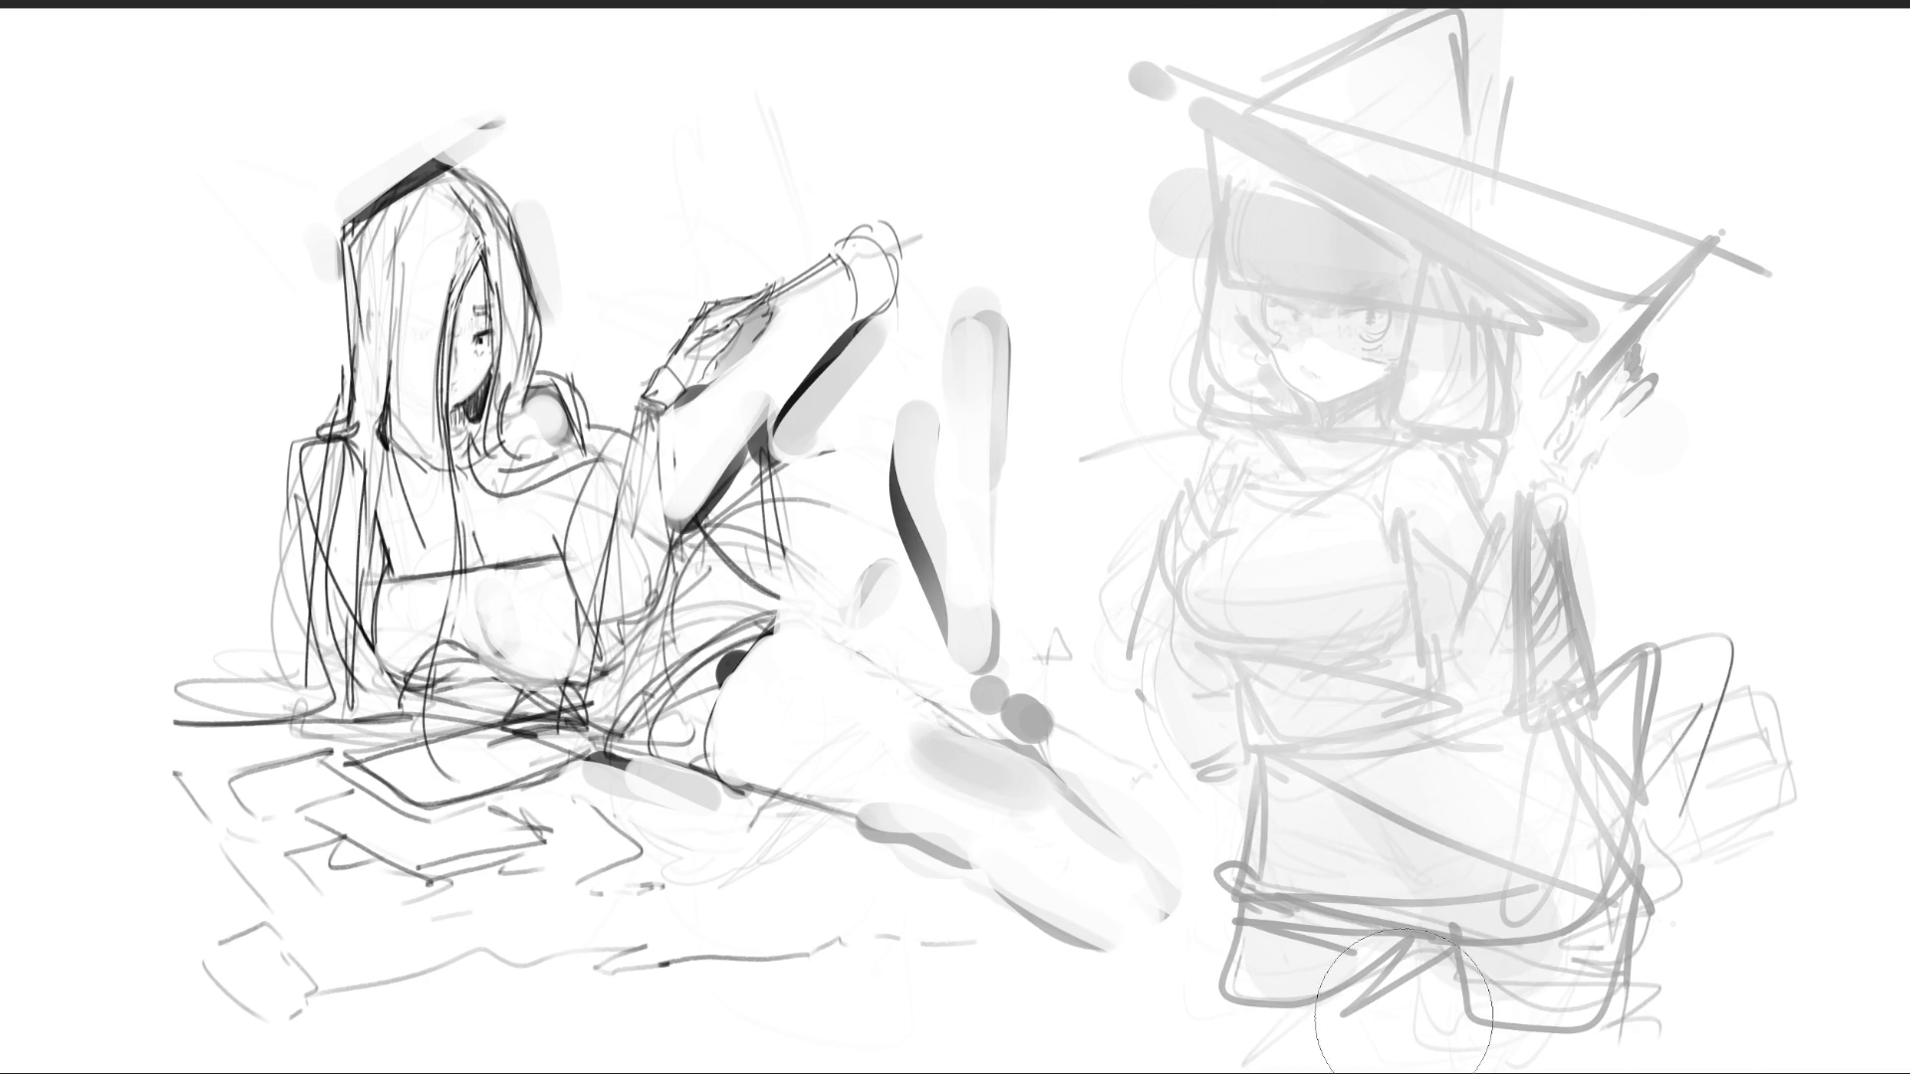
# - Erase the dark side line and arm hatching on the right girl down to faint guides
pyautogui.moveTo(1631, 736); pyautogui.dragTo(1639, 654)
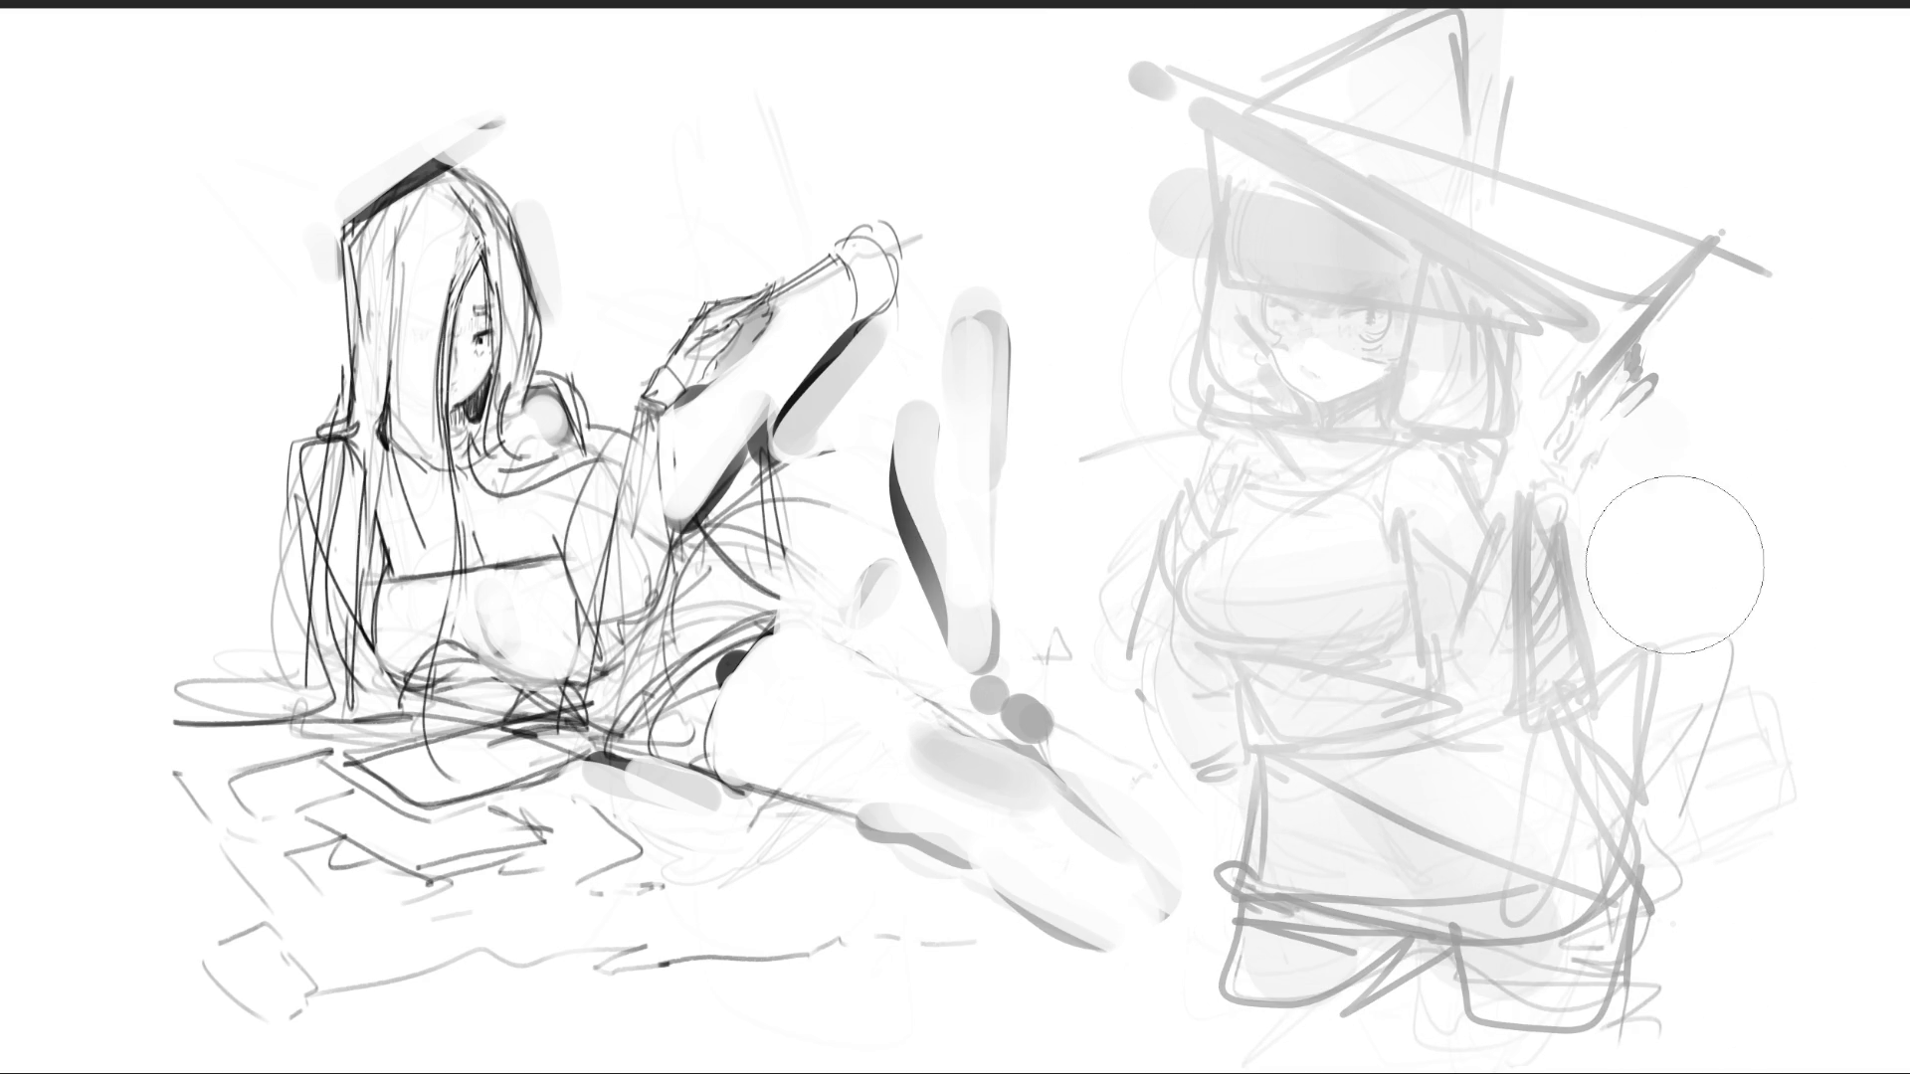
pyautogui.moveTo(1664, 561); pyautogui.dragTo(1575, 731)
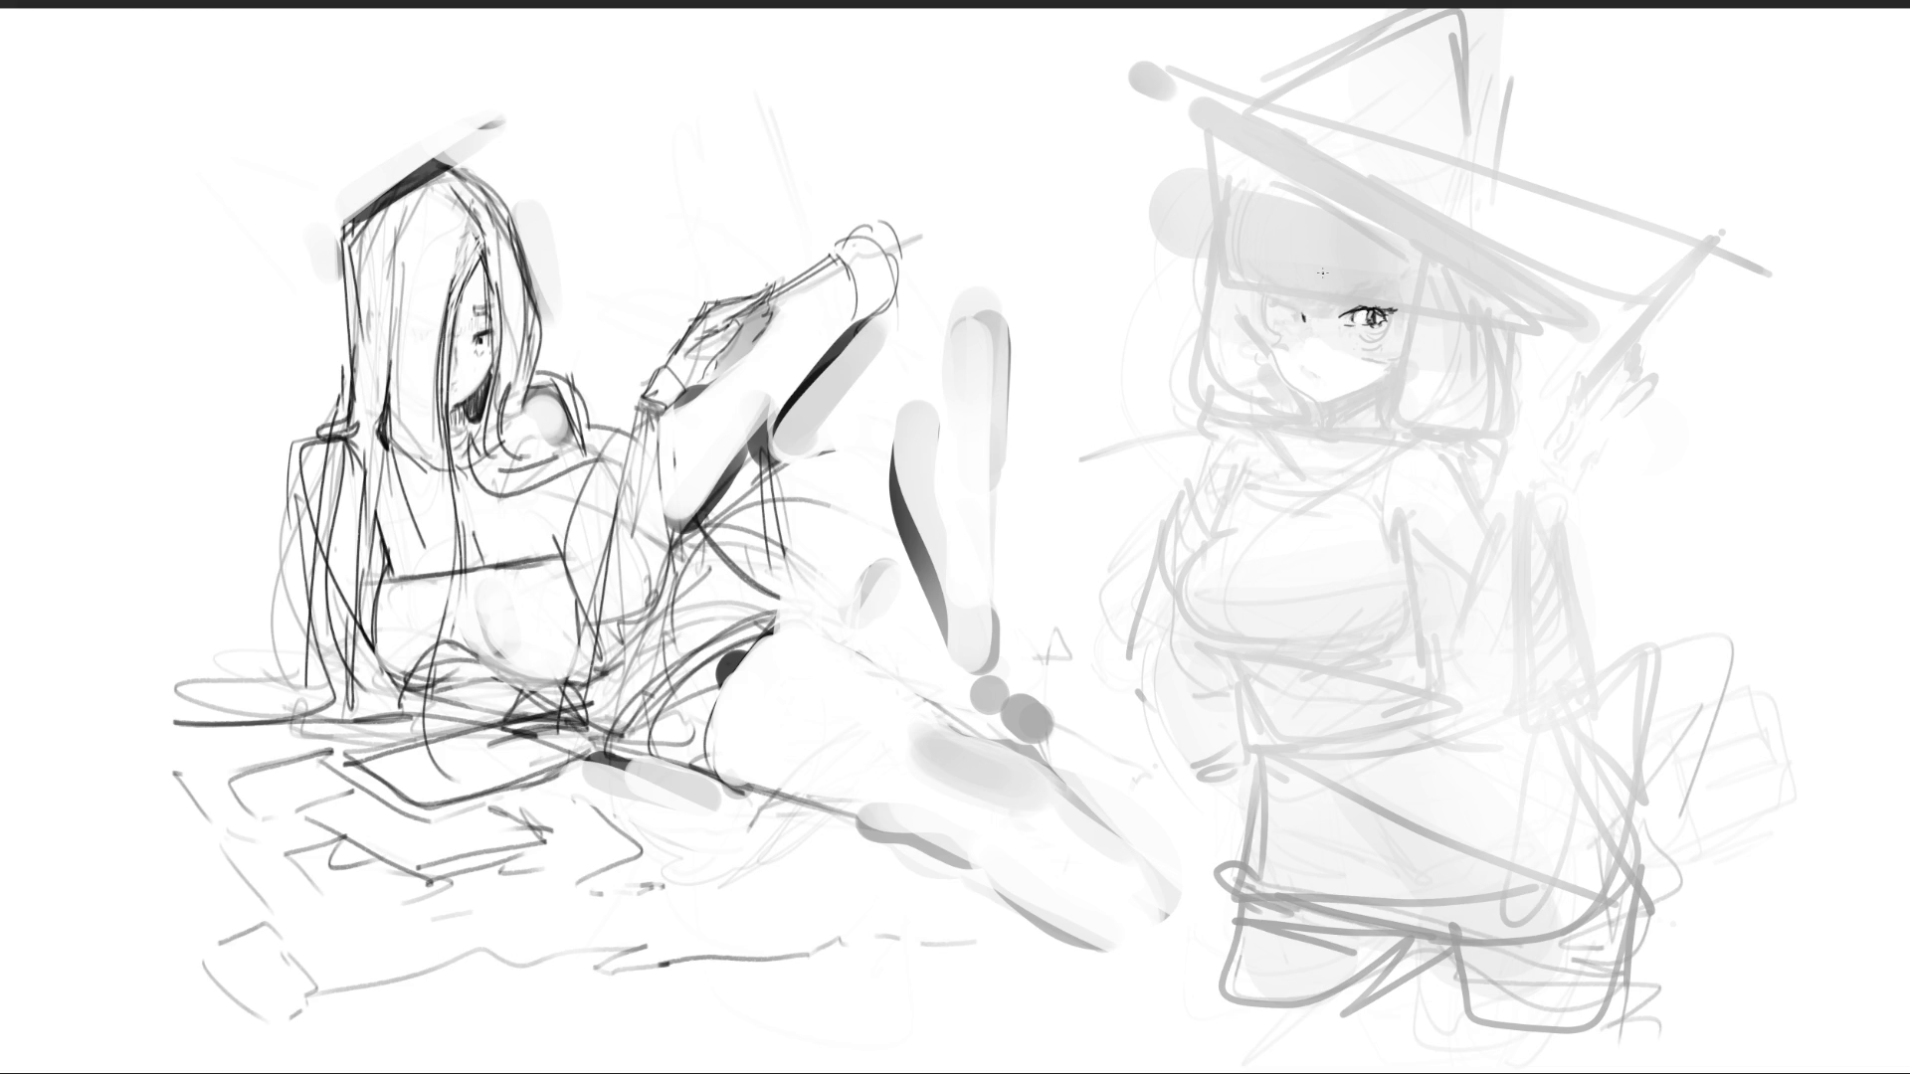
# - Sketch the right girl's eye, eyebrows, nose and lashes, undoing one stroke
pyautogui.moveTo(1303, 315)
pyautogui.mouseDown()
pyautogui.moveTo(1278, 319)
pyautogui.moveTo(1289, 302)
pyautogui.moveTo(1286, 320)
pyautogui.mouseUp()
pyautogui.moveTo(1277, 290); pyautogui.dragTo(1350, 286)
pyautogui.moveTo(1306, 335); pyautogui.dragTo(1327, 383)
pyautogui.moveTo(1266, 314)
pyautogui.mouseDown()
pyautogui.moveTo(1272, 376)
pyautogui.moveTo(1305, 408)
pyautogui.moveTo(1380, 388)
pyautogui.mouseUp()
pyautogui.hotkey('ctrl', 'z')
pyautogui.hotkey('ctrl', 'z')
pyautogui.hotkey('ctrl', 'z')
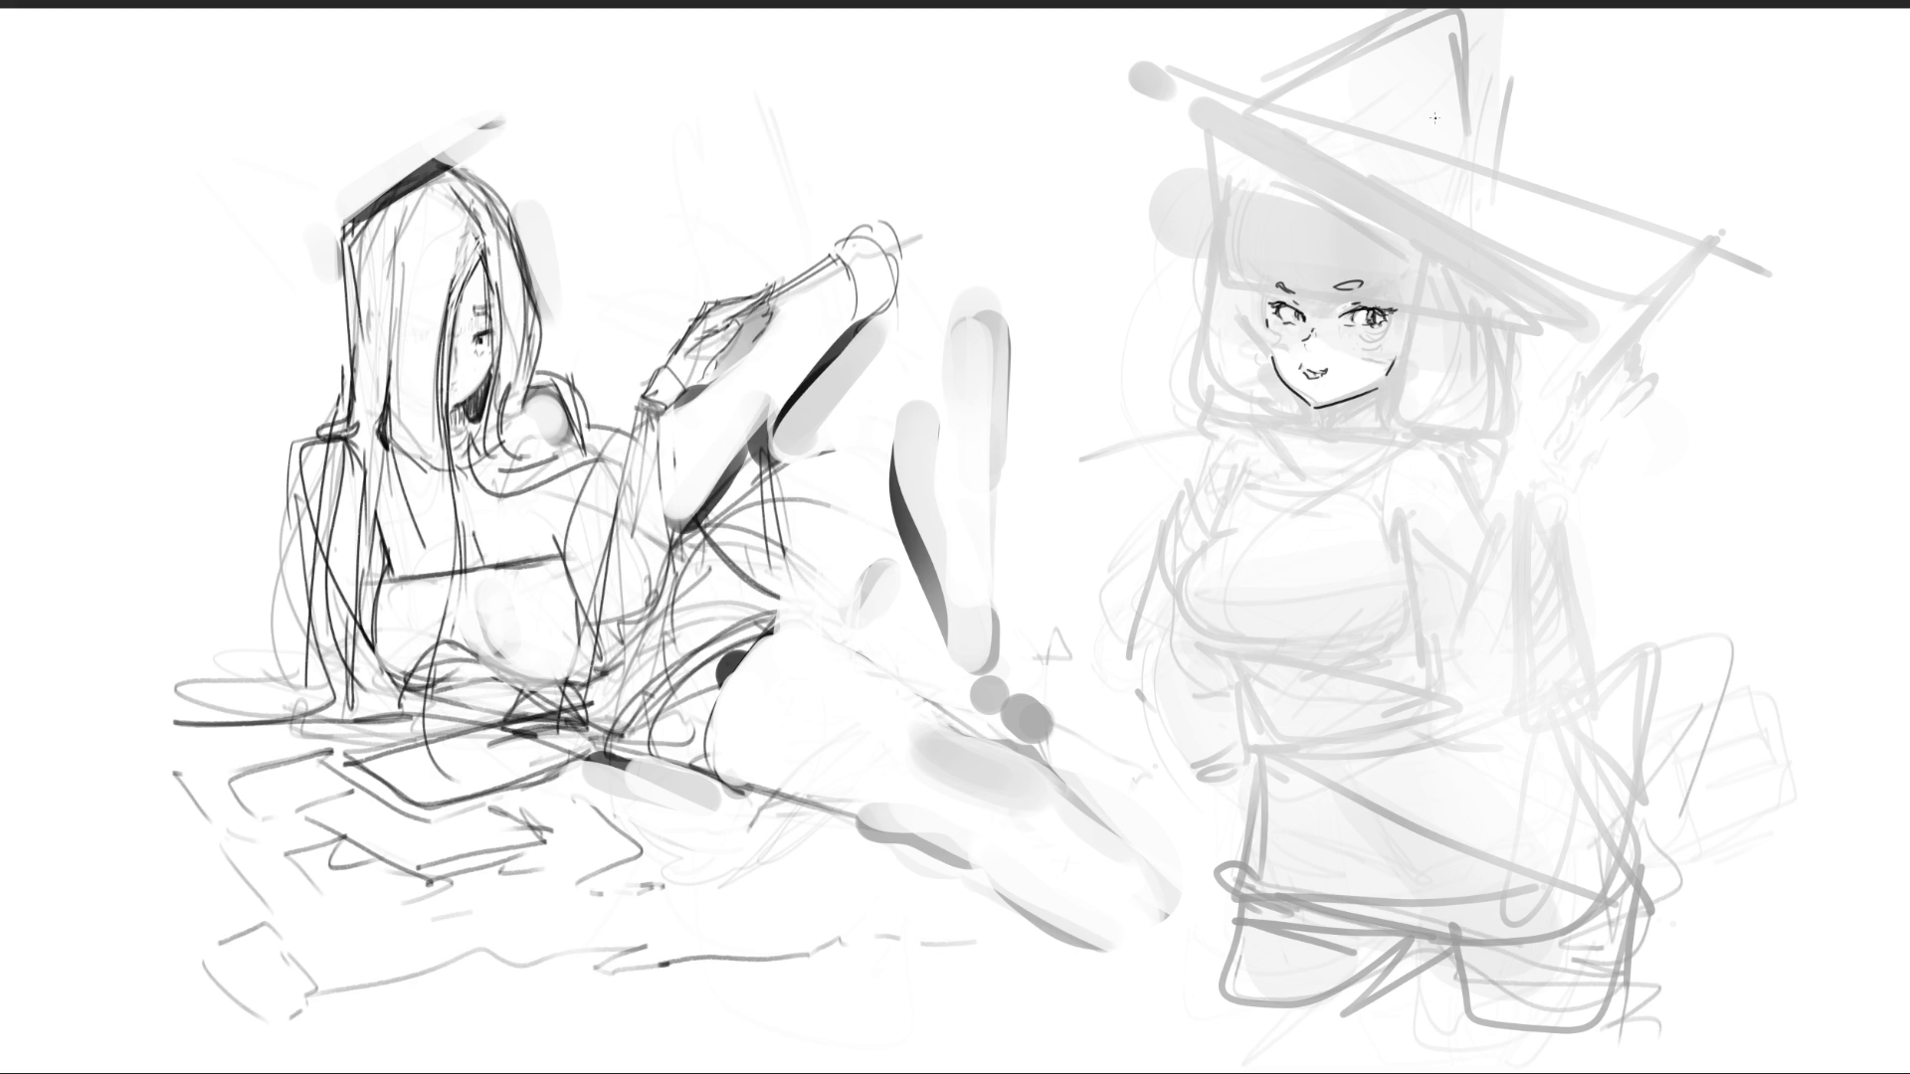
# - Draw a forehead strand, hat brim, bangs, head outline and hair on the face's right
pyautogui.moveTo(1263, 280)
pyautogui.mouseDown()
pyautogui.moveTo(1286, 235)
pyautogui.moveTo(1346, 204)
pyautogui.moveTo(1397, 247)
pyautogui.mouseUp()
pyautogui.moveTo(1231, 283); pyautogui.dragTo(1398, 288)
pyautogui.moveTo(1300, 248)
pyautogui.mouseDown()
pyautogui.moveTo(1297, 285)
pyautogui.moveTo(1343, 257)
pyautogui.mouseUp()
pyautogui.moveTo(1245, 277)
pyautogui.mouseDown()
pyautogui.moveTo(1243, 238)
pyautogui.moveTo(1321, 169)
pyautogui.moveTo(1425, 261)
pyautogui.moveTo(1391, 344)
pyautogui.mouseUp()
pyautogui.moveTo(1413, 271)
pyautogui.mouseDown()
pyautogui.moveTo(1387, 368)
pyautogui.moveTo(1403, 359)
pyautogui.mouseUp()
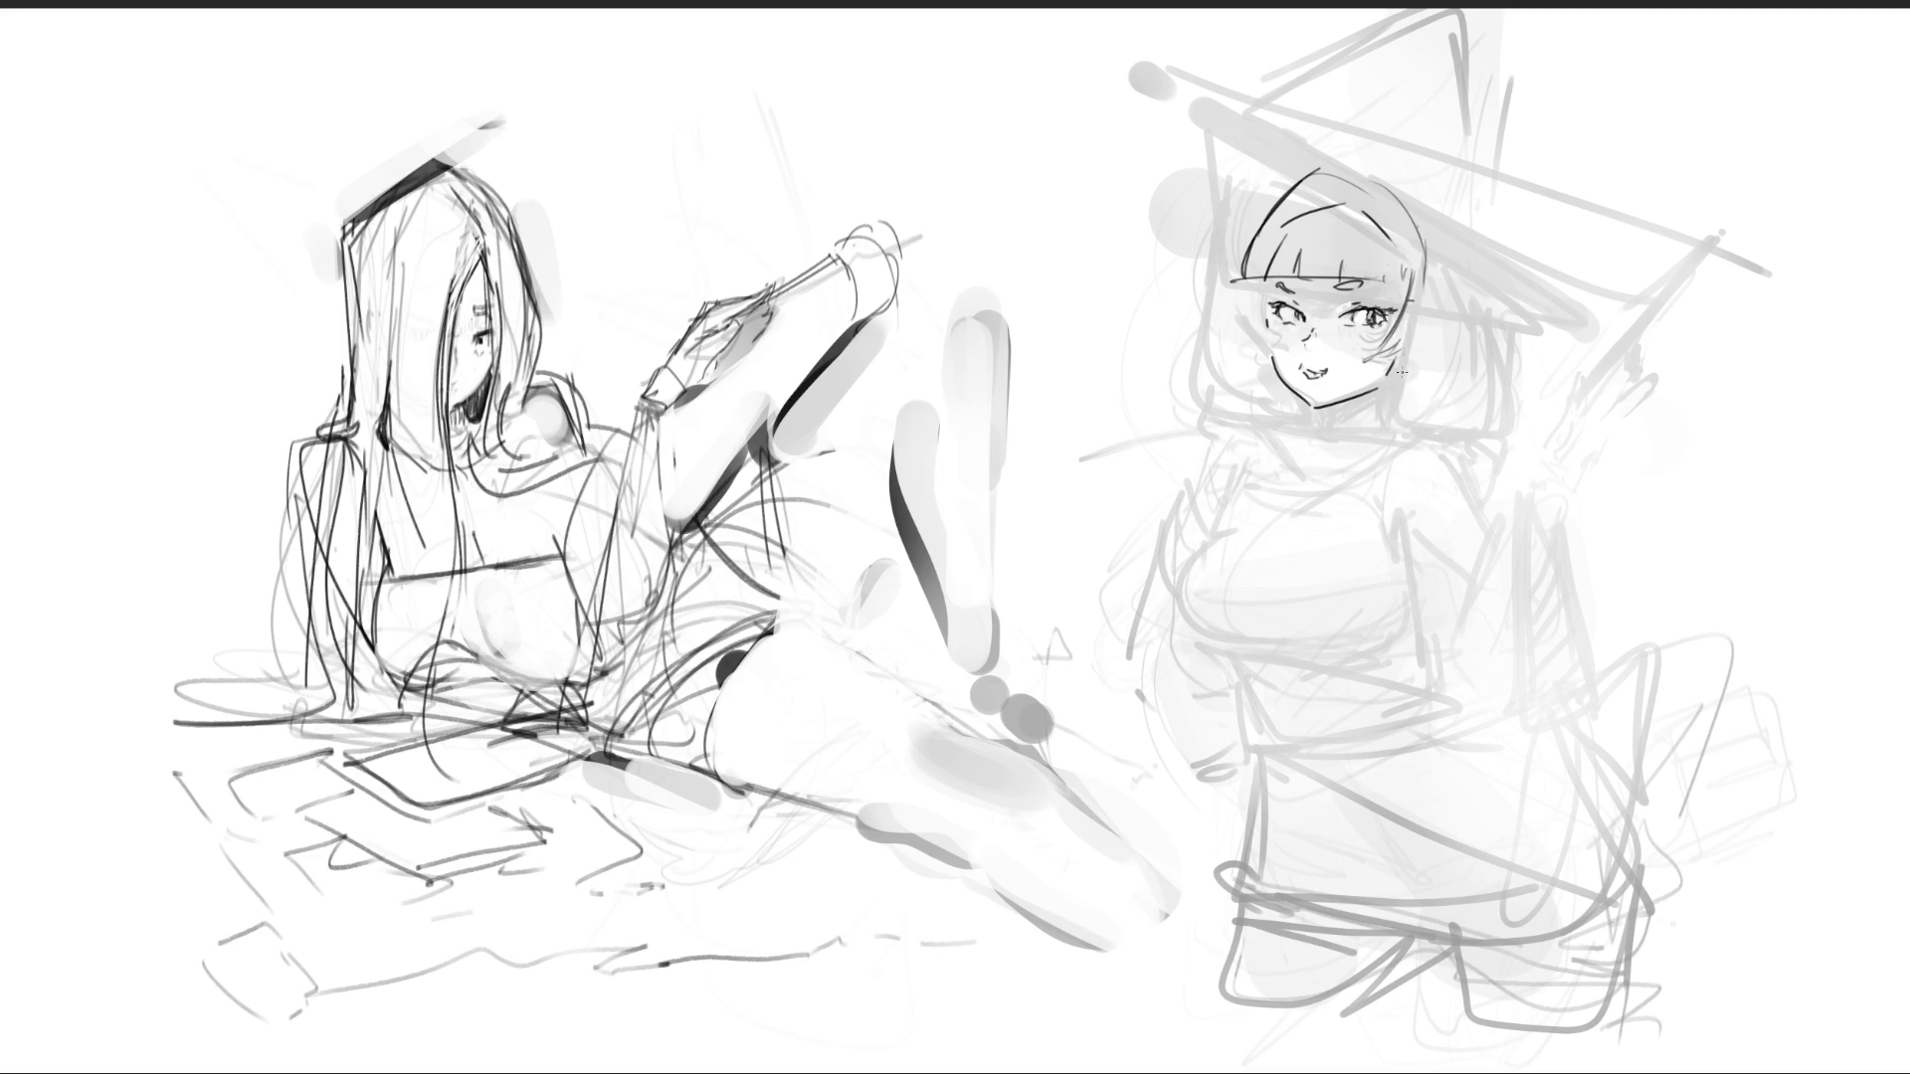
pyautogui.moveTo(1428, 278); pyautogui.dragTo(1394, 398)
# - Sketch a right-side ponytail with curls and hair strands down the left toward the neck
pyautogui.moveTo(1467, 271); pyautogui.dragTo(1458, 392)
pyautogui.moveTo(1419, 215)
pyautogui.mouseDown()
pyautogui.moveTo(1470, 328)
pyautogui.moveTo(1442, 428)
pyautogui.moveTo(1522, 400)
pyautogui.moveTo(1486, 439)
pyautogui.mouseUp()
pyautogui.moveTo(1397, 386)
pyautogui.mouseDown()
pyautogui.moveTo(1369, 410)
pyautogui.moveTo(1418, 459)
pyautogui.moveTo(1467, 466)
pyautogui.mouseUp()
pyautogui.moveTo(1519, 384); pyautogui.dragTo(1514, 442)
pyautogui.moveTo(1263, 273)
pyautogui.mouseDown()
pyautogui.moveTo(1262, 344)
pyautogui.moveTo(1281, 342)
pyautogui.moveTo(1188, 437)
pyautogui.moveTo(1262, 467)
pyautogui.mouseUp()
pyautogui.moveTo(1271, 363)
pyautogui.mouseDown()
pyautogui.moveTo(1251, 437)
pyautogui.moveTo(1269, 467)
pyautogui.moveTo(1250, 438)
pyautogui.mouseUp()
pyautogui.moveTo(1248, 446)
pyautogui.mouseDown()
pyautogui.moveTo(1301, 426)
pyautogui.moveTo(1315, 458)
pyautogui.mouseUp()
# - Rough in the neck, shoulder lines and collar on both sides
pyautogui.moveTo(1365, 394)
pyautogui.mouseDown()
pyautogui.moveTo(1363, 498)
pyautogui.moveTo(1315, 439)
pyautogui.moveTo(1359, 435)
pyautogui.moveTo(1349, 494)
pyautogui.moveTo(1382, 444)
pyautogui.moveTo(1458, 441)
pyautogui.mouseUp()
pyautogui.moveTo(1480, 453); pyautogui.dragTo(1474, 494)
pyautogui.moveTo(1443, 517); pyautogui.dragTo(1471, 512)
pyautogui.moveTo(1240, 437); pyautogui.dragTo(1186, 494)
pyautogui.moveTo(1211, 516)
pyautogui.mouseDown()
pyautogui.moveTo(1233, 507)
pyautogui.moveTo(1210, 541)
pyautogui.mouseUp()
pyautogui.moveTo(1229, 535); pyautogui.dragTo(1263, 533)
pyautogui.moveTo(1412, 510); pyautogui.dragTo(1387, 539)
# - Outline the chest, right arm and shoulder, then add strokes along the top of the hair
pyautogui.moveTo(1219, 542); pyautogui.dragTo(1244, 668)
pyautogui.moveTo(1186, 589); pyautogui.dragTo(1249, 673)
pyautogui.moveTo(1219, 547)
pyautogui.mouseDown()
pyautogui.moveTo(1234, 667)
pyautogui.moveTo(1296, 664)
pyautogui.moveTo(1417, 612)
pyautogui.mouseUp()
pyautogui.moveTo(1430, 547)
pyautogui.mouseDown()
pyautogui.moveTo(1422, 572)
pyautogui.moveTo(1399, 567)
pyautogui.moveTo(1411, 673)
pyautogui.mouseUp()
pyautogui.moveTo(1447, 623); pyautogui.dragTo(1414, 672)
pyautogui.moveTo(1471, 523); pyautogui.dragTo(1445, 545)
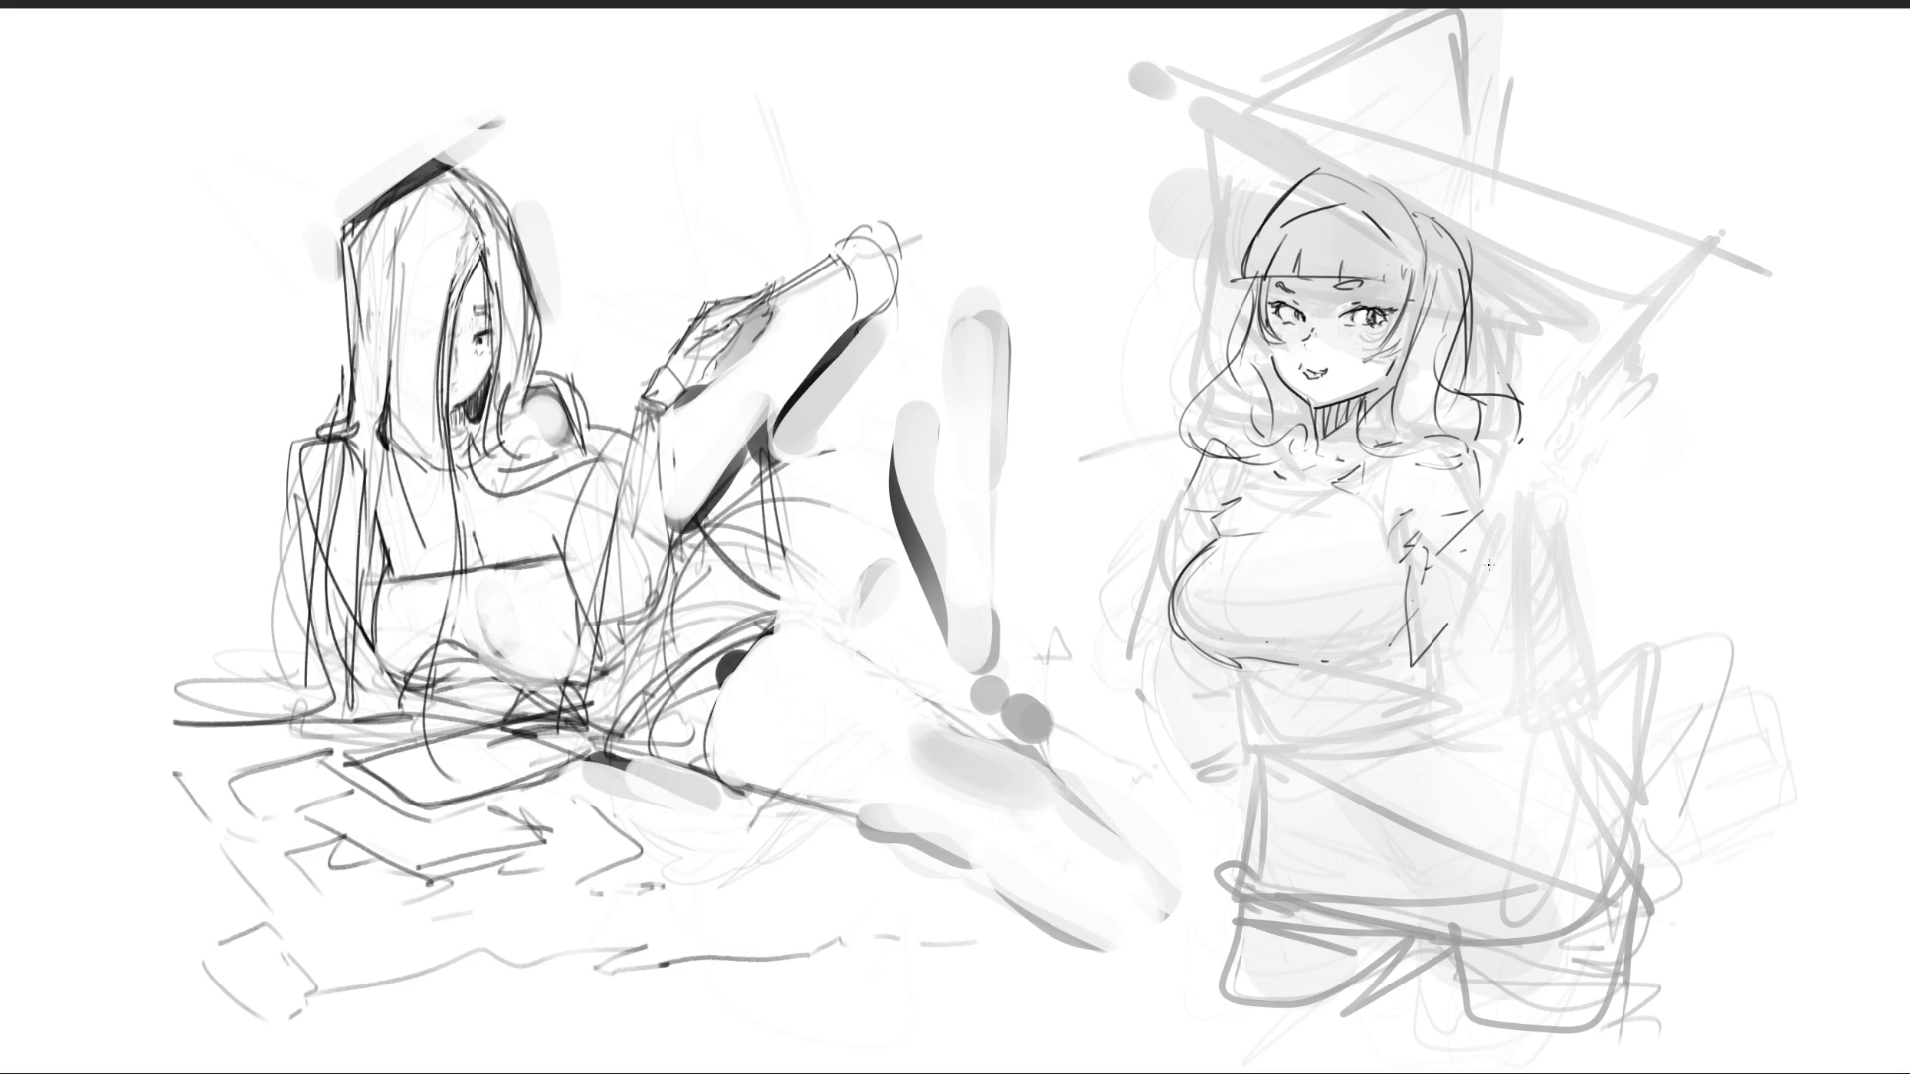
pyautogui.moveTo(1316, 174); pyautogui.dragTo(1349, 161)
pyautogui.moveTo(1379, 182); pyautogui.dragTo(1450, 226)
# - Add strokes atop the hair and draw vertical spikes above the head
pyautogui.moveTo(1361, 170); pyautogui.dragTo(1448, 212)
pyautogui.moveTo(1349, 90)
pyautogui.mouseDown()
pyautogui.moveTo(1318, 162)
pyautogui.moveTo(1326, 96)
pyautogui.moveTo(1325, 159)
pyautogui.mouseUp()
pyautogui.moveTo(1325, 158)
pyautogui.mouseDown()
pyautogui.moveTo(1394, 157)
pyautogui.moveTo(1387, 134)
pyautogui.mouseUp()
pyautogui.moveTo(1387, 149); pyautogui.dragTo(1448, 187)
pyautogui.moveTo(1457, 127)
pyautogui.mouseDown()
pyautogui.moveTo(1454, 223)
pyautogui.moveTo(1406, 174)
pyautogui.mouseUp()
# - Shape the spikes into a crown outline with a darkened base and right side
pyautogui.moveTo(1372, 88)
pyautogui.mouseDown()
pyautogui.moveTo(1359, 149)
pyautogui.moveTo(1444, 169)
pyautogui.moveTo(1465, 214)
pyautogui.mouseUp()
pyautogui.moveTo(1487, 129)
pyautogui.mouseDown()
pyautogui.moveTo(1468, 204)
pyautogui.moveTo(1450, 187)
pyautogui.mouseUp()
pyautogui.moveTo(1486, 130); pyautogui.dragTo(1458, 211)
pyautogui.moveTo(1446, 205); pyautogui.dragTo(1466, 225)
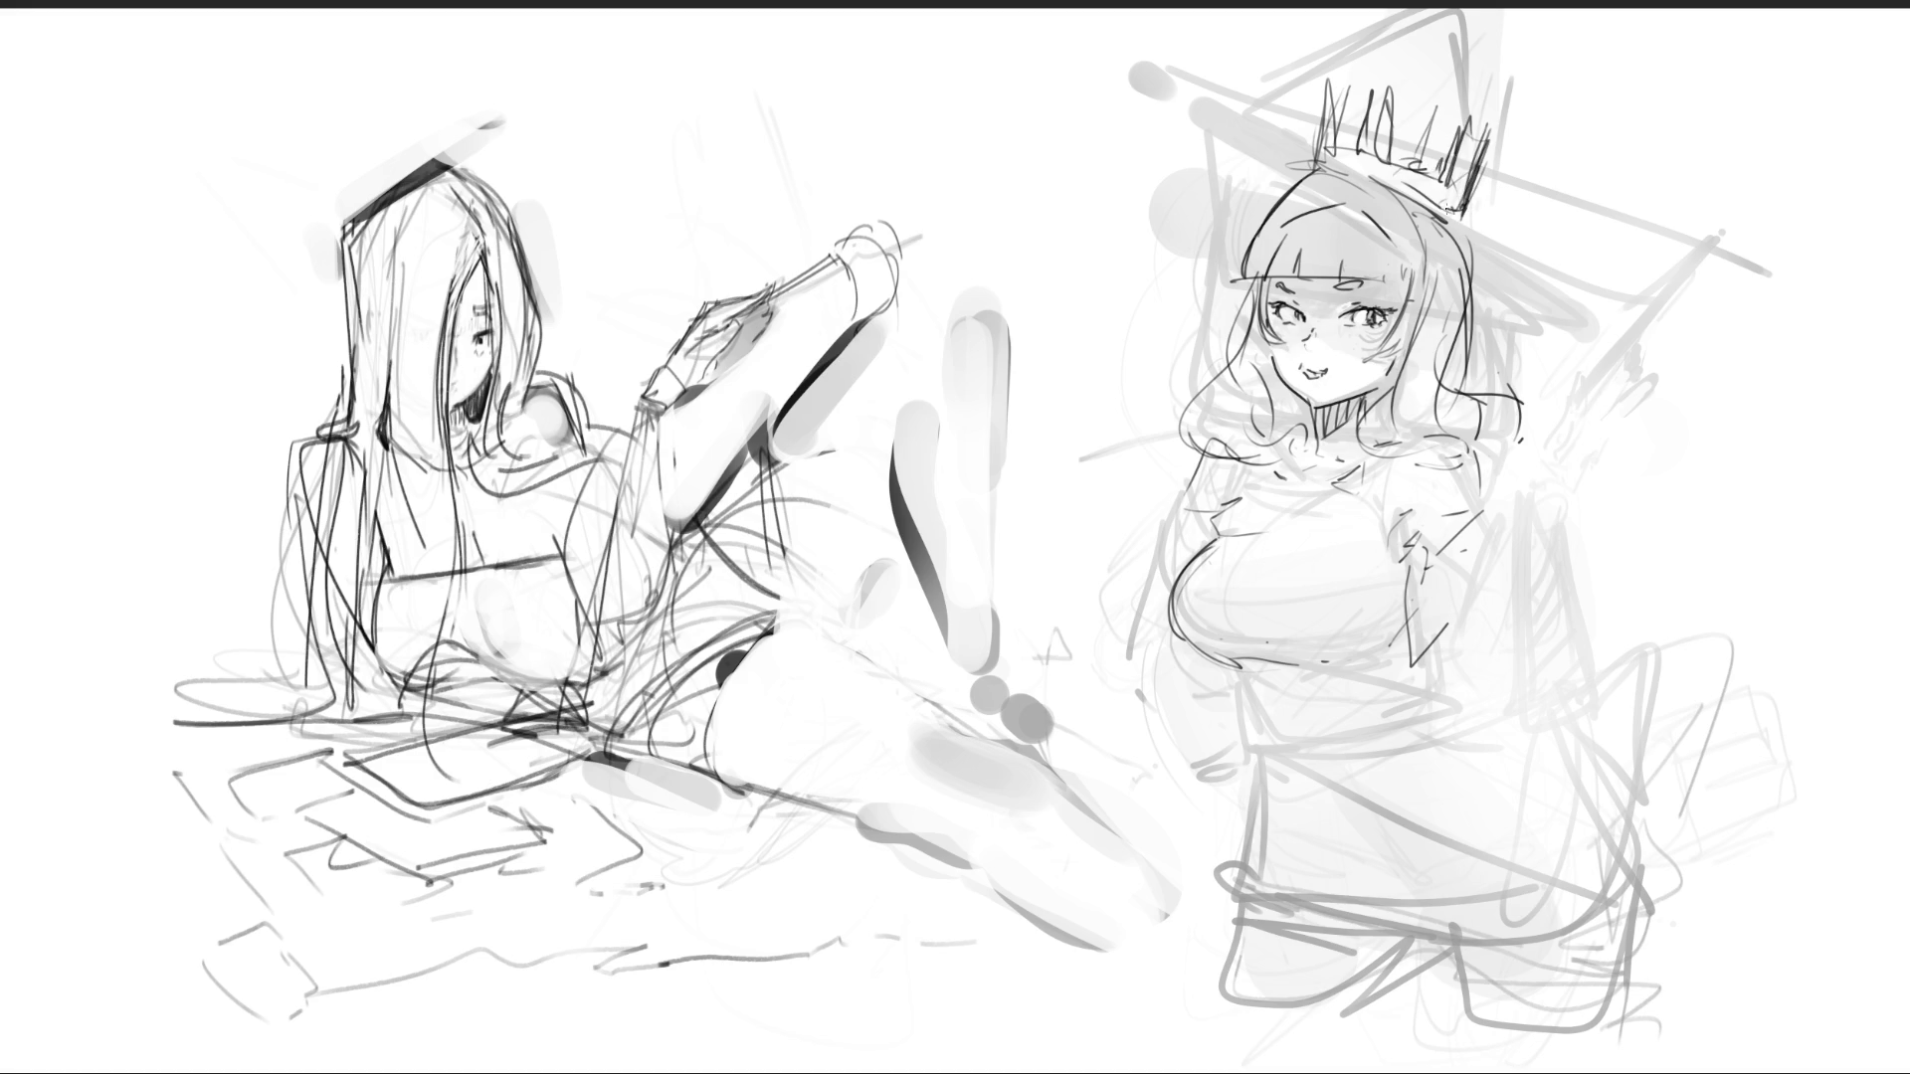
pyautogui.moveTo(1325, 162)
pyautogui.mouseDown()
pyautogui.moveTo(1456, 150)
pyautogui.moveTo(1472, 235)
pyautogui.moveTo(1455, 223)
pyautogui.moveTo(1451, 266)
pyautogui.mouseUp()
pyautogui.moveTo(1460, 232); pyautogui.dragTo(1466, 272)
# - Extend the chest curve, draw a ruffled collar and sketch the right upper arm
pyautogui.moveTo(1225, 535); pyautogui.dragTo(1209, 553)
pyautogui.moveTo(1251, 450)
pyautogui.mouseDown()
pyautogui.moveTo(1243, 430)
pyautogui.moveTo(1283, 481)
pyautogui.moveTo(1338, 448)
pyautogui.moveTo(1387, 473)
pyautogui.moveTo(1449, 461)
pyautogui.moveTo(1487, 514)
pyautogui.mouseUp()
pyautogui.moveTo(1453, 441)
pyautogui.mouseDown()
pyautogui.moveTo(1463, 488)
pyautogui.moveTo(1508, 516)
pyautogui.moveTo(1502, 678)
pyautogui.mouseUp()
# - Draw long vertical cape and arm lines with a flowing curve to the right
pyautogui.moveTo(1475, 512); pyautogui.dragTo(1442, 714)
pyautogui.moveTo(1510, 478); pyautogui.dragTo(1520, 756)
pyautogui.moveTo(1547, 509); pyautogui.dragTo(1558, 714)
pyautogui.moveTo(1558, 557); pyautogui.dragTo(1711, 649)
pyautogui.moveTo(1752, 691); pyautogui.dragTo(1760, 729)
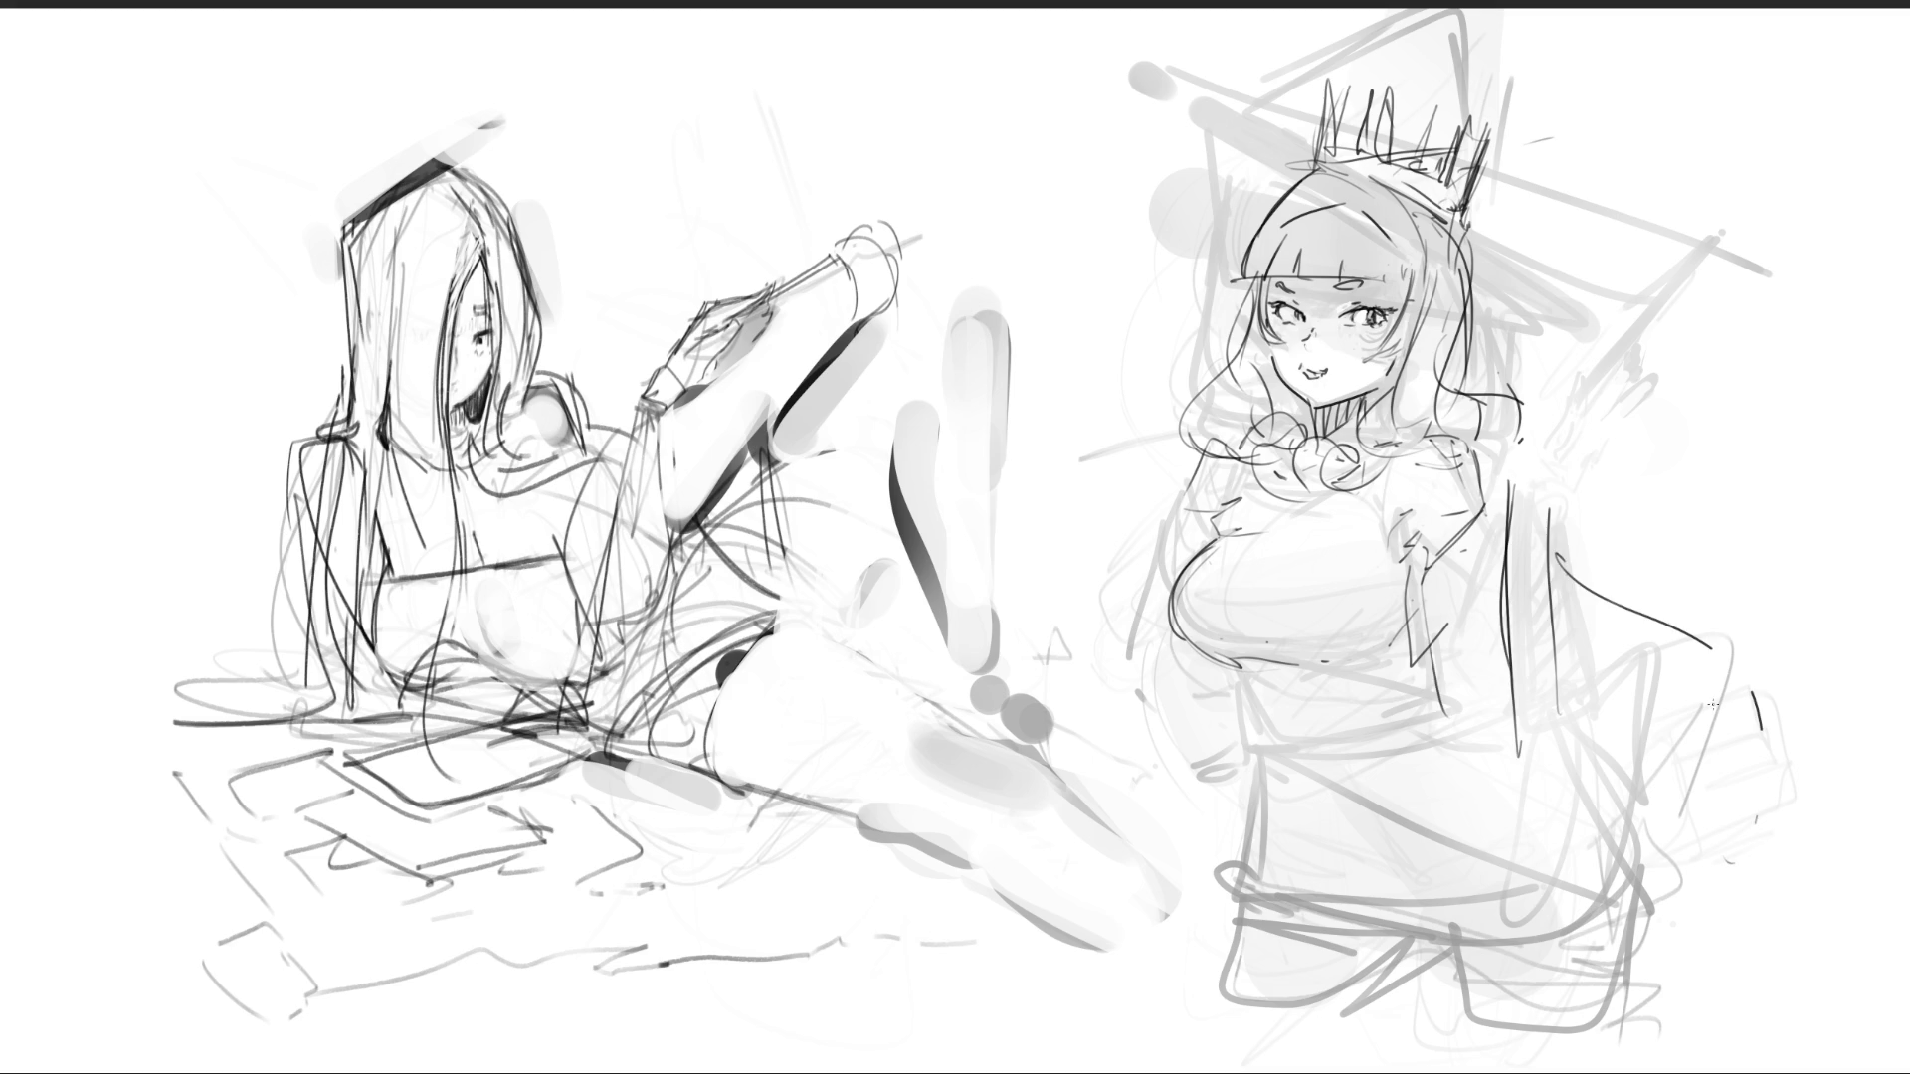
pyautogui.moveTo(1558, 559); pyautogui.dragTo(1595, 702)
pyautogui.moveTo(1618, 788); pyautogui.dragTo(1636, 866)
pyautogui.moveTo(1659, 971); pyautogui.dragTo(1726, 1046)
# - Add more flowing cape strokes and a long curled hair strand
pyautogui.moveTo(1747, 631); pyautogui.dragTo(1851, 753)
pyautogui.moveTo(1871, 820); pyautogui.dragTo(1871, 842)
pyautogui.moveTo(1592, 761); pyautogui.dragTo(1781, 979)
pyautogui.moveTo(1549, 596); pyautogui.dragTo(1593, 761)
pyautogui.moveTo(1565, 681); pyautogui.dragTo(1593, 810)
pyautogui.moveTo(1617, 893); pyautogui.dragTo(1663, 1023)
pyautogui.moveTo(1600, 943); pyautogui.dragTo(1642, 967)
# - Outline the figure's left side, redraw the chest edge and sketch hands at the waist
pyautogui.moveTo(1297, 699)
pyautogui.mouseDown()
pyautogui.moveTo(1229, 690)
pyautogui.moveTo(1190, 943)
pyautogui.moveTo(1245, 846)
pyautogui.mouseUp()
pyautogui.moveTo(1198, 686)
pyautogui.mouseDown()
pyautogui.moveTo(1249, 702)
pyautogui.moveTo(1224, 663)
pyautogui.mouseUp()
pyautogui.moveTo(1200, 660); pyautogui.dragTo(1143, 669)
pyautogui.moveTo(1210, 455); pyautogui.dragTo(1171, 591)
pyautogui.moveTo(1200, 477); pyautogui.dragTo(1180, 570)
pyautogui.moveTo(1223, 686)
pyautogui.mouseDown()
pyautogui.moveTo(1171, 701)
pyautogui.moveTo(1189, 513)
pyautogui.moveTo(1120, 685)
pyautogui.mouseUp()
pyautogui.moveTo(1122, 677)
pyautogui.mouseDown()
pyautogui.moveTo(1198, 637)
pyautogui.moveTo(1212, 714)
pyautogui.moveTo(1248, 744)
pyautogui.moveTo(1220, 760)
pyautogui.moveTo(1267, 724)
pyautogui.mouseUp()
pyautogui.moveTo(1267, 734)
pyautogui.mouseDown()
pyautogui.moveTo(1436, 701)
pyautogui.moveTo(1248, 901)
pyautogui.mouseUp()
# - Sketch the skirt's sides, bottom curve and diagonal lines down from the waist
pyautogui.moveTo(1241, 808)
pyautogui.mouseDown()
pyautogui.moveTo(1233, 832)
pyautogui.moveTo(1266, 872)
pyautogui.mouseUp()
pyautogui.moveTo(1238, 664); pyautogui.dragTo(1424, 633)
pyautogui.moveTo(1413, 642); pyautogui.dragTo(1393, 659)
pyautogui.moveTo(1251, 687)
pyautogui.mouseDown()
pyautogui.moveTo(1293, 801)
pyautogui.moveTo(1427, 736)
pyautogui.mouseUp()
pyautogui.moveTo(1439, 696); pyautogui.dragTo(1381, 905)
pyautogui.moveTo(1430, 800)
pyautogui.mouseDown()
pyautogui.moveTo(1447, 675)
pyautogui.moveTo(1562, 920)
pyautogui.mouseUp()
pyautogui.moveTo(1454, 711)
pyautogui.mouseDown()
pyautogui.moveTo(1387, 1059)
pyautogui.moveTo(1254, 739)
pyautogui.moveTo(1183, 920)
pyautogui.mouseUp()
pyautogui.moveTo(1234, 756); pyautogui.dragTo(1161, 994)
pyautogui.moveTo(1194, 955)
pyautogui.mouseDown()
pyautogui.moveTo(1288, 1059)
pyautogui.moveTo(1546, 1009)
pyautogui.moveTo(1537, 1041)
pyautogui.mouseUp()
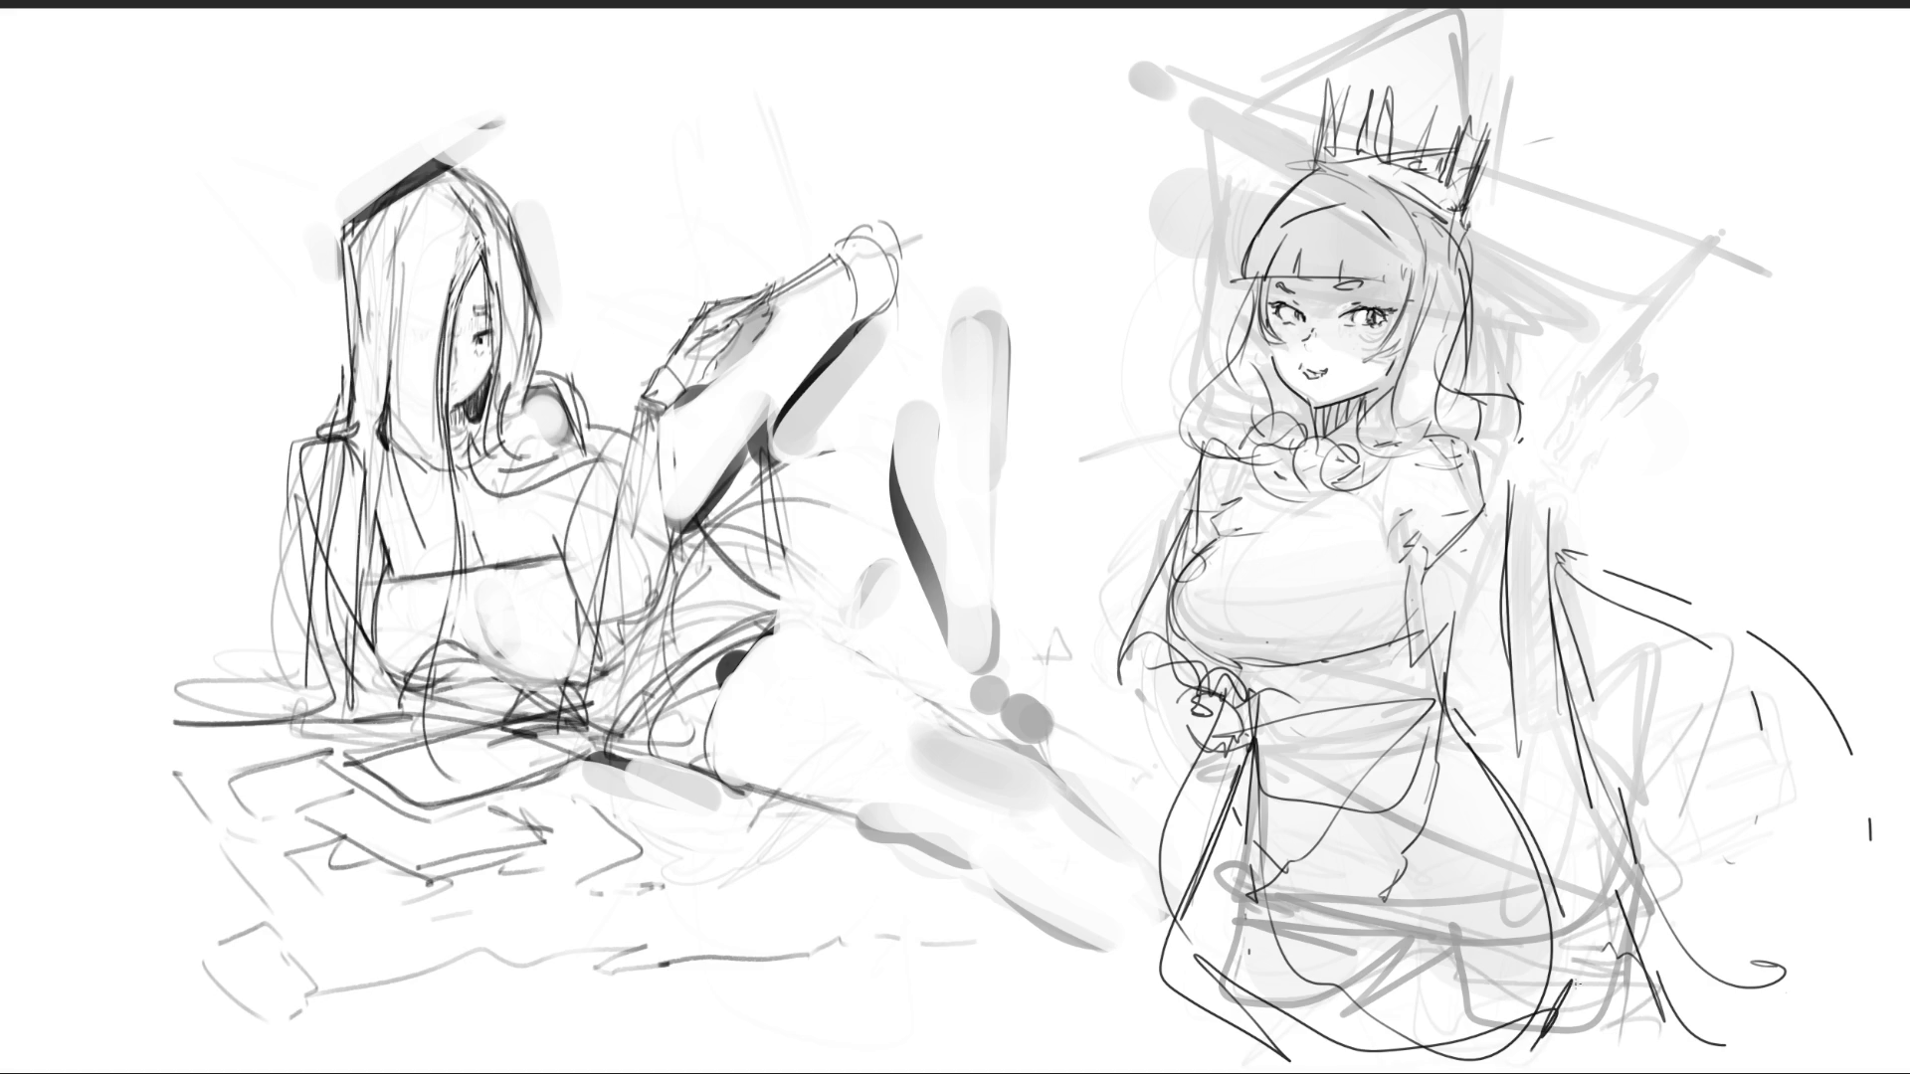
# - Draw and darken a neckline across the chest, then sketch the waist sash
pyautogui.moveTo(1264, 607)
pyautogui.mouseDown()
pyautogui.moveTo(1251, 589)
pyautogui.moveTo(1285, 529)
pyautogui.mouseUp()
pyautogui.moveTo(1198, 595); pyautogui.dragTo(1289, 600)
pyautogui.moveTo(1413, 560); pyautogui.dragTo(1293, 596)
pyautogui.moveTo(1371, 524)
pyautogui.mouseDown()
pyautogui.moveTo(1395, 567)
pyautogui.moveTo(1391, 542)
pyautogui.mouseUp()
pyautogui.moveTo(1226, 545); pyautogui.dragTo(1334, 490)
pyautogui.moveTo(1349, 486); pyautogui.dragTo(1370, 475)
pyautogui.moveTo(1251, 601); pyautogui.dragTo(1424, 560)
pyautogui.moveTo(1408, 569); pyautogui.dragTo(1421, 599)
pyautogui.moveTo(1161, 592)
pyautogui.mouseDown()
pyautogui.moveTo(1199, 659)
pyautogui.moveTo(1258, 688)
pyautogui.moveTo(1411, 641)
pyautogui.moveTo(1426, 667)
pyautogui.mouseUp()
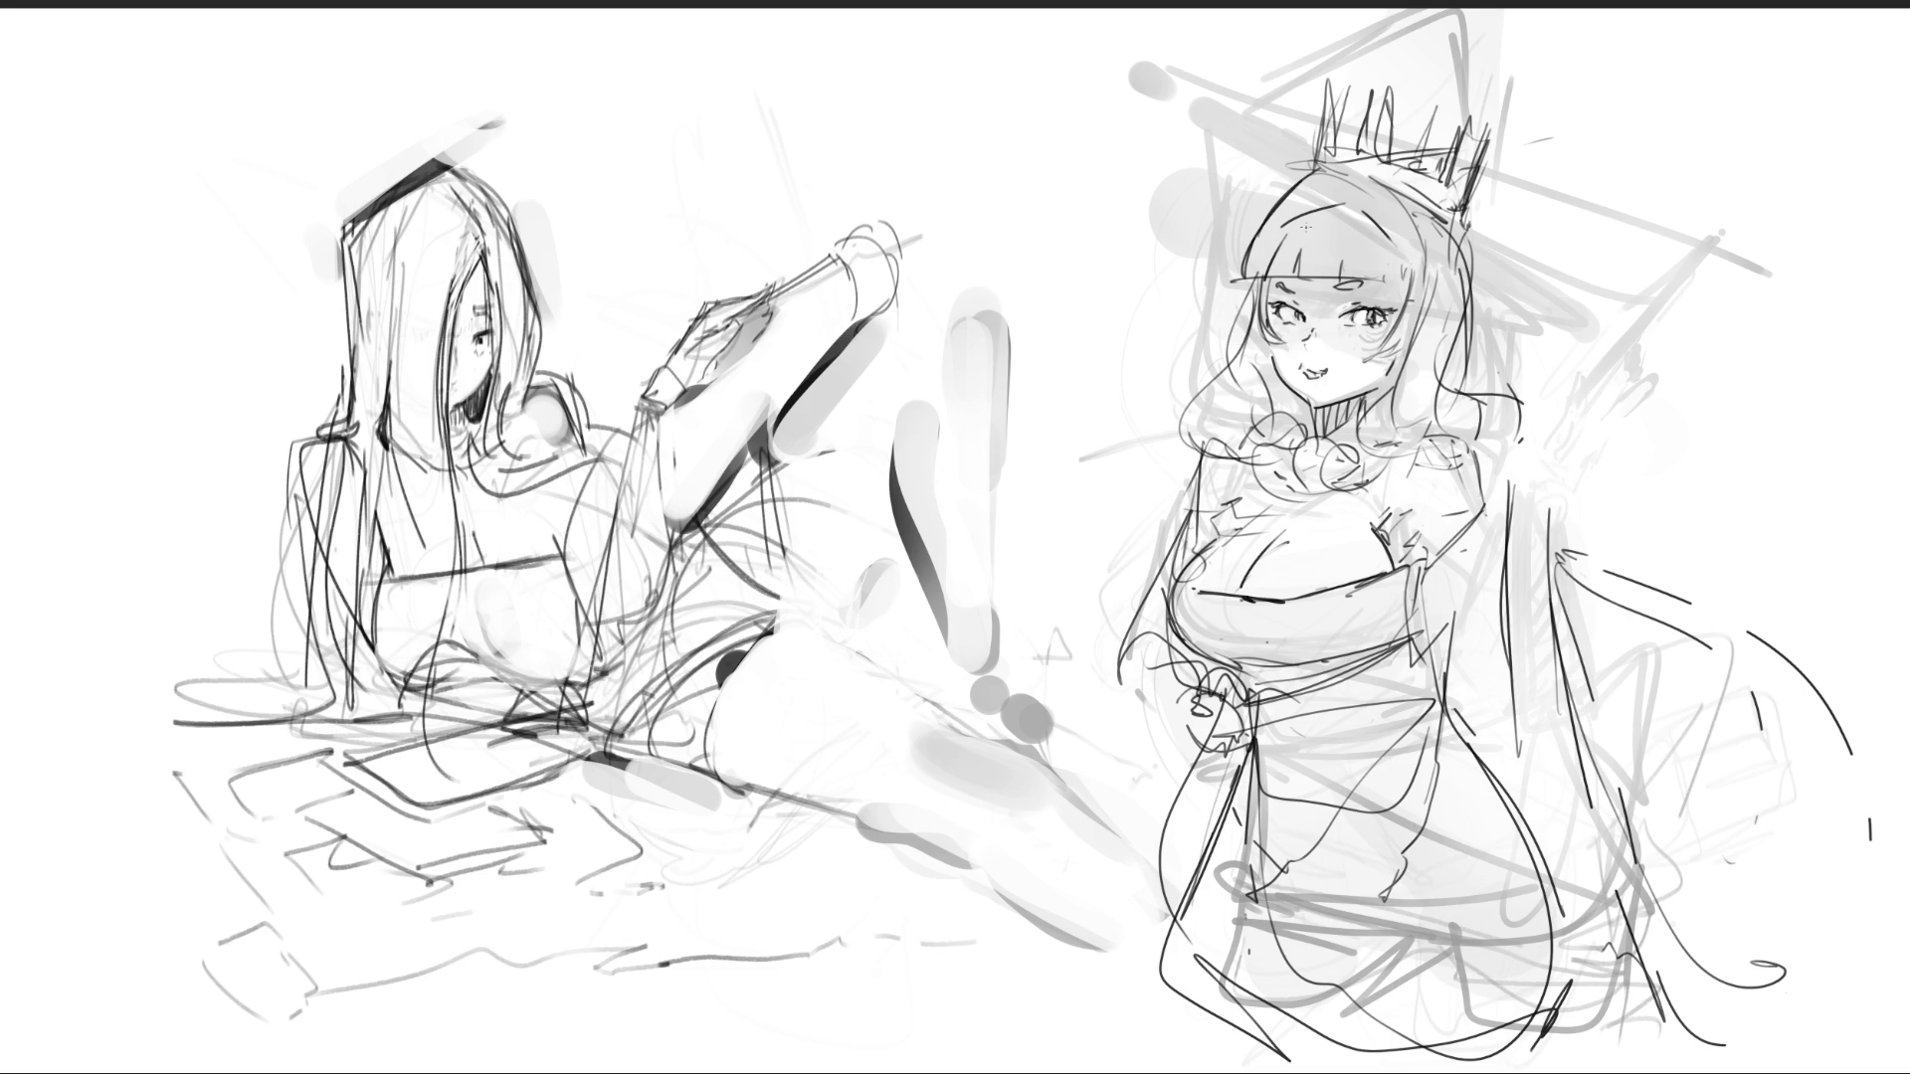
# - Refine the bangs and right hair curve, redraw the mouth and add cheek blush marks
pyautogui.moveTo(1271, 231)
pyautogui.mouseDown()
pyautogui.moveTo(1420, 205)
pyautogui.moveTo(1401, 211)
pyautogui.moveTo(1416, 255)
pyautogui.mouseUp()
pyautogui.moveTo(1428, 259); pyautogui.dragTo(1454, 276)
pyautogui.moveTo(1189, 414); pyautogui.dragTo(1208, 400)
pyautogui.moveTo(1452, 400); pyautogui.dragTo(1484, 408)
pyautogui.moveTo(1315, 371); pyautogui.dragTo(1342, 365)
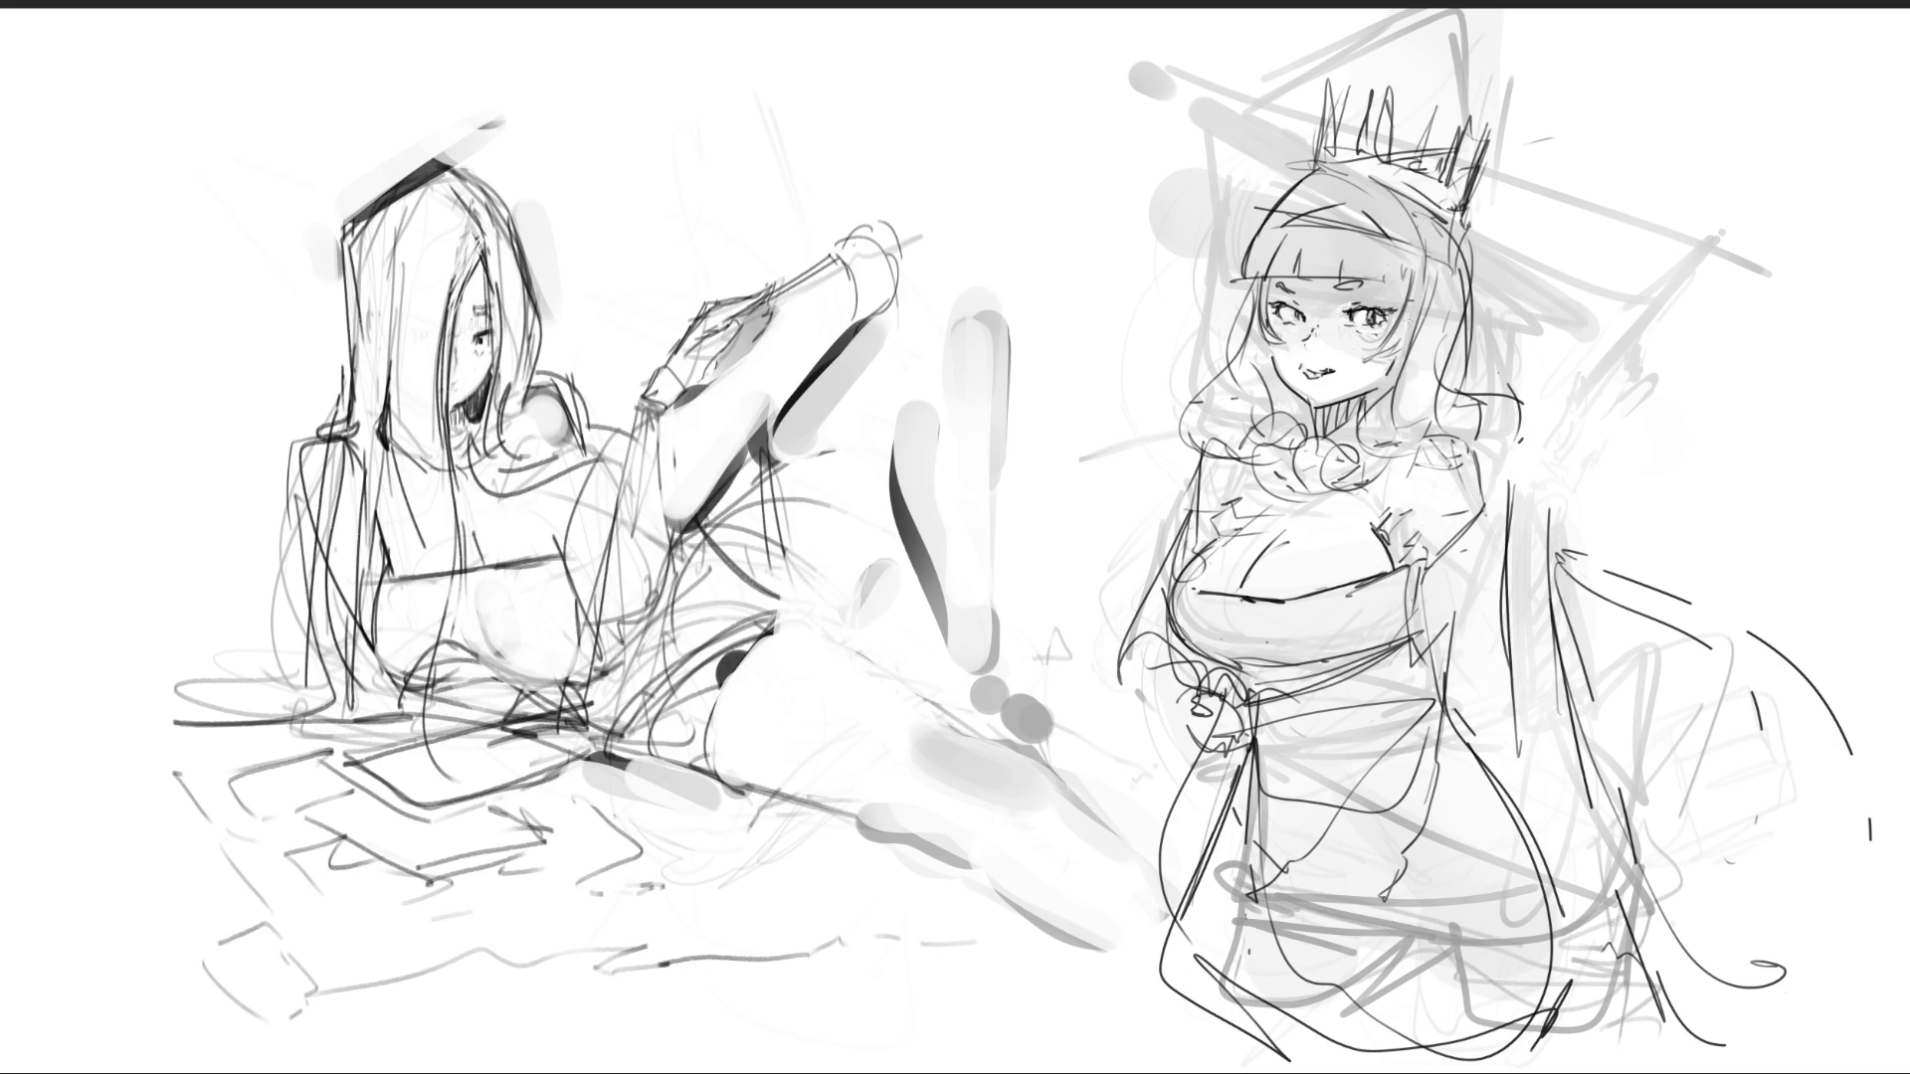
pyautogui.click(1368, 336)
# - Hatch shadow under the chin and on the left of the neck
pyautogui.moveTo(1363, 403); pyautogui.dragTo(1403, 358)
pyautogui.moveTo(1277, 381); pyautogui.dragTo(1305, 429)
pyautogui.moveTo(1309, 404); pyautogui.dragTo(1312, 441)
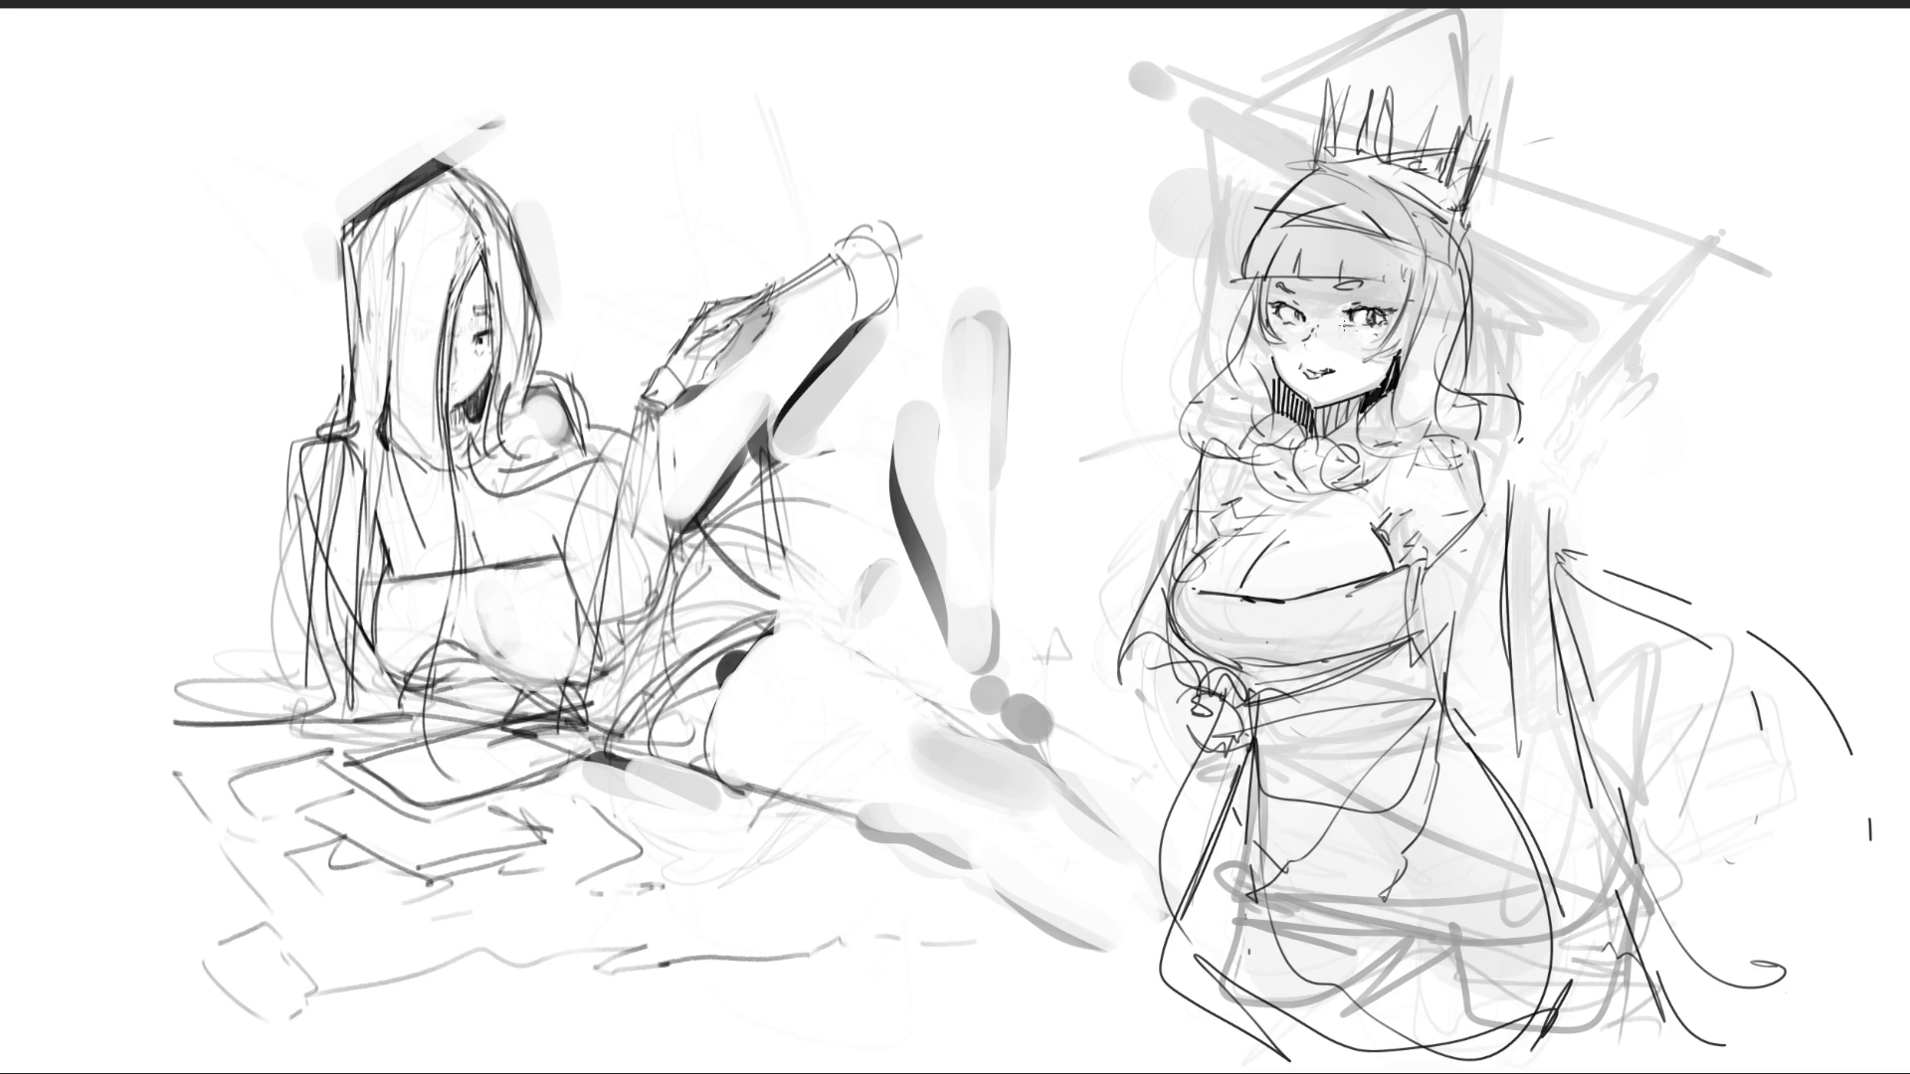
# - Draw curling hair outlines on both sides, redoing the left one, and trace both cheeks
pyautogui.moveTo(1458, 223)
pyautogui.mouseDown()
pyautogui.moveTo(1490, 382)
pyautogui.moveTo(1471, 404)
pyautogui.moveTo(1517, 446)
pyautogui.moveTo(1482, 489)
pyautogui.mouseUp()
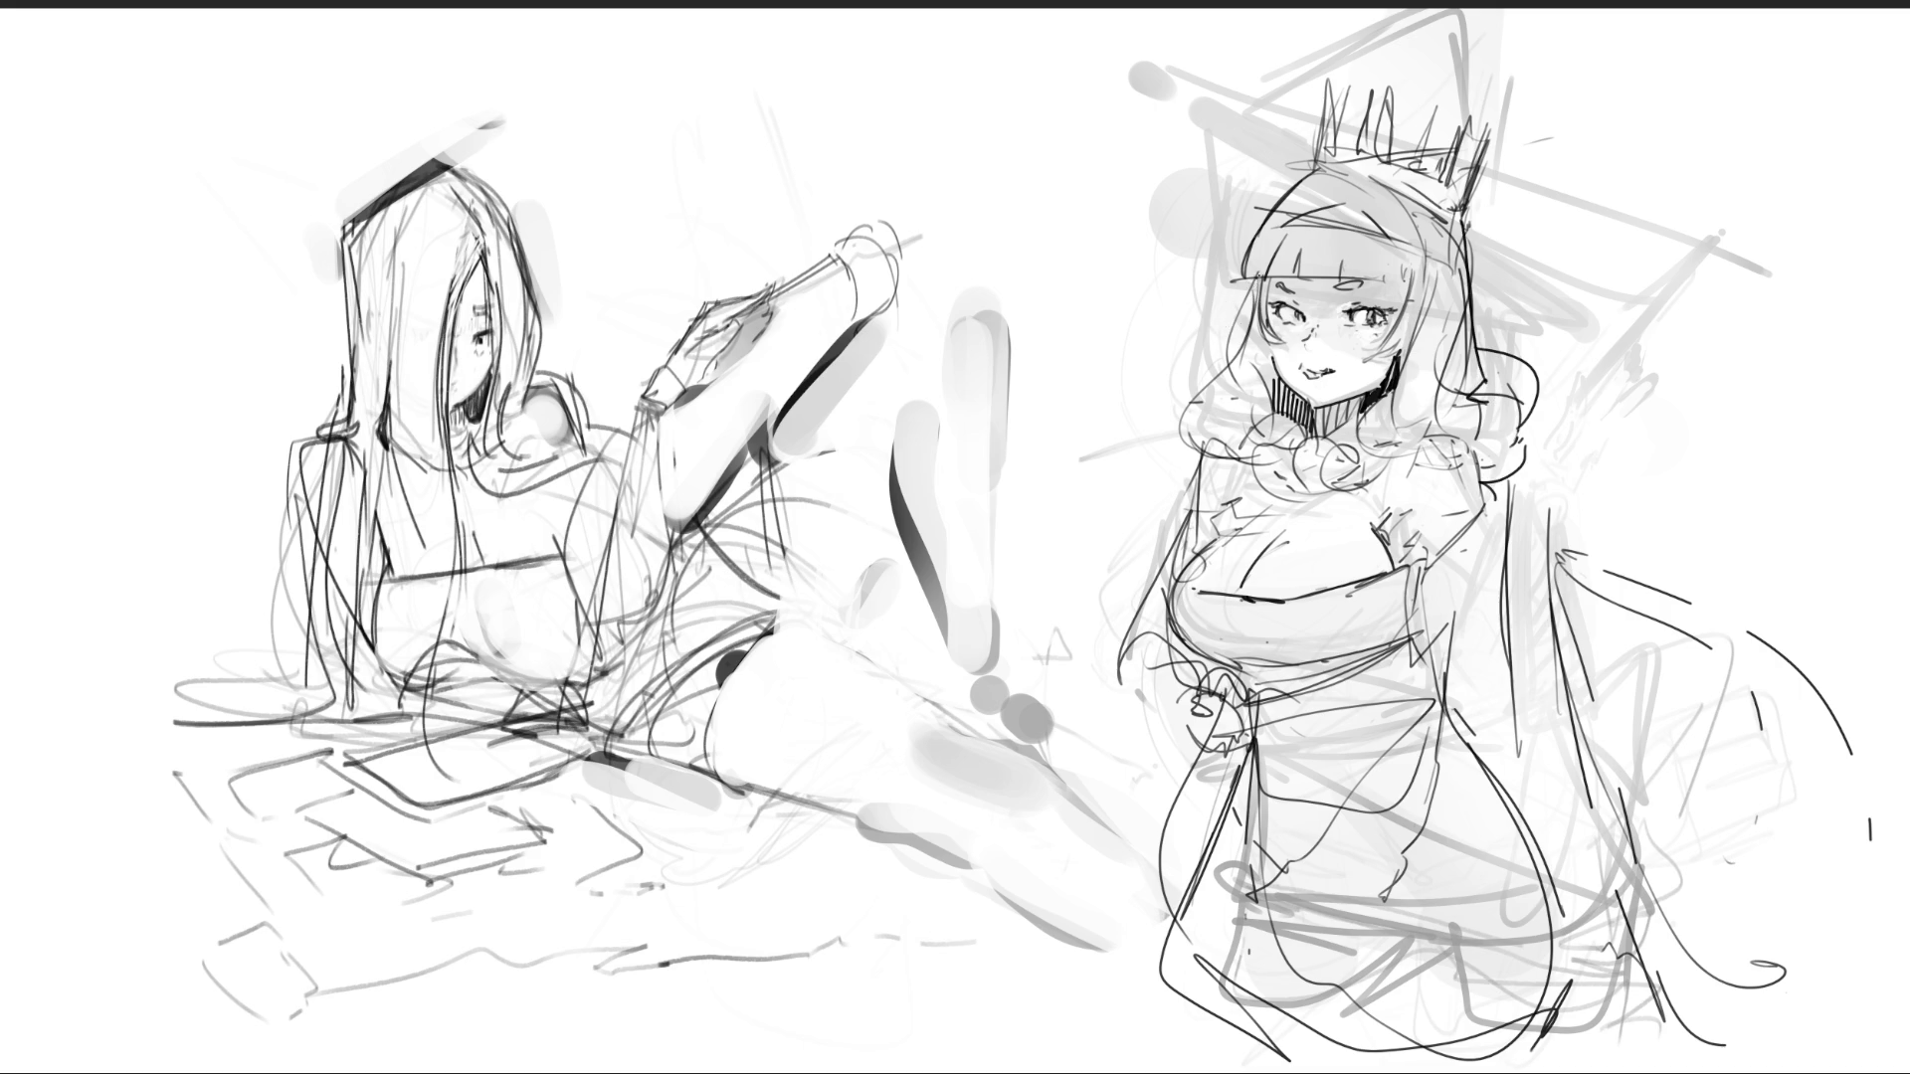
pyautogui.moveTo(1254, 274); pyautogui.dragTo(1212, 395)
pyautogui.hotkey('ctrl', 'z')
pyautogui.moveTo(1255, 272)
pyautogui.mouseDown()
pyautogui.moveTo(1186, 364)
pyautogui.moveTo(1241, 317)
pyautogui.mouseUp()
pyautogui.moveTo(1259, 274); pyautogui.dragTo(1284, 354)
pyautogui.moveTo(1406, 274)
pyautogui.mouseDown()
pyautogui.moveTo(1355, 358)
pyautogui.moveTo(1405, 364)
pyautogui.moveTo(1424, 307)
pyautogui.moveTo(1366, 283)
pyautogui.mouseUp()
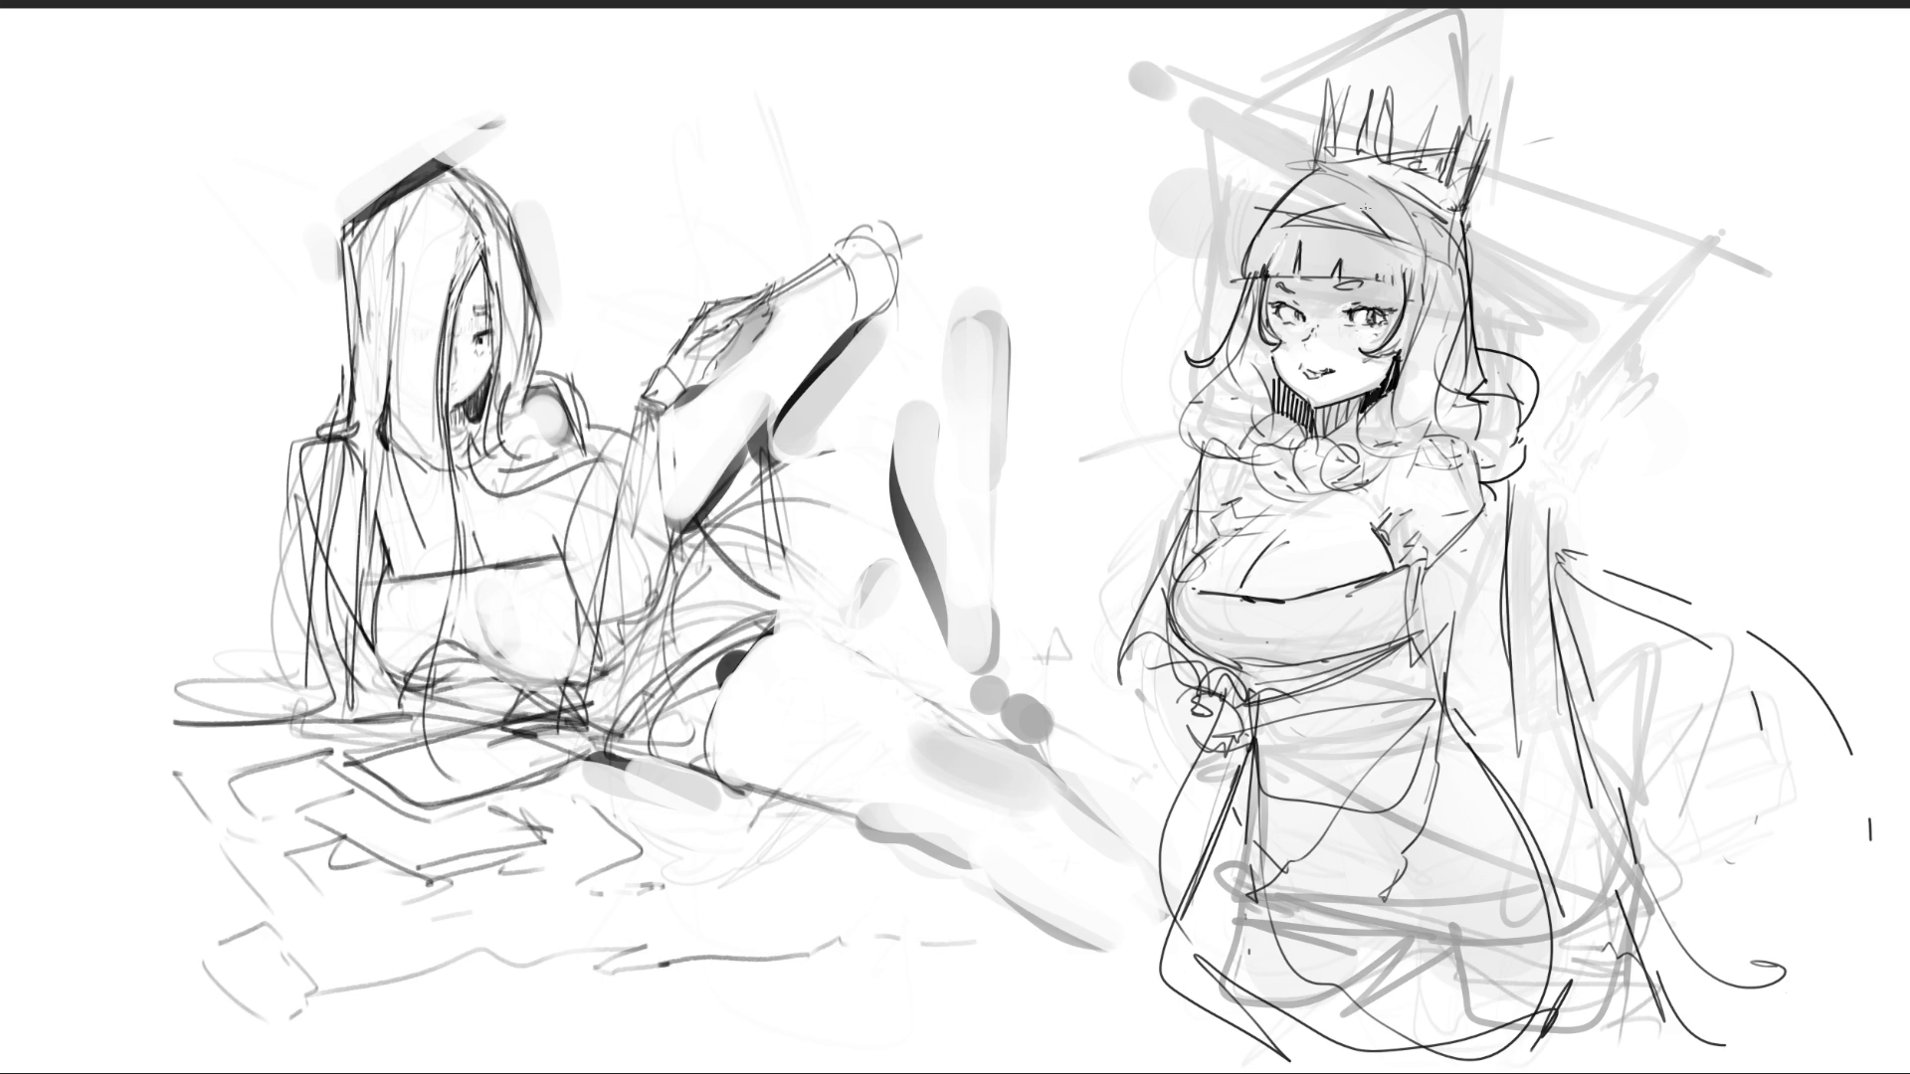
# - Raise a tall rounded outline over the crown and add inner and right-side strokes
pyautogui.moveTo(1301, 54)
pyautogui.mouseDown()
pyautogui.moveTo(1306, 109)
pyautogui.moveTo(1366, 133)
pyautogui.moveTo(1335, 100)
pyautogui.mouseUp()
pyautogui.moveTo(1347, 115); pyautogui.dragTo(1436, 133)
pyautogui.moveTo(1435, 153); pyautogui.dragTo(1464, 127)
pyautogui.moveTo(1458, 162); pyautogui.dragTo(1499, 152)
pyautogui.moveTo(1519, 149); pyautogui.dragTo(1526, 134)
pyautogui.moveTo(1315, 37)
pyautogui.mouseDown()
pyautogui.moveTo(1403, 11)
pyautogui.moveTo(1504, 57)
pyautogui.moveTo(1520, 149)
pyautogui.mouseUp()
pyautogui.moveTo(1516, 148); pyautogui.dragTo(1490, 160)
pyautogui.moveTo(1519, 76); pyautogui.dragTo(1487, 167)
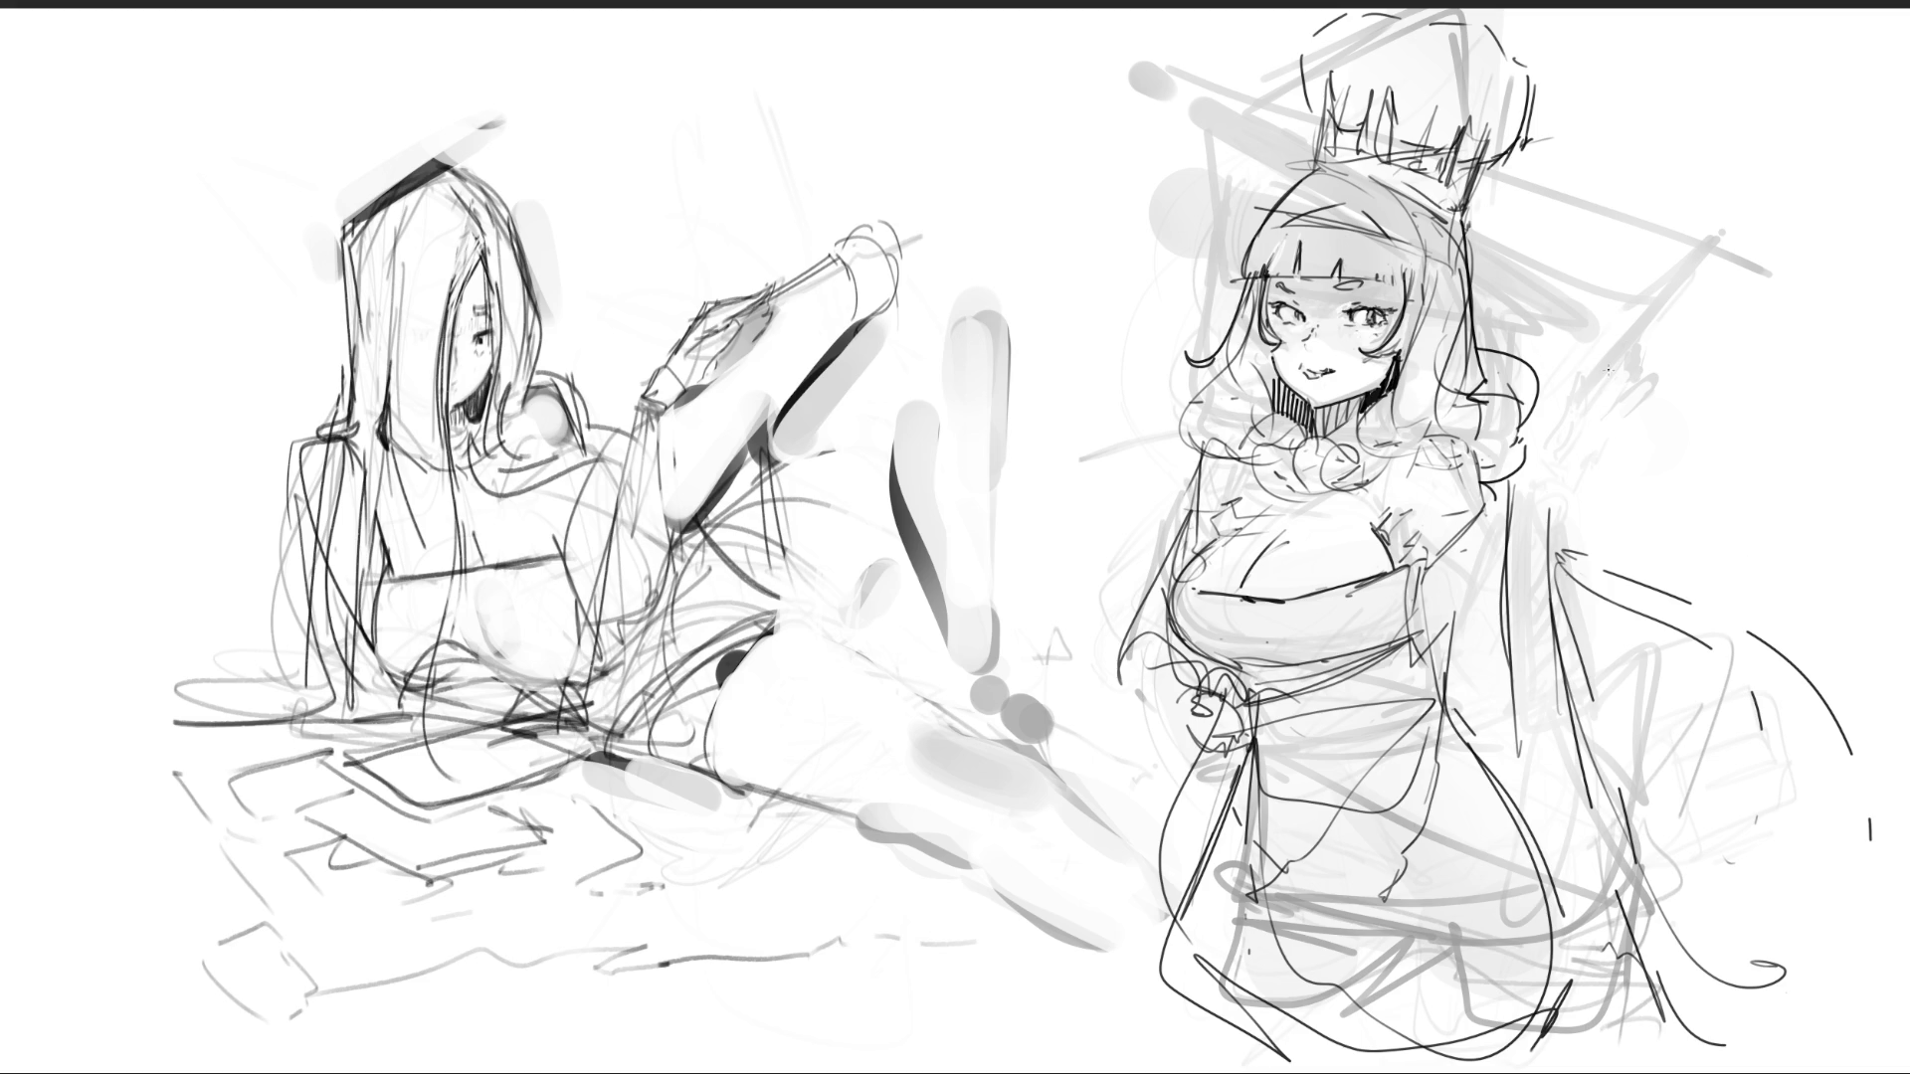
# - Draw the long staff down the right side with a ribbon-like topper and looping curves
pyautogui.moveTo(1554, 406)
pyautogui.mouseDown()
pyautogui.moveTo(1571, 368)
pyautogui.moveTo(1566, 408)
pyautogui.mouseUp()
pyautogui.moveTo(1586, 336)
pyautogui.mouseDown()
pyautogui.moveTo(1573, 368)
pyautogui.moveTo(1579, 338)
pyautogui.moveTo(1610, 398)
pyautogui.moveTo(1589, 446)
pyautogui.moveTo(1577, 408)
pyautogui.mouseUp()
pyautogui.moveTo(1548, 246)
pyautogui.mouseDown()
pyautogui.moveTo(1564, 376)
pyautogui.moveTo(1570, 348)
pyautogui.mouseUp()
pyautogui.moveTo(1580, 427)
pyautogui.mouseDown()
pyautogui.moveTo(1666, 1000)
pyautogui.moveTo(1607, 525)
pyautogui.moveTo(1701, 990)
pyautogui.mouseUp()
pyautogui.moveTo(1528, 249); pyautogui.dragTo(1561, 231)
pyautogui.moveTo(1553, 145)
pyautogui.mouseDown()
pyautogui.moveTo(1589, 204)
pyautogui.moveTo(1547, 248)
pyautogui.moveTo(1544, 305)
pyautogui.mouseUp()
pyautogui.moveTo(1610, 228)
pyautogui.mouseDown()
pyautogui.moveTo(1547, 298)
pyautogui.moveTo(1679, 303)
pyautogui.mouseUp()
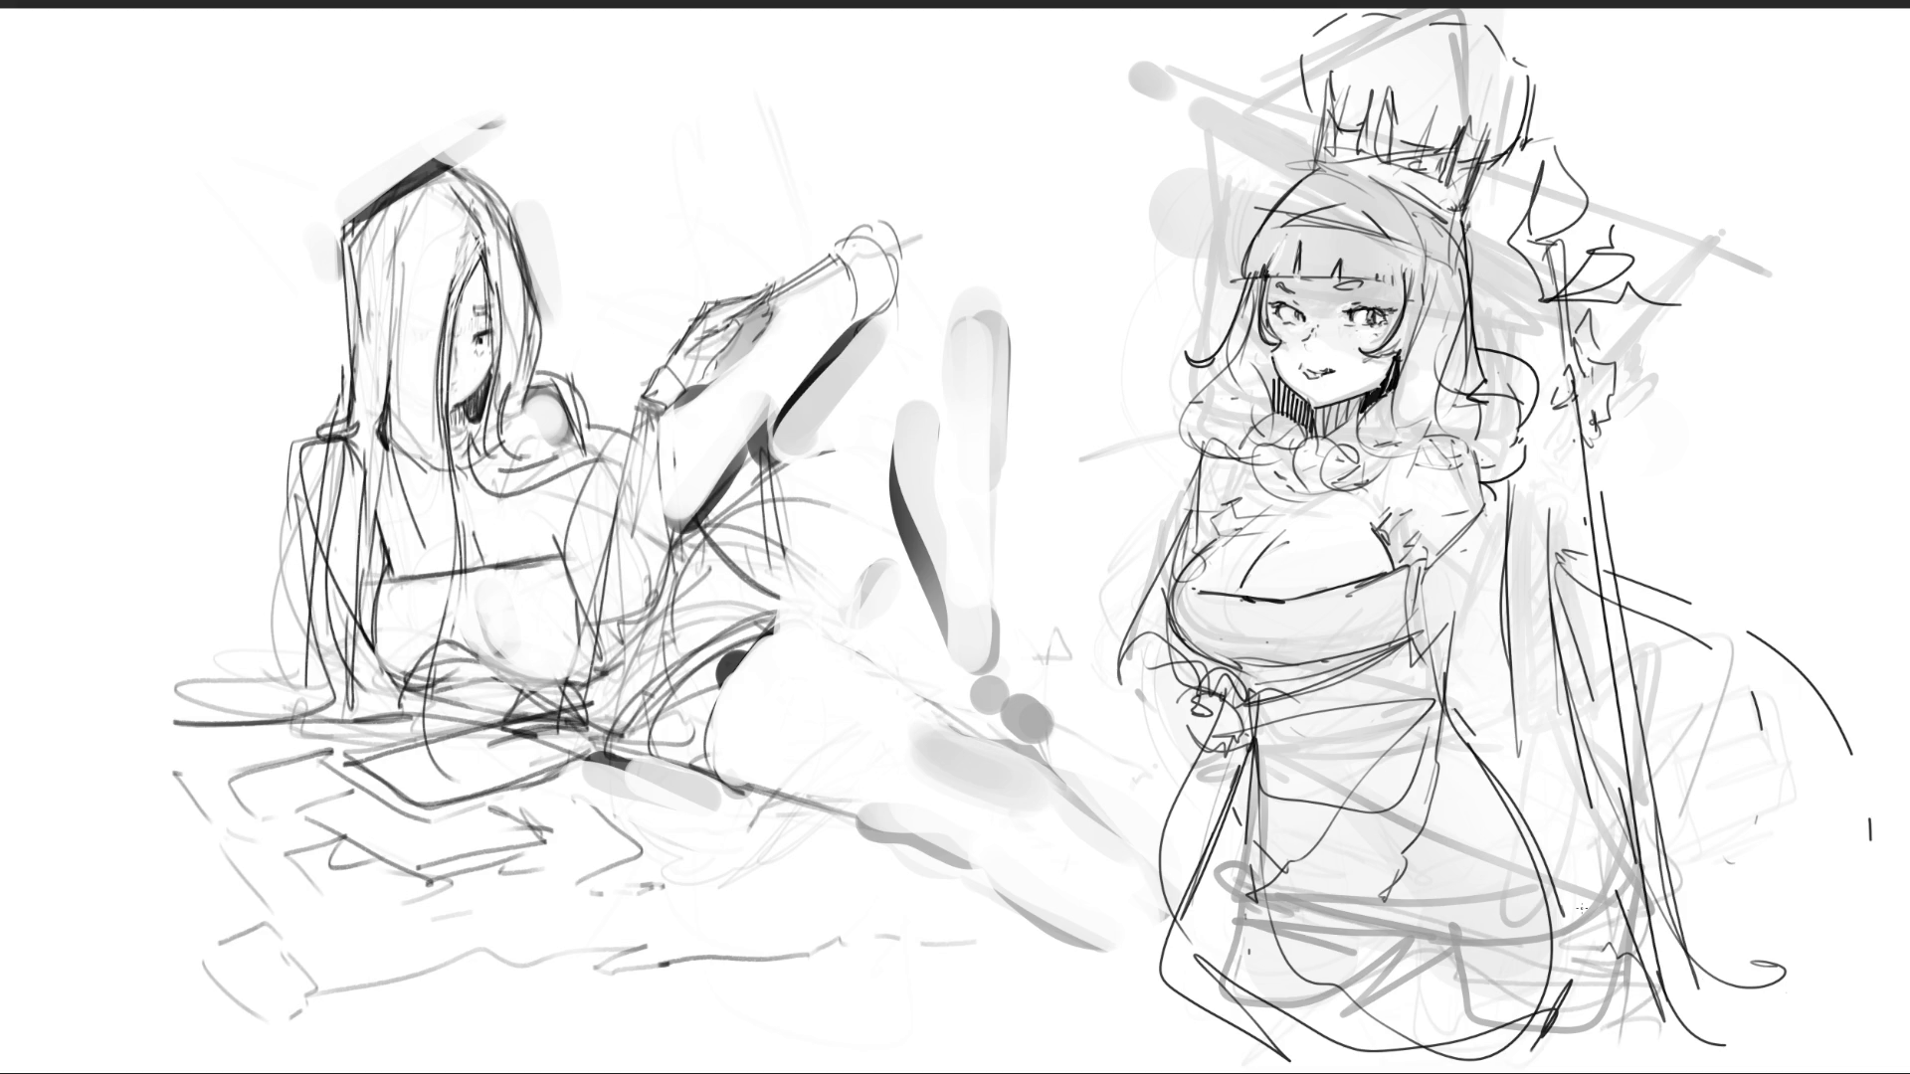
pyautogui.moveTo(1612, 227); pyautogui.dragTo(1614, 245)
pyautogui.moveTo(1639, 298); pyautogui.dragTo(1778, 426)
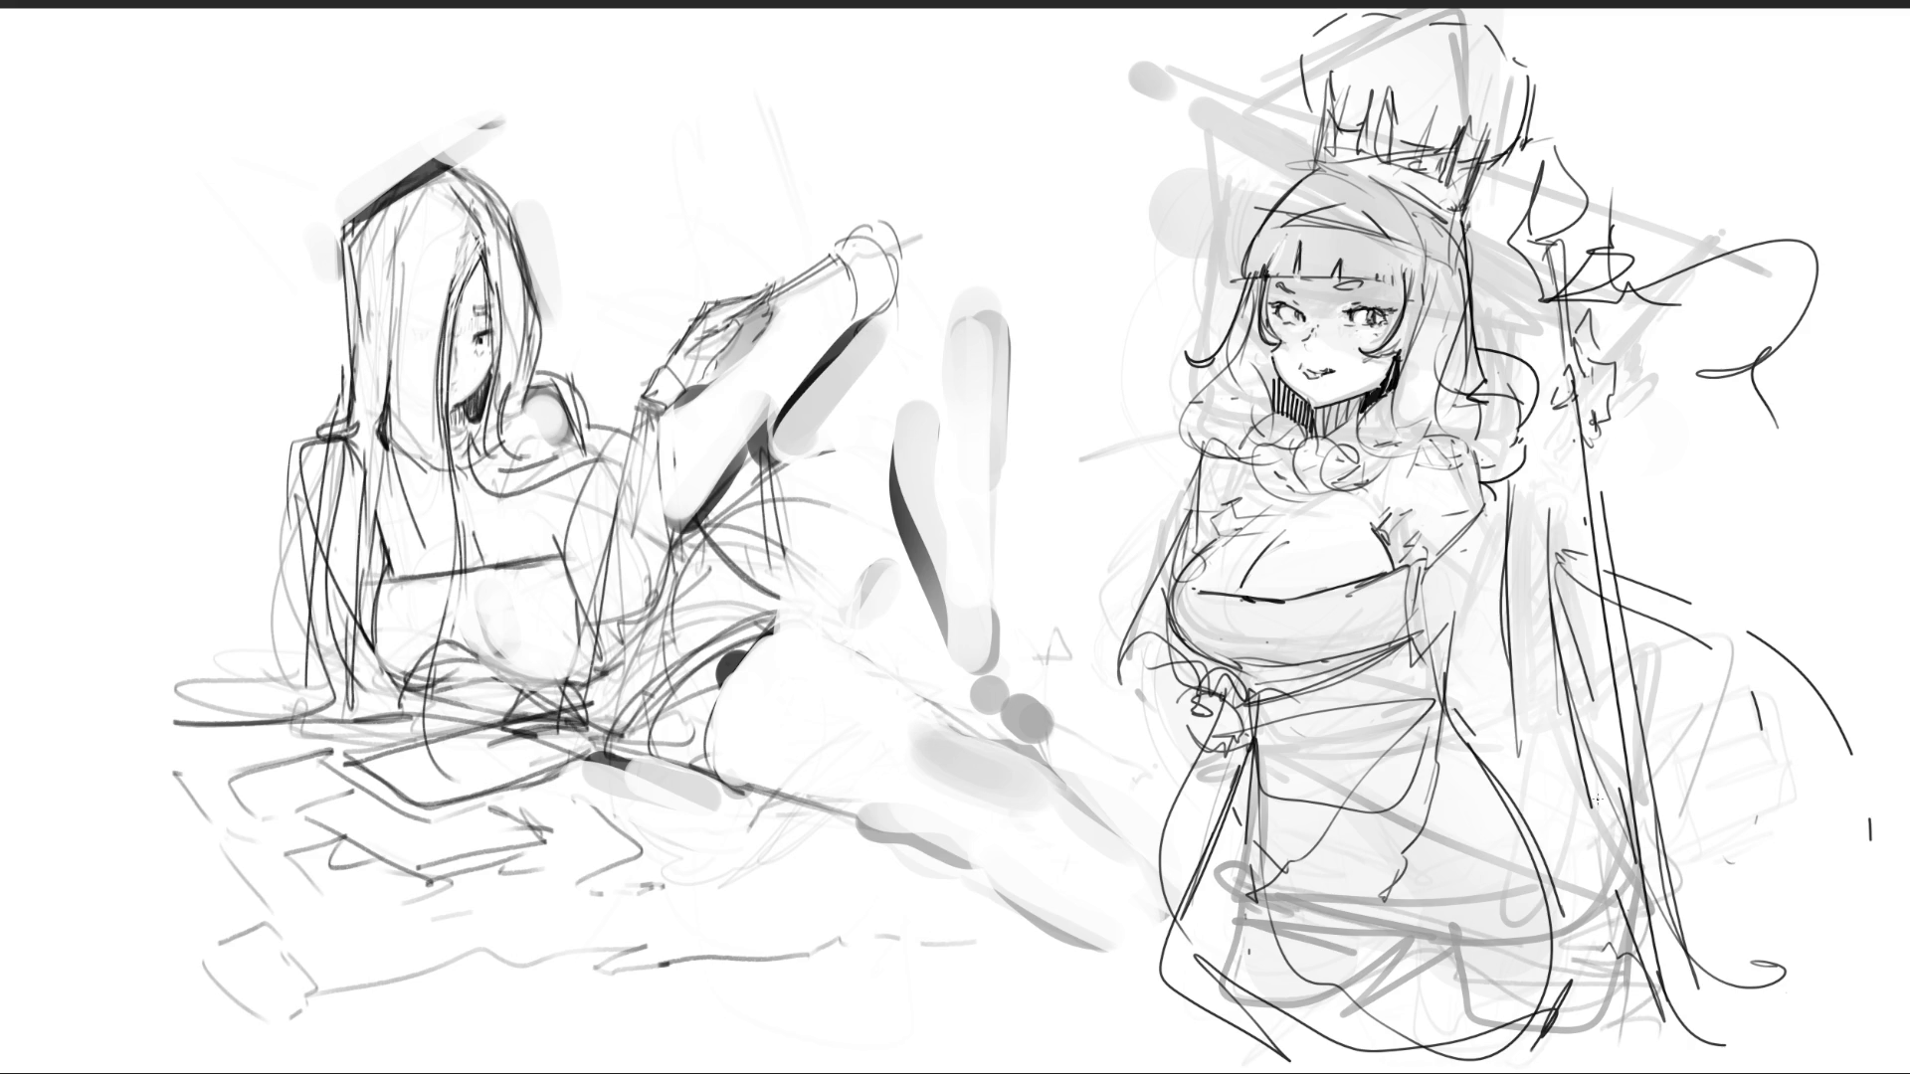
# - Erase stray zigzag strokes beside the staff top and dot the little figure's eye
pyautogui.moveTo(1522, 149)
pyautogui.mouseDown()
pyautogui.moveTo(1612, 239)
pyautogui.moveTo(1750, 520)
pyautogui.mouseUp()
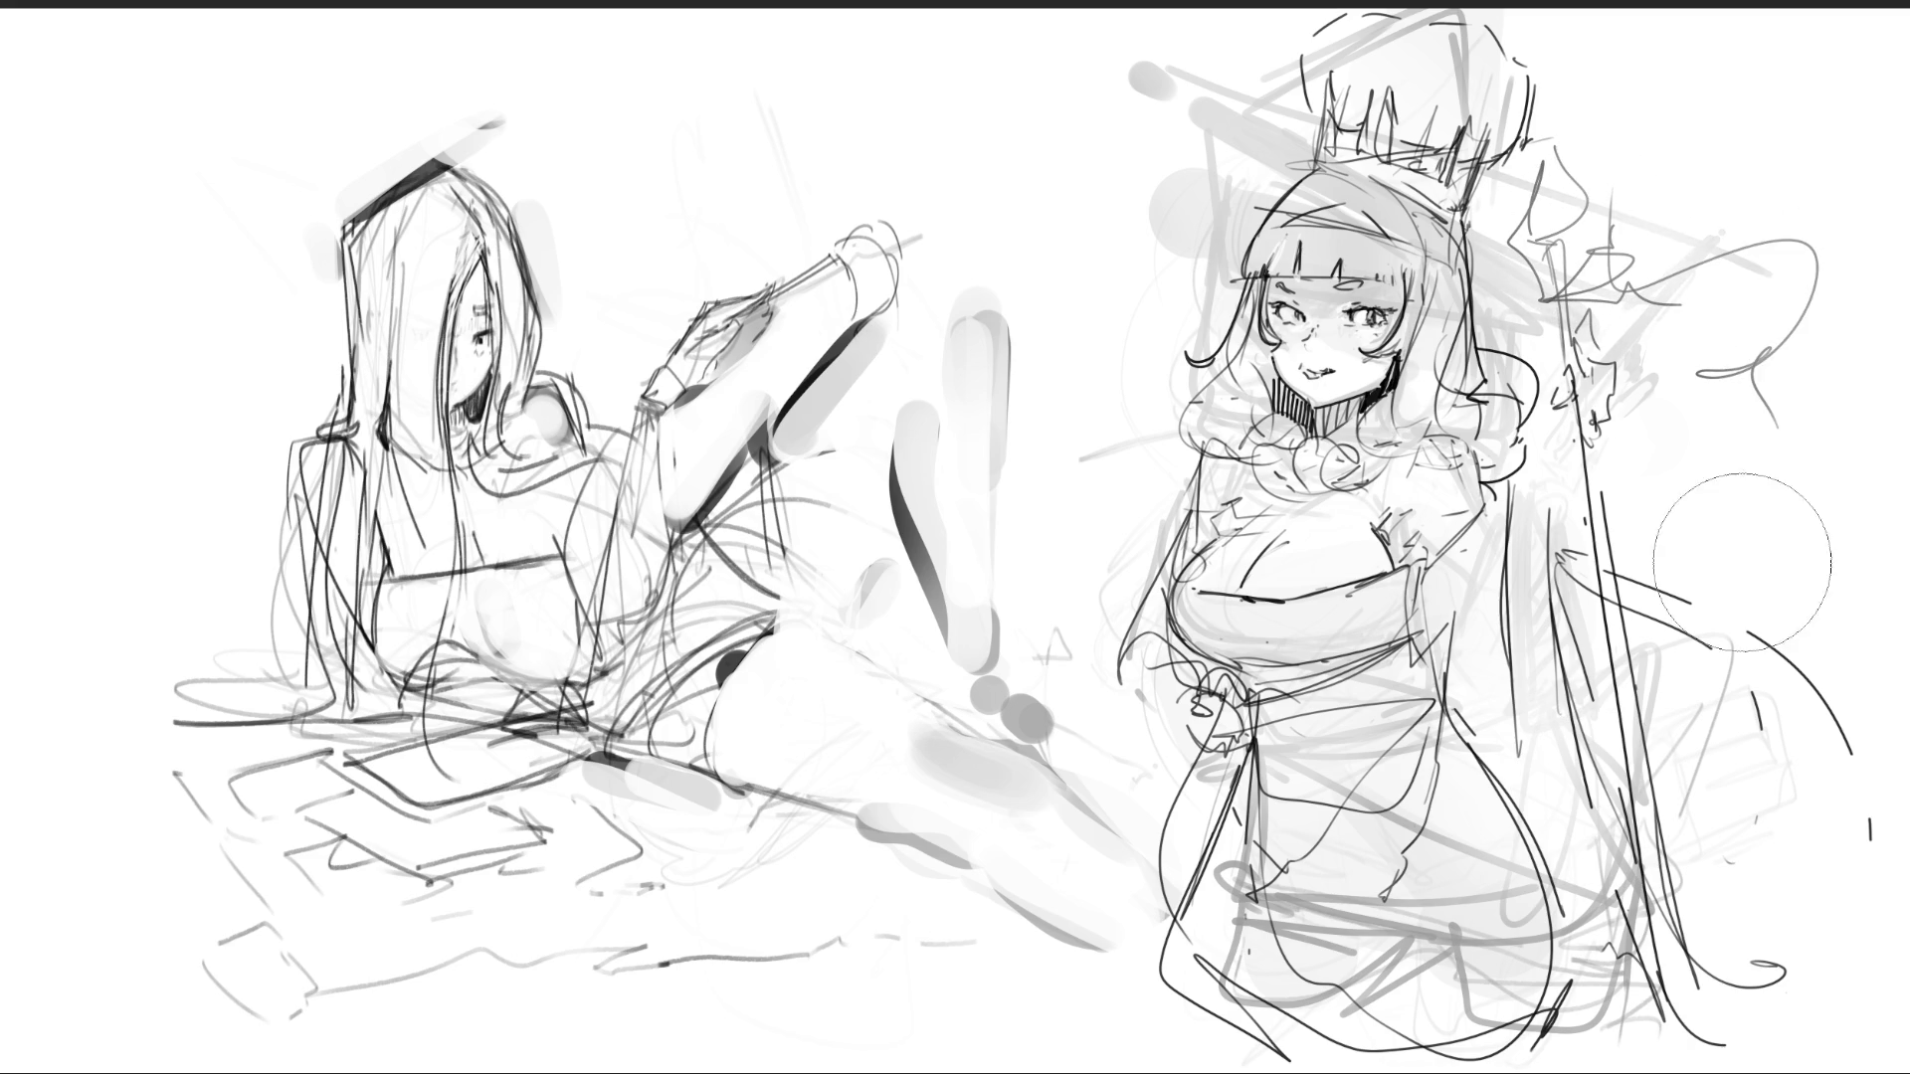
pyautogui.moveTo(1609, 227); pyautogui.dragTo(1661, 299)
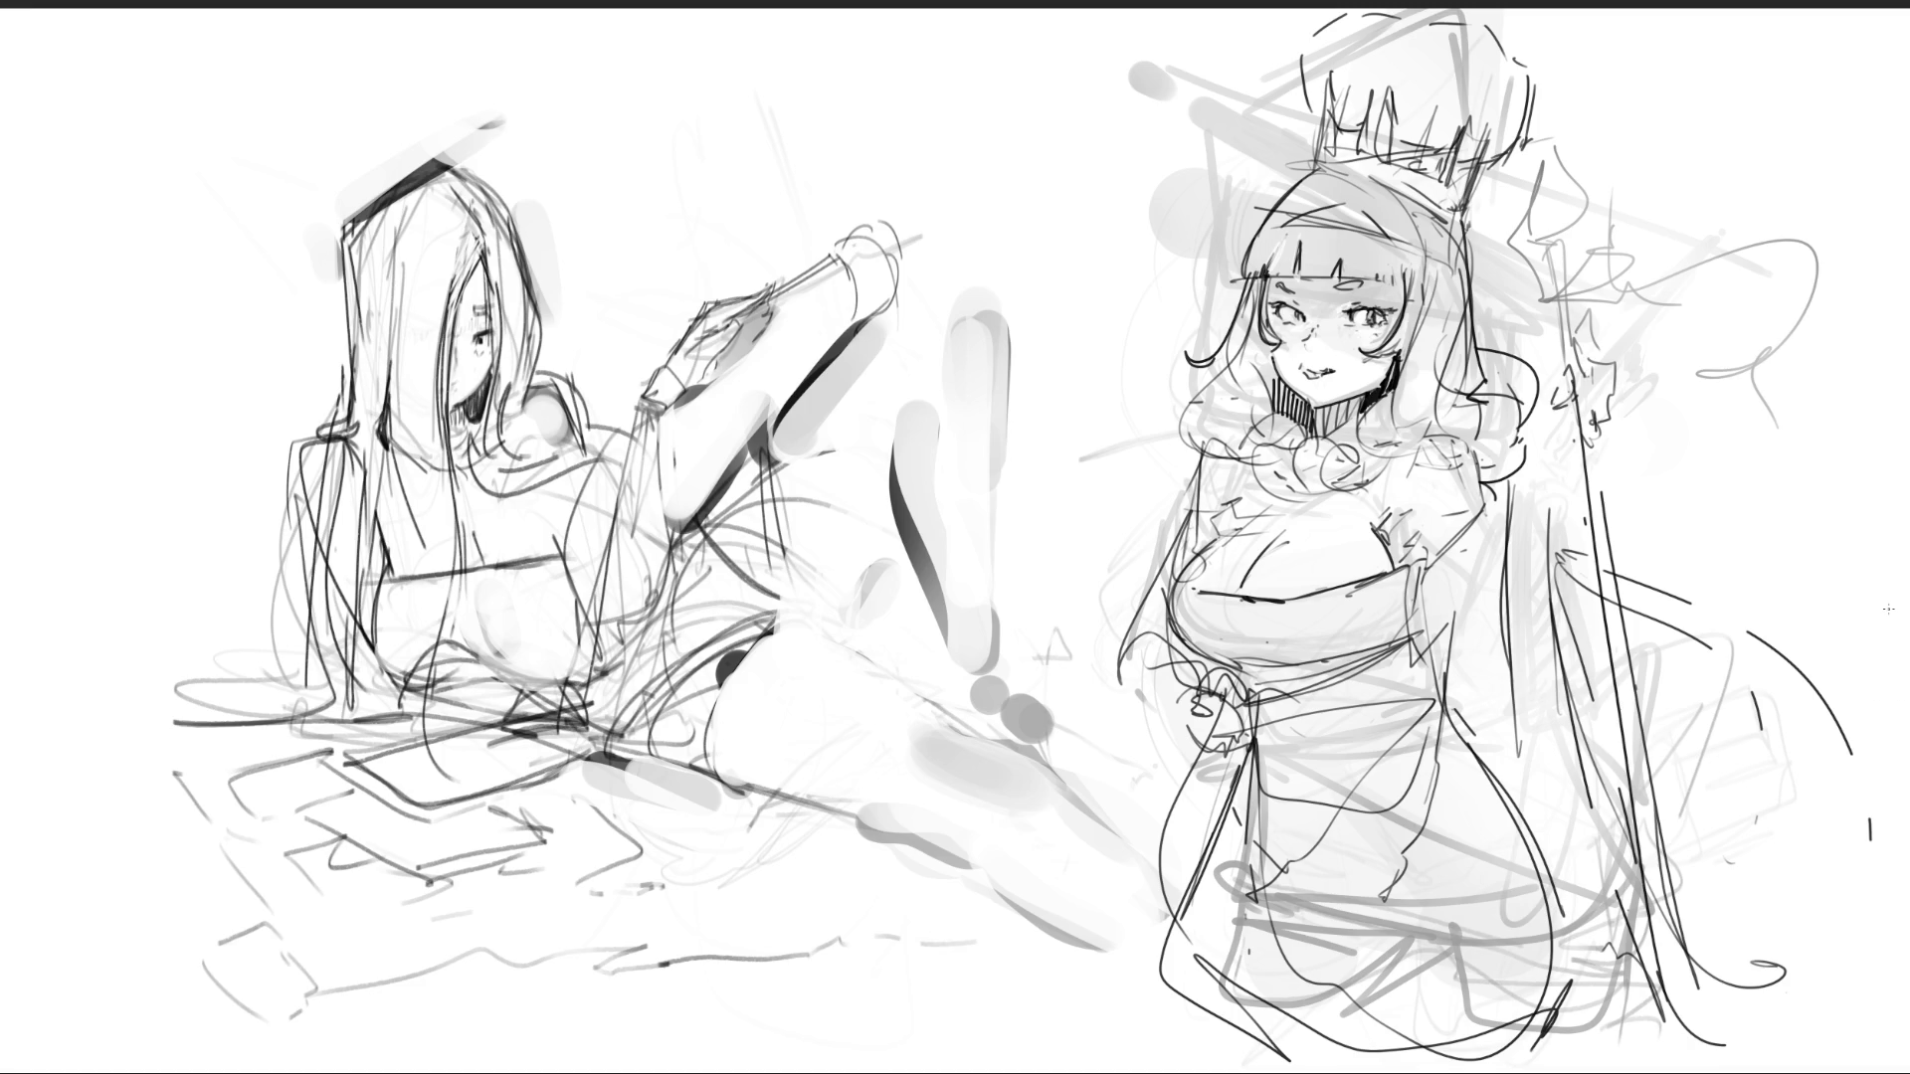
pyautogui.click(1575, 202)
# - Give the mascot a mouth, side and chin outline, hooded bottom and ears
pyautogui.moveTo(1536, 193)
pyautogui.mouseDown()
pyautogui.moveTo(1578, 222)
pyautogui.moveTo(1560, 190)
pyautogui.moveTo(1582, 217)
pyautogui.moveTo(1574, 167)
pyautogui.moveTo(1592, 201)
pyautogui.moveTo(1579, 221)
pyautogui.moveTo(1526, 201)
pyautogui.moveTo(1515, 248)
pyautogui.moveTo(1554, 244)
pyautogui.mouseUp()
pyautogui.moveTo(1527, 213)
pyautogui.mouseDown()
pyautogui.moveTo(1565, 252)
pyautogui.moveTo(1592, 248)
pyautogui.moveTo(1513, 268)
pyautogui.moveTo(1555, 268)
pyautogui.mouseUp()
pyautogui.moveTo(1545, 271)
pyautogui.mouseDown()
pyautogui.moveTo(1615, 294)
pyautogui.moveTo(1835, 264)
pyautogui.moveTo(1691, 363)
pyautogui.moveTo(1823, 250)
pyautogui.moveTo(1570, 311)
pyautogui.moveTo(1551, 276)
pyautogui.moveTo(1572, 232)
pyautogui.moveTo(1571, 381)
pyautogui.mouseUp()
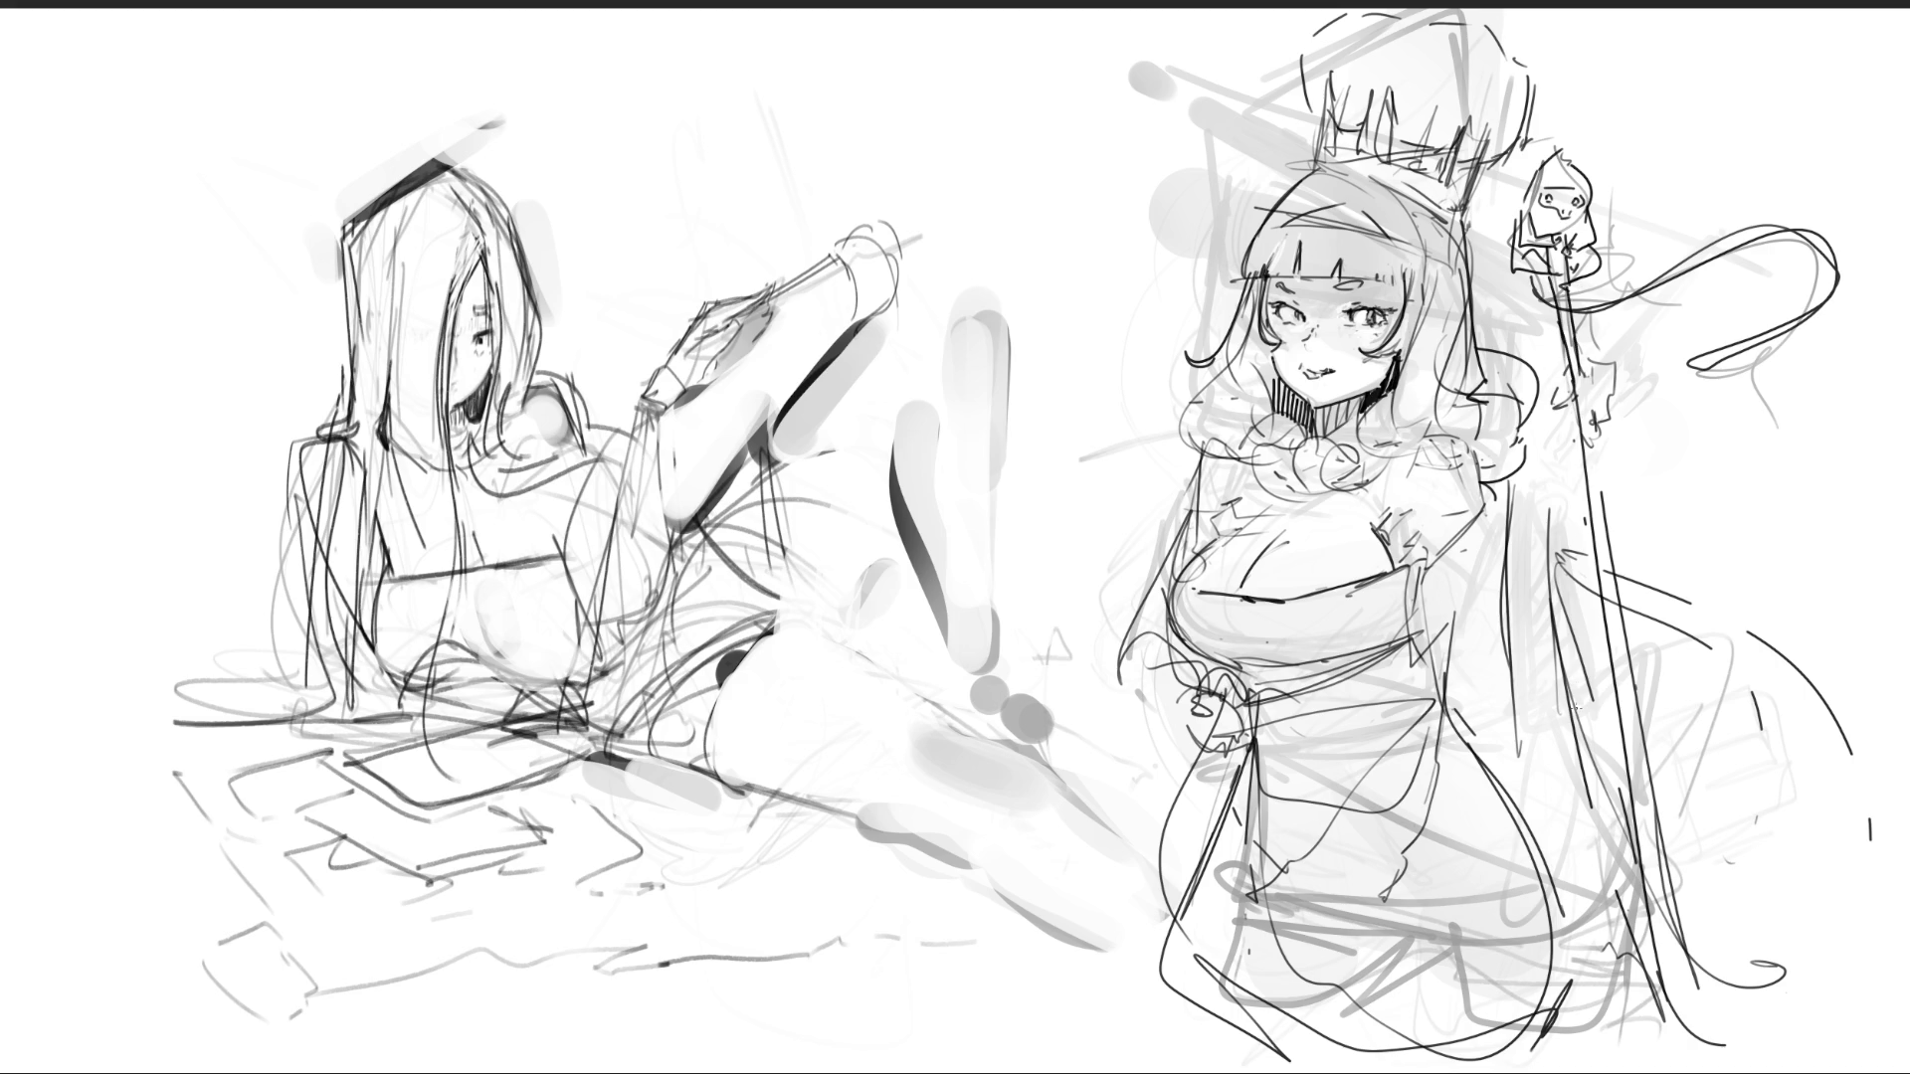
pyautogui.moveTo(1532, 182)
pyautogui.mouseDown()
pyautogui.moveTo(1527, 199)
pyautogui.moveTo(1593, 203)
pyautogui.mouseUp()
# - Add an arm line and trace the reclining girl's upper and lower thigh contours
pyautogui.moveTo(774, 407)
pyautogui.mouseDown()
pyautogui.moveTo(781, 597)
pyautogui.moveTo(809, 639)
pyautogui.moveTo(835, 645)
pyautogui.moveTo(825, 633)
pyautogui.moveTo(906, 583)
pyautogui.mouseUp()
pyautogui.moveTo(859, 653); pyautogui.dragTo(912, 574)
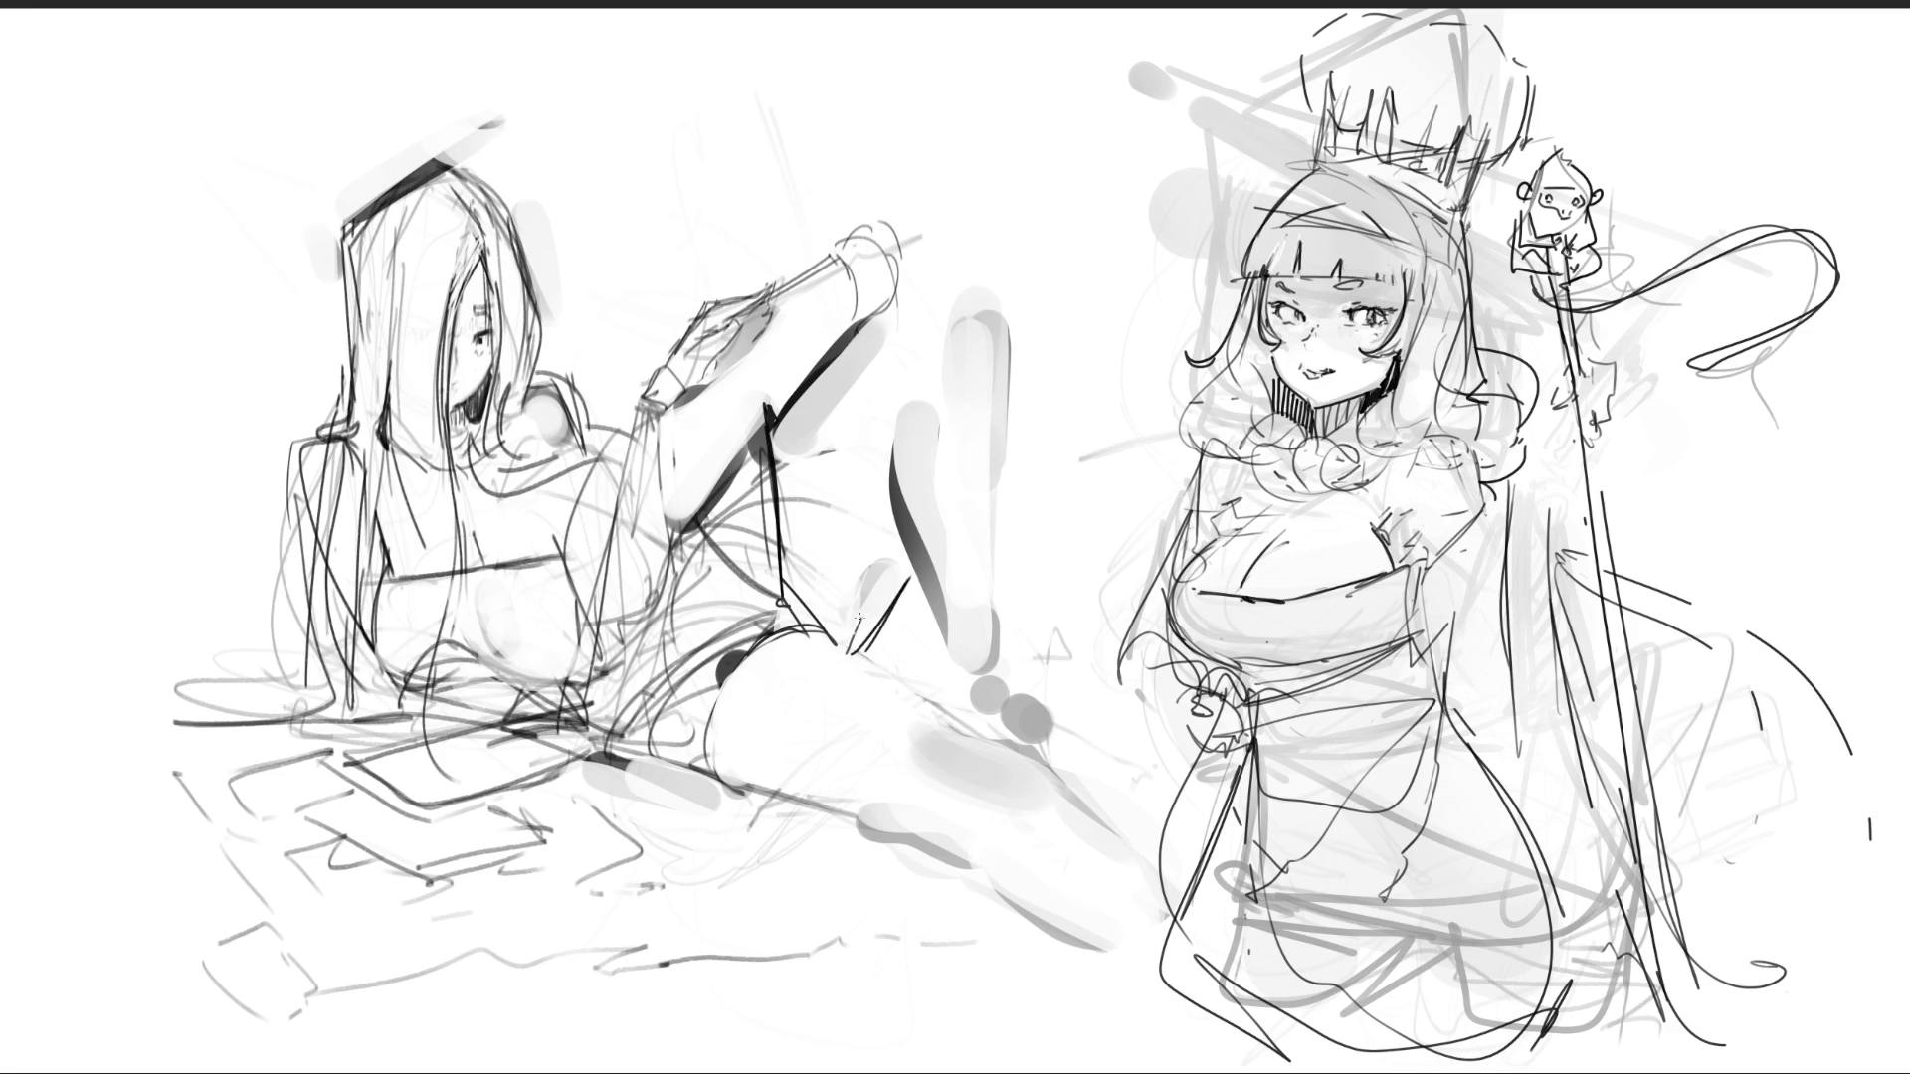
pyautogui.moveTo(782, 639)
pyautogui.mouseDown()
pyautogui.moveTo(885, 663)
pyautogui.moveTo(975, 732)
pyautogui.mouseUp()
pyautogui.moveTo(857, 654)
pyautogui.mouseDown()
pyautogui.moveTo(920, 698)
pyautogui.moveTo(796, 628)
pyautogui.mouseUp()
pyautogui.moveTo(708, 772); pyautogui.dragTo(943, 858)
# - Layer contour lines under the thigh and mark the sleeve cuff
pyautogui.moveTo(624, 760); pyautogui.dragTo(763, 814)
pyautogui.moveTo(703, 734)
pyautogui.mouseDown()
pyautogui.moveTo(712, 791)
pyautogui.moveTo(706, 774)
pyautogui.mouseUp()
pyautogui.moveTo(692, 820)
pyautogui.mouseDown()
pyautogui.moveTo(778, 816)
pyautogui.moveTo(590, 834)
pyautogui.mouseUp()
pyautogui.moveTo(558, 778)
pyautogui.mouseDown()
pyautogui.moveTo(637, 841)
pyautogui.moveTo(668, 839)
pyautogui.mouseUp()
pyautogui.moveTo(537, 767); pyautogui.dragTo(623, 814)
pyautogui.moveTo(644, 744); pyautogui.dragTo(587, 748)
pyautogui.moveTo(636, 416); pyautogui.dragTo(641, 397)
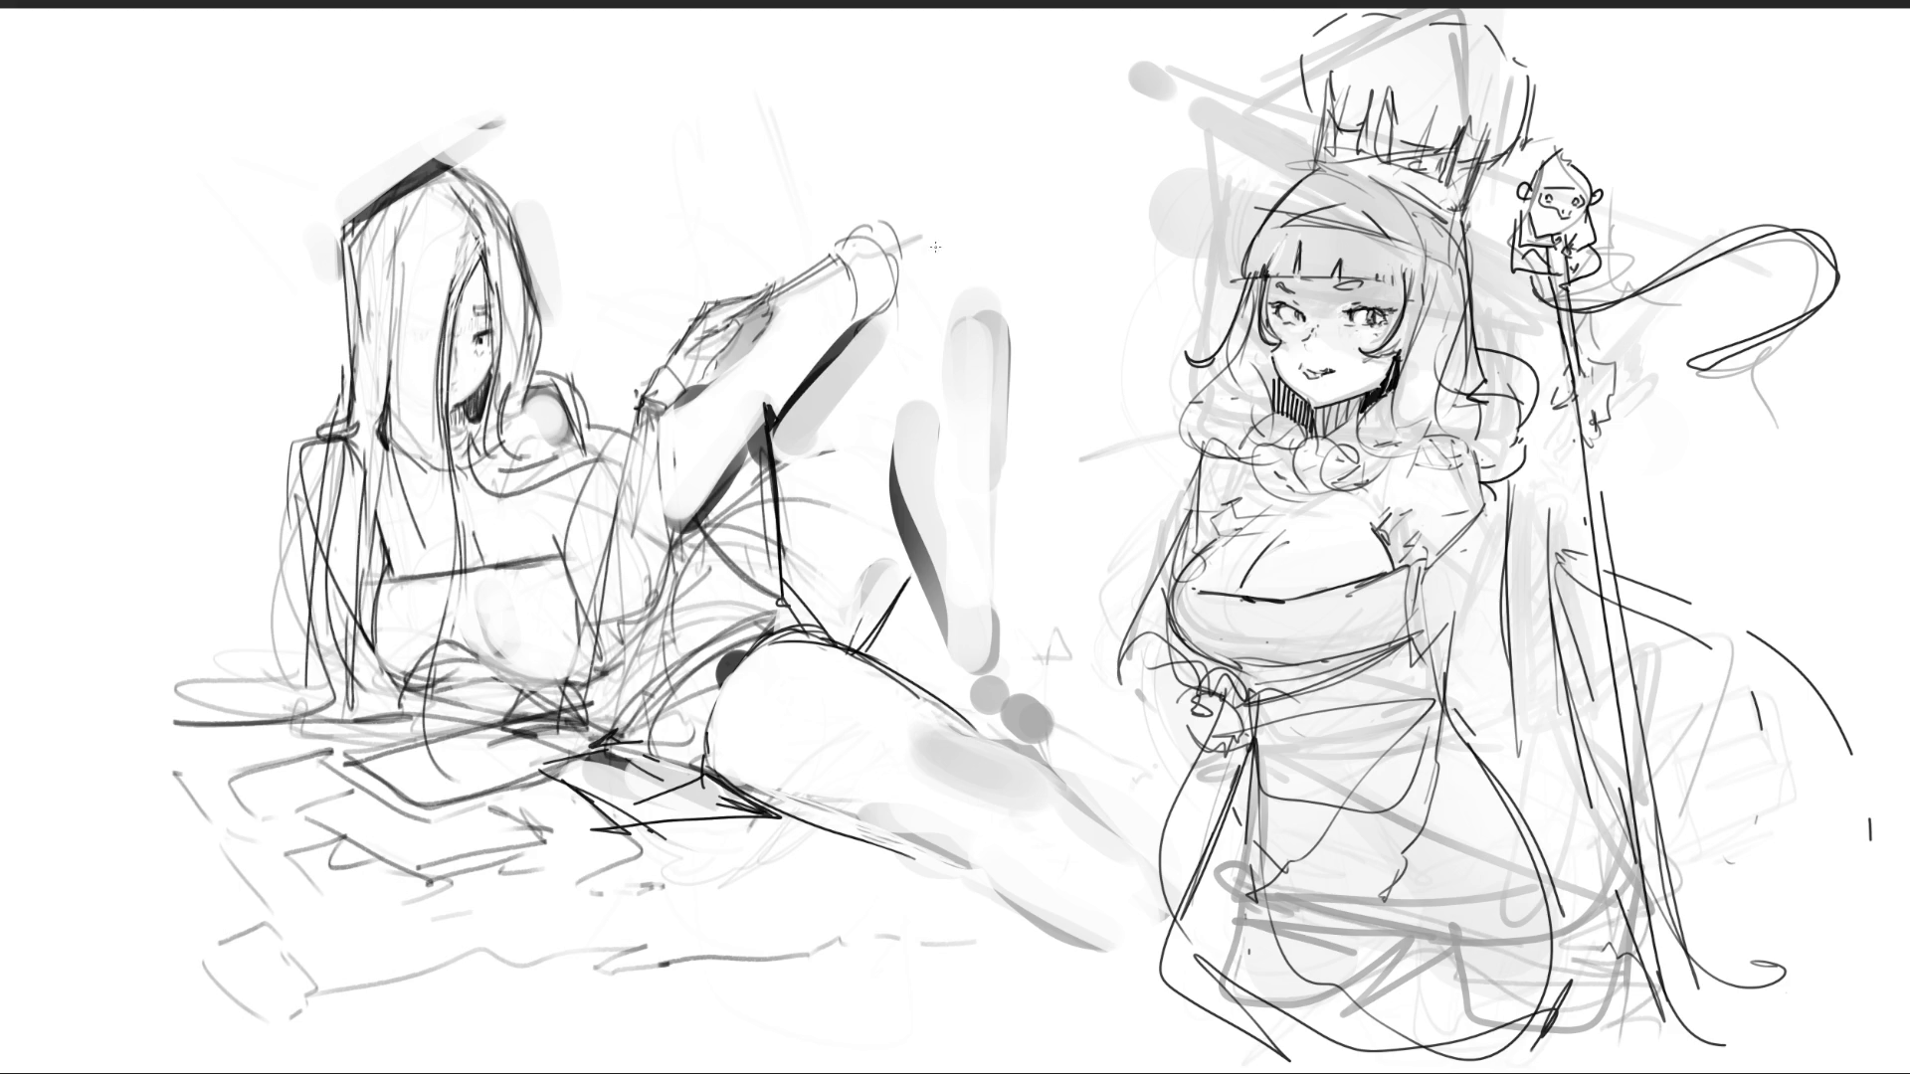
# - Switch to the eraser and remove the reclining girl's old raised-foot and bust lines
pyautogui.press('e')
pyautogui.moveTo(901, 293)
pyautogui.mouseDown()
pyautogui.moveTo(857, 231)
pyautogui.moveTo(646, 418)
pyautogui.moveTo(636, 517)
pyautogui.moveTo(601, 507)
pyautogui.moveTo(597, 595)
pyautogui.moveTo(636, 562)
pyautogui.moveTo(602, 637)
pyautogui.moveTo(633, 695)
pyautogui.mouseUp()
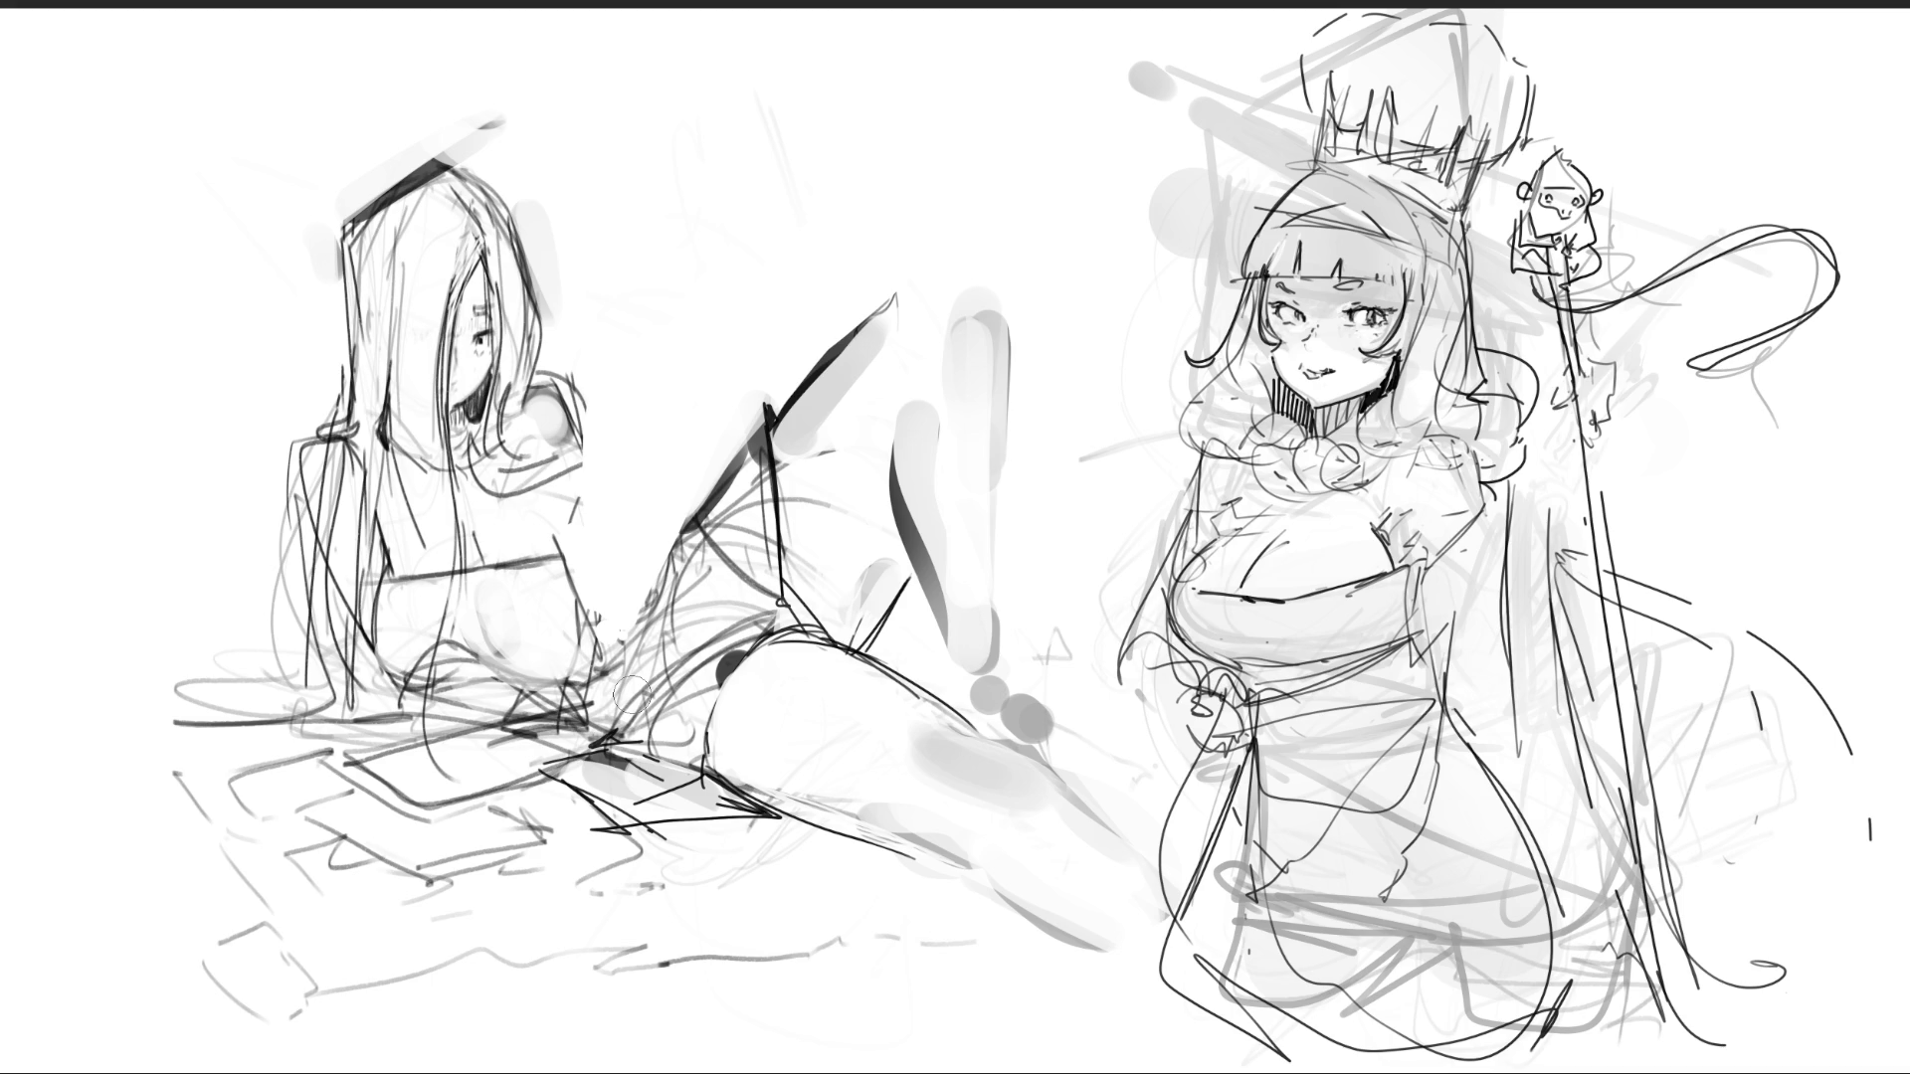
pyautogui.moveTo(644, 666)
pyautogui.mouseDown()
pyautogui.moveTo(557, 627)
pyautogui.moveTo(575, 519)
pyautogui.moveTo(492, 552)
pyautogui.moveTo(547, 557)
pyautogui.moveTo(508, 512)
pyautogui.moveTo(405, 618)
pyautogui.moveTo(510, 558)
pyautogui.moveTo(456, 622)
pyautogui.moveTo(514, 626)
pyautogui.moveTo(499, 543)
pyautogui.mouseUp()
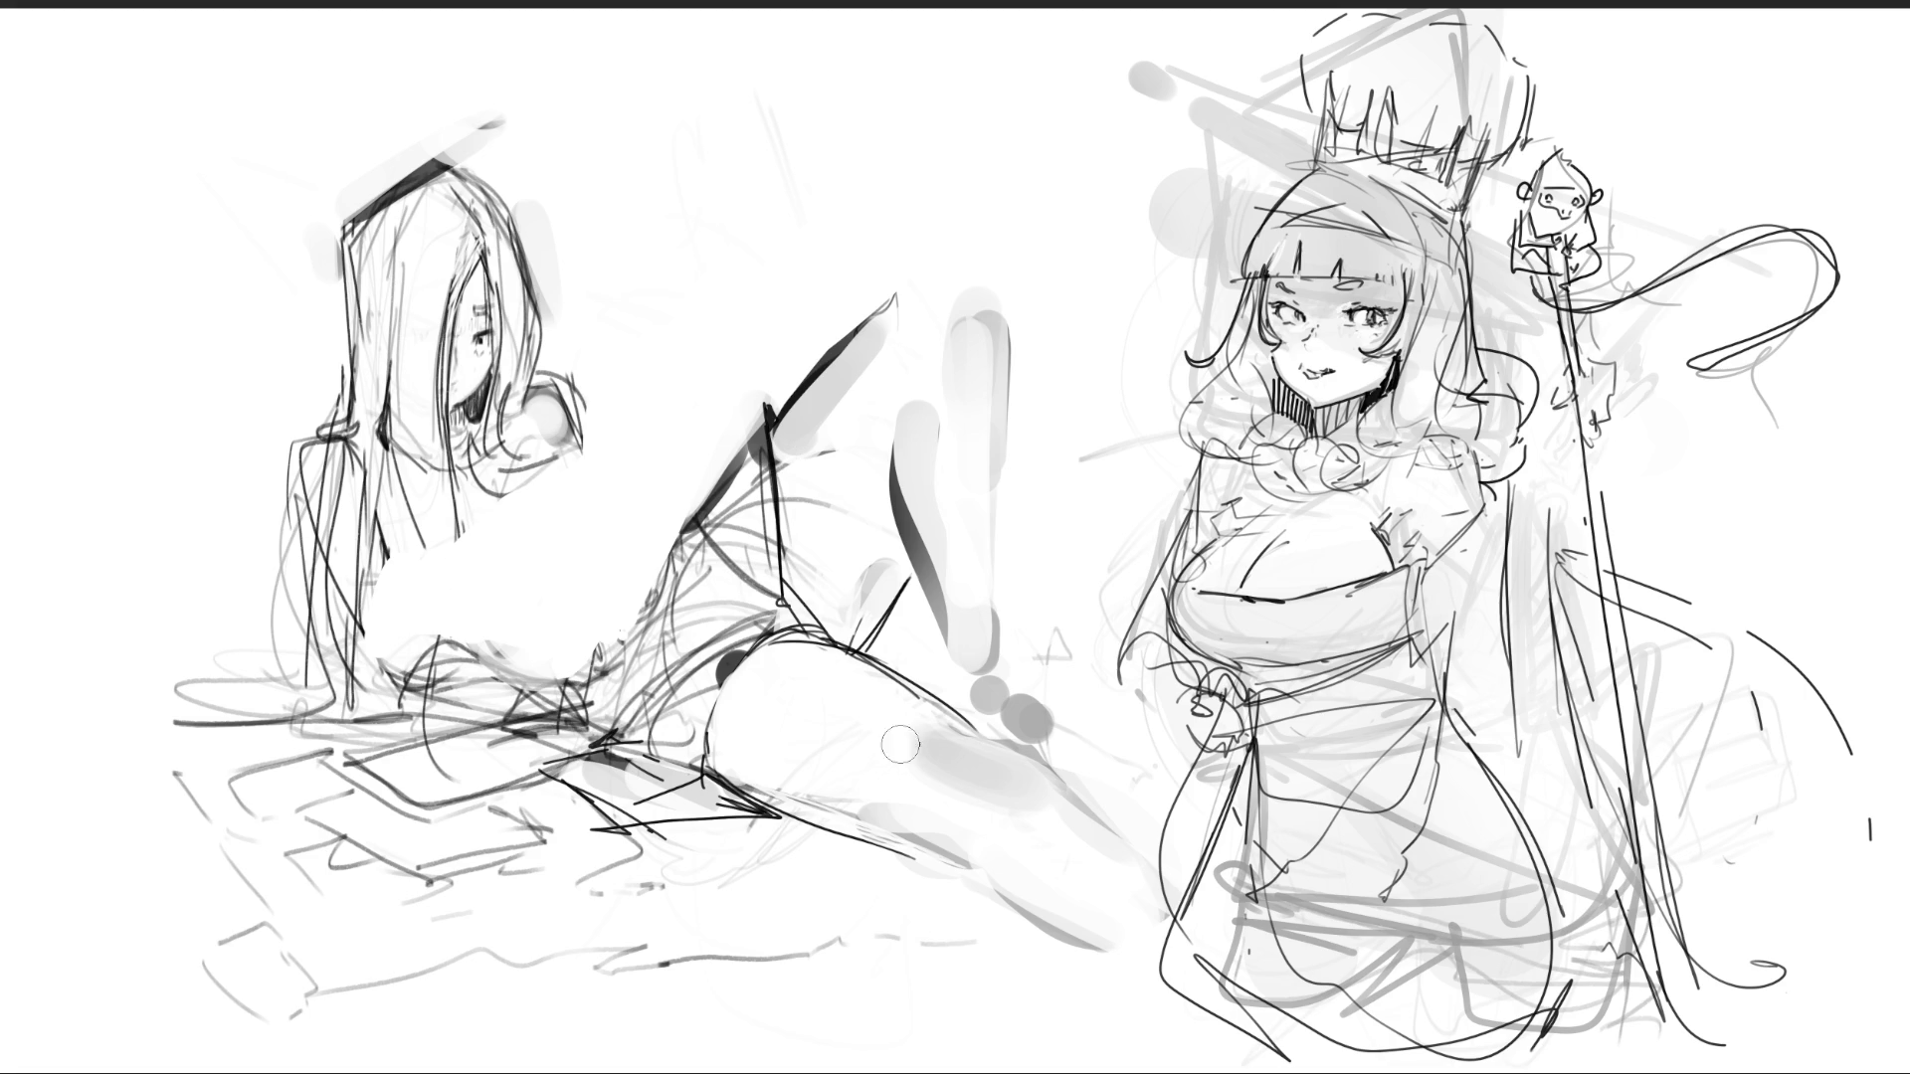
# - Redraw the reclining girl's shoulder as a thin curve, replacing a thick stroke
pyautogui.moveTo(569, 378); pyautogui.dragTo(635, 468)
pyautogui.hotkey('ctrl', 'z')
pyautogui.moveTo(571, 379); pyautogui.dragTo(647, 481)
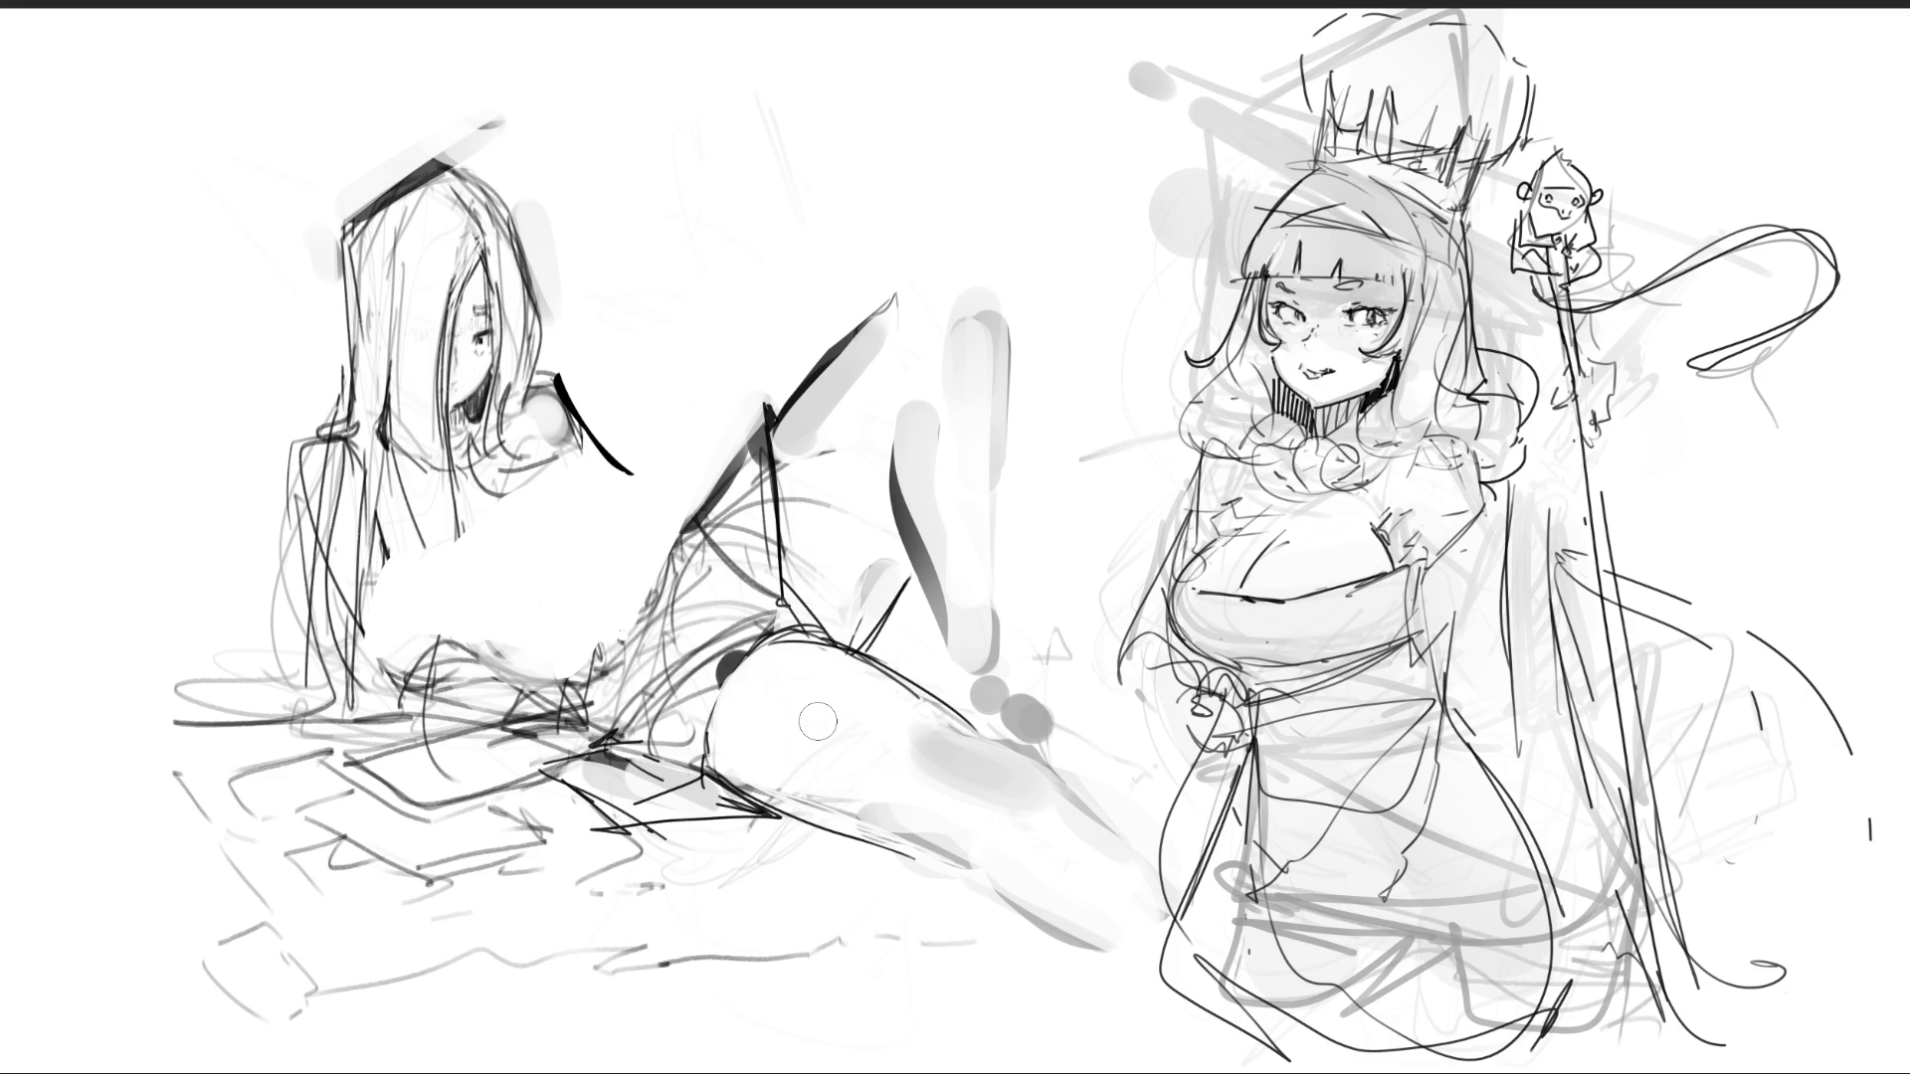
# - Trace the reclining girl's torso in dark lines and add small marks on the chest
pyautogui.click(440, 389)
pyautogui.moveTo(453, 490); pyautogui.dragTo(450, 591)
pyautogui.moveTo(449, 525); pyautogui.dragTo(411, 580)
pyautogui.moveTo(394, 649)
pyautogui.mouseDown()
pyautogui.moveTo(418, 509)
pyautogui.moveTo(464, 625)
pyautogui.mouseUp()
pyautogui.moveTo(504, 542); pyautogui.dragTo(488, 563)
pyautogui.moveTo(525, 497)
pyautogui.mouseDown()
pyautogui.moveTo(478, 557)
pyautogui.moveTo(557, 476)
pyautogui.moveTo(547, 517)
pyautogui.mouseUp()
pyautogui.moveTo(581, 475)
pyautogui.mouseDown()
pyautogui.moveTo(586, 523)
pyautogui.moveTo(637, 505)
pyautogui.moveTo(641, 535)
pyautogui.mouseUp()
pyautogui.click(587, 560)
pyautogui.click(597, 574)
pyautogui.click(602, 554)
pyautogui.moveTo(589, 456)
pyautogui.mouseDown()
pyautogui.moveTo(664, 509)
pyautogui.moveTo(624, 489)
pyautogui.mouseUp()
# - Draw long dark belly lines, the belly edge, and arcs at the upper chest
pyautogui.moveTo(665, 542); pyautogui.dragTo(637, 597)
pyautogui.moveTo(636, 503); pyautogui.dragTo(590, 720)
pyautogui.moveTo(621, 542); pyautogui.dragTo(591, 698)
pyautogui.moveTo(654, 592); pyautogui.dragTo(582, 706)
pyautogui.moveTo(682, 524); pyautogui.dragTo(562, 720)
pyautogui.moveTo(637, 479); pyautogui.dragTo(681, 525)
pyautogui.moveTo(569, 396)
pyautogui.mouseDown()
pyautogui.moveTo(686, 518)
pyautogui.moveTo(542, 736)
pyautogui.mouseUp()
pyautogui.click(576, 607)
pyautogui.moveTo(593, 470); pyautogui.dragTo(605, 484)
pyautogui.moveTo(610, 490); pyautogui.dragTo(627, 529)
pyautogui.moveTo(567, 622)
pyautogui.mouseDown()
pyautogui.moveTo(545, 630)
pyautogui.moveTo(567, 603)
pyautogui.mouseUp()
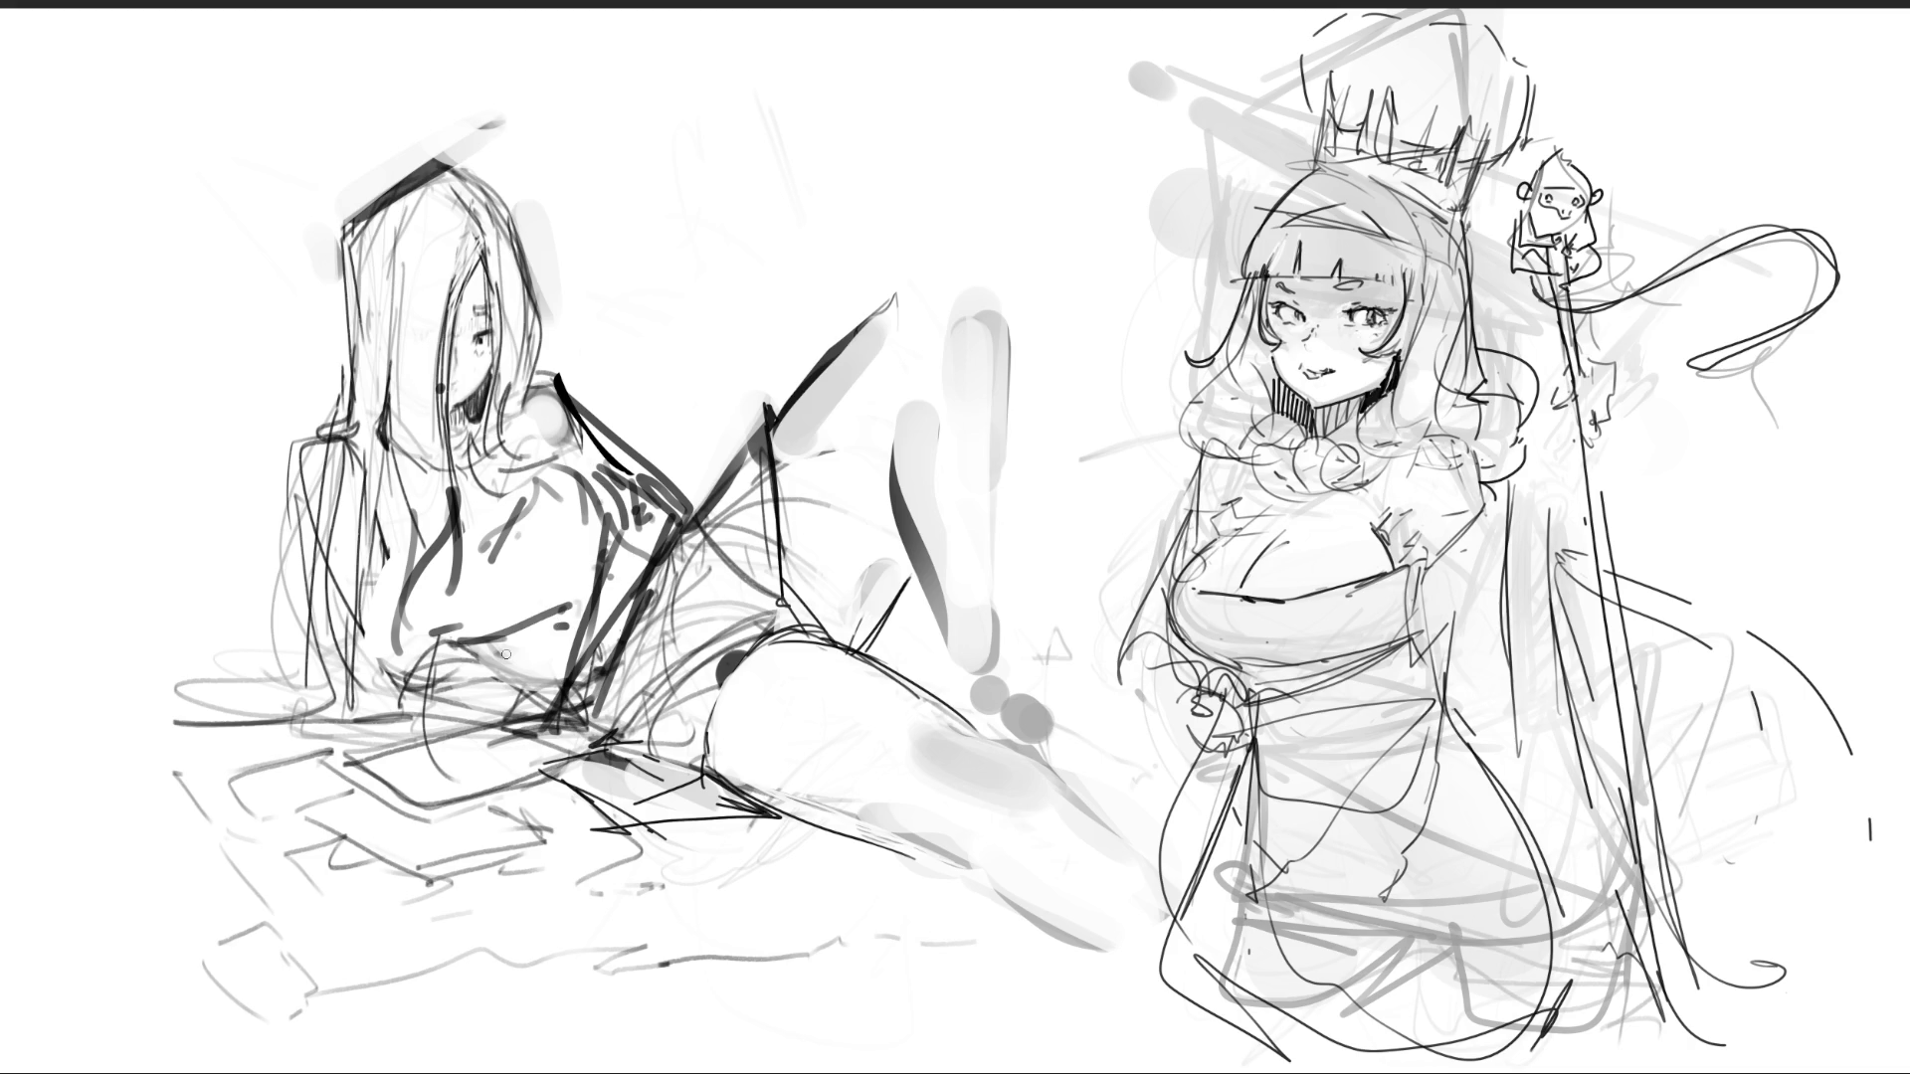
# - Outline the reclining girl's lower torso, lap and hand in dark strokes
pyautogui.moveTo(436, 542); pyautogui.dragTo(424, 637)
pyautogui.moveTo(433, 544)
pyautogui.mouseDown()
pyautogui.moveTo(393, 627)
pyautogui.moveTo(456, 641)
pyautogui.mouseUp()
pyautogui.moveTo(330, 569); pyautogui.dragTo(334, 678)
pyautogui.moveTo(427, 630)
pyautogui.mouseDown()
pyautogui.moveTo(378, 642)
pyautogui.moveTo(471, 710)
pyautogui.moveTo(549, 701)
pyautogui.moveTo(577, 734)
pyautogui.moveTo(559, 791)
pyautogui.mouseUp()
pyautogui.moveTo(525, 693); pyautogui.dragTo(481, 753)
pyautogui.moveTo(547, 710)
pyautogui.mouseDown()
pyautogui.moveTo(587, 755)
pyautogui.moveTo(612, 727)
pyautogui.moveTo(575, 752)
pyautogui.mouseUp()
# - Darken the shoulder and raised leg, rework the foot's left edge, and outline the knee
pyautogui.moveTo(599, 435)
pyautogui.mouseDown()
pyautogui.moveTo(686, 520)
pyautogui.moveTo(774, 390)
pyautogui.moveTo(782, 571)
pyautogui.moveTo(833, 640)
pyautogui.mouseUp()
pyautogui.moveTo(798, 625); pyautogui.dragTo(754, 646)
pyautogui.moveTo(693, 517)
pyautogui.mouseDown()
pyautogui.moveTo(617, 724)
pyautogui.moveTo(768, 596)
pyautogui.moveTo(632, 771)
pyautogui.moveTo(728, 685)
pyautogui.mouseUp()
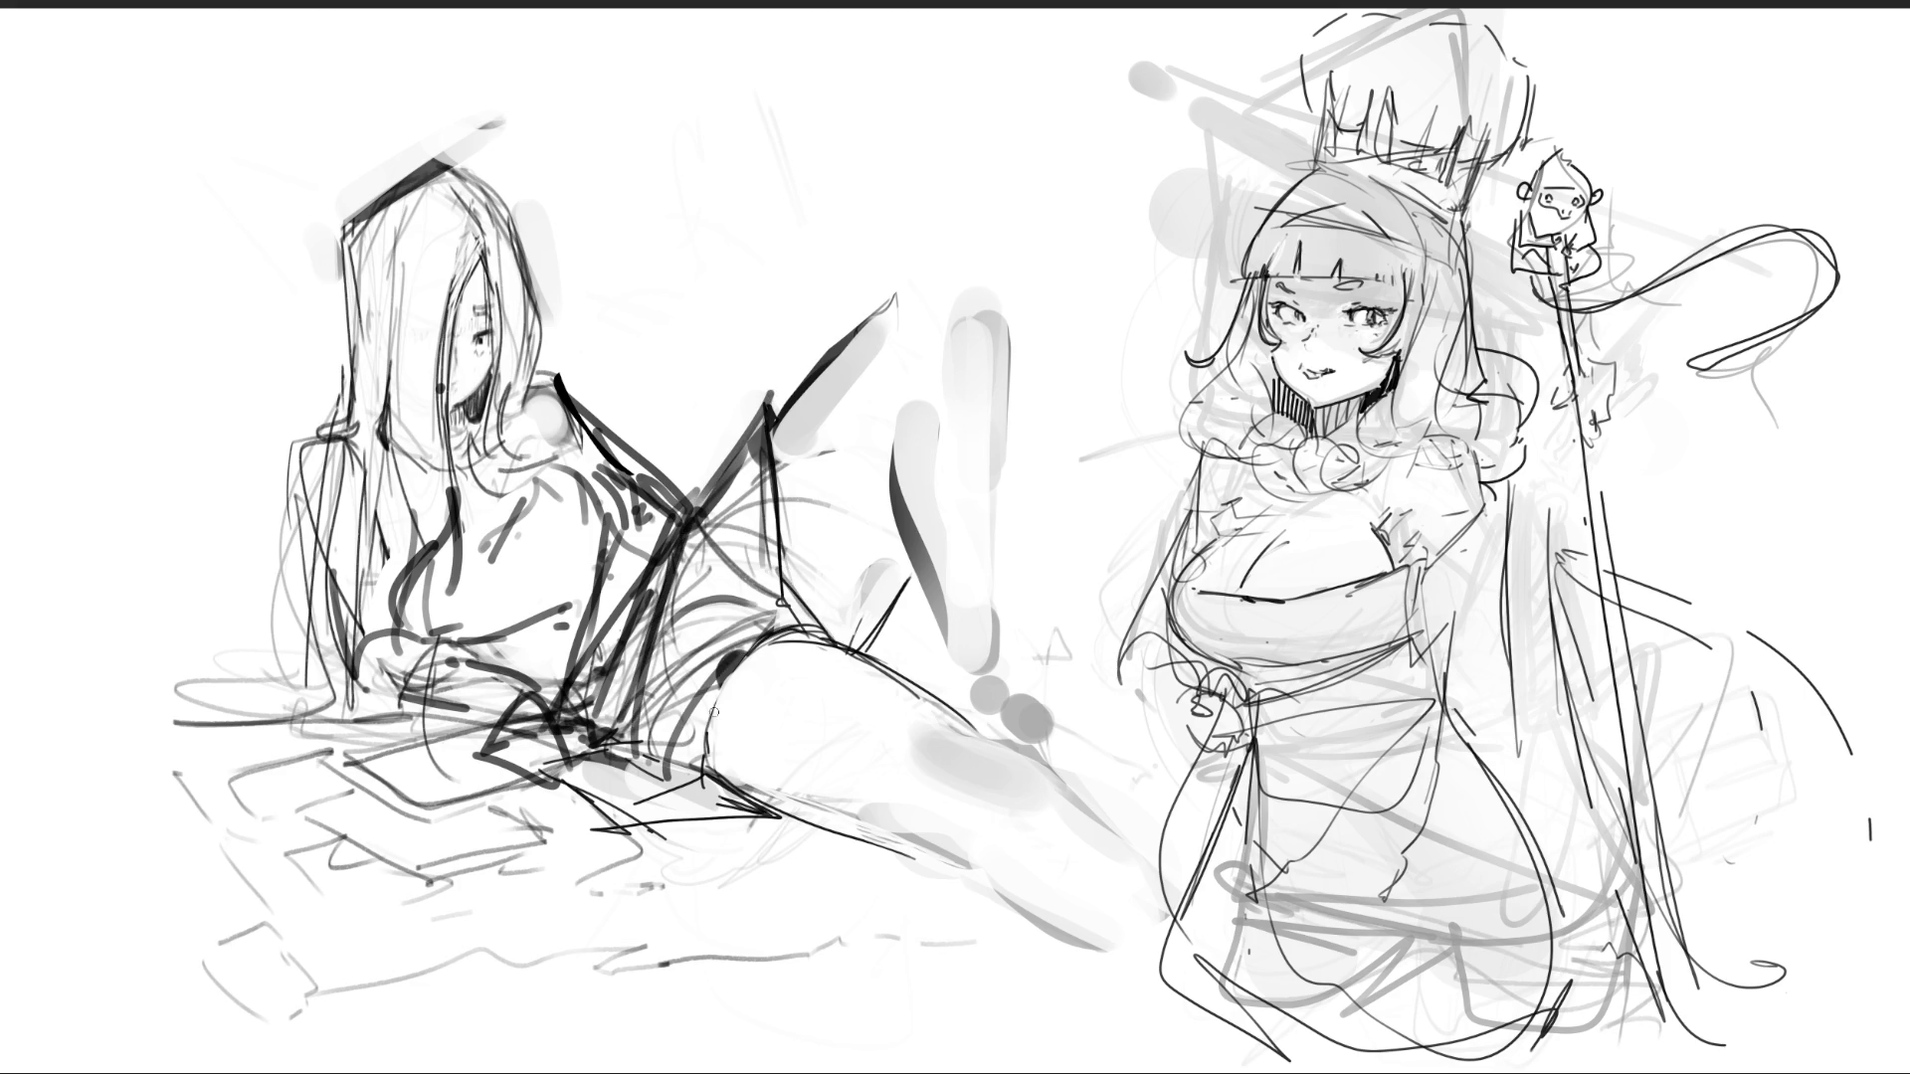
pyautogui.moveTo(888, 432); pyautogui.dragTo(940, 608)
pyautogui.moveTo(893, 428); pyautogui.dragTo(940, 612)
pyautogui.moveTo(895, 478); pyautogui.dragTo(935, 625)
pyautogui.moveTo(900, 426); pyautogui.dragTo(920, 581)
pyautogui.moveTo(913, 458); pyautogui.dragTo(947, 651)
pyautogui.moveTo(920, 413); pyautogui.dragTo(963, 472)
pyautogui.moveTo(995, 336); pyautogui.dragTo(895, 587)
pyautogui.moveTo(796, 378); pyautogui.dragTo(970, 333)
# - Outline the lower thigh, calf and toes, and the leg's front edge, undoing a V-shaped stroke
pyautogui.moveTo(713, 789); pyautogui.dragTo(995, 911)
pyautogui.moveTo(838, 829)
pyautogui.mouseDown()
pyautogui.moveTo(852, 653)
pyautogui.moveTo(1069, 826)
pyautogui.moveTo(1048, 893)
pyautogui.mouseUp()
pyautogui.moveTo(1031, 782); pyautogui.dragTo(1052, 910)
pyautogui.moveTo(1074, 857); pyautogui.dragTo(1084, 907)
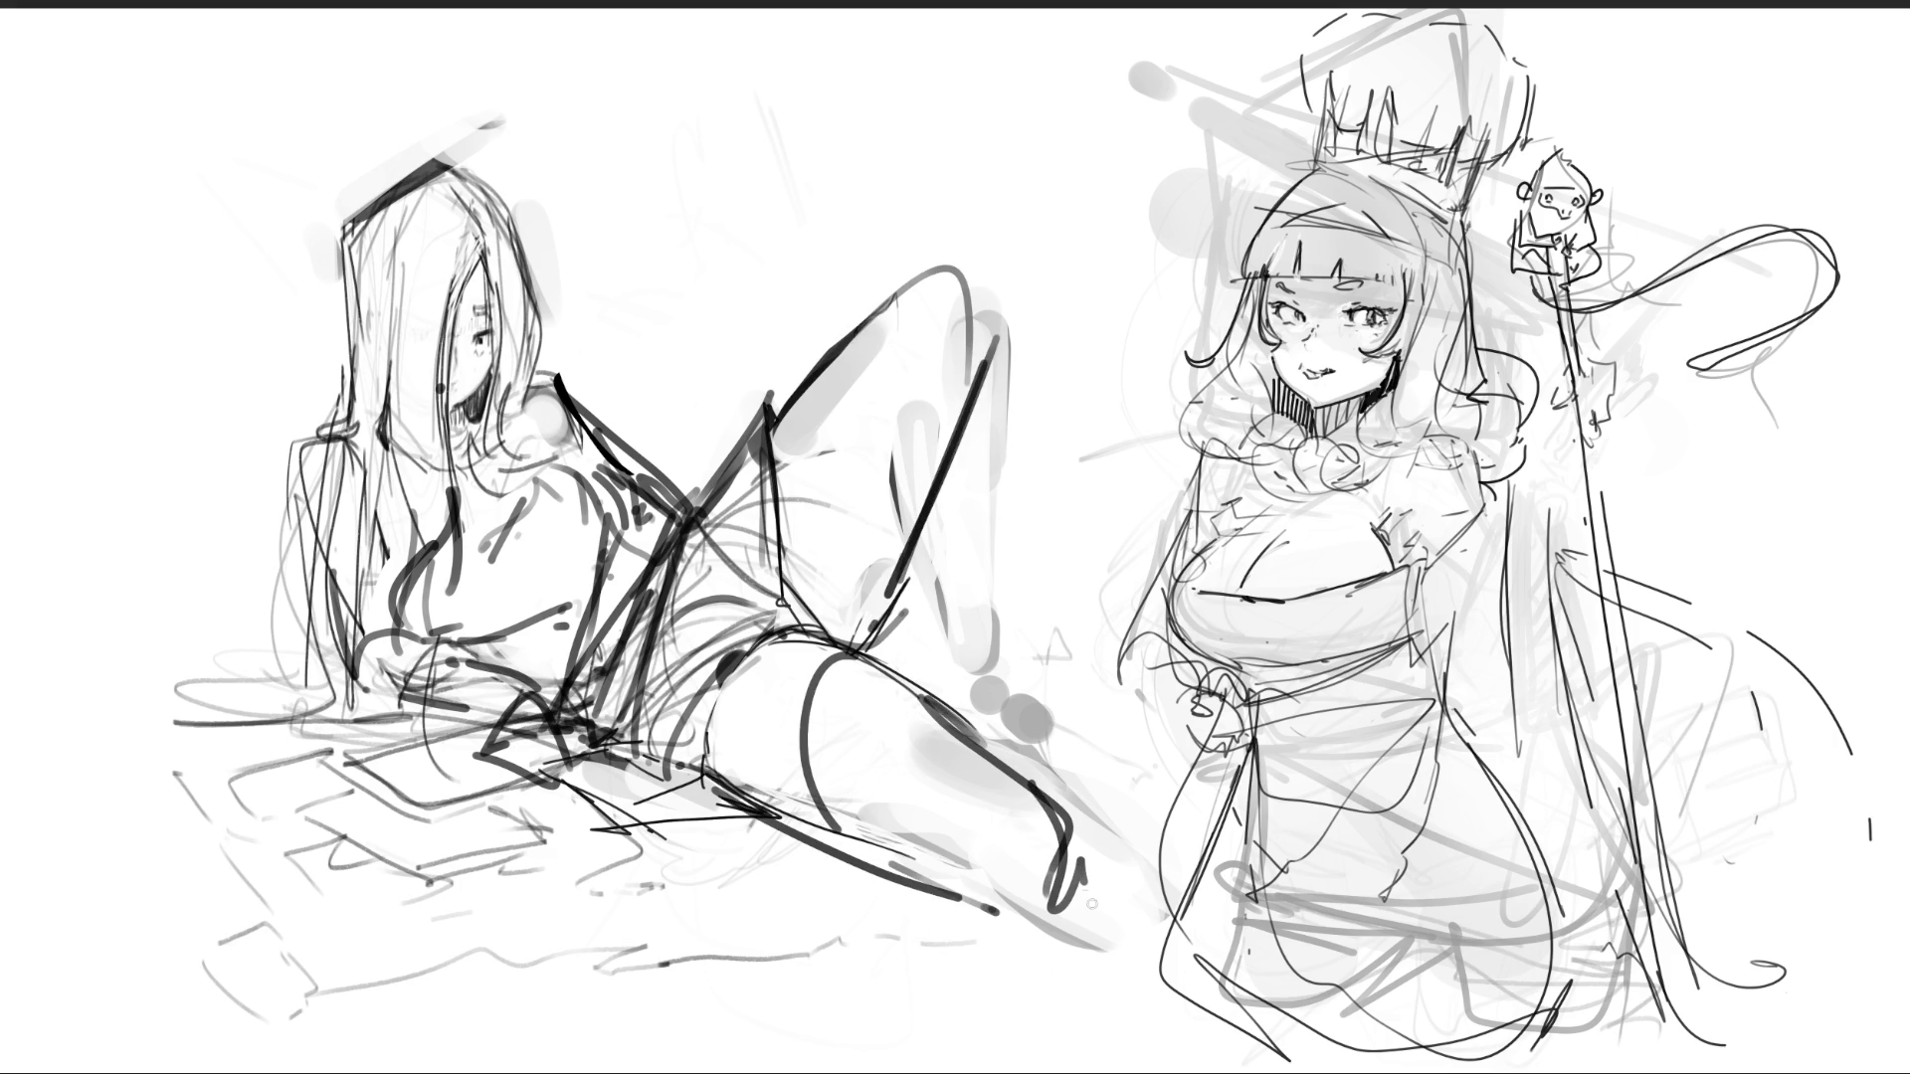
pyautogui.moveTo(990, 298); pyautogui.dragTo(1010, 637)
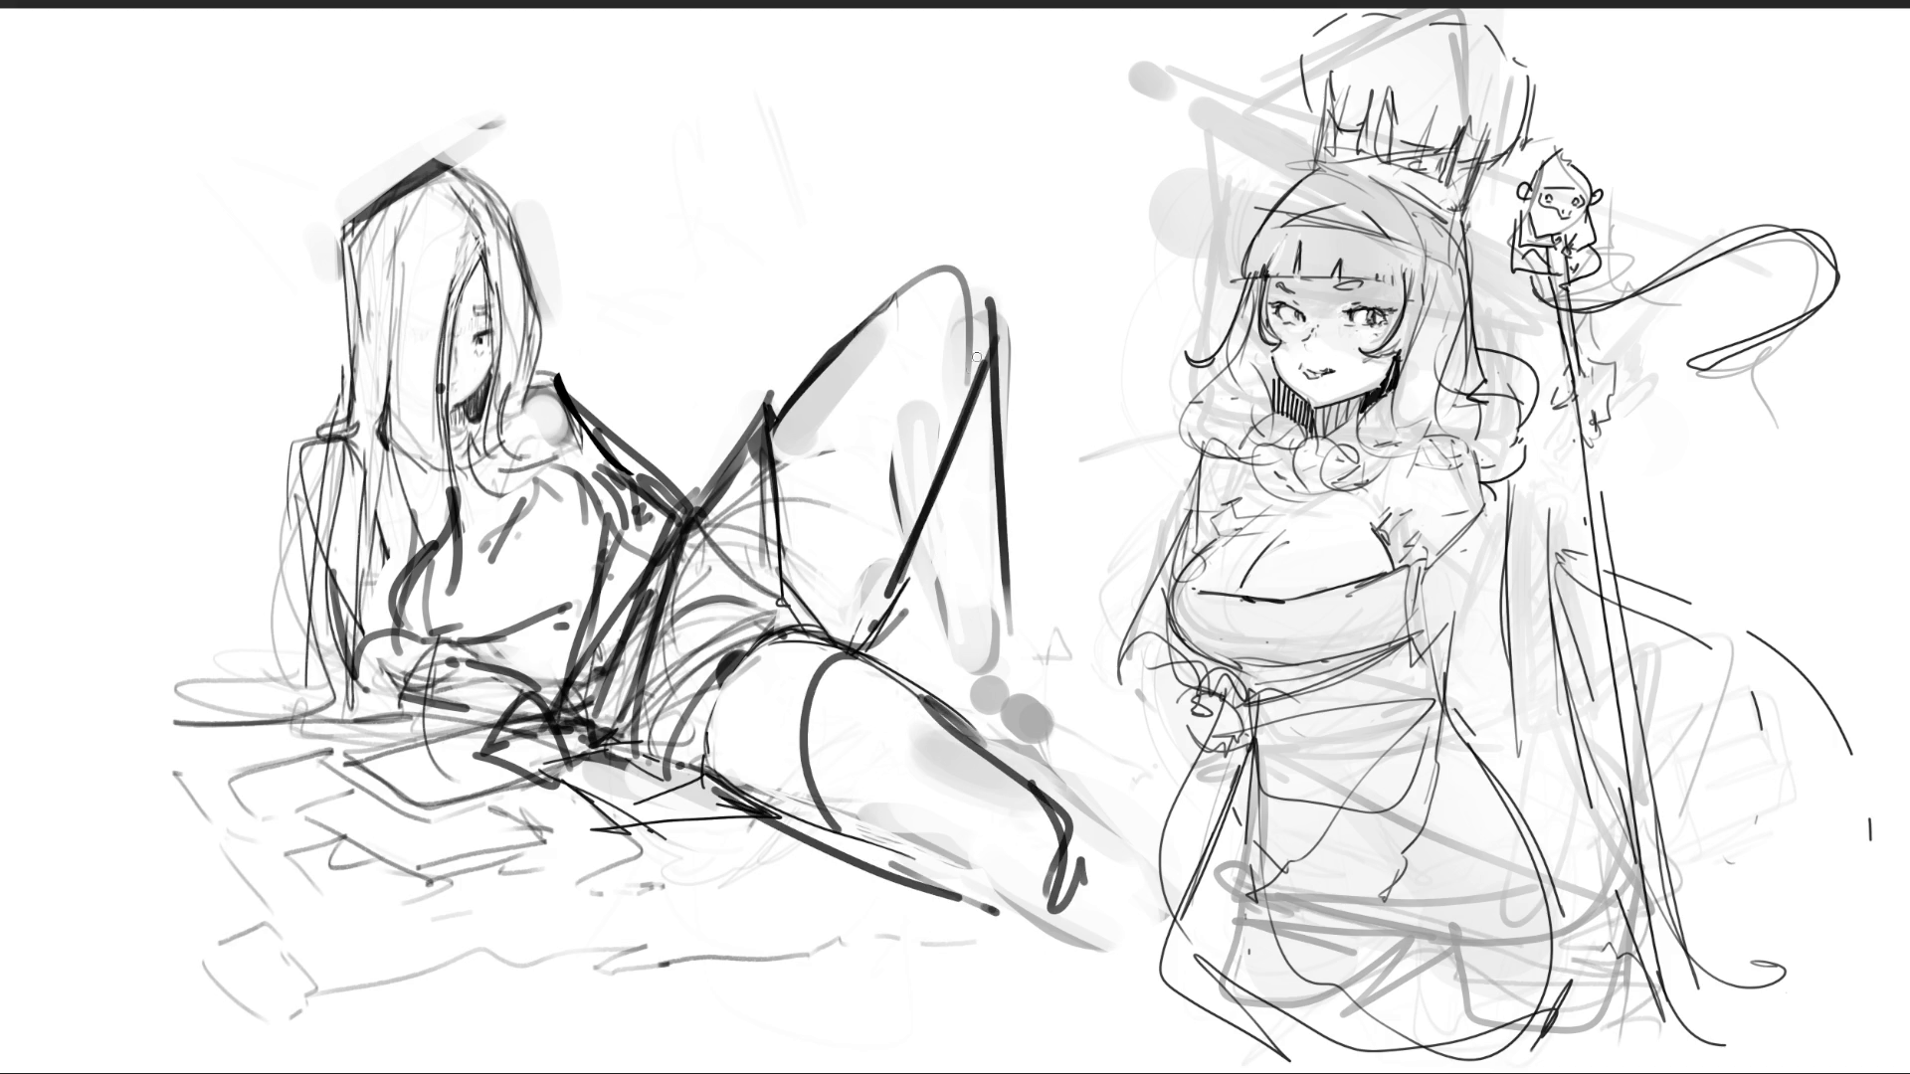
pyautogui.moveTo(986, 350); pyautogui.dragTo(983, 645)
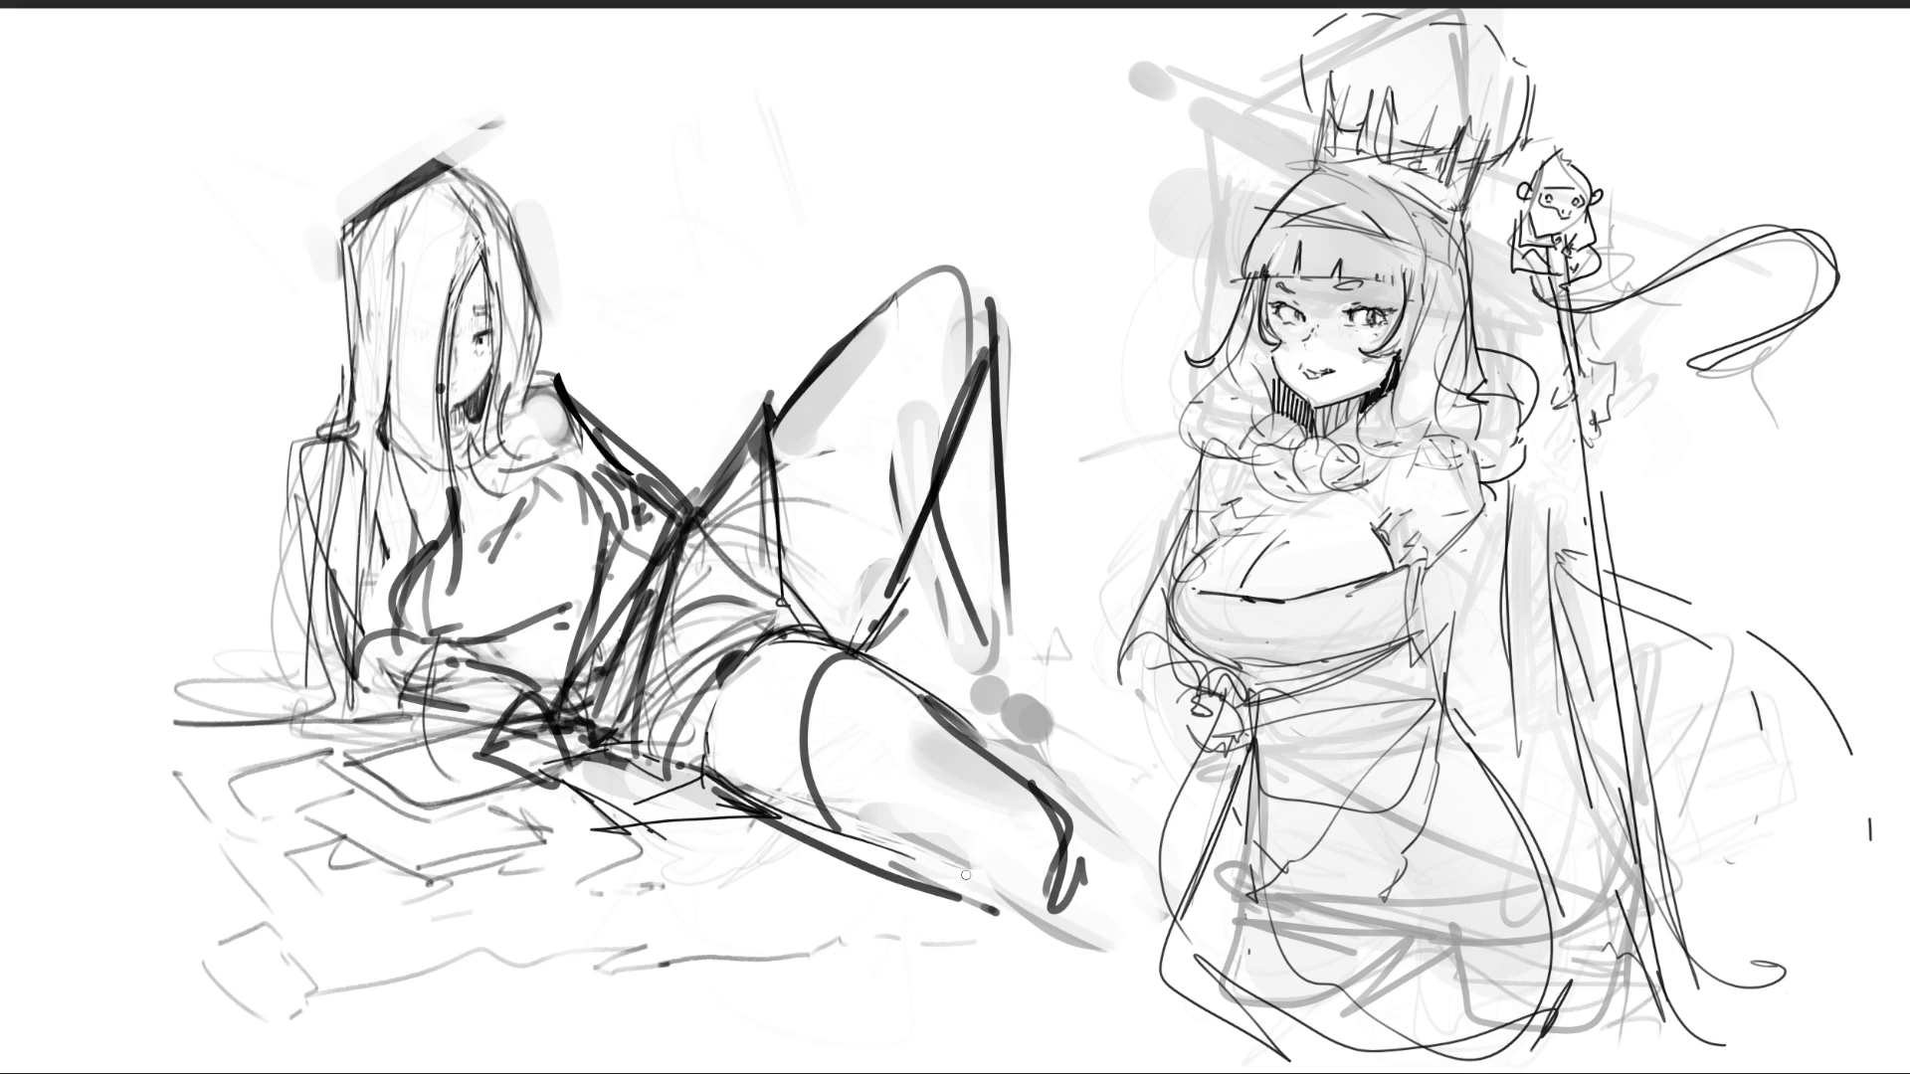
pyautogui.hotkey('ctrl', 'z')
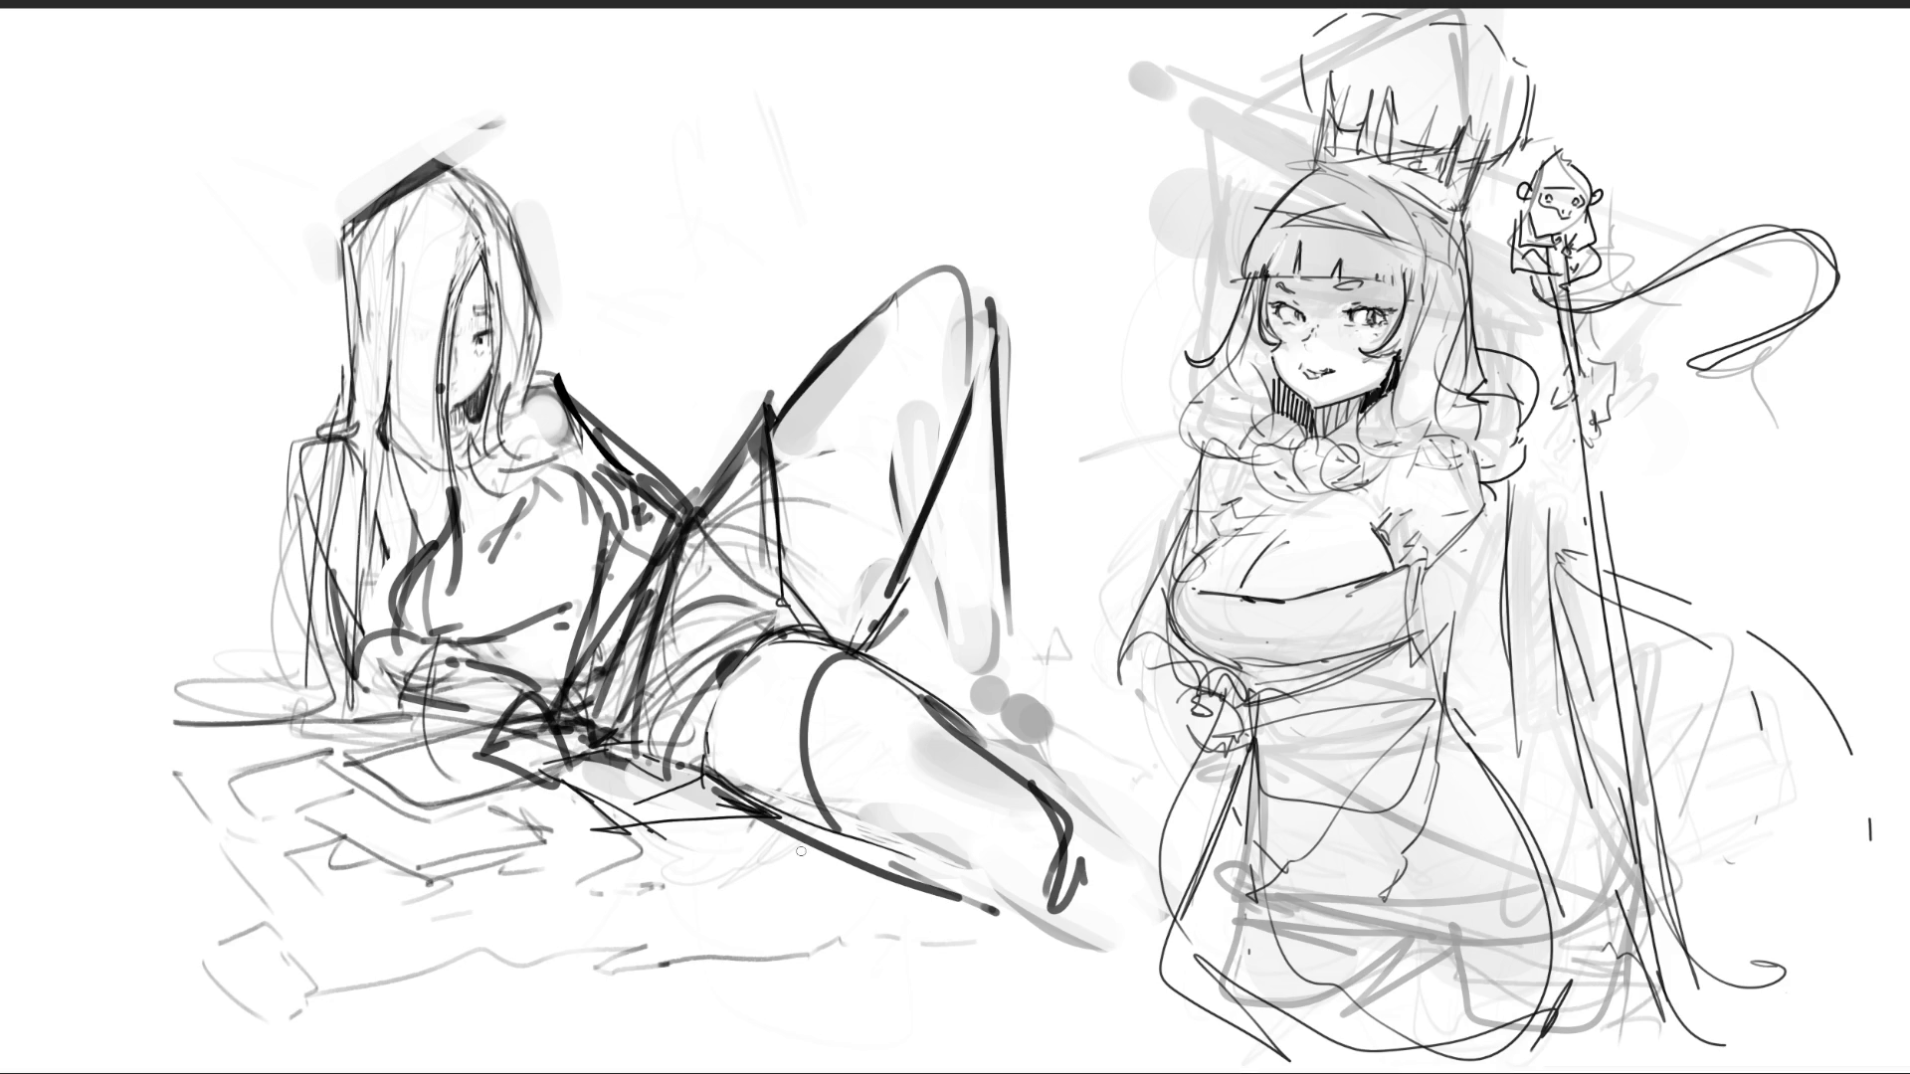
# - Hatch the chest and shoulder, add lower-left arm and floor lines, then start the crowned girl's dark hair strands
pyautogui.moveTo(567, 599); pyautogui.dragTo(472, 679)
pyautogui.moveTo(475, 533)
pyautogui.mouseDown()
pyautogui.moveTo(402, 597)
pyautogui.moveTo(600, 503)
pyautogui.moveTo(555, 478)
pyautogui.mouseUp()
pyautogui.moveTo(587, 504)
pyautogui.mouseDown()
pyautogui.moveTo(627, 489)
pyautogui.moveTo(609, 480)
pyautogui.moveTo(637, 440)
pyautogui.mouseUp()
pyautogui.moveTo(635, 443)
pyautogui.mouseDown()
pyautogui.moveTo(694, 478)
pyautogui.moveTo(686, 547)
pyautogui.mouseUp()
pyautogui.moveTo(346, 594)
pyautogui.mouseDown()
pyautogui.moveTo(309, 610)
pyautogui.moveTo(388, 660)
pyautogui.mouseUp()
pyautogui.moveTo(348, 657)
pyautogui.mouseDown()
pyautogui.moveTo(374, 696)
pyautogui.moveTo(247, 716)
pyautogui.mouseUp()
pyautogui.moveTo(263, 720); pyautogui.dragTo(426, 738)
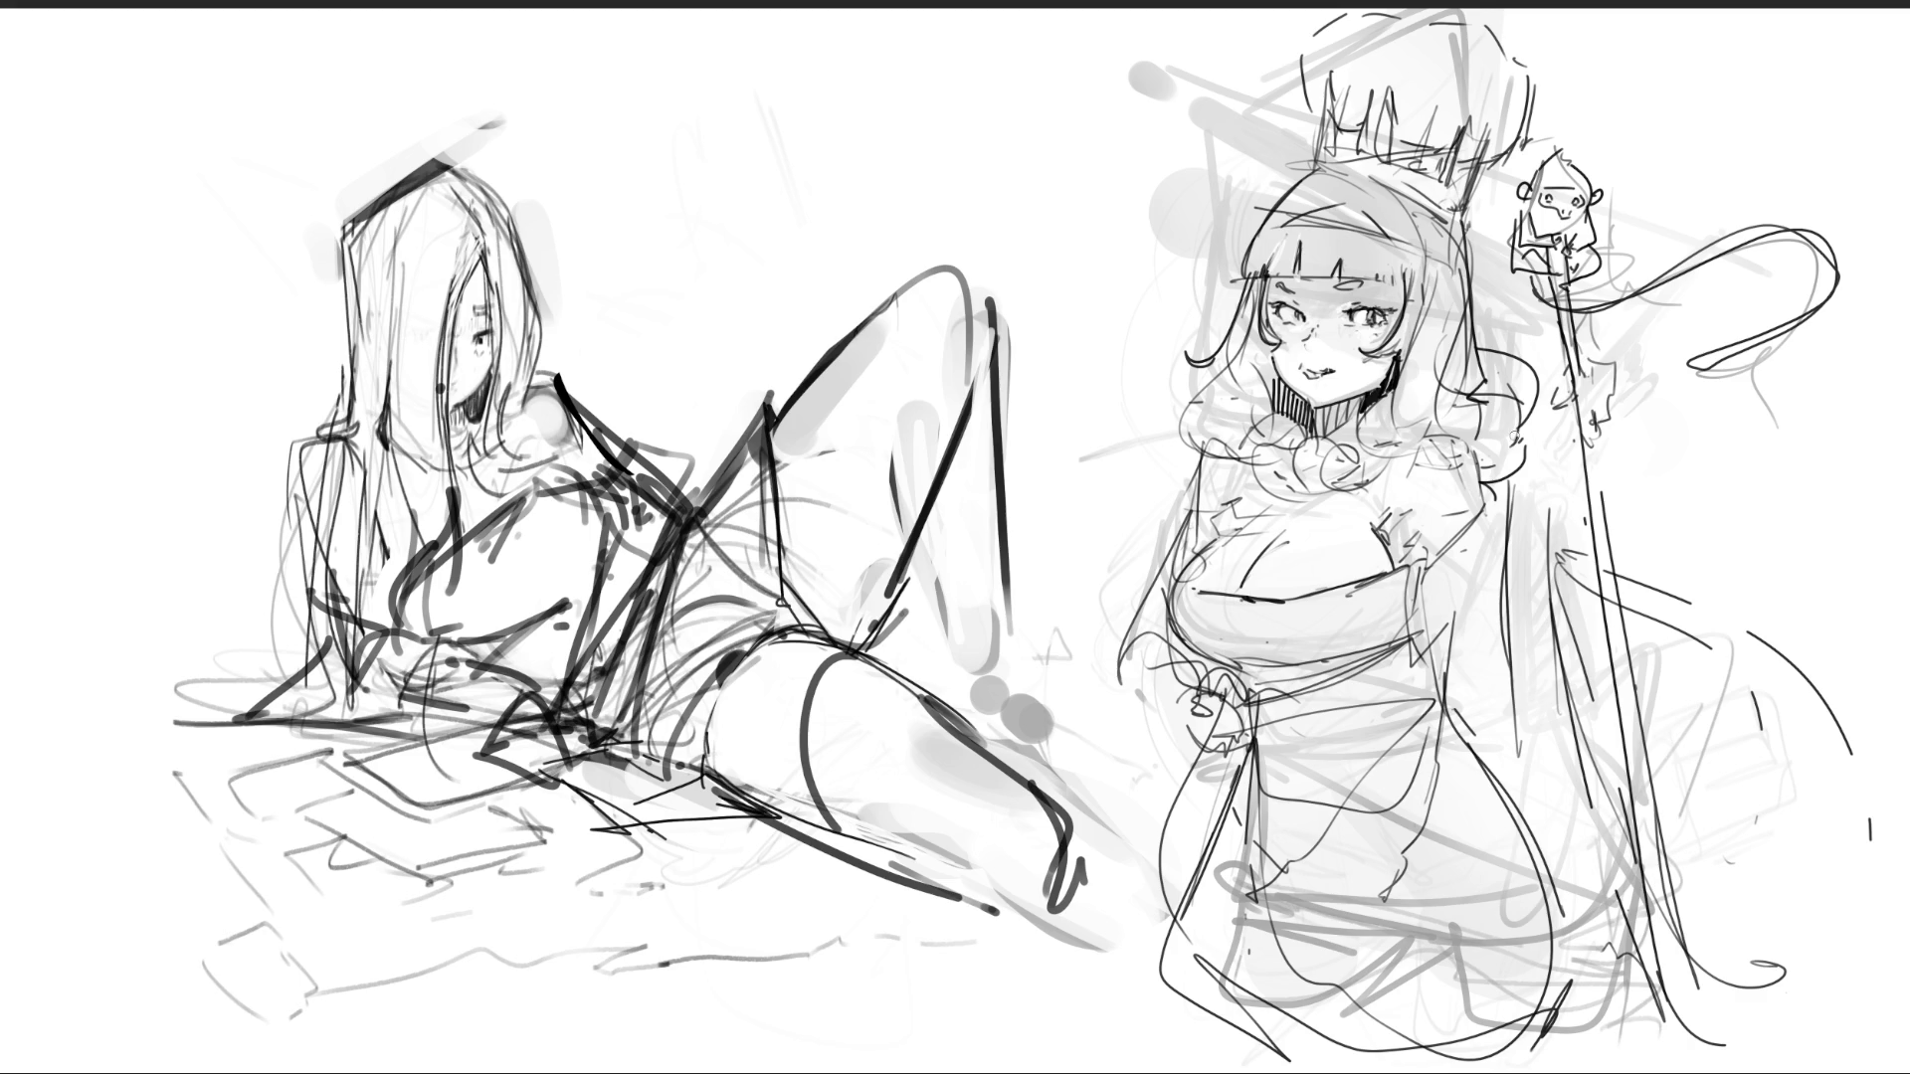
pyautogui.moveTo(1533, 440); pyautogui.dragTo(1558, 642)
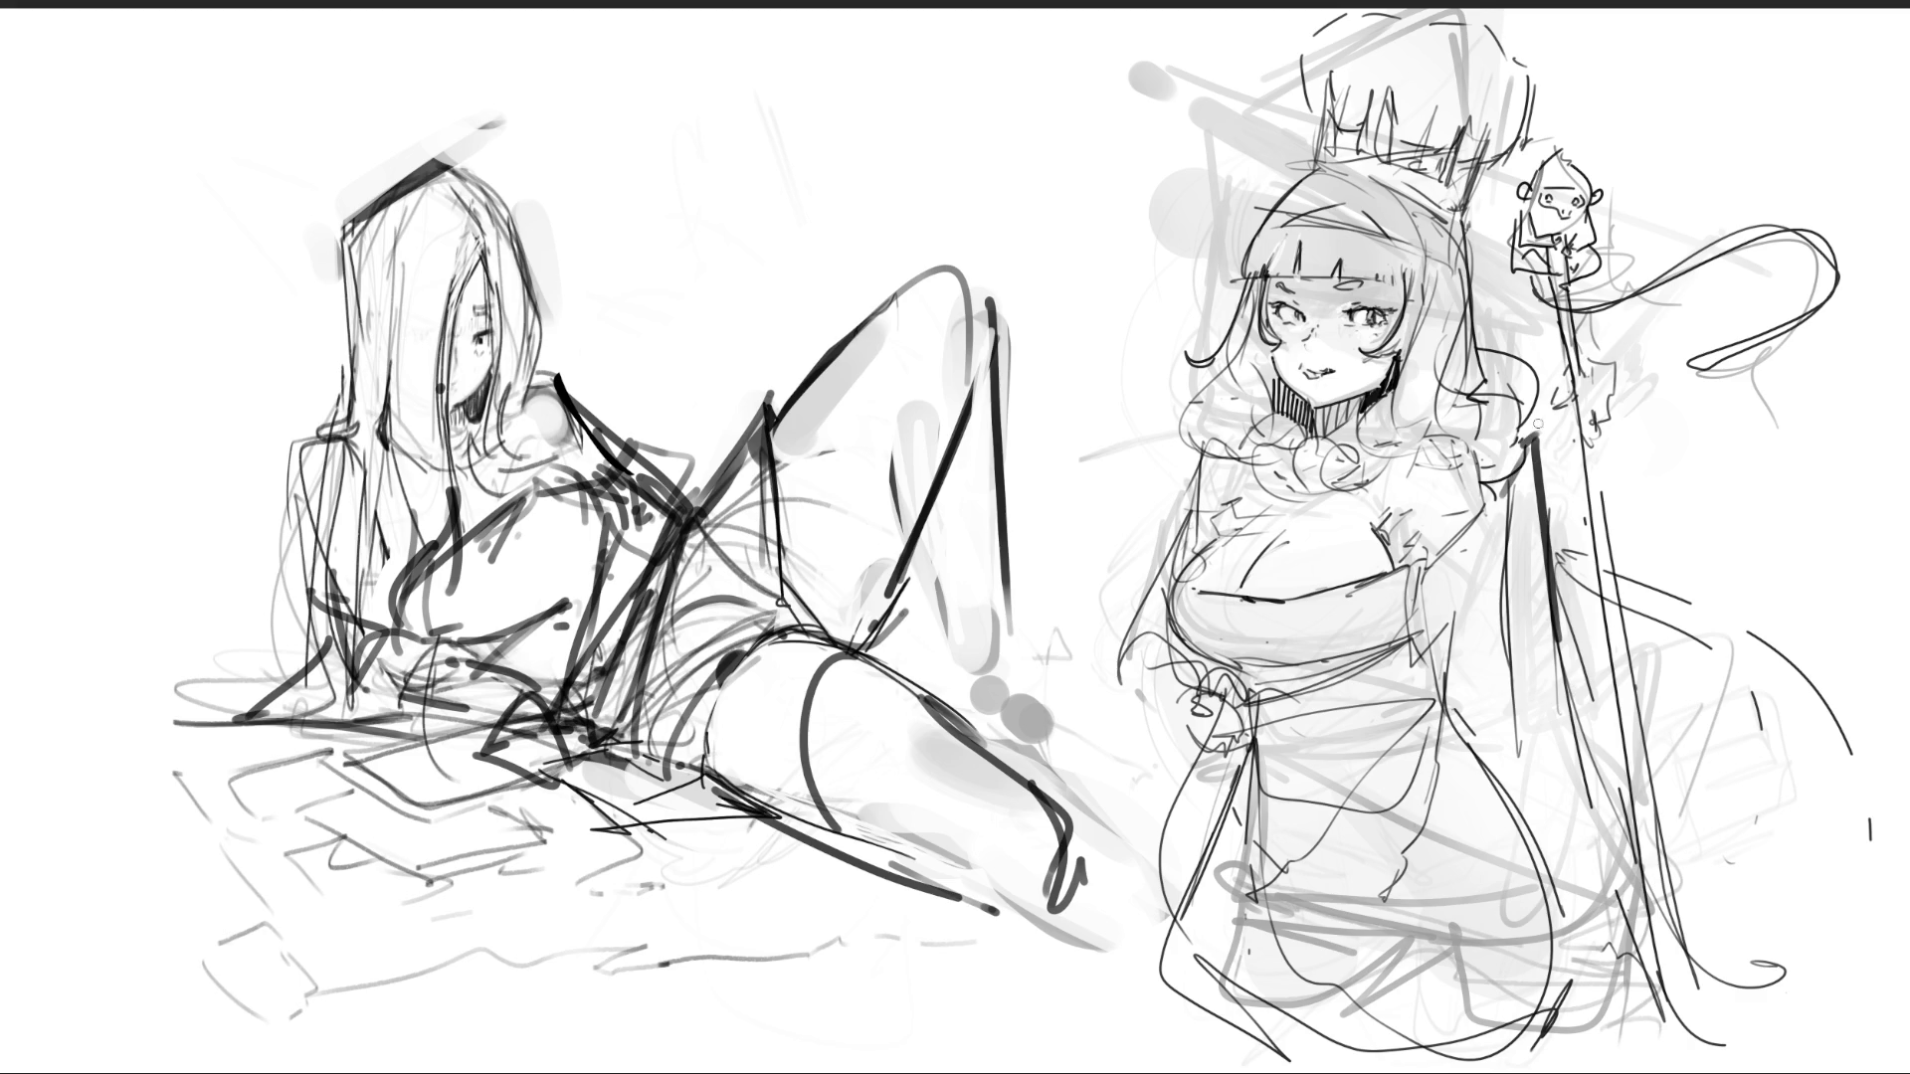
pyautogui.moveTo(1566, 449)
pyautogui.mouseDown()
pyautogui.moveTo(1581, 753)
pyautogui.moveTo(1564, 468)
pyautogui.moveTo(1550, 518)
pyautogui.moveTo(1576, 796)
pyautogui.mouseUp()
# - Extend and darken the crowned girl's hair strands, lengthening the right strand downward
pyautogui.moveTo(1557, 557); pyautogui.dragTo(1596, 886)
pyautogui.moveTo(1511, 486); pyautogui.dragTo(1498, 744)
pyautogui.moveTo(1497, 517); pyautogui.dragTo(1448, 649)
pyautogui.moveTo(1496, 477)
pyautogui.mouseDown()
pyautogui.moveTo(1431, 618)
pyautogui.moveTo(1477, 547)
pyautogui.mouseUp()
pyautogui.moveTo(1452, 742); pyautogui.dragTo(1462, 756)
pyautogui.moveTo(1475, 771); pyautogui.dragTo(1495, 820)
pyautogui.moveTo(1502, 700); pyautogui.dragTo(1525, 804)
pyautogui.moveTo(1566, 528); pyautogui.dragTo(1576, 559)
pyautogui.moveTo(1574, 631); pyautogui.dragTo(1598, 883)
pyautogui.moveTo(1591, 888); pyautogui.dragTo(1602, 972)
# - Draw bold lines down her left side, arm and waist, with chest and shoulder marks
pyautogui.moveTo(1215, 687)
pyautogui.mouseDown()
pyautogui.moveTo(1152, 913)
pyautogui.moveTo(1184, 1073)
pyautogui.mouseUp()
pyautogui.moveTo(1114, 653)
pyautogui.mouseDown()
pyautogui.moveTo(1111, 671)
pyautogui.moveTo(1216, 678)
pyautogui.mouseUp()
pyautogui.moveTo(1174, 567); pyautogui.dragTo(1124, 642)
pyautogui.moveTo(1154, 527)
pyautogui.mouseDown()
pyautogui.moveTo(1184, 572)
pyautogui.moveTo(1029, 1069)
pyautogui.mouseUp()
pyautogui.moveTo(1184, 686); pyautogui.dragTo(1362, 741)
pyautogui.moveTo(1208, 746); pyautogui.dragTo(1158, 1064)
pyautogui.moveTo(1397, 517); pyautogui.dragTo(1412, 562)
pyautogui.moveTo(1467, 485); pyautogui.dragTo(1441, 435)
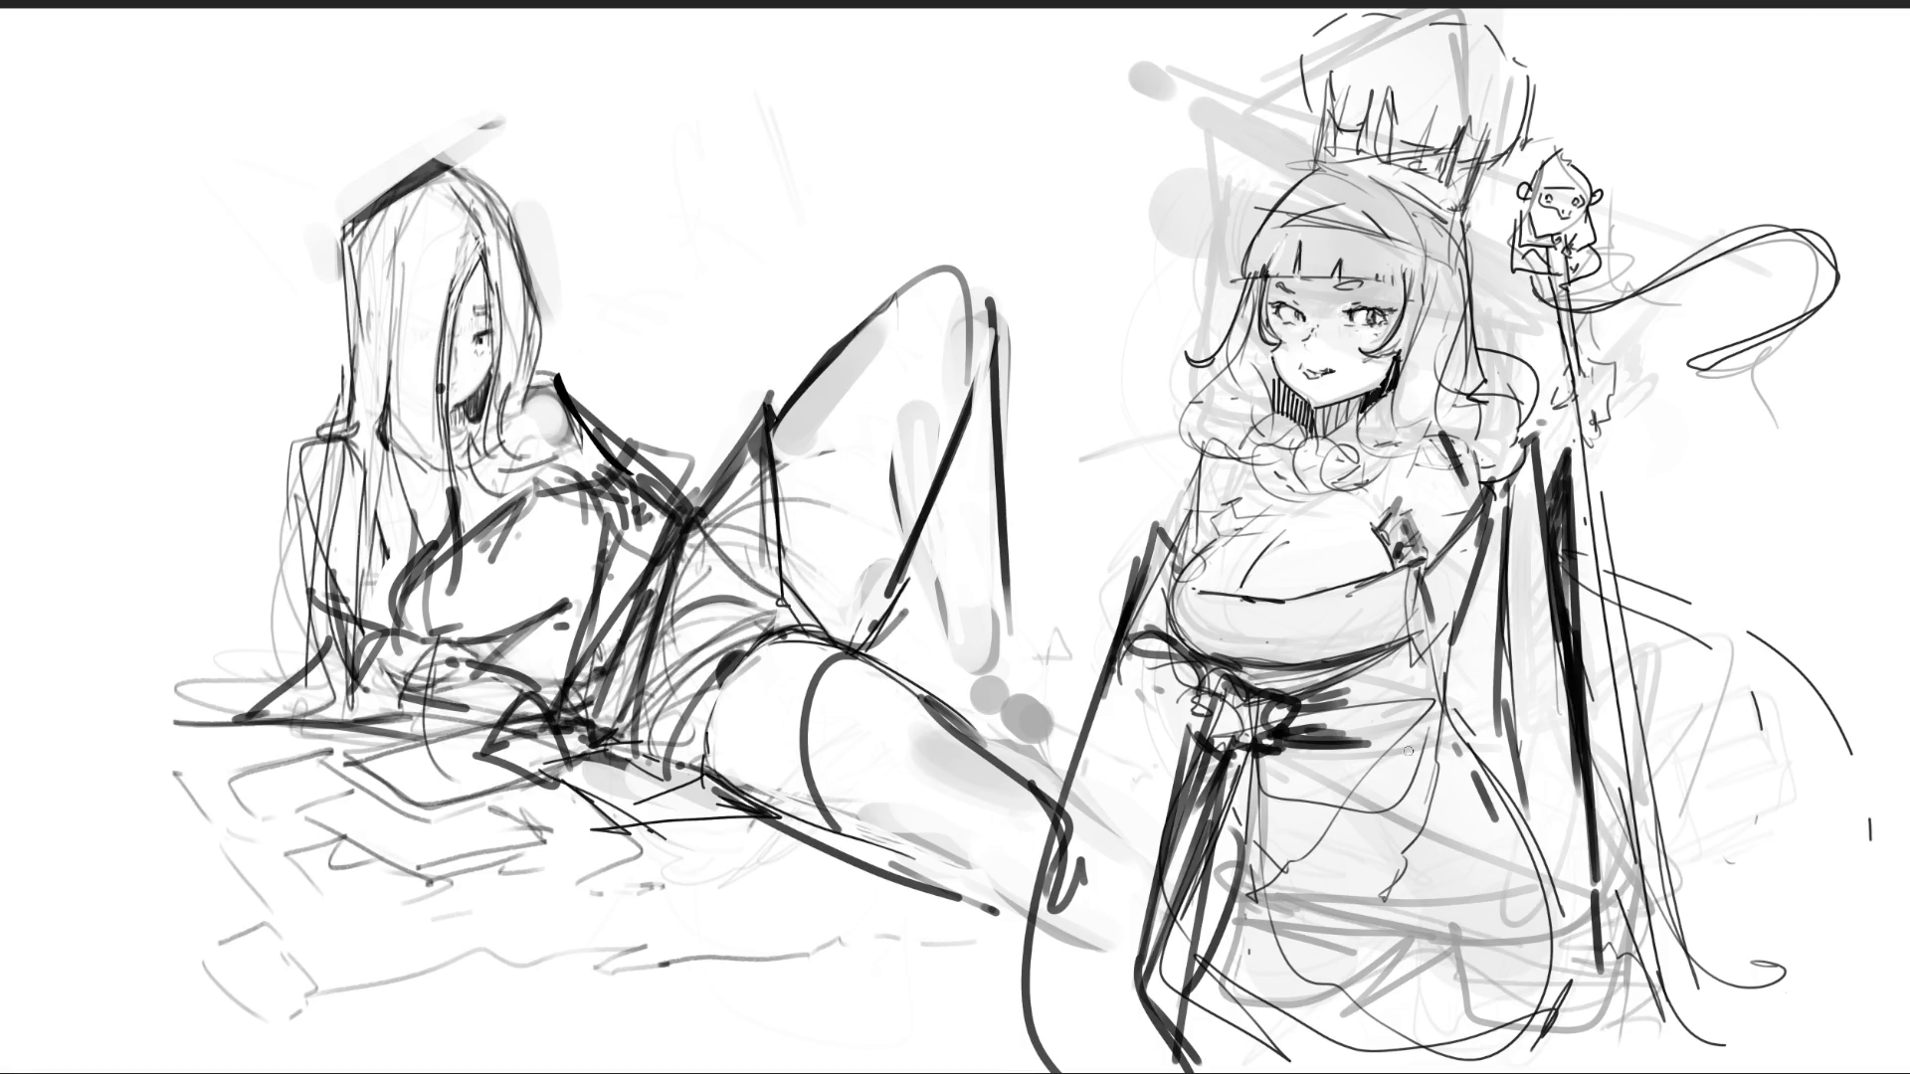
# - Tone the waist and skirt in grey and draw dark folds on the lower skirt
pyautogui.moveTo(1415, 744)
pyautogui.mouseDown()
pyautogui.moveTo(1249, 816)
pyautogui.moveTo(1462, 746)
pyautogui.moveTo(1353, 930)
pyautogui.mouseUp()
pyautogui.moveTo(1246, 913); pyautogui.dragTo(1514, 1013)
pyautogui.moveTo(1520, 844); pyautogui.dragTo(1550, 985)
pyautogui.moveTo(1480, 756); pyautogui.dragTo(1566, 1014)
pyautogui.moveTo(1313, 961)
pyautogui.mouseDown()
pyautogui.moveTo(1311, 1069)
pyautogui.moveTo(1319, 1042)
pyautogui.mouseUp()
pyautogui.moveTo(1554, 1005); pyautogui.dragTo(1498, 1060)
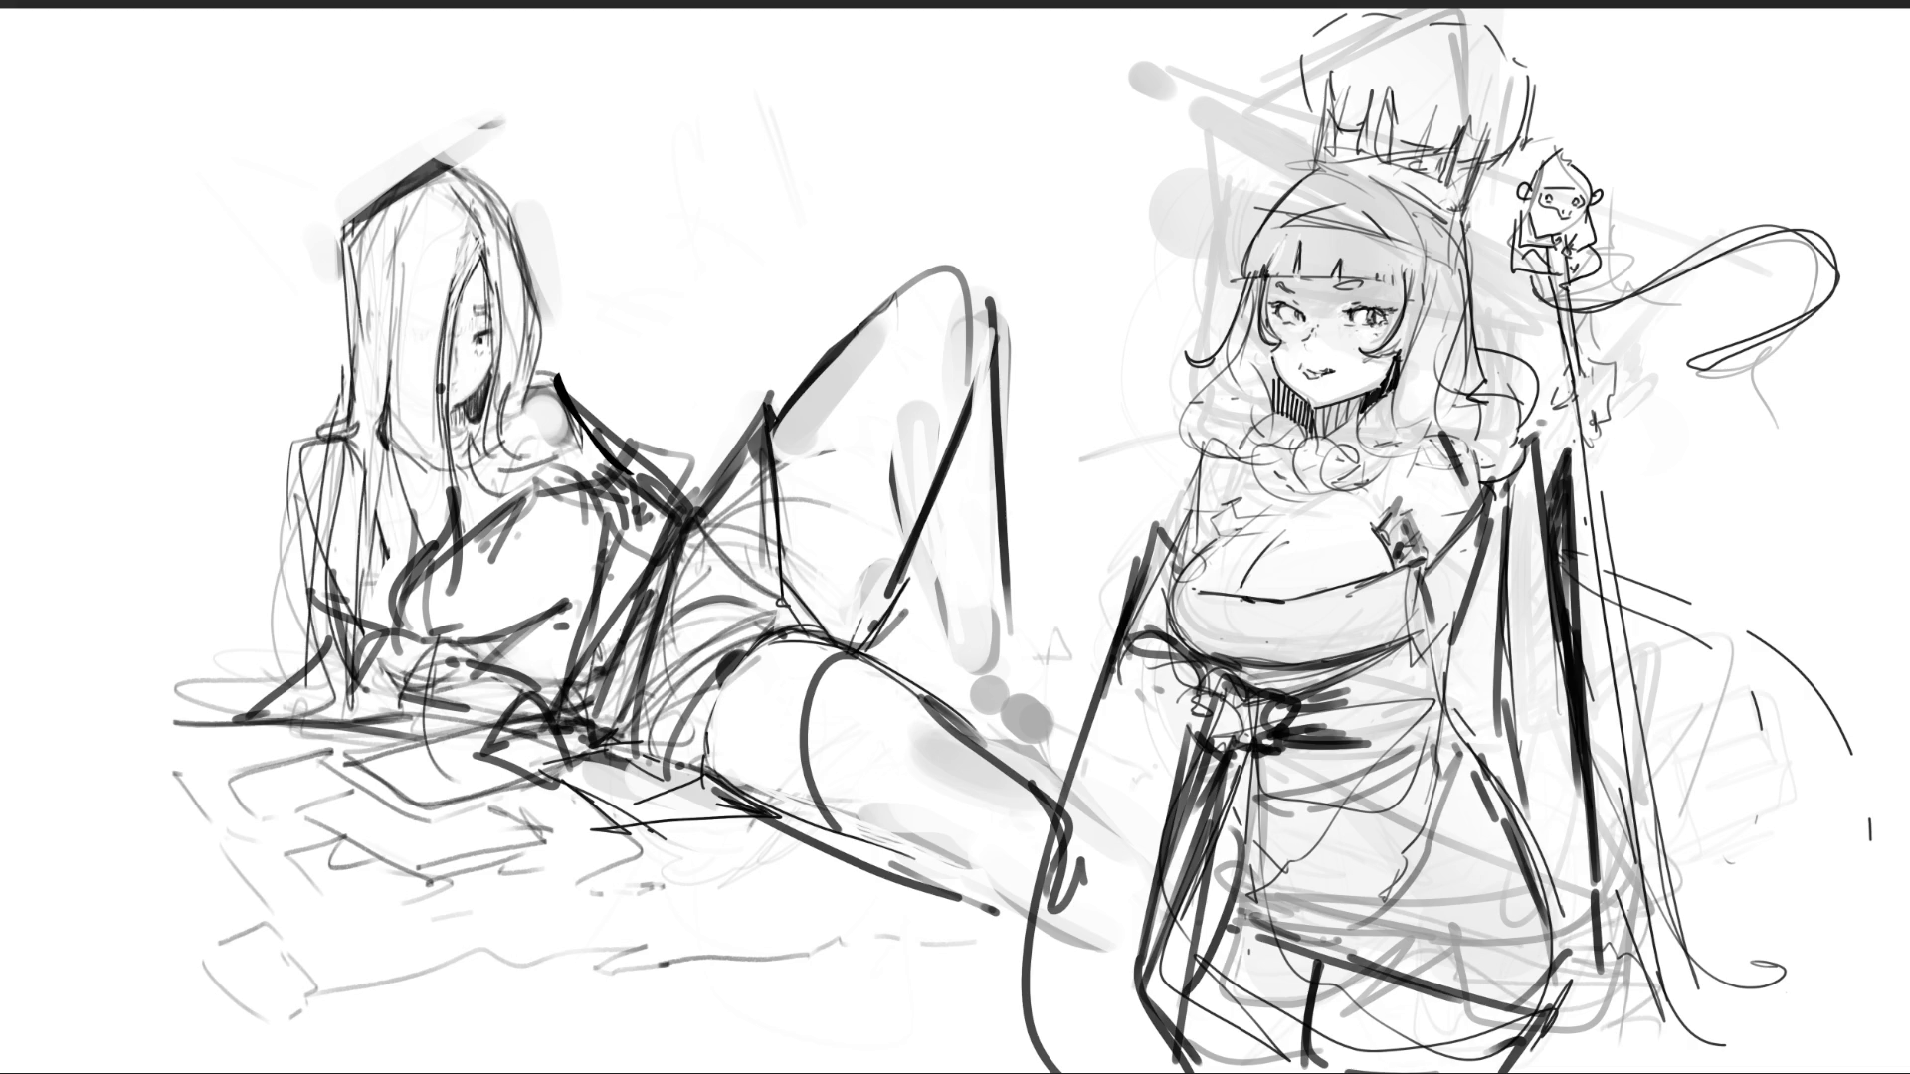
# - Shade the crown, the robe's sides, the skirt and the collar ruffles in soft grey
pyautogui.moveTo(1344, 67)
pyautogui.mouseDown()
pyautogui.moveTo(1338, 85)
pyautogui.moveTo(1318, 49)
pyautogui.moveTo(1353, 110)
pyautogui.moveTo(1340, 80)
pyautogui.moveTo(1467, 144)
pyautogui.mouseUp()
pyautogui.moveTo(1516, 78)
pyautogui.mouseDown()
pyautogui.moveTo(1517, 108)
pyautogui.moveTo(1392, 122)
pyautogui.mouseUp()
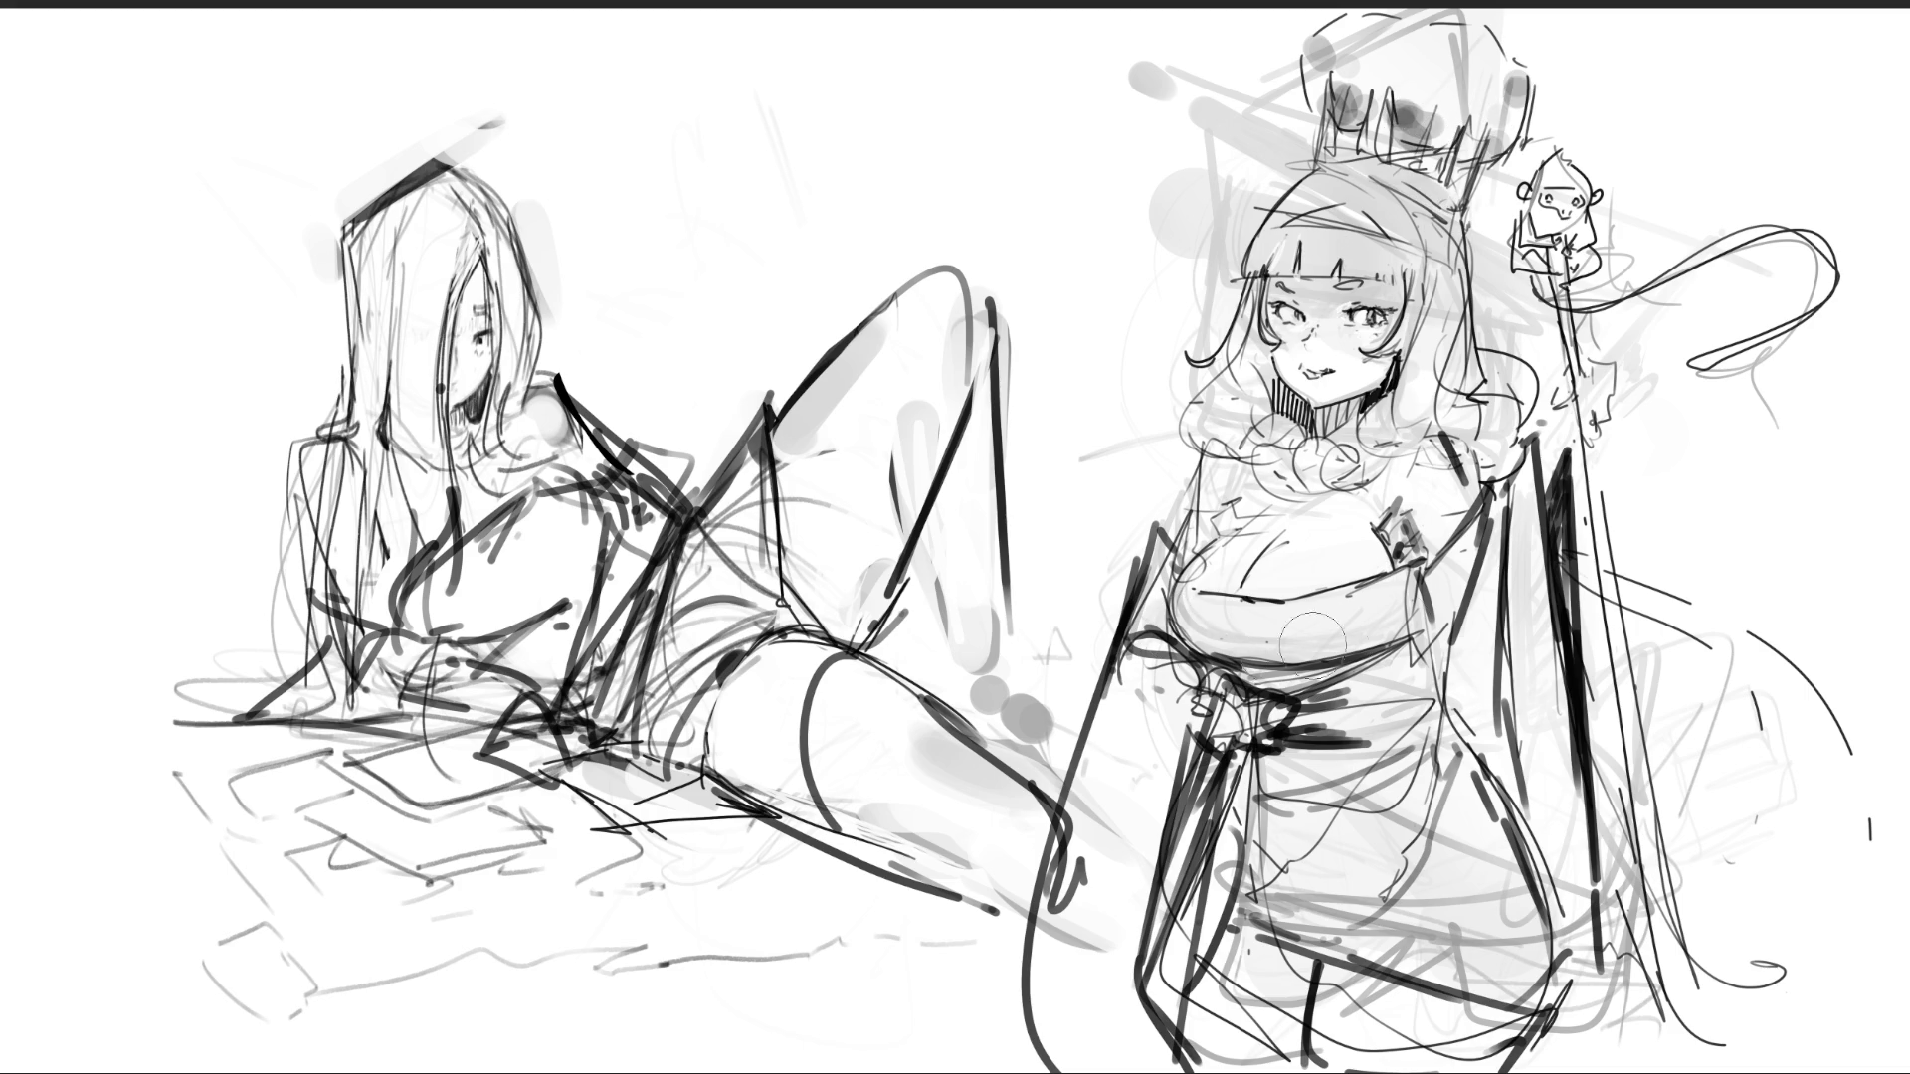
pyautogui.moveTo(1490, 482)
pyautogui.mouseDown()
pyautogui.moveTo(1480, 607)
pyautogui.moveTo(1517, 836)
pyautogui.mouseUp()
pyautogui.moveTo(1537, 462); pyautogui.dragTo(1552, 945)
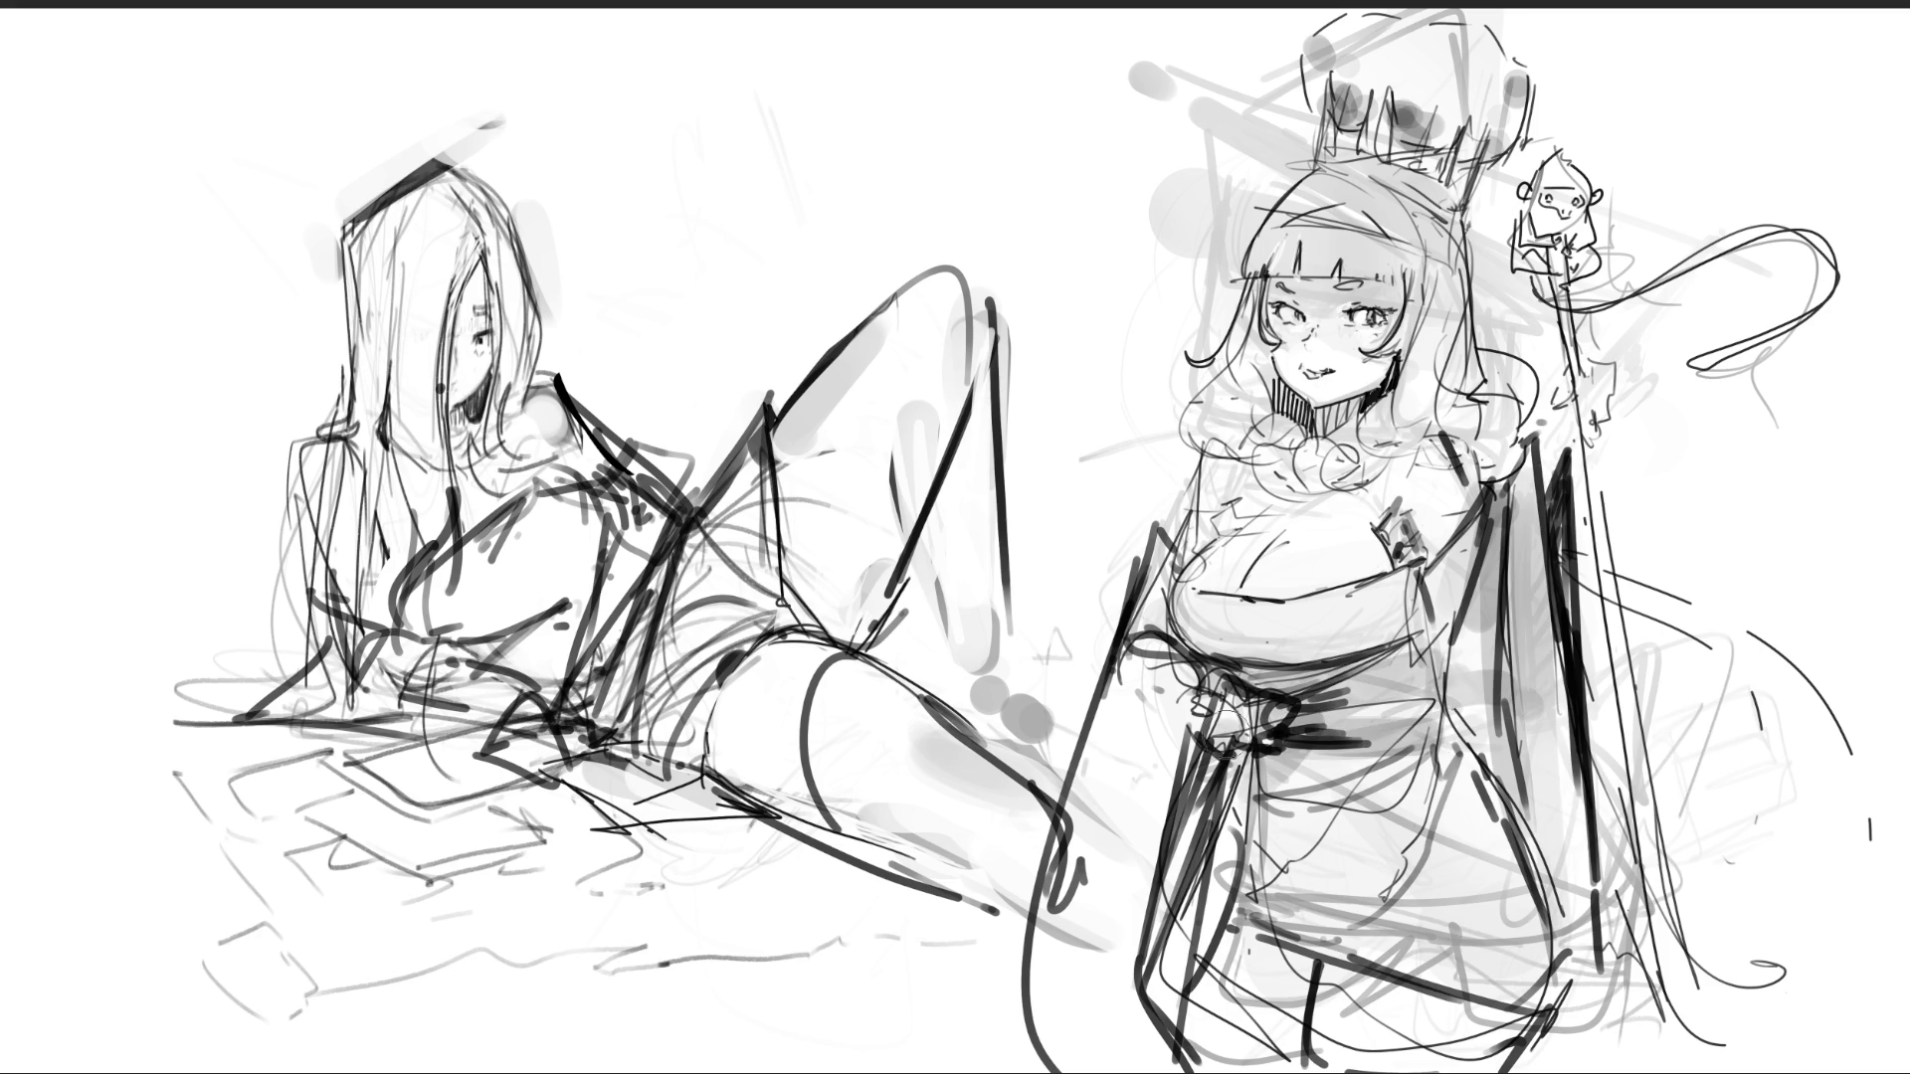
pyautogui.moveTo(1243, 721); pyautogui.dragTo(1144, 1070)
pyautogui.moveTo(1241, 774); pyautogui.dragTo(1226, 828)
pyautogui.moveTo(1258, 957)
pyautogui.mouseDown()
pyautogui.moveTo(1273, 1005)
pyautogui.moveTo(1243, 895)
pyautogui.moveTo(1361, 911)
pyautogui.moveTo(1298, 1034)
pyautogui.moveTo(1492, 1054)
pyautogui.moveTo(1412, 955)
pyautogui.moveTo(1502, 895)
pyautogui.moveTo(1532, 1045)
pyautogui.moveTo(1542, 796)
pyautogui.moveTo(1621, 995)
pyautogui.mouseUp()
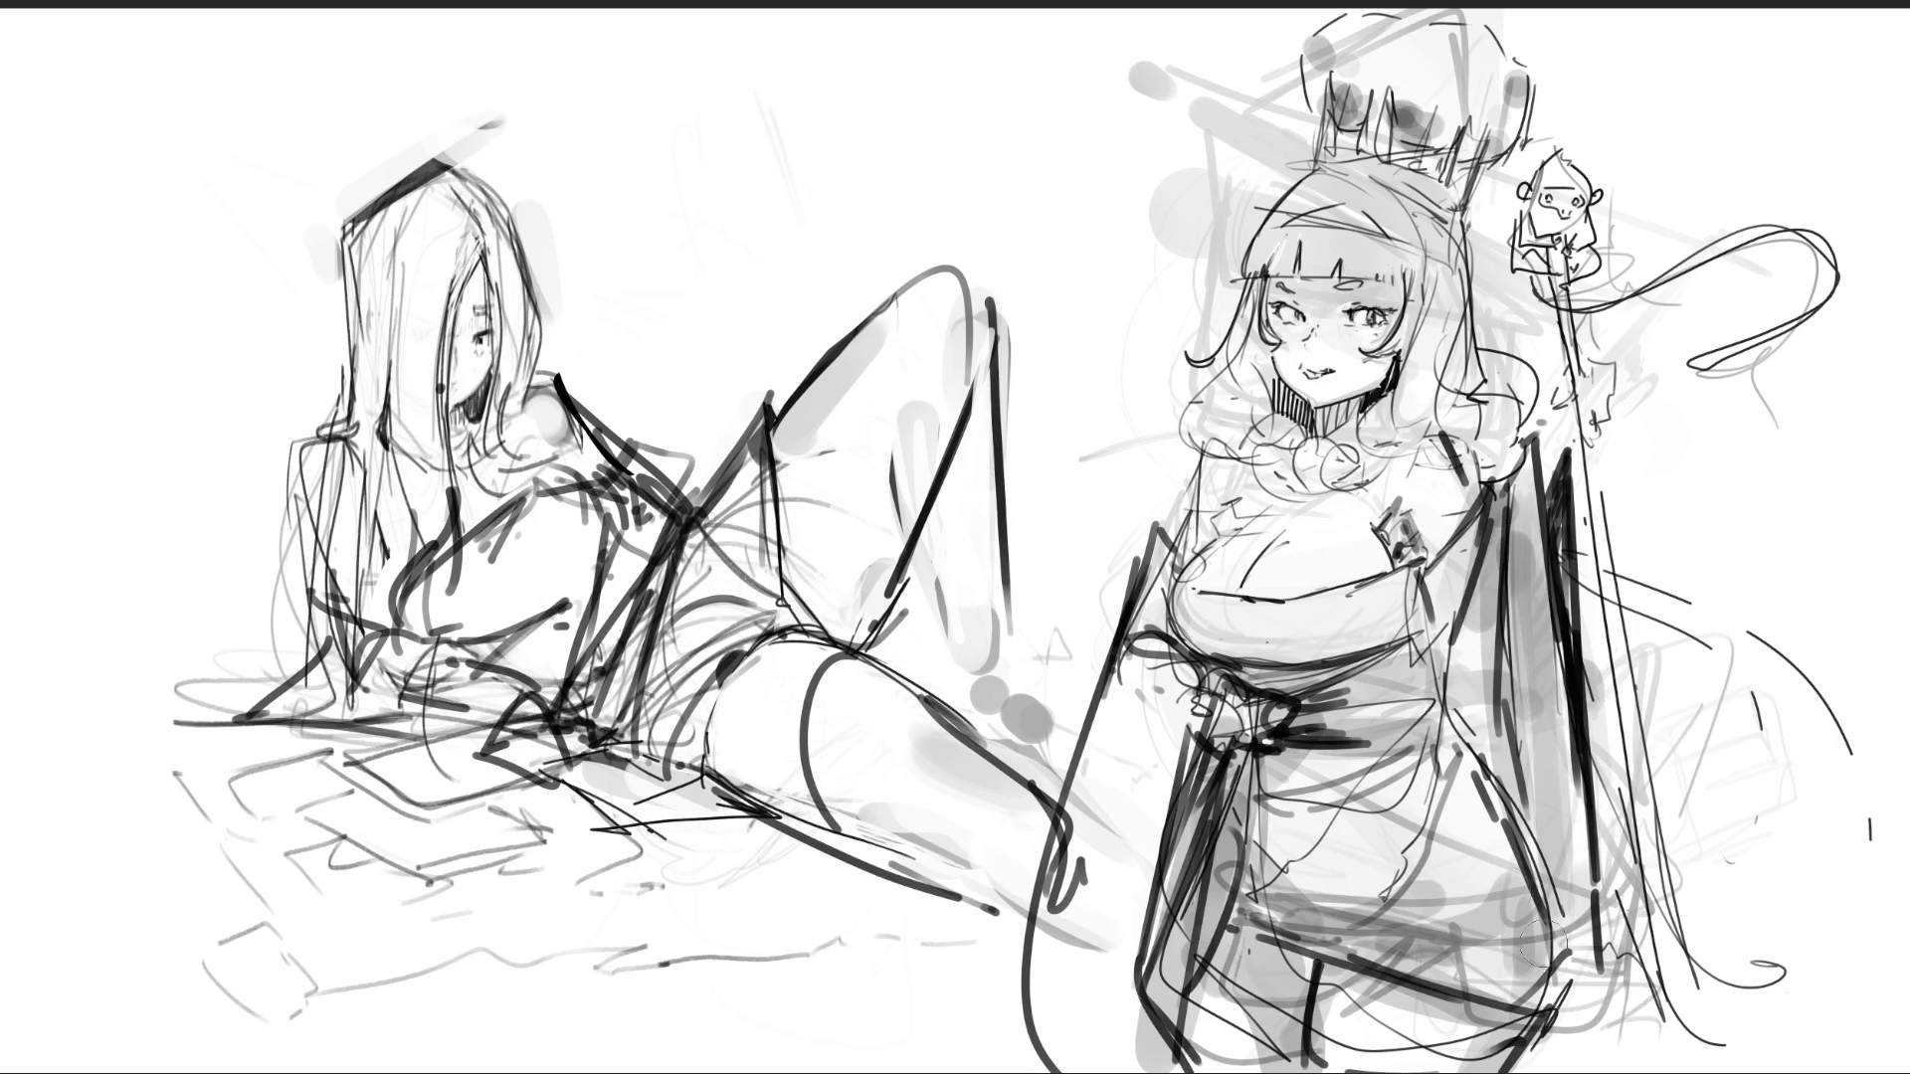
pyautogui.moveTo(1249, 468)
pyautogui.mouseDown()
pyautogui.moveTo(1323, 503)
pyautogui.moveTo(1397, 453)
pyautogui.mouseUp()
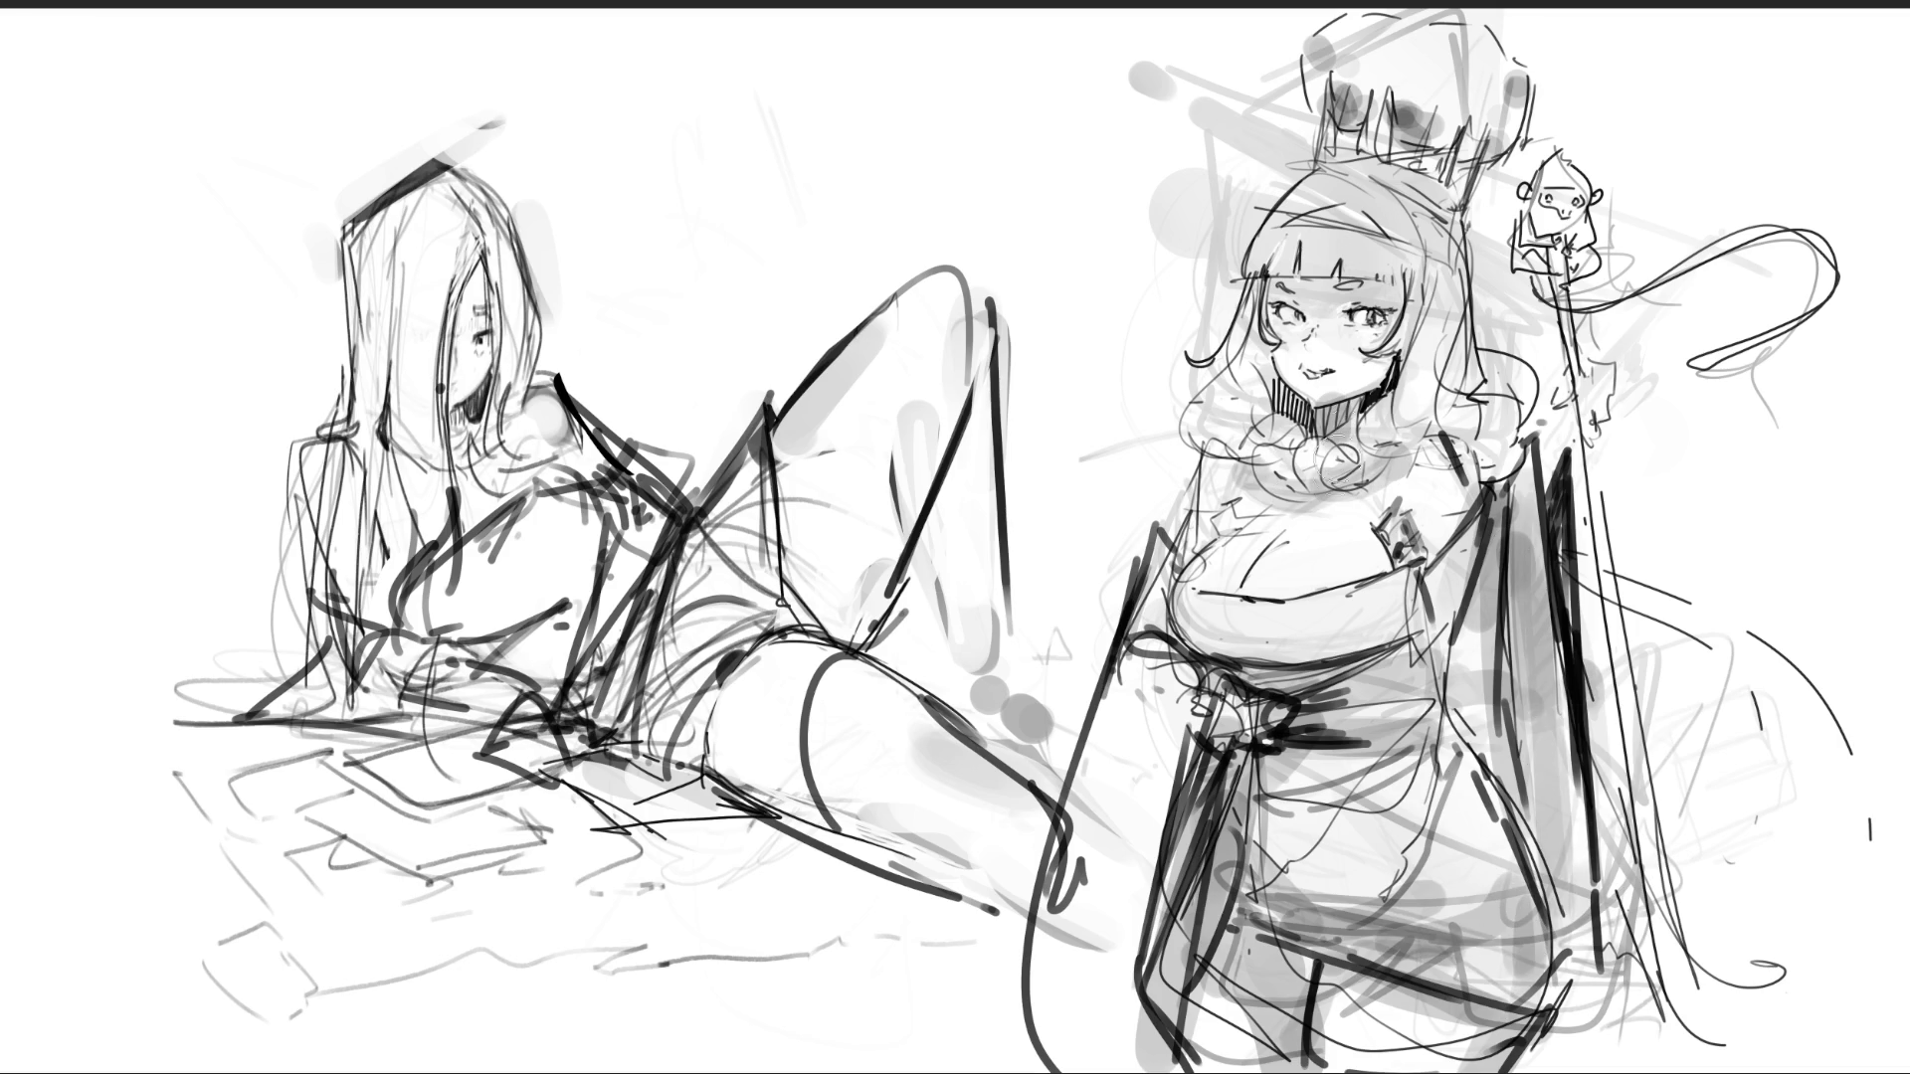
# - With a smaller brush, darken the crowned woman's lips and clean up the upper lip line
pyautogui.press('[')
pyautogui.press('[')
pyautogui.press('[')
pyautogui.moveTo(1305, 369); pyautogui.dragTo(1313, 384)
pyautogui.moveTo(1305, 366); pyautogui.dragTo(1329, 364)
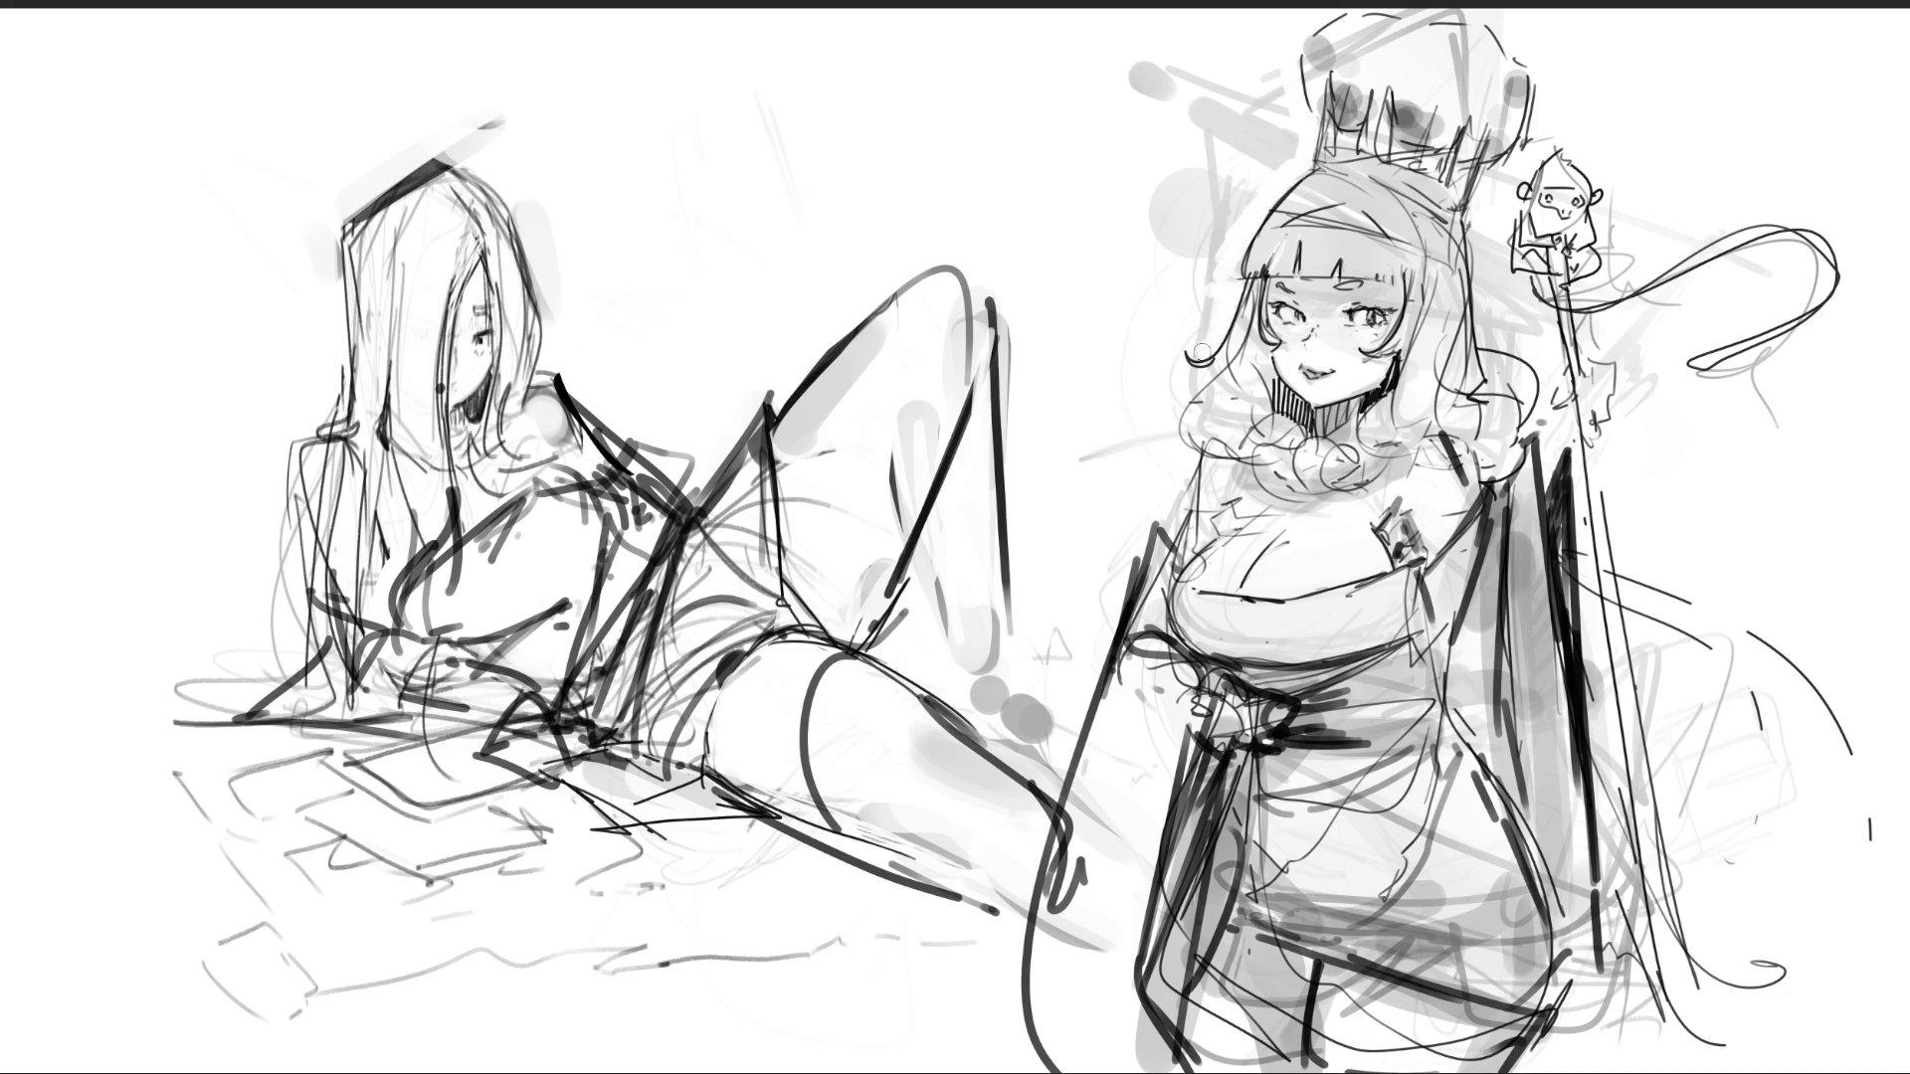
# - Erase stray grey marks left of the crown, beside the standing figure and in the raised leg
pyautogui.moveTo(1199, 183)
pyautogui.mouseDown()
pyautogui.moveTo(1161, 99)
pyautogui.moveTo(1174, 169)
pyautogui.moveTo(1254, 64)
pyautogui.mouseUp()
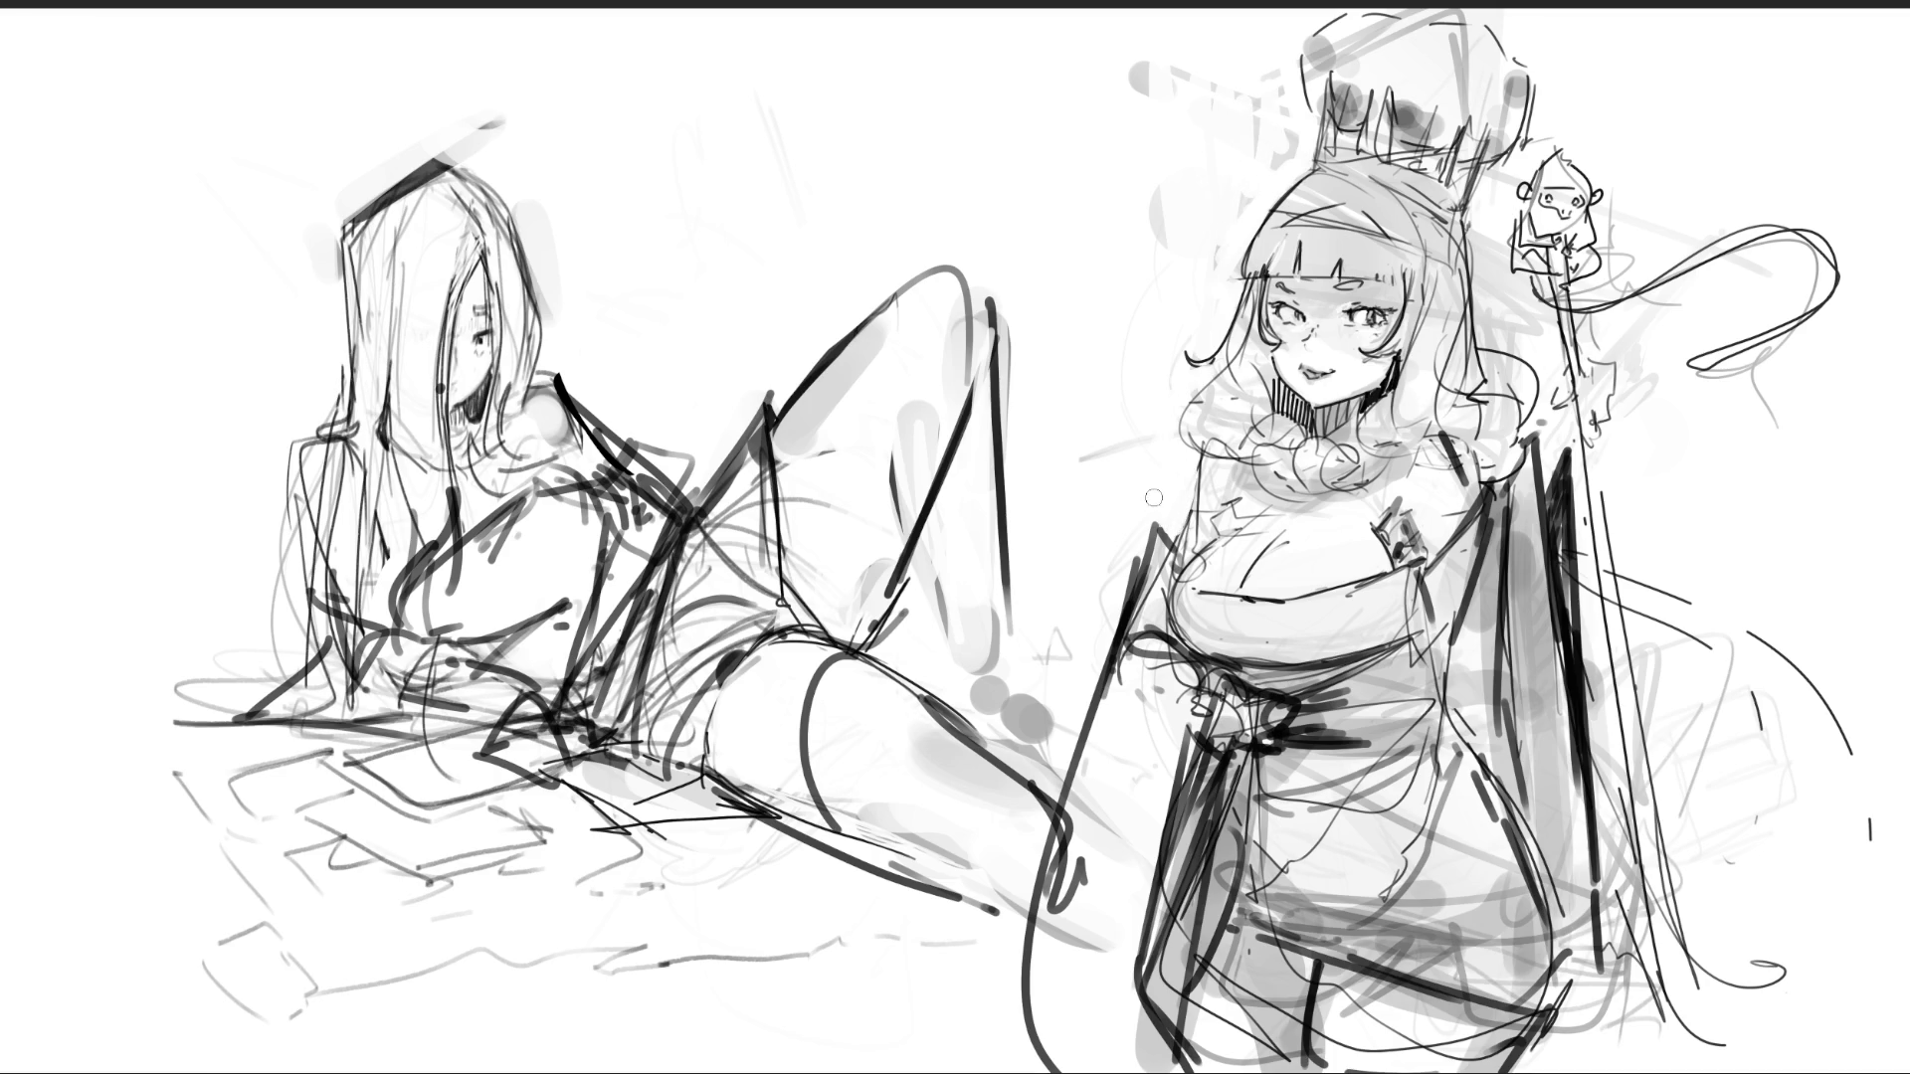
pyautogui.moveTo(1135, 538)
pyautogui.mouseDown()
pyautogui.moveTo(1085, 696)
pyautogui.moveTo(1054, 696)
pyautogui.moveTo(1119, 443)
pyautogui.mouseUp()
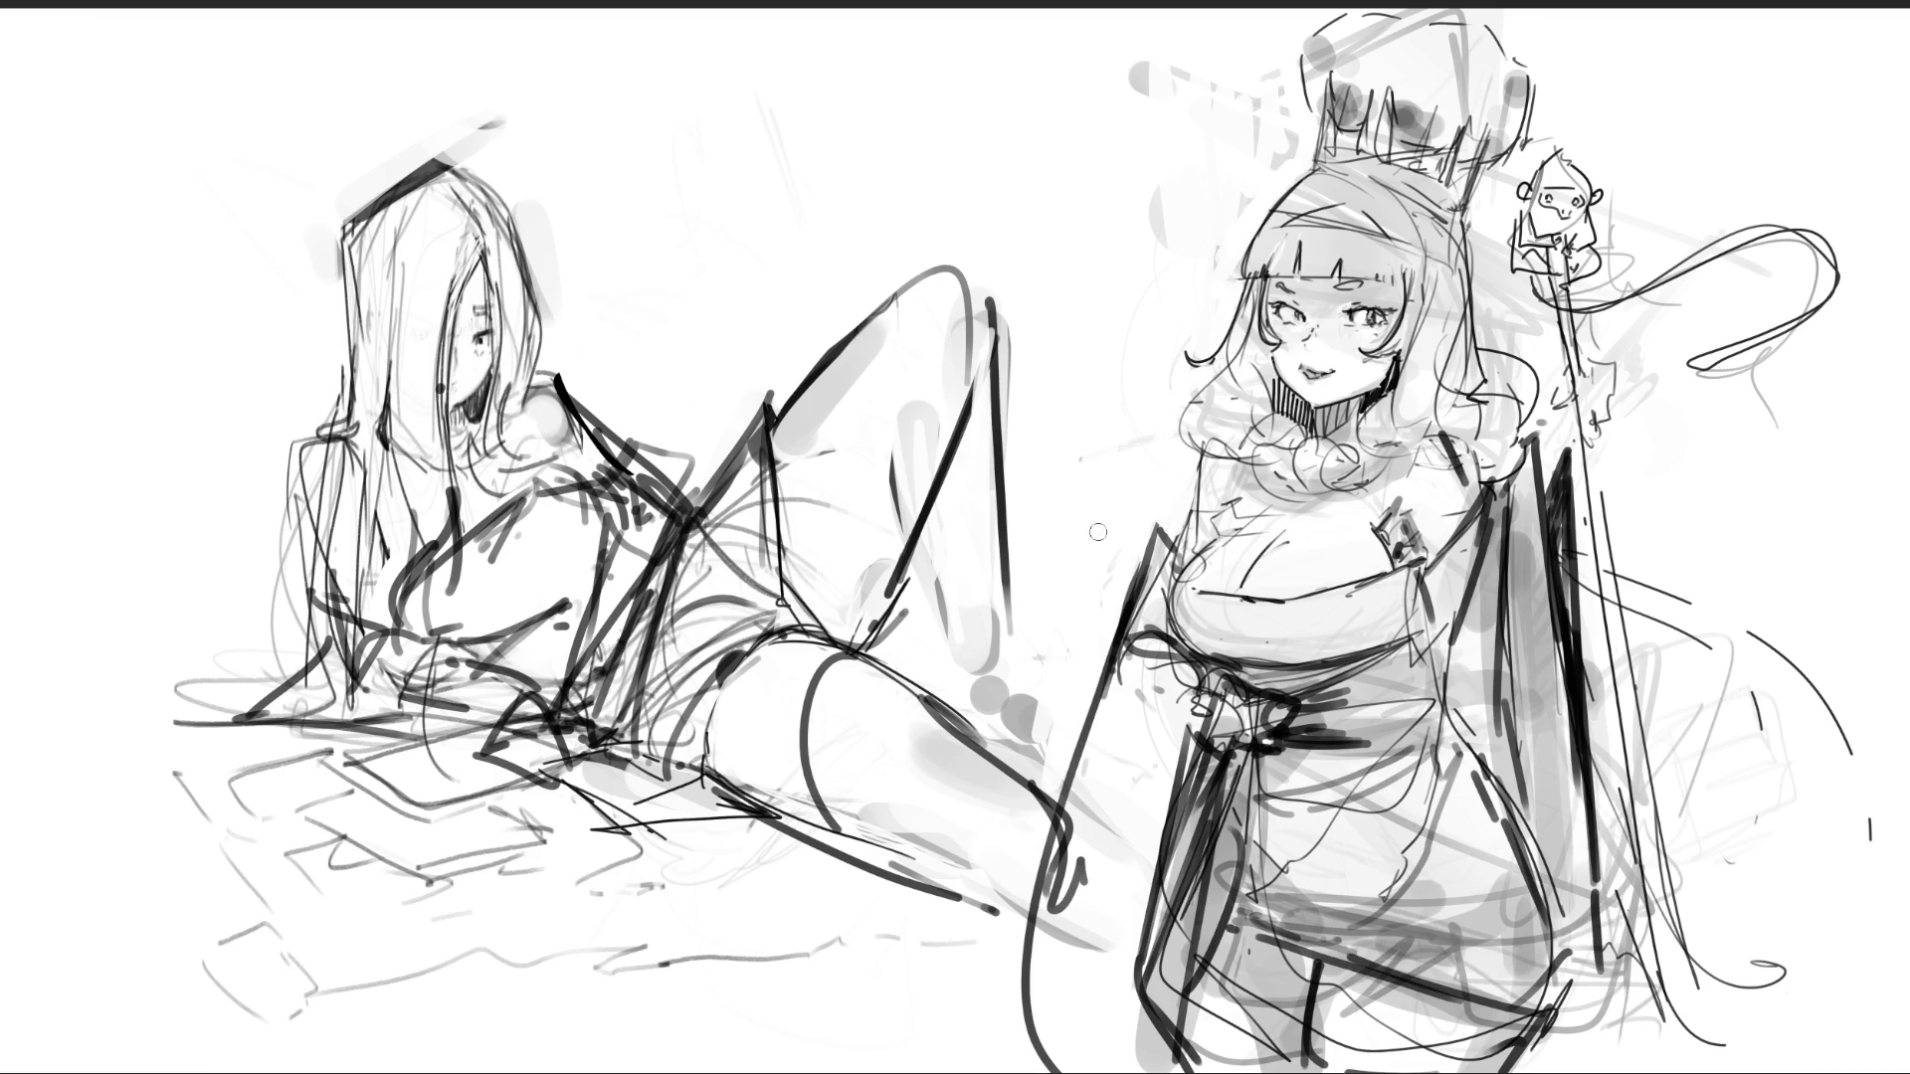
pyautogui.moveTo(947, 440); pyautogui.dragTo(893, 466)
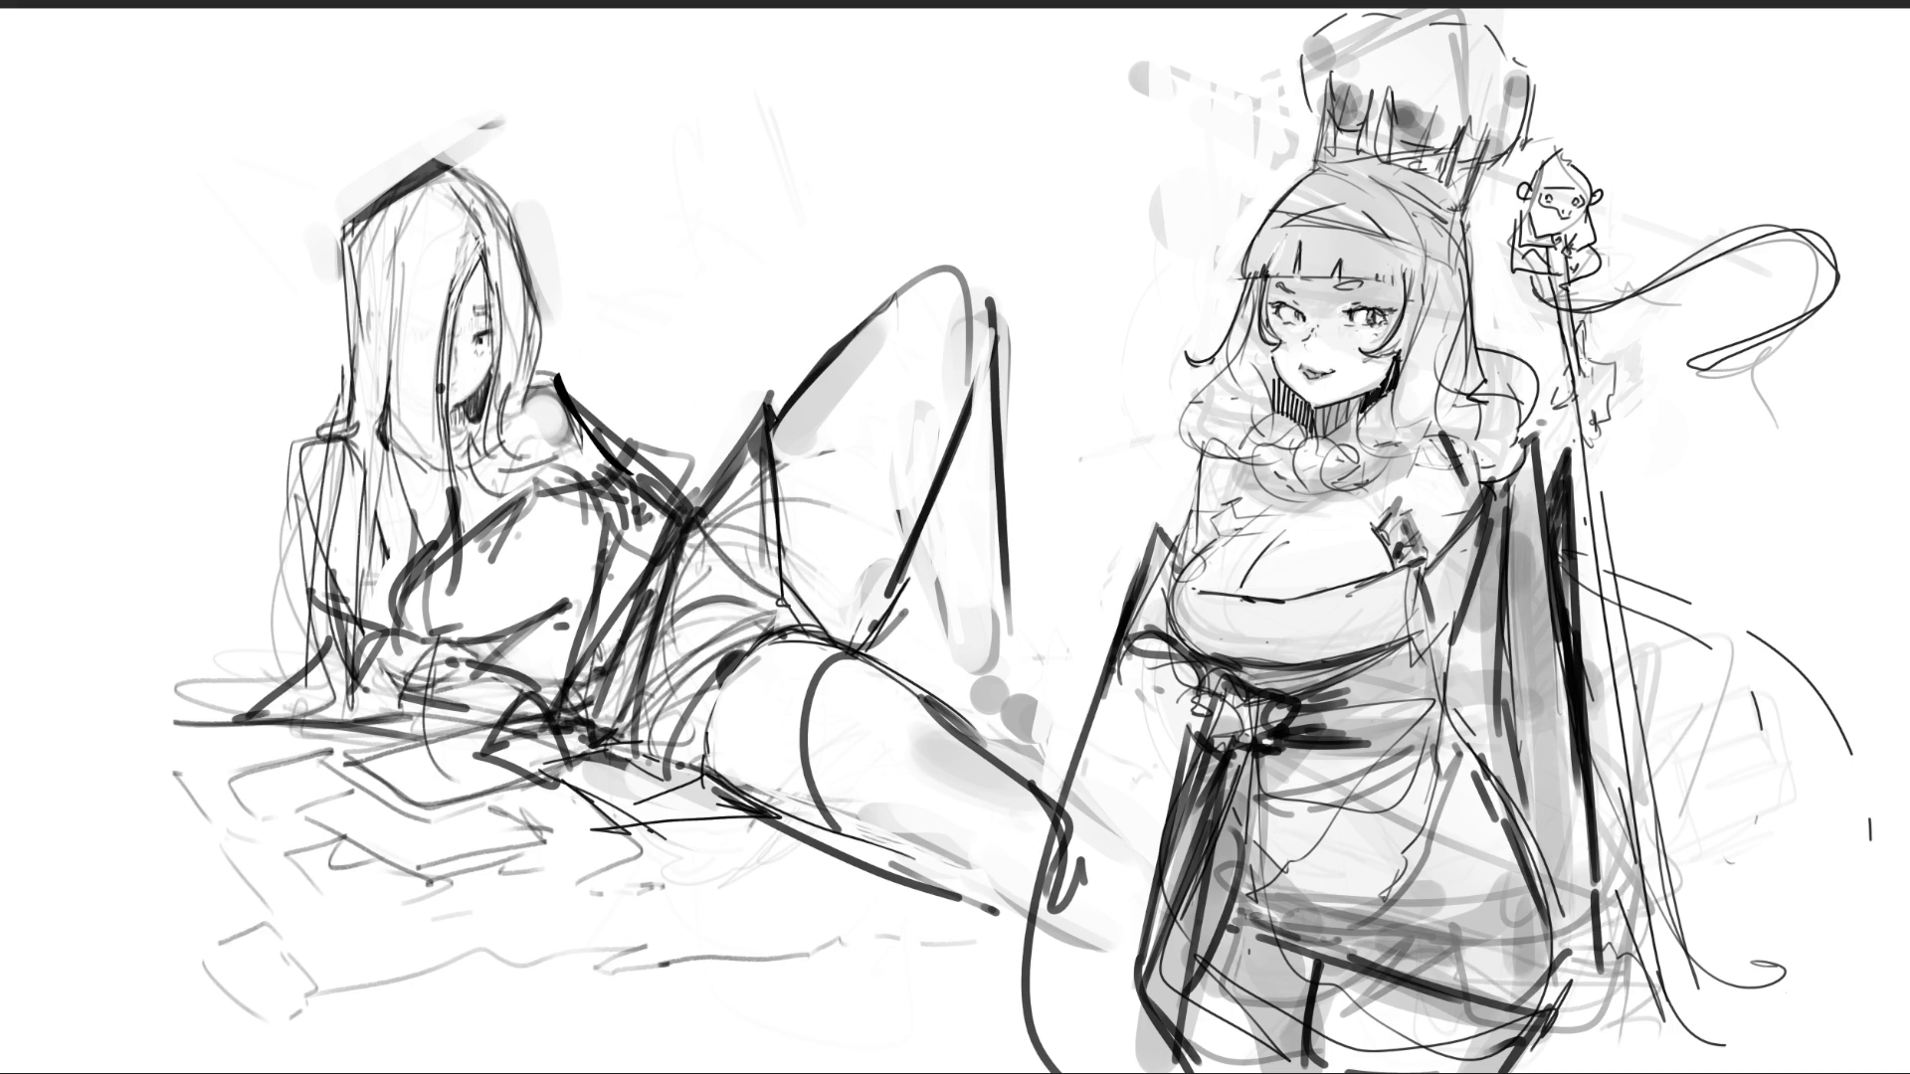
# - Firm up the staff's edge lines, redoing one misplaced stroke
pyautogui.moveTo(1583, 368)
pyautogui.mouseDown()
pyautogui.moveTo(1617, 405)
pyautogui.moveTo(1574, 383)
pyautogui.moveTo(1595, 428)
pyautogui.moveTo(1553, 419)
pyautogui.moveTo(1580, 441)
pyautogui.mouseUp()
pyautogui.moveTo(1568, 370)
pyautogui.mouseDown()
pyautogui.moveTo(1539, 444)
pyautogui.moveTo(1560, 439)
pyautogui.mouseUp()
pyautogui.hotkey('ctrl', 'z')
pyautogui.hotkey('ctrl', 'z')
pyautogui.hotkey('ctrl', 'z')
pyautogui.moveTo(1553, 438)
pyautogui.mouseDown()
pyautogui.moveTo(1575, 450)
pyautogui.moveTo(1560, 454)
pyautogui.mouseUp()
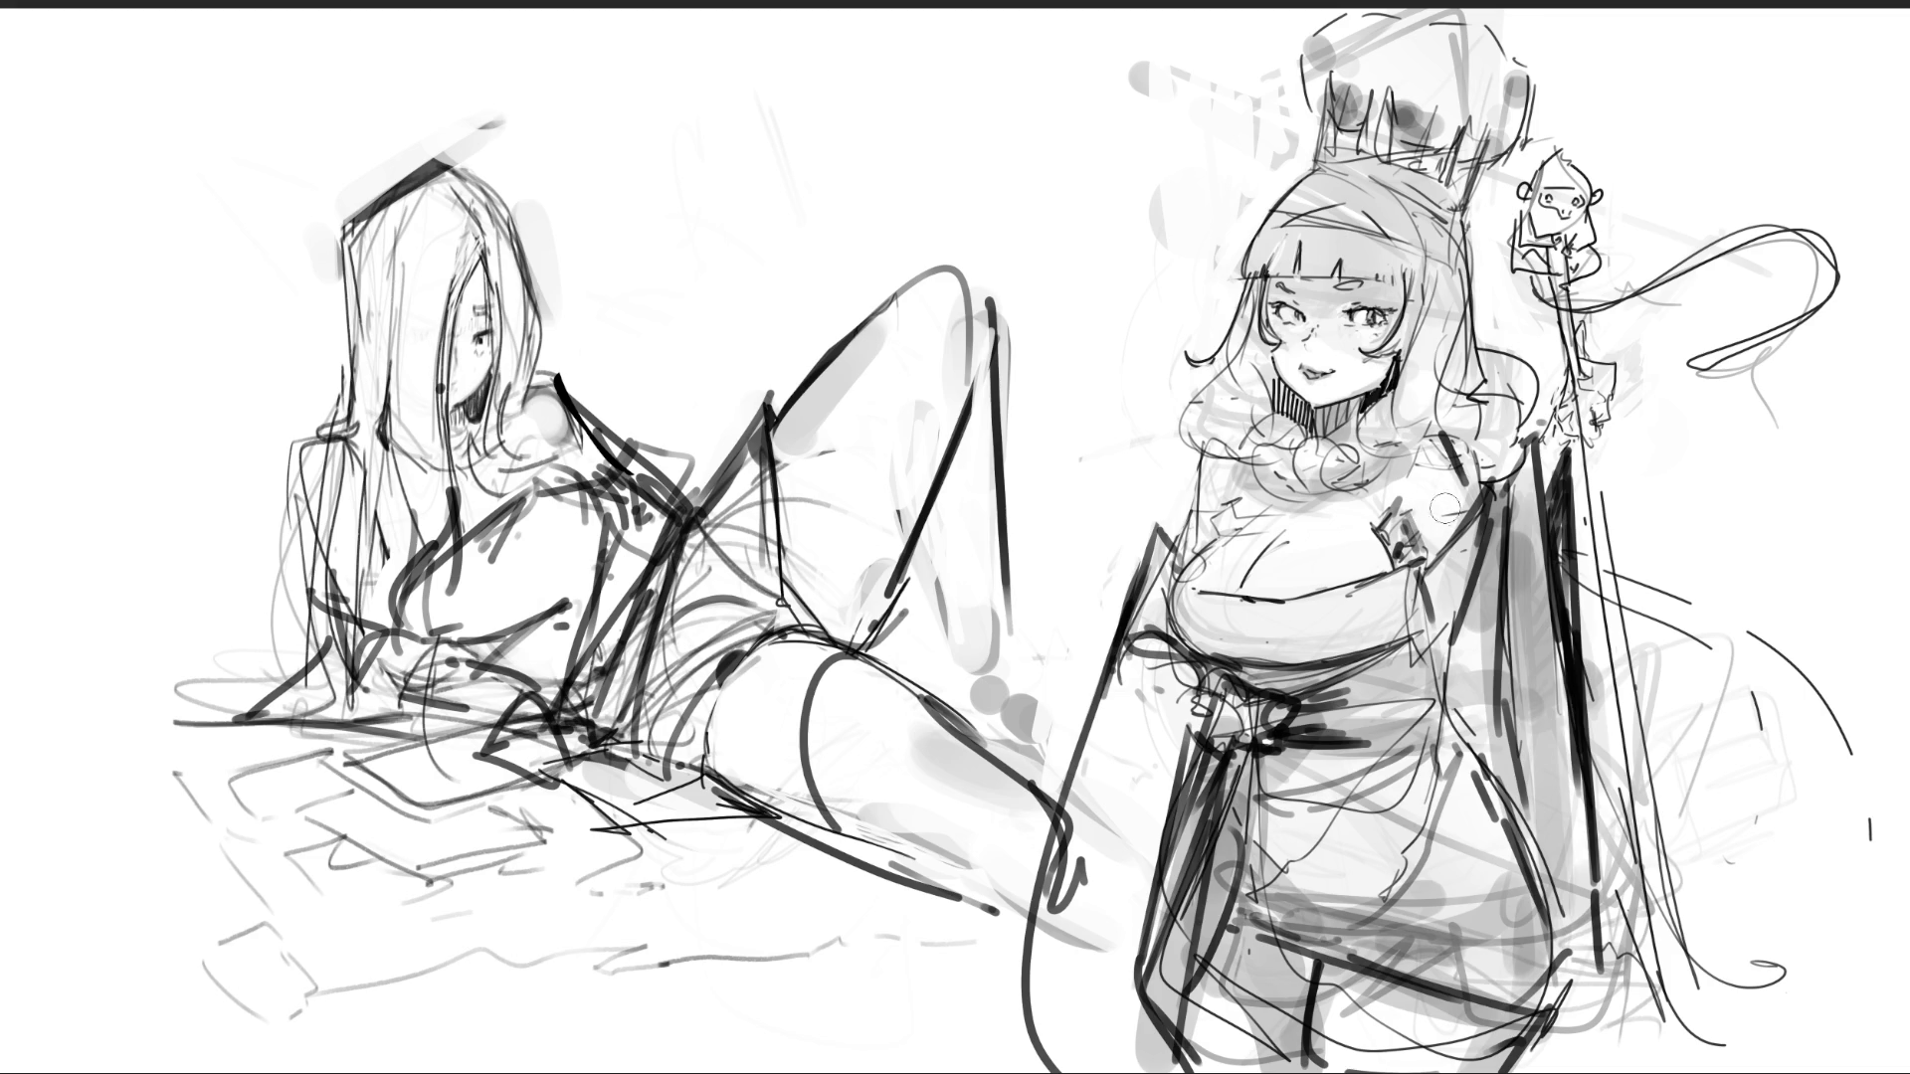
# - Hatch the neck and collar, outline the collar ruffle and draw the shoulder strap
pyautogui.moveTo(1444, 453)
pyautogui.mouseDown()
pyautogui.moveTo(1444, 500)
pyautogui.moveTo(1442, 467)
pyautogui.moveTo(1422, 537)
pyautogui.moveTo(1407, 517)
pyautogui.moveTo(1400, 545)
pyautogui.moveTo(1433, 468)
pyautogui.mouseUp()
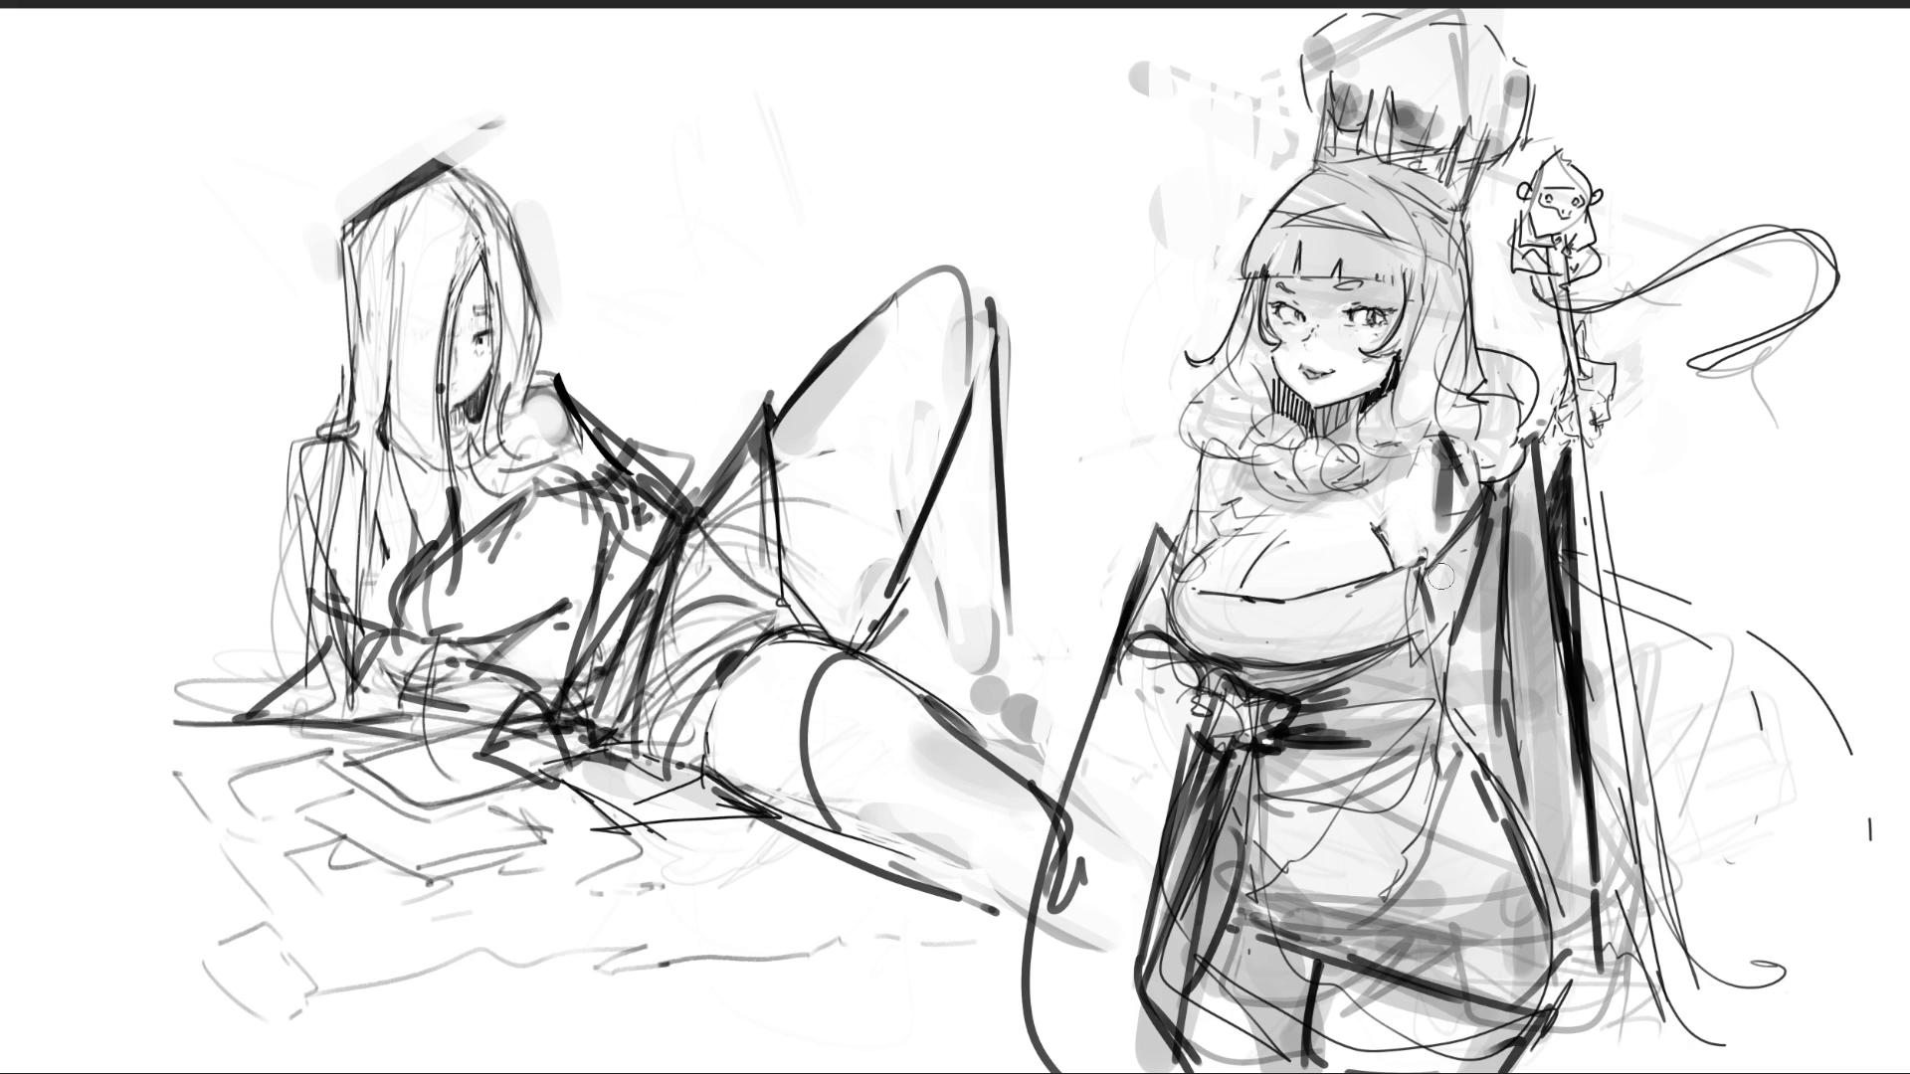
pyautogui.moveTo(1440, 577)
pyautogui.mouseDown()
pyautogui.moveTo(1427, 477)
pyautogui.moveTo(1447, 468)
pyautogui.moveTo(1467, 513)
pyautogui.moveTo(1452, 449)
pyautogui.moveTo(1467, 497)
pyautogui.moveTo(1457, 453)
pyautogui.moveTo(1464, 479)
pyautogui.moveTo(1484, 418)
pyautogui.mouseUp()
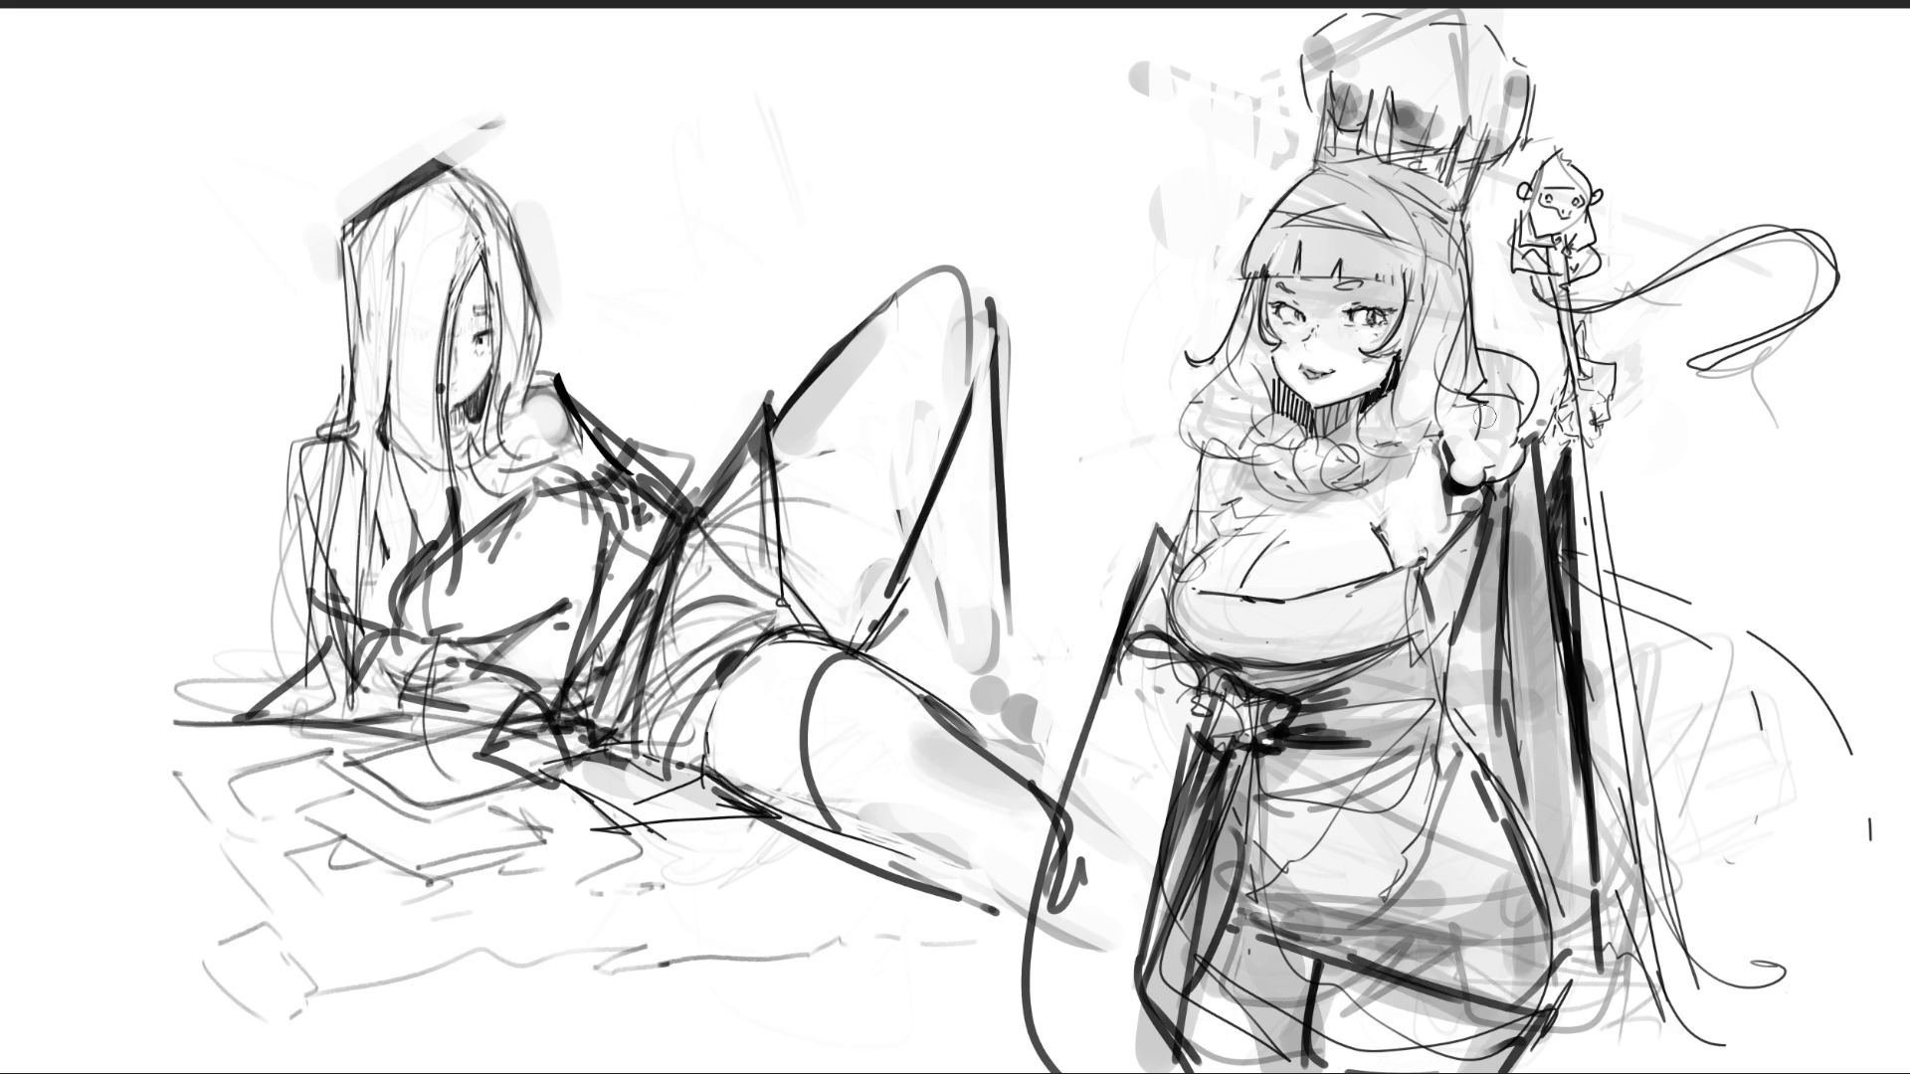
pyautogui.moveTo(1263, 410); pyautogui.dragTo(1274, 427)
pyautogui.moveTo(1288, 410)
pyautogui.mouseDown()
pyautogui.moveTo(1296, 428)
pyautogui.moveTo(1251, 482)
pyautogui.moveTo(1278, 441)
pyautogui.moveTo(1298, 481)
pyautogui.moveTo(1332, 438)
pyautogui.mouseUp()
pyautogui.moveTo(1350, 416); pyautogui.dragTo(1375, 432)
pyautogui.moveTo(1301, 498); pyautogui.dragTo(1390, 469)
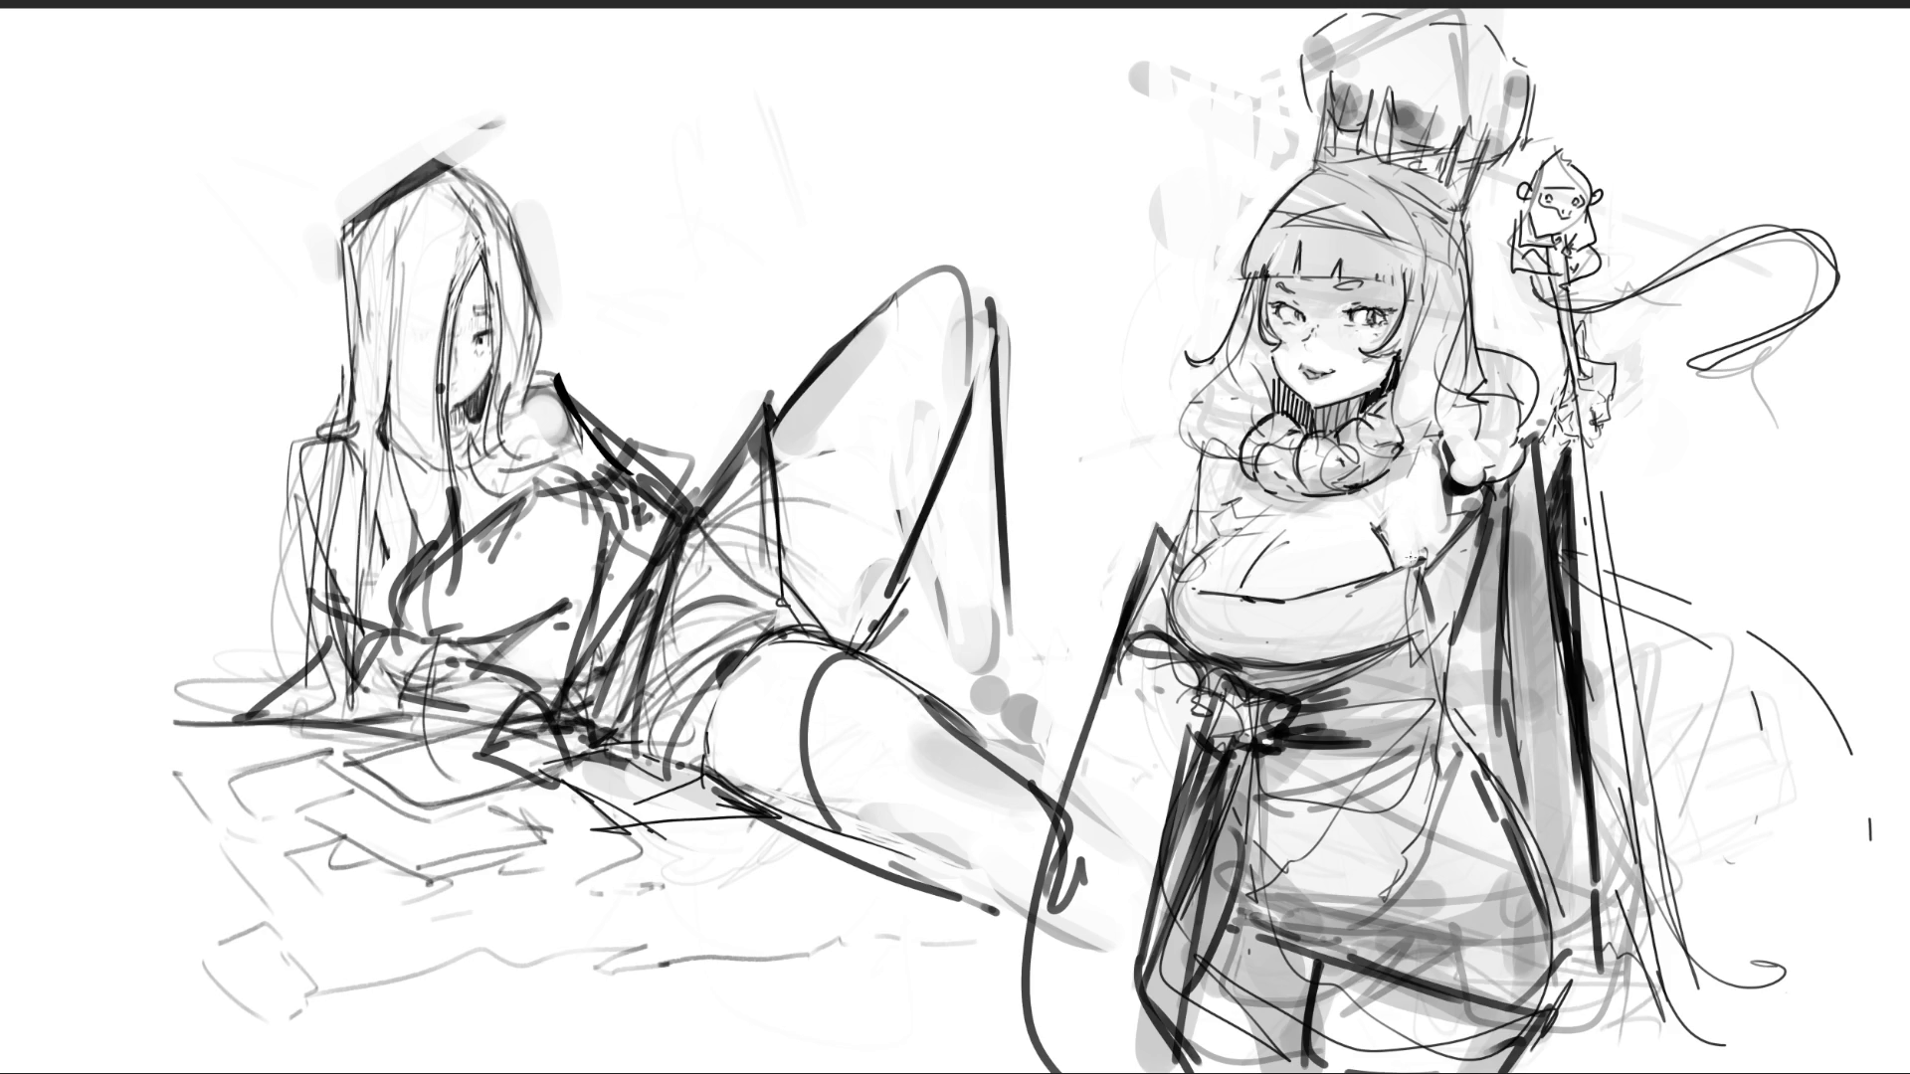
pyautogui.moveTo(1393, 573)
pyautogui.mouseDown()
pyautogui.moveTo(1403, 545)
pyautogui.moveTo(1431, 563)
pyautogui.moveTo(1462, 512)
pyautogui.mouseUp()
pyautogui.moveTo(1410, 572)
pyautogui.mouseDown()
pyautogui.moveTo(1438, 549)
pyautogui.moveTo(1387, 532)
pyautogui.moveTo(1394, 555)
pyautogui.mouseUp()
# - Hatch the lower skirt, define the waist knot and begin a long sweeping hair strand
pyautogui.moveTo(1217, 926)
pyautogui.mouseDown()
pyautogui.moveTo(1315, 963)
pyautogui.moveTo(1315, 983)
pyautogui.moveTo(1305, 963)
pyautogui.mouseUp()
pyautogui.moveTo(1249, 762); pyautogui.dragTo(1343, 742)
pyautogui.moveTo(1251, 804)
pyautogui.mouseDown()
pyautogui.moveTo(1273, 682)
pyautogui.moveTo(1293, 732)
pyautogui.moveTo(1226, 753)
pyautogui.moveTo(1199, 732)
pyautogui.moveTo(1206, 706)
pyautogui.moveTo(1194, 772)
pyautogui.moveTo(1209, 752)
pyautogui.mouseUp()
pyautogui.moveTo(1218, 663)
pyautogui.mouseDown()
pyautogui.moveTo(1196, 673)
pyautogui.moveTo(1162, 774)
pyautogui.mouseUp()
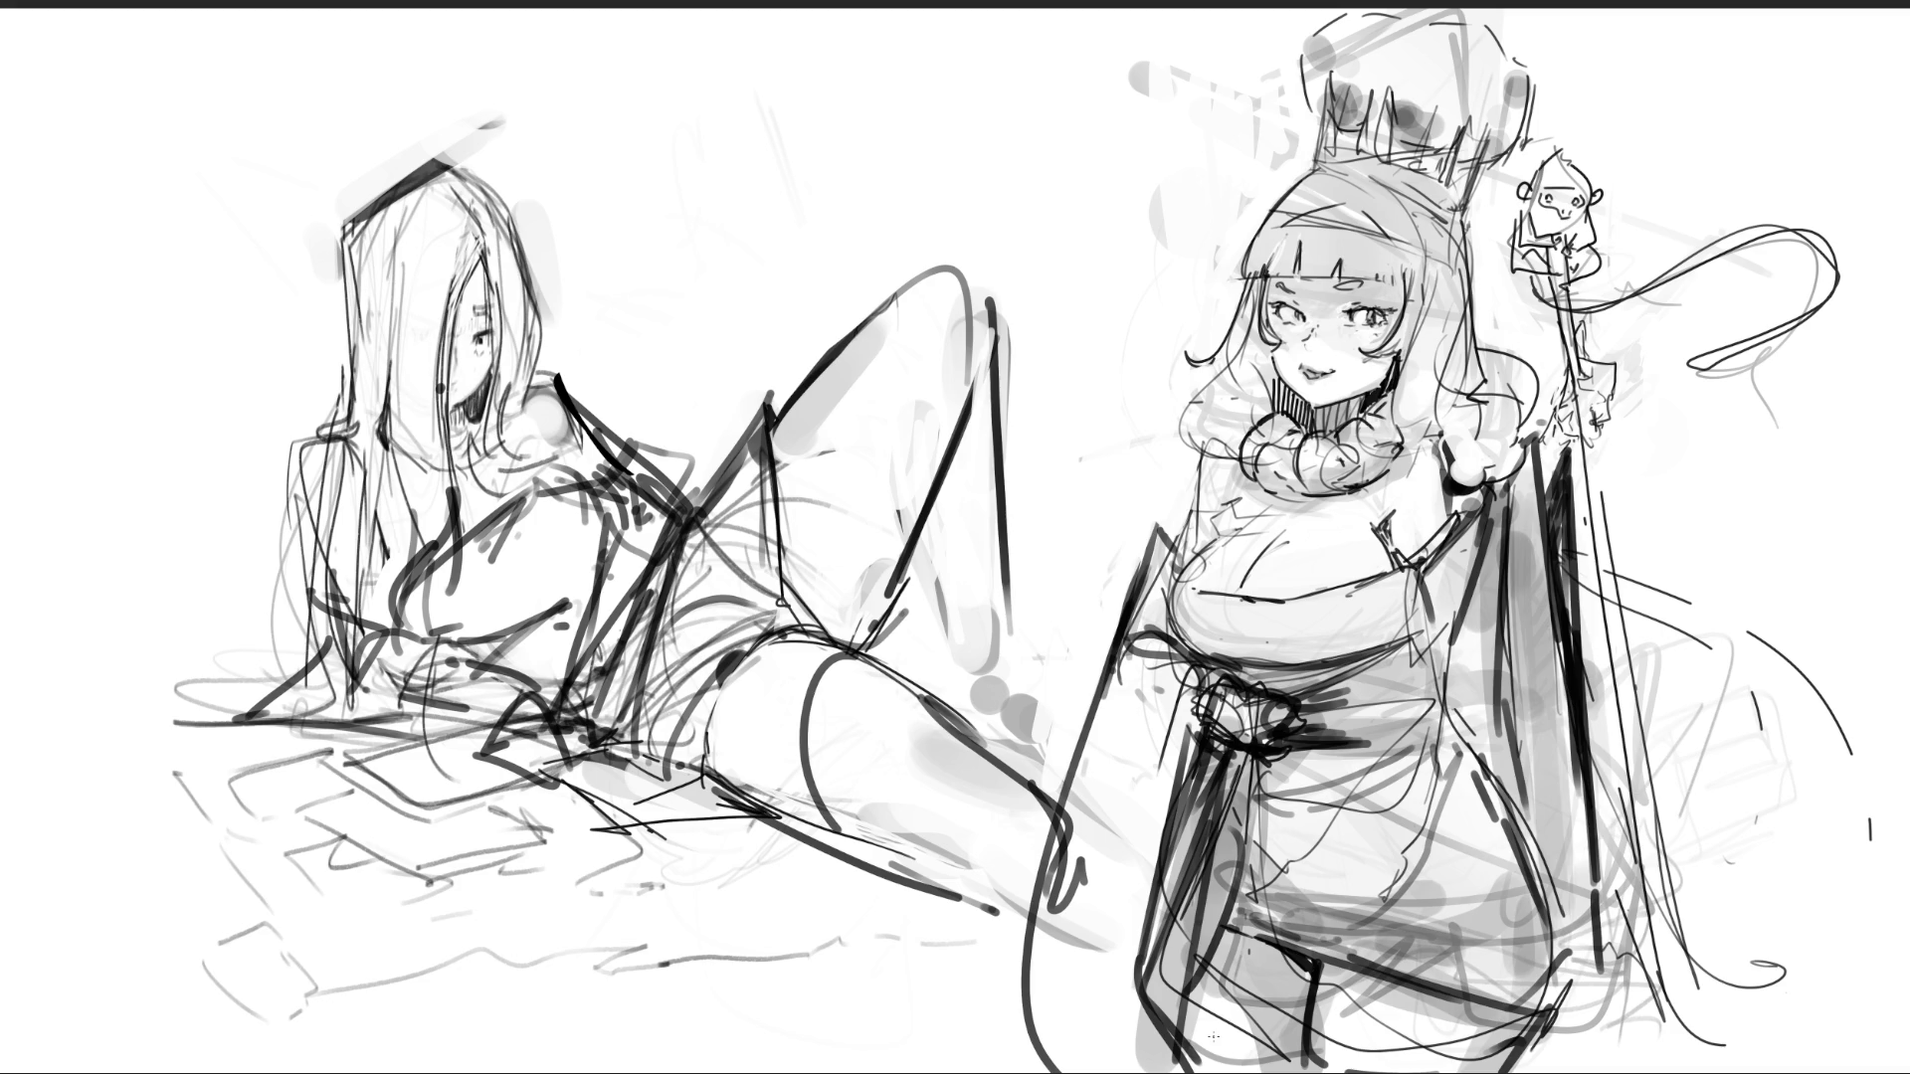
pyautogui.moveTo(1577, 639); pyautogui.dragTo(1656, 843)
# - Extend the hair in long sweeping curves, erase stray arcs beside it and undo a chest mark
pyautogui.moveTo(1584, 686)
pyautogui.mouseDown()
pyautogui.moveTo(1693, 891)
pyautogui.moveTo(1611, 733)
pyautogui.moveTo(1811, 999)
pyautogui.mouseUp()
pyautogui.moveTo(1643, 809)
pyautogui.mouseDown()
pyautogui.moveTo(1839, 913)
pyautogui.moveTo(1816, 1072)
pyautogui.moveTo(1642, 1072)
pyautogui.mouseUp()
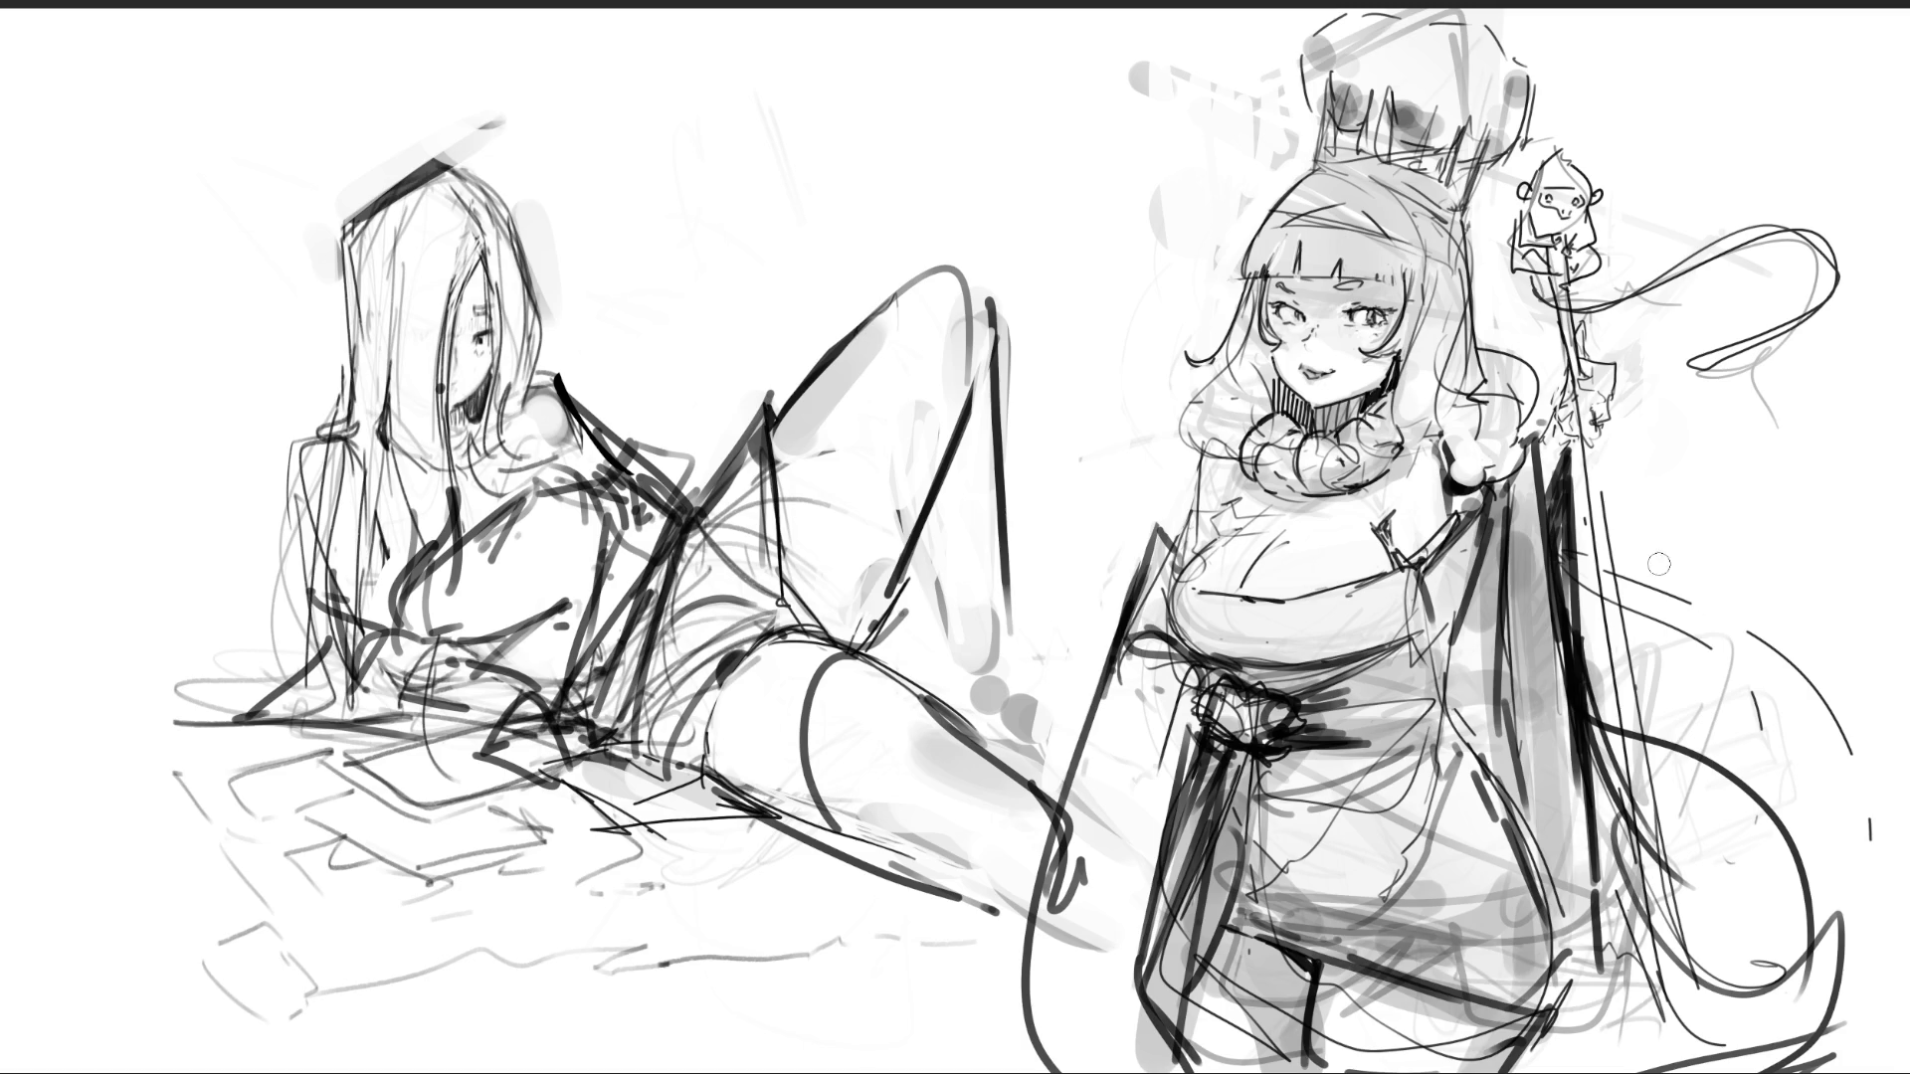
pyautogui.moveTo(1671, 572); pyautogui.dragTo(1621, 557)
pyautogui.moveTo(1694, 674)
pyautogui.mouseDown()
pyautogui.moveTo(1853, 761)
pyautogui.moveTo(1755, 715)
pyautogui.moveTo(1713, 624)
pyautogui.mouseUp()
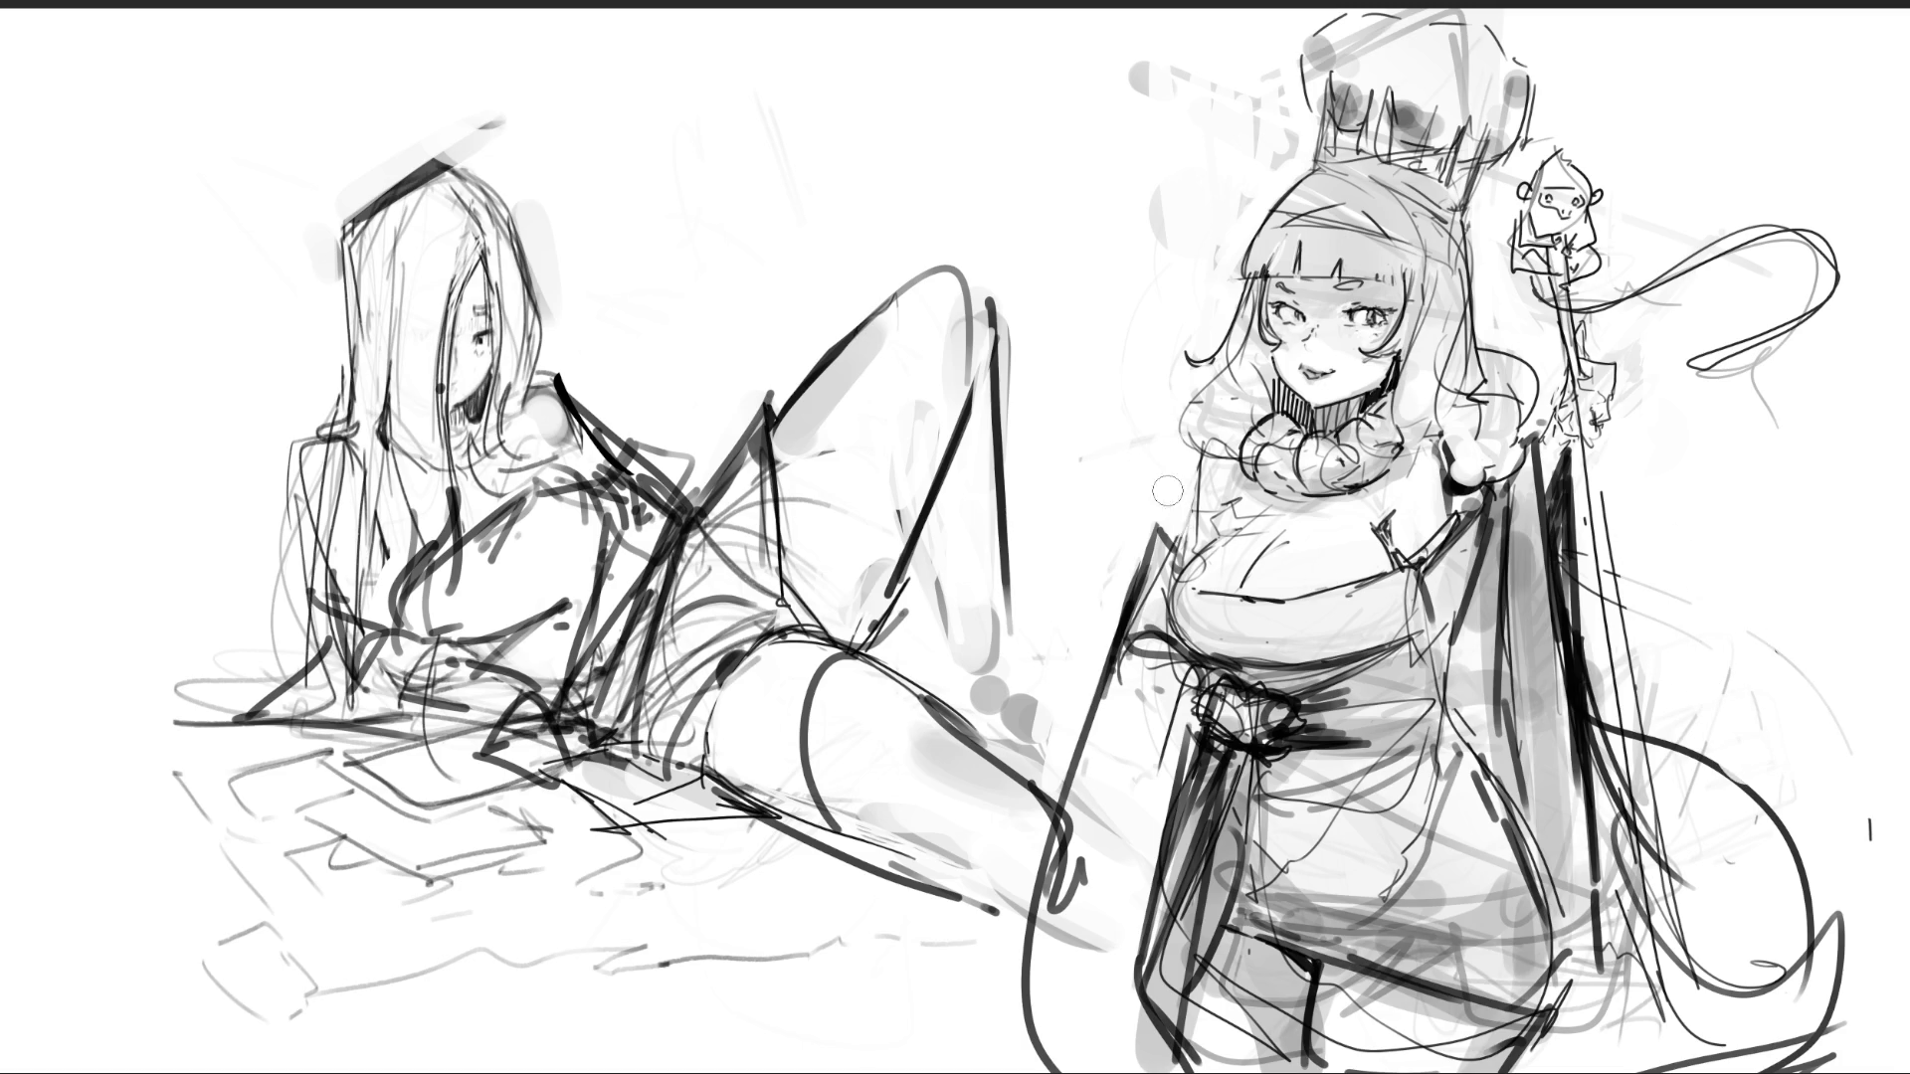
pyautogui.moveTo(1159, 512)
pyautogui.mouseDown()
pyautogui.moveTo(1180, 547)
pyautogui.moveTo(1176, 530)
pyautogui.mouseUp()
pyautogui.hotkey('ctrl', 'z')
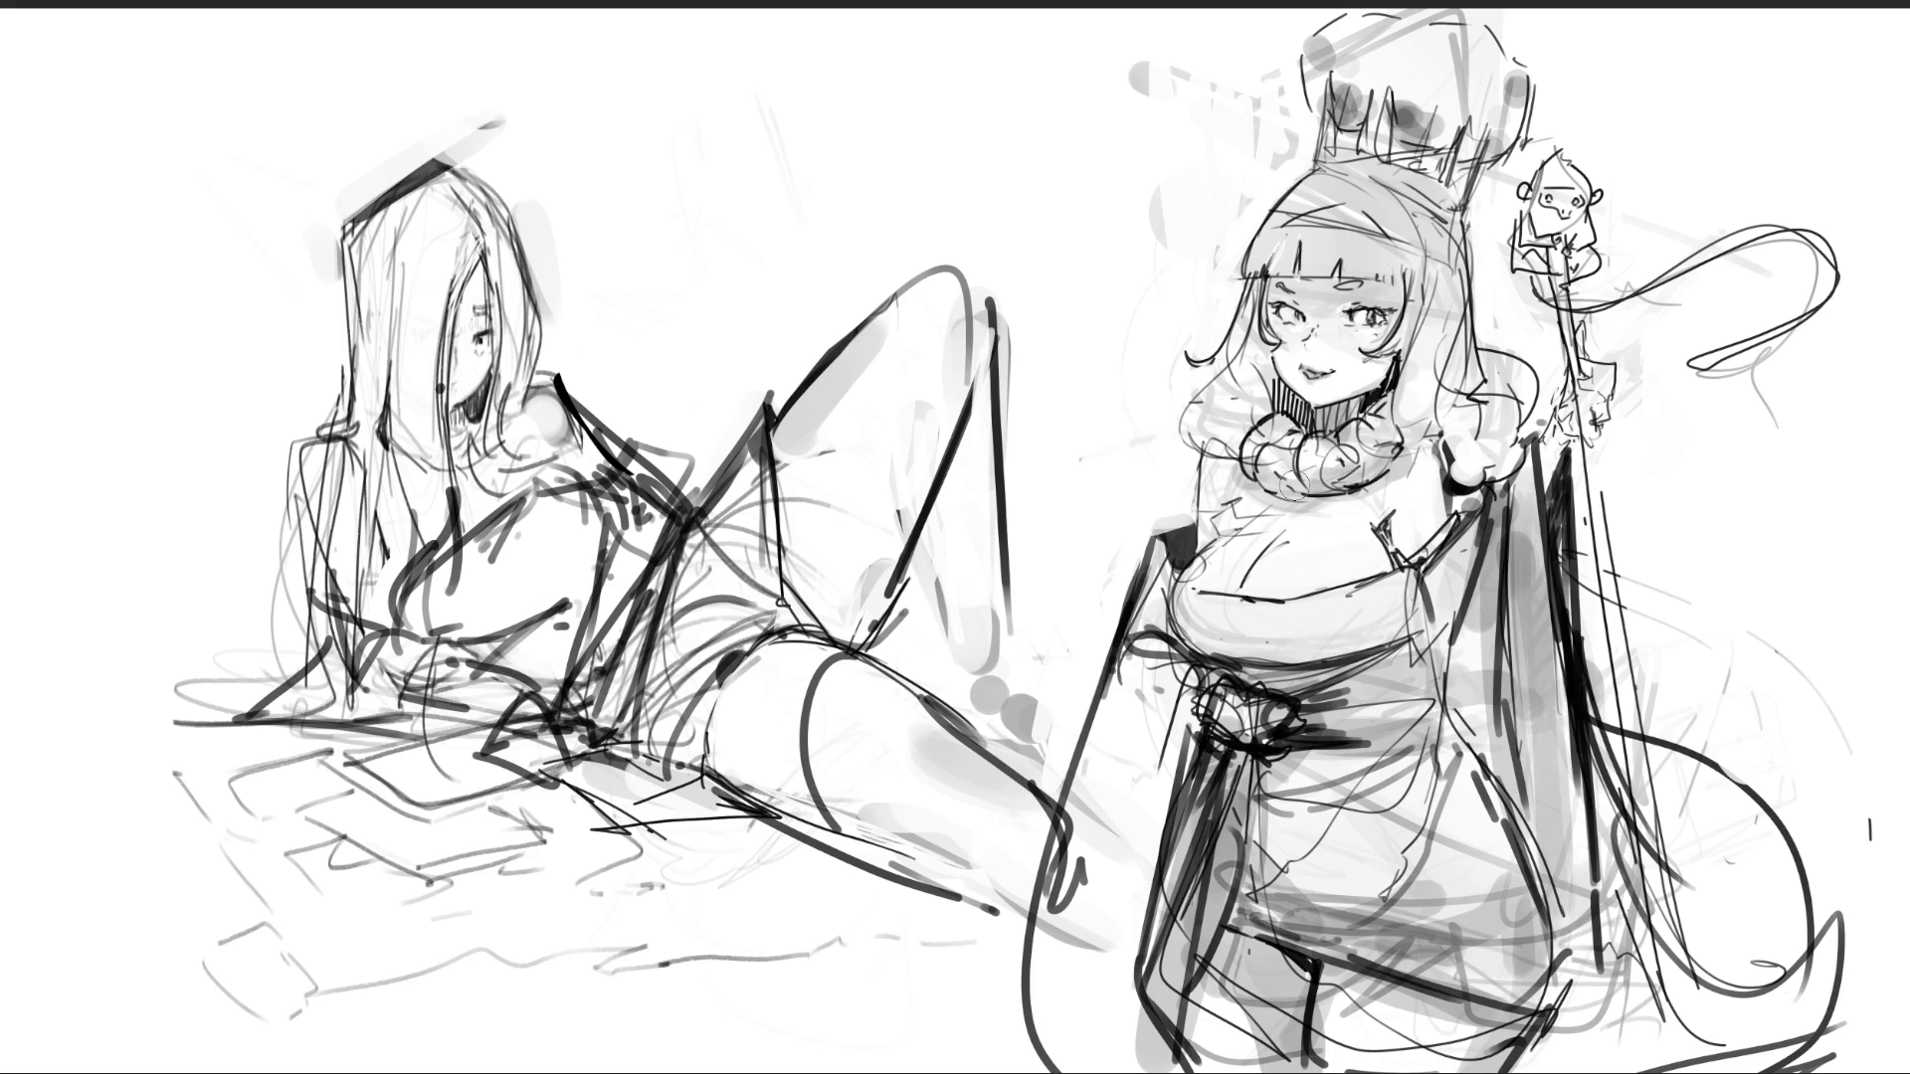
# - Darken the crown's top and erase grey strokes left of the crown and head
pyautogui.moveTo(1319, 104)
pyautogui.mouseDown()
pyautogui.moveTo(1310, 48)
pyautogui.moveTo(1358, 105)
pyautogui.moveTo(1422, 60)
pyautogui.moveTo(1413, 130)
pyautogui.moveTo(1487, 79)
pyautogui.moveTo(1507, 139)
pyautogui.moveTo(1497, 40)
pyautogui.mouseUp()
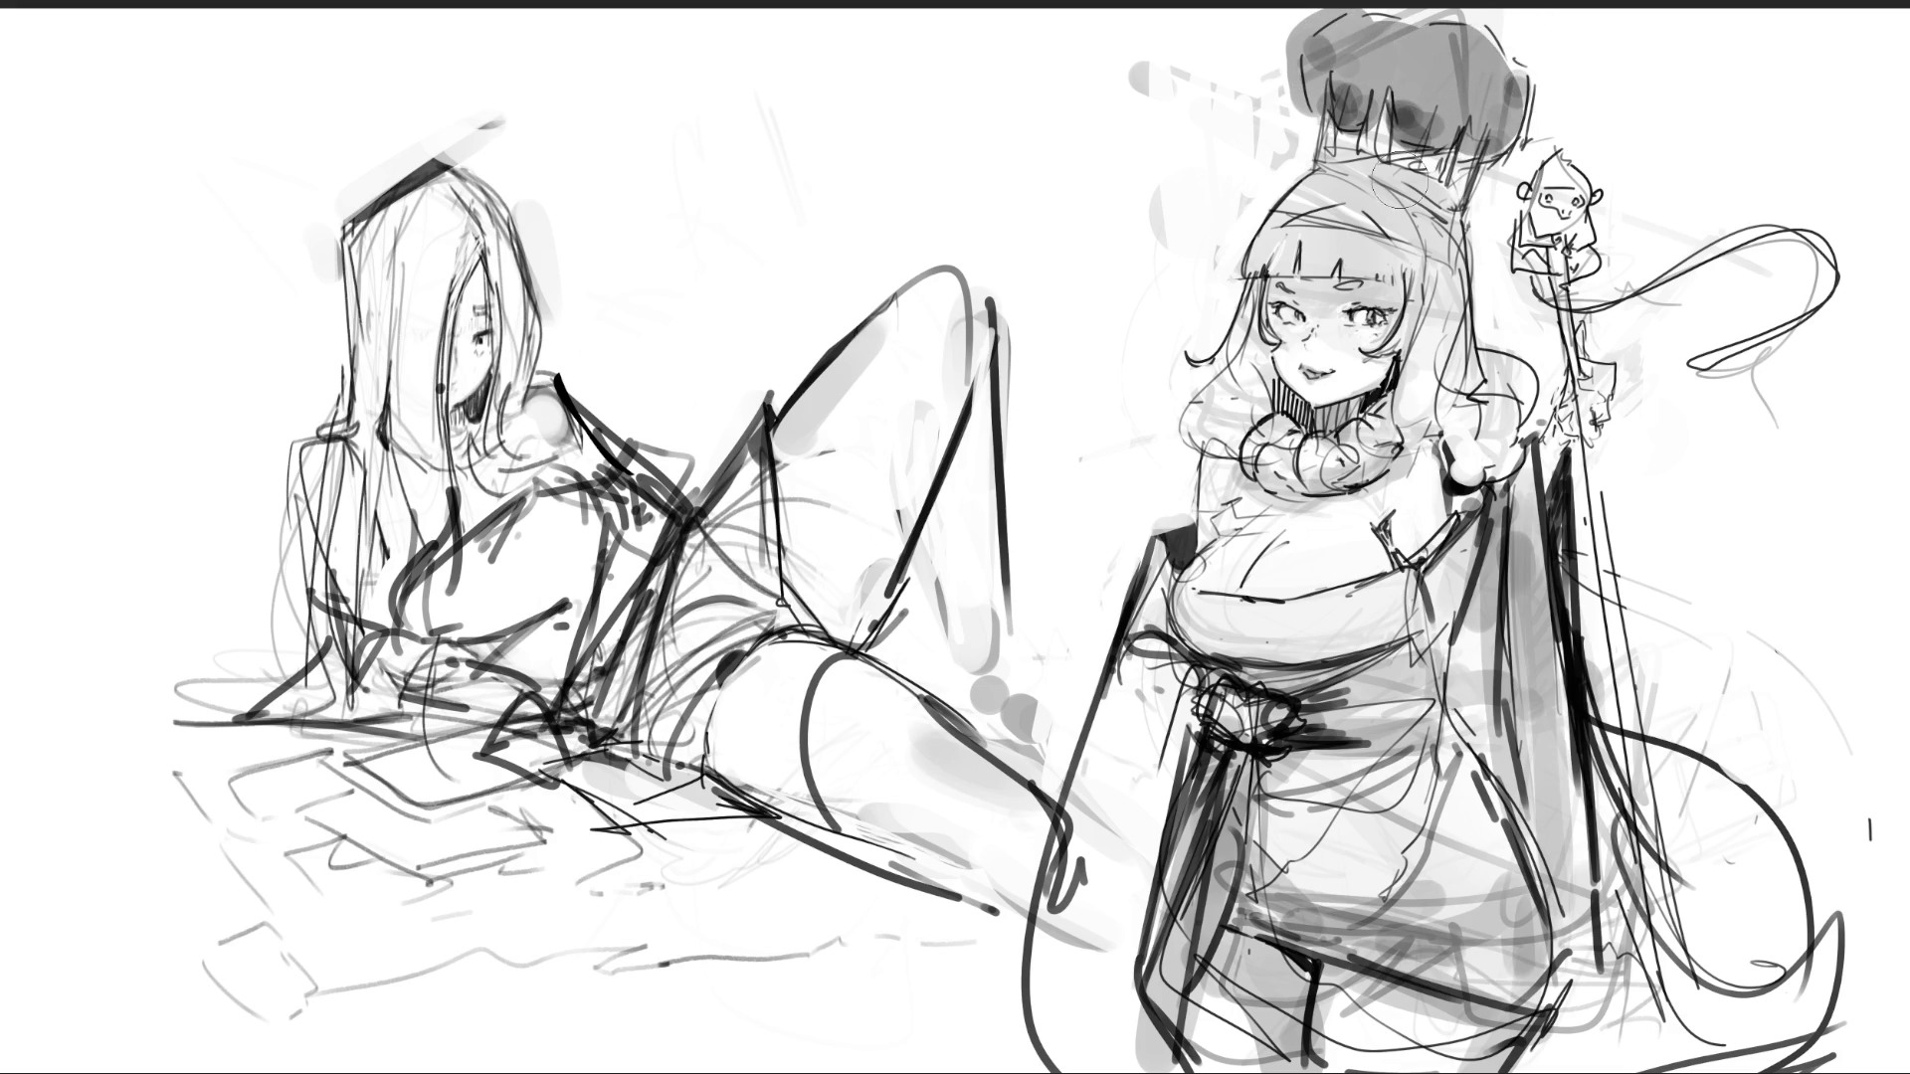
pyautogui.moveTo(1305, 30)
pyautogui.mouseDown()
pyautogui.moveTo(1264, 35)
pyautogui.moveTo(1280, 105)
pyautogui.moveTo(1182, 82)
pyautogui.mouseUp()
pyautogui.moveTo(1183, 193); pyautogui.dragTo(1162, 239)
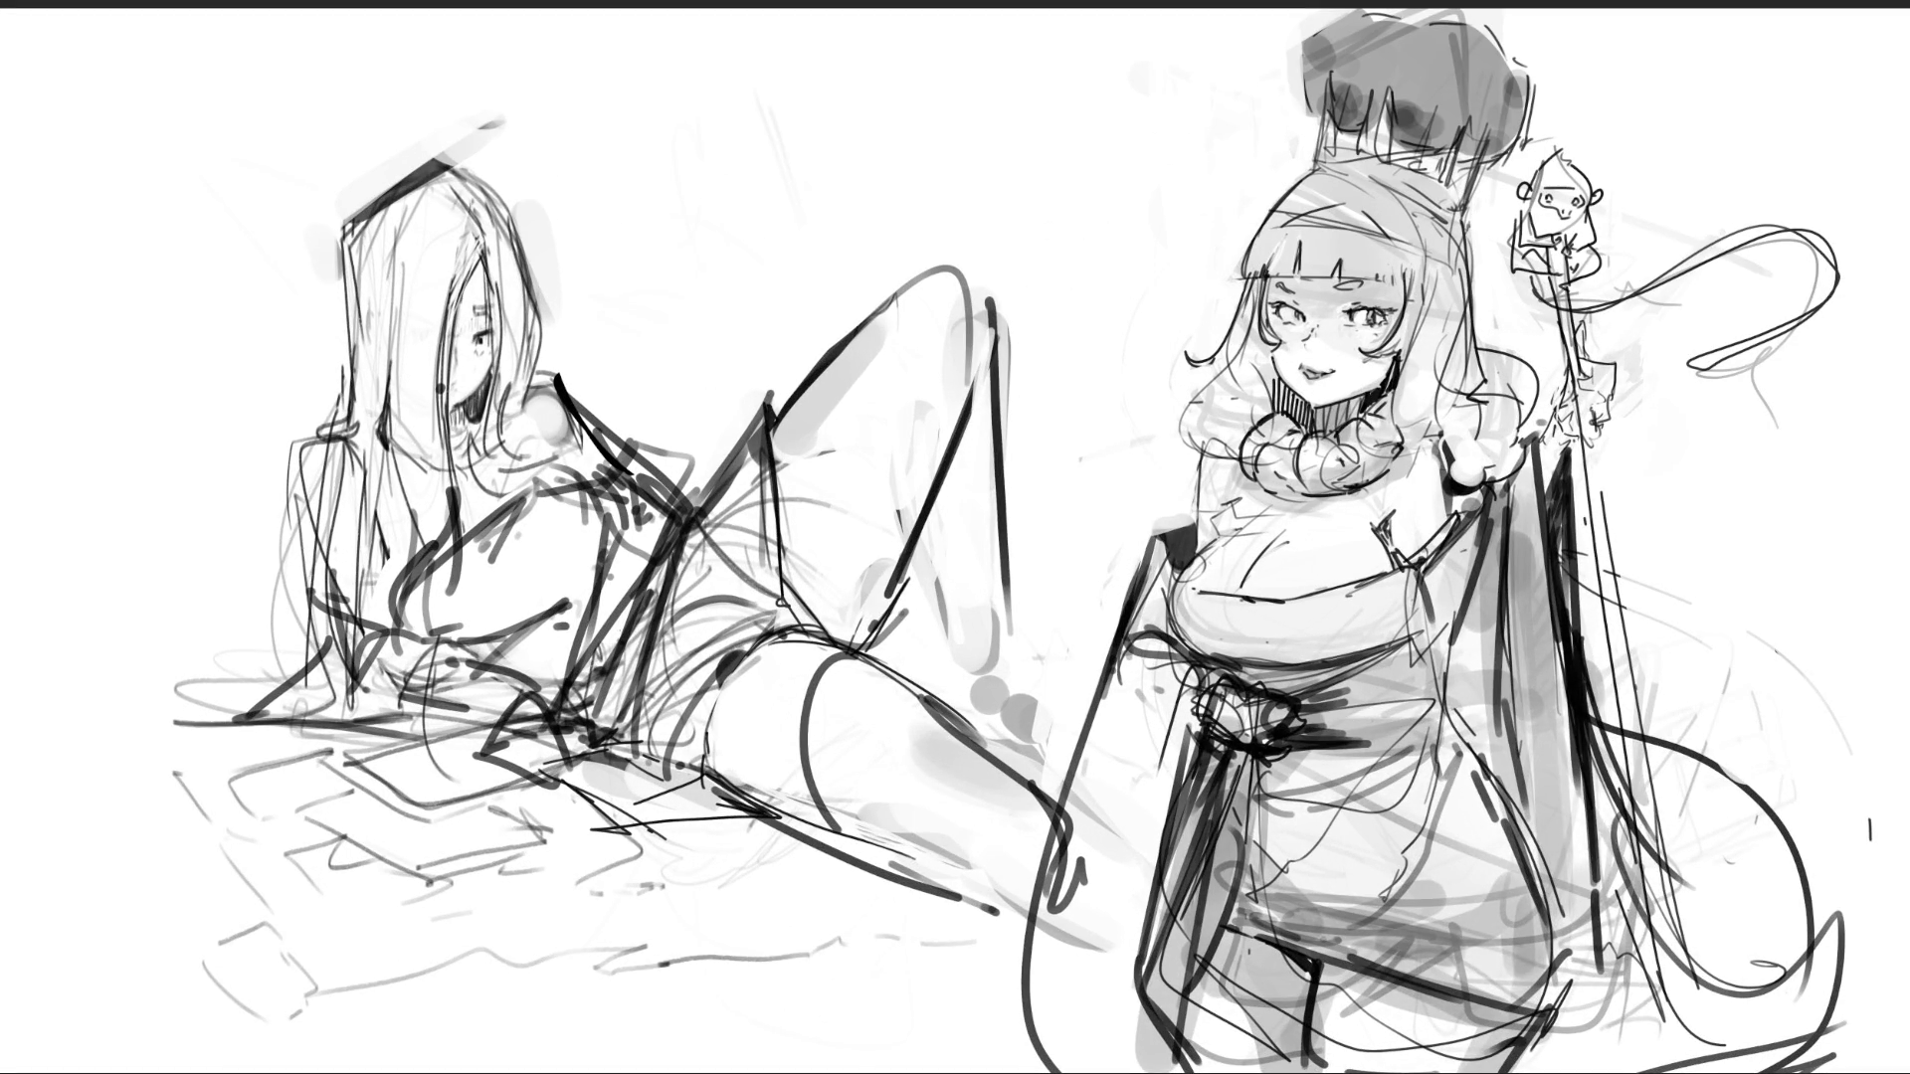
# - Shade the reclining woman's thigh, chest and arm, and refine her shoulder, fingers and toes
pyautogui.moveTo(766, 453)
pyautogui.mouseDown()
pyautogui.moveTo(870, 502)
pyautogui.moveTo(853, 600)
pyautogui.moveTo(843, 546)
pyautogui.moveTo(860, 634)
pyautogui.moveTo(804, 661)
pyautogui.moveTo(726, 776)
pyautogui.moveTo(796, 825)
pyautogui.moveTo(776, 716)
pyautogui.moveTo(799, 645)
pyautogui.mouseUp()
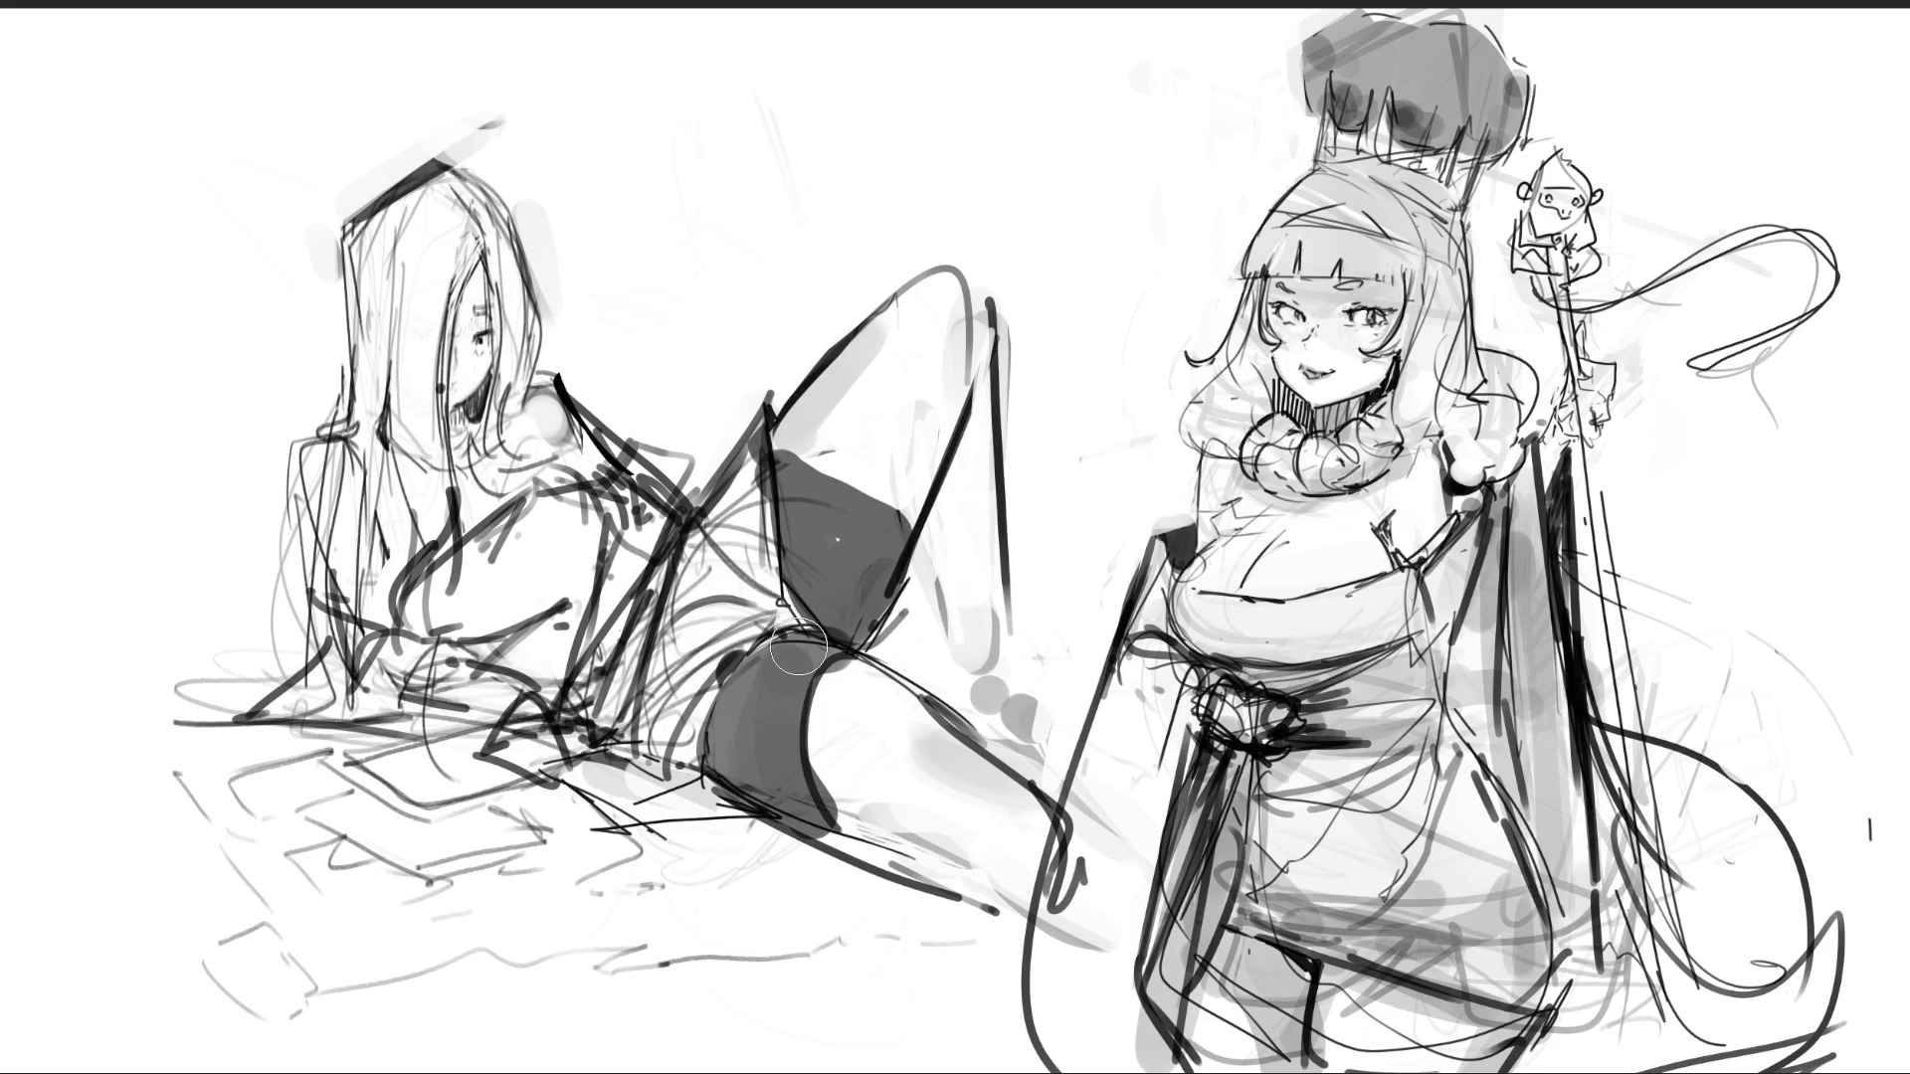
pyautogui.moveTo(448, 627)
pyautogui.mouseDown()
pyautogui.moveTo(476, 562)
pyautogui.moveTo(555, 518)
pyautogui.moveTo(543, 587)
pyautogui.moveTo(607, 527)
pyautogui.moveTo(507, 651)
pyautogui.mouseUp()
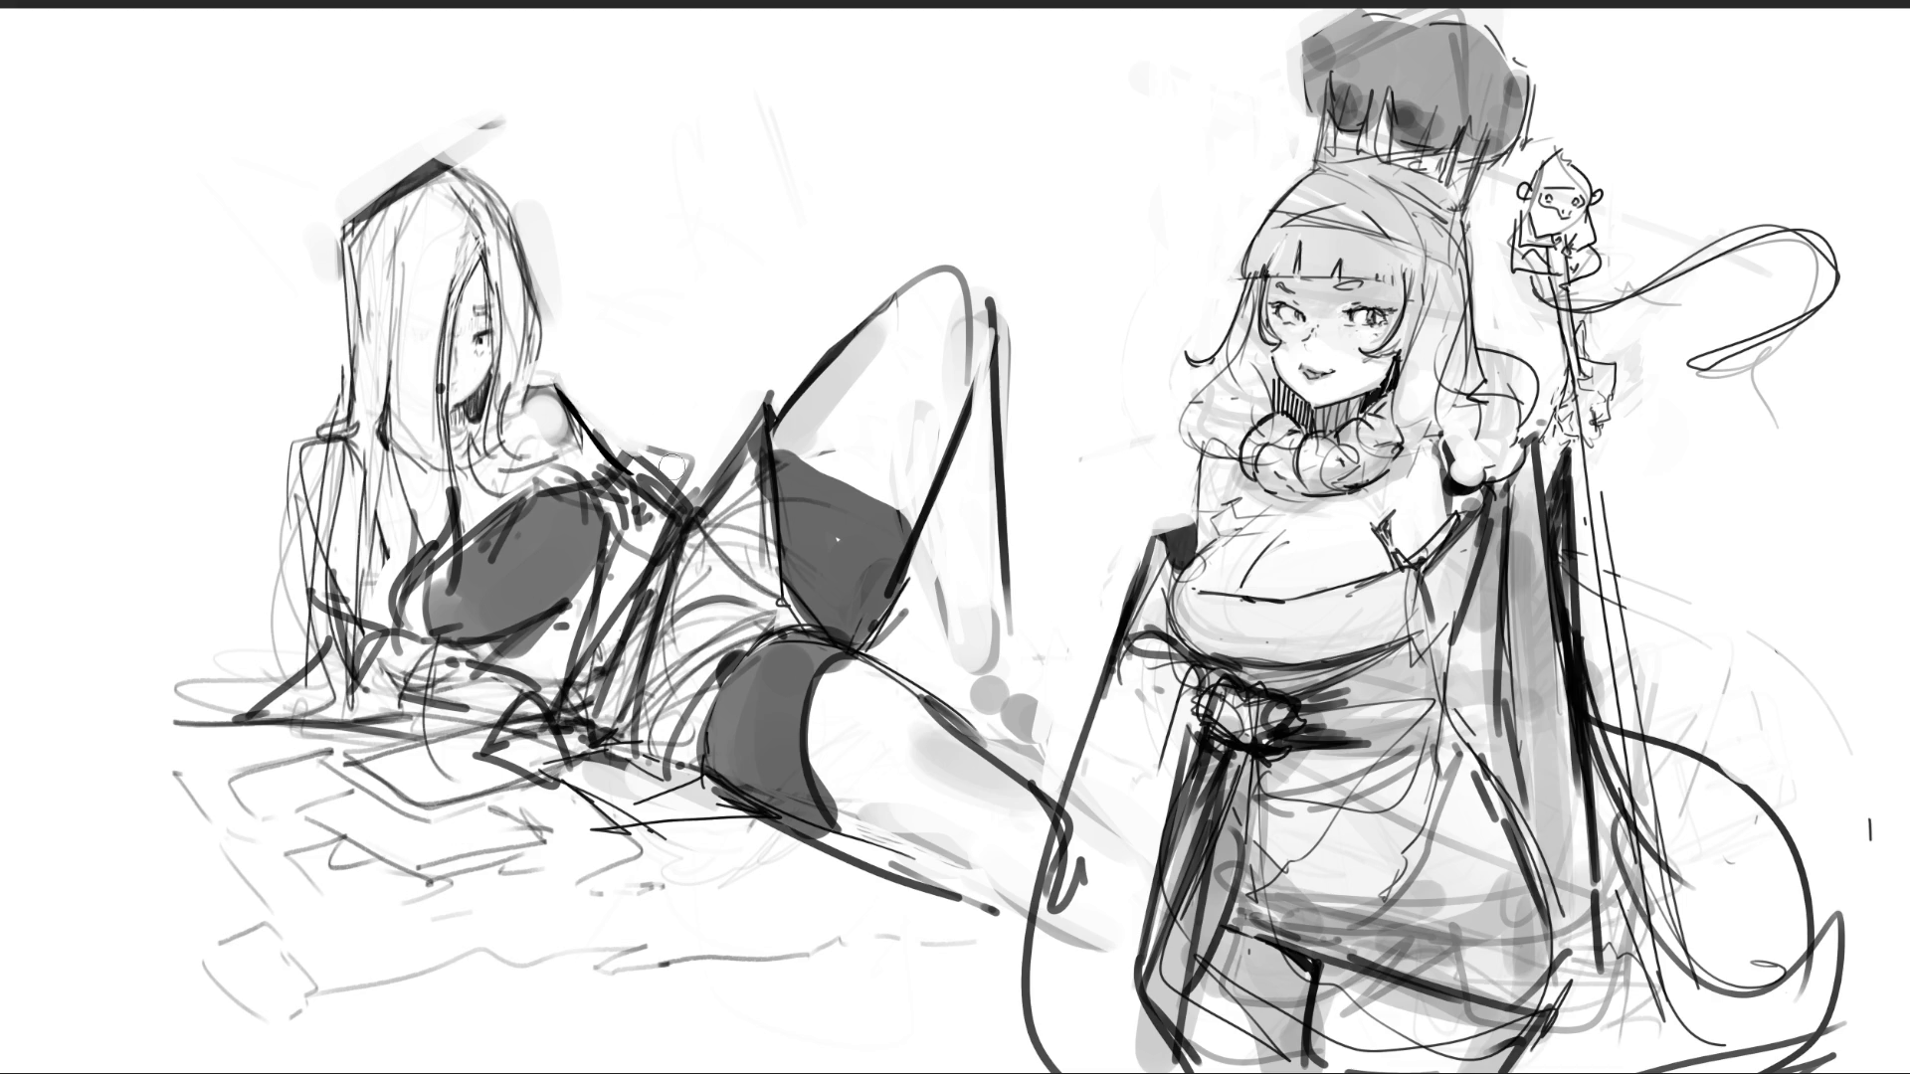
pyautogui.moveTo(689, 476)
pyautogui.mouseDown()
pyautogui.moveTo(512, 393)
pyautogui.moveTo(671, 478)
pyautogui.moveTo(646, 525)
pyautogui.moveTo(677, 487)
pyautogui.moveTo(691, 538)
pyautogui.mouseUp()
pyautogui.moveTo(895, 592)
pyautogui.mouseDown()
pyautogui.moveTo(985, 656)
pyautogui.moveTo(1049, 597)
pyautogui.moveTo(975, 637)
pyautogui.moveTo(1023, 667)
pyautogui.moveTo(985, 657)
pyautogui.mouseUp()
pyautogui.moveTo(1069, 423)
pyautogui.mouseDown()
pyautogui.moveTo(1034, 652)
pyautogui.moveTo(1056, 525)
pyautogui.moveTo(1066, 627)
pyautogui.moveTo(984, 622)
pyautogui.moveTo(1034, 667)
pyautogui.moveTo(1045, 603)
pyautogui.mouseUp()
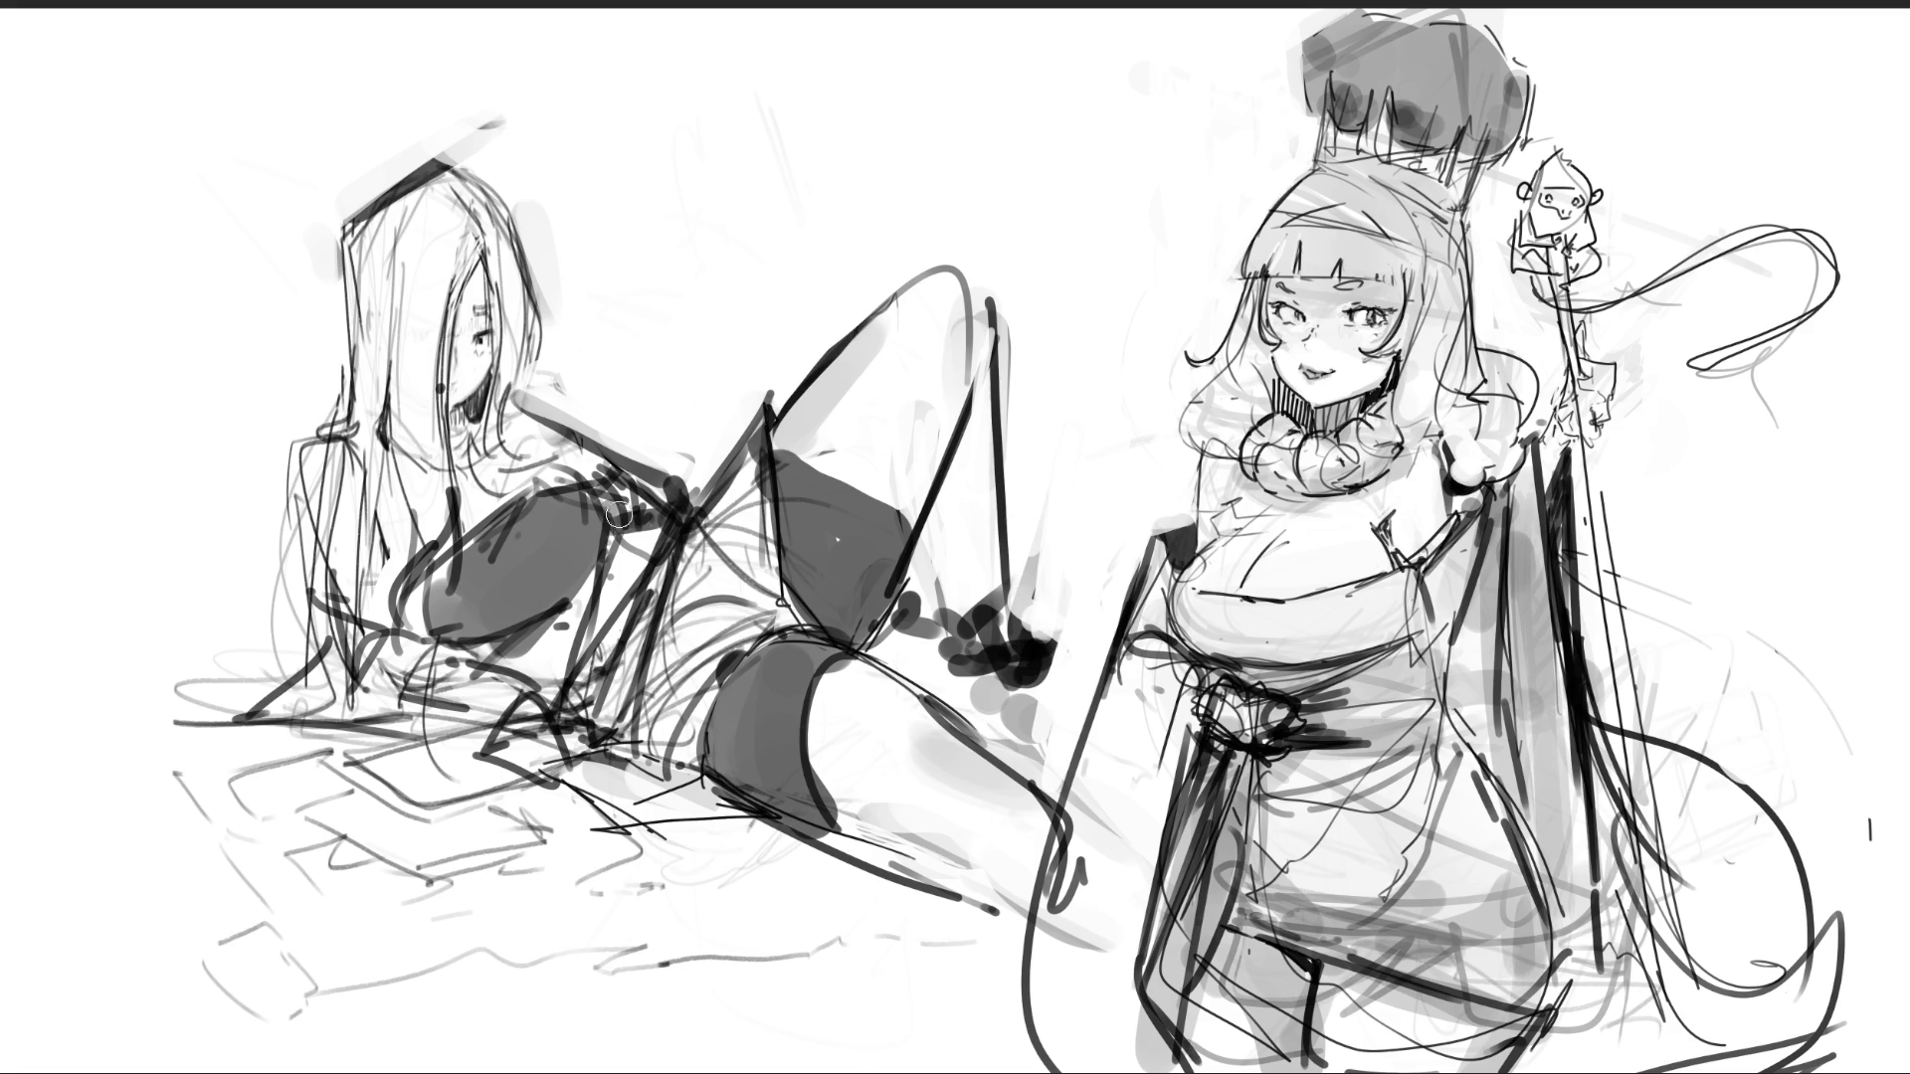
pyautogui.moveTo(651, 507)
pyautogui.mouseDown()
pyautogui.moveTo(567, 445)
pyautogui.moveTo(655, 504)
pyautogui.moveTo(701, 481)
pyautogui.moveTo(681, 492)
pyautogui.mouseUp()
pyautogui.moveTo(1057, 628)
pyautogui.mouseDown()
pyautogui.moveTo(985, 626)
pyautogui.moveTo(960, 595)
pyautogui.mouseUp()
# - Darken the raised thigh, knee and shin lines, removing two stray dark strokes
pyautogui.moveTo(689, 474)
pyautogui.mouseDown()
pyautogui.moveTo(883, 272)
pyautogui.moveTo(927, 269)
pyautogui.mouseUp()
pyautogui.click(941, 246)
pyautogui.moveTo(954, 356)
pyautogui.mouseDown()
pyautogui.moveTo(1000, 267)
pyautogui.moveTo(1013, 360)
pyautogui.moveTo(960, 370)
pyautogui.moveTo(971, 398)
pyautogui.moveTo(895, 592)
pyautogui.mouseUp()
pyautogui.moveTo(955, 413)
pyautogui.mouseDown()
pyautogui.moveTo(896, 616)
pyautogui.moveTo(935, 517)
pyautogui.mouseUp()
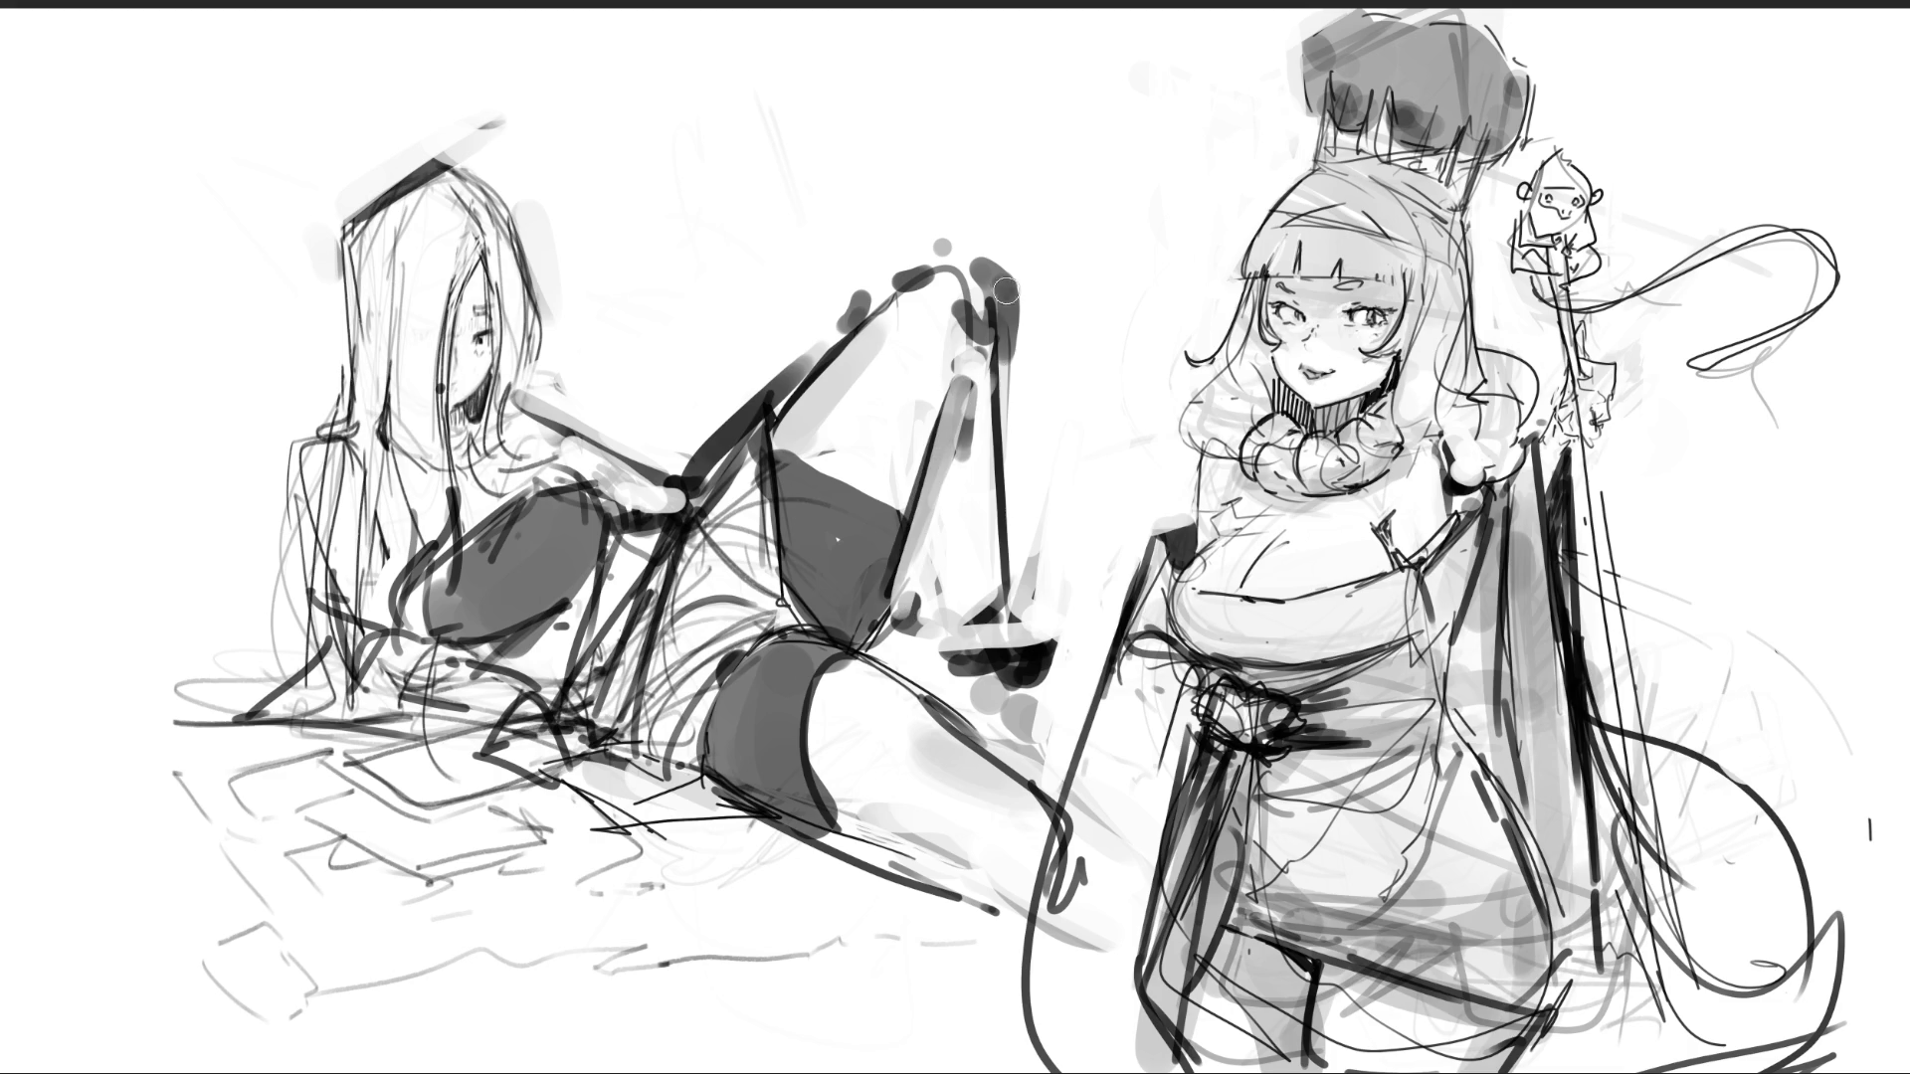
pyautogui.moveTo(1003, 280); pyautogui.dragTo(1010, 562)
pyautogui.moveTo(943, 366)
pyautogui.mouseDown()
pyautogui.moveTo(923, 555)
pyautogui.moveTo(955, 467)
pyautogui.moveTo(950, 509)
pyautogui.mouseUp()
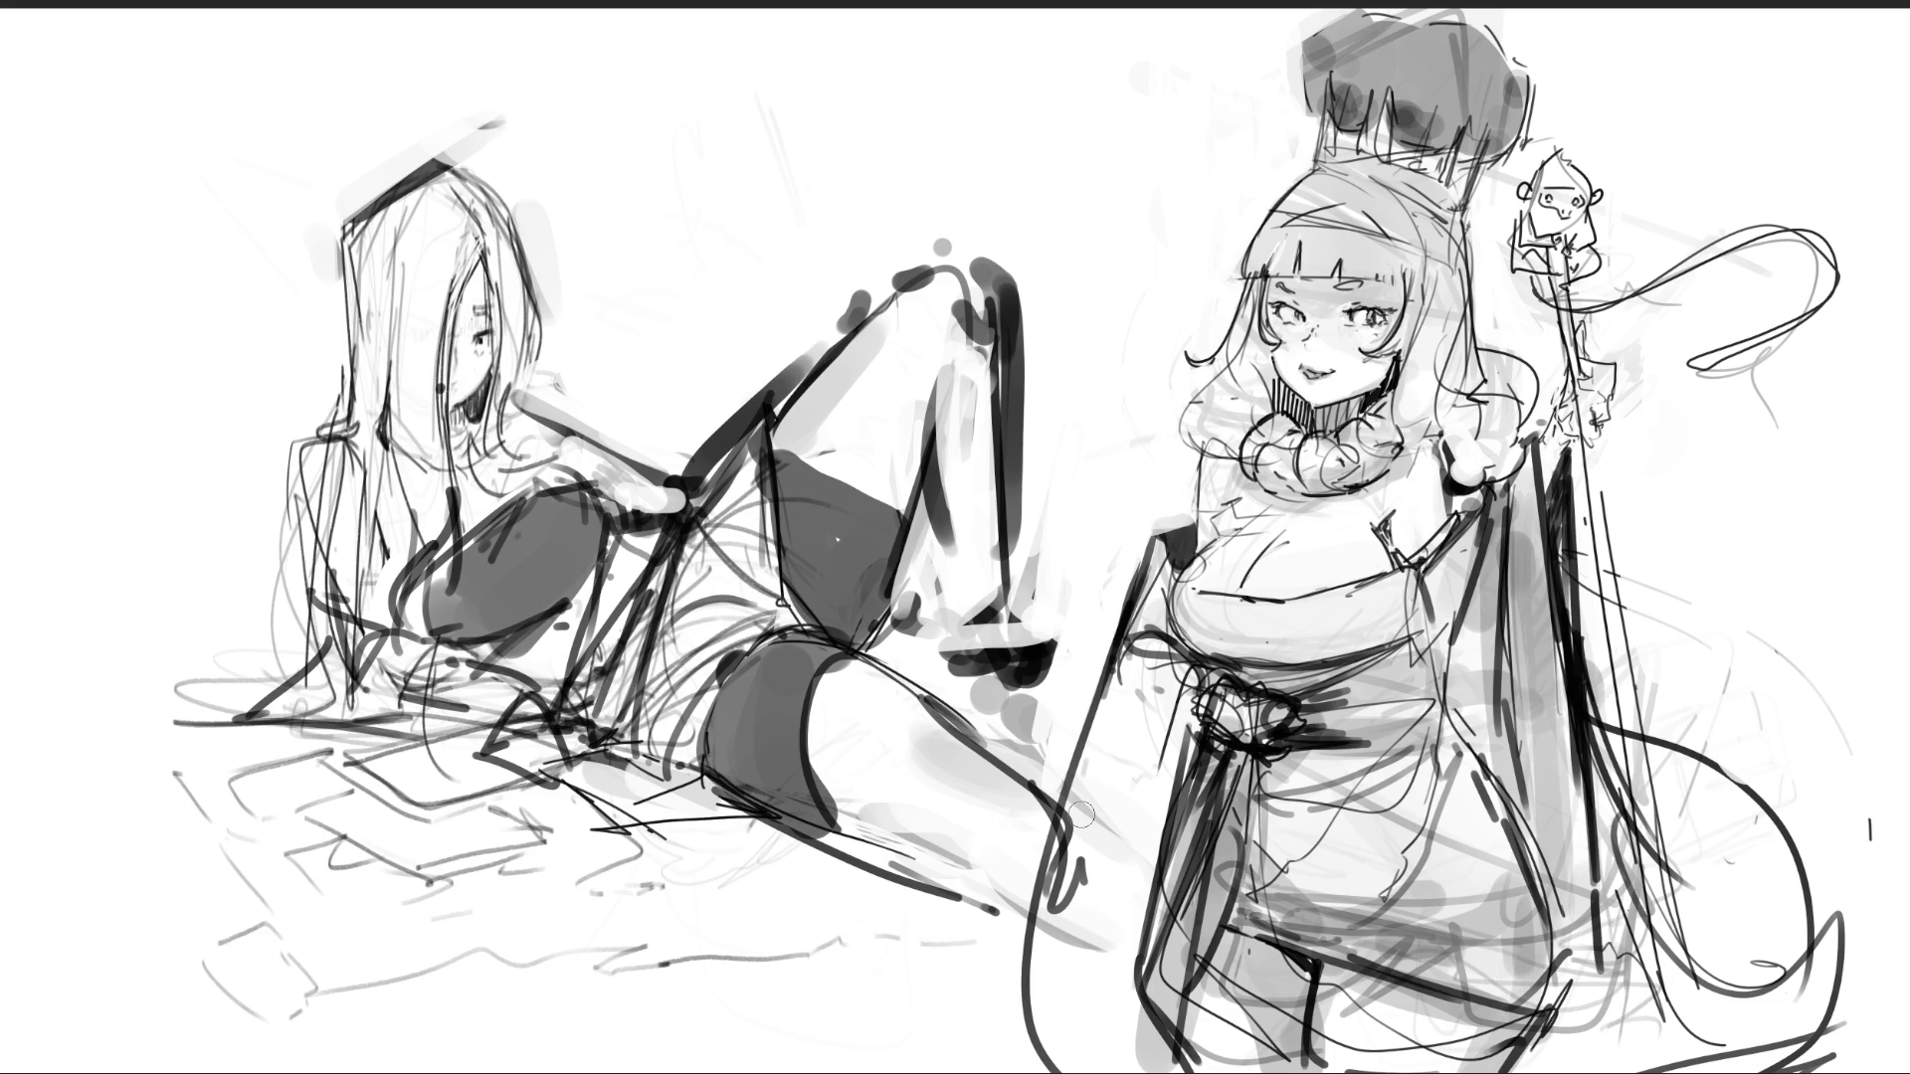
pyautogui.moveTo(320, 428)
pyautogui.mouseDown()
pyautogui.moveTo(280, 443)
pyautogui.moveTo(293, 553)
pyautogui.mouseUp()
pyautogui.hotkey('ctrl', 'z')
pyautogui.hotkey('ctrl', 'z')
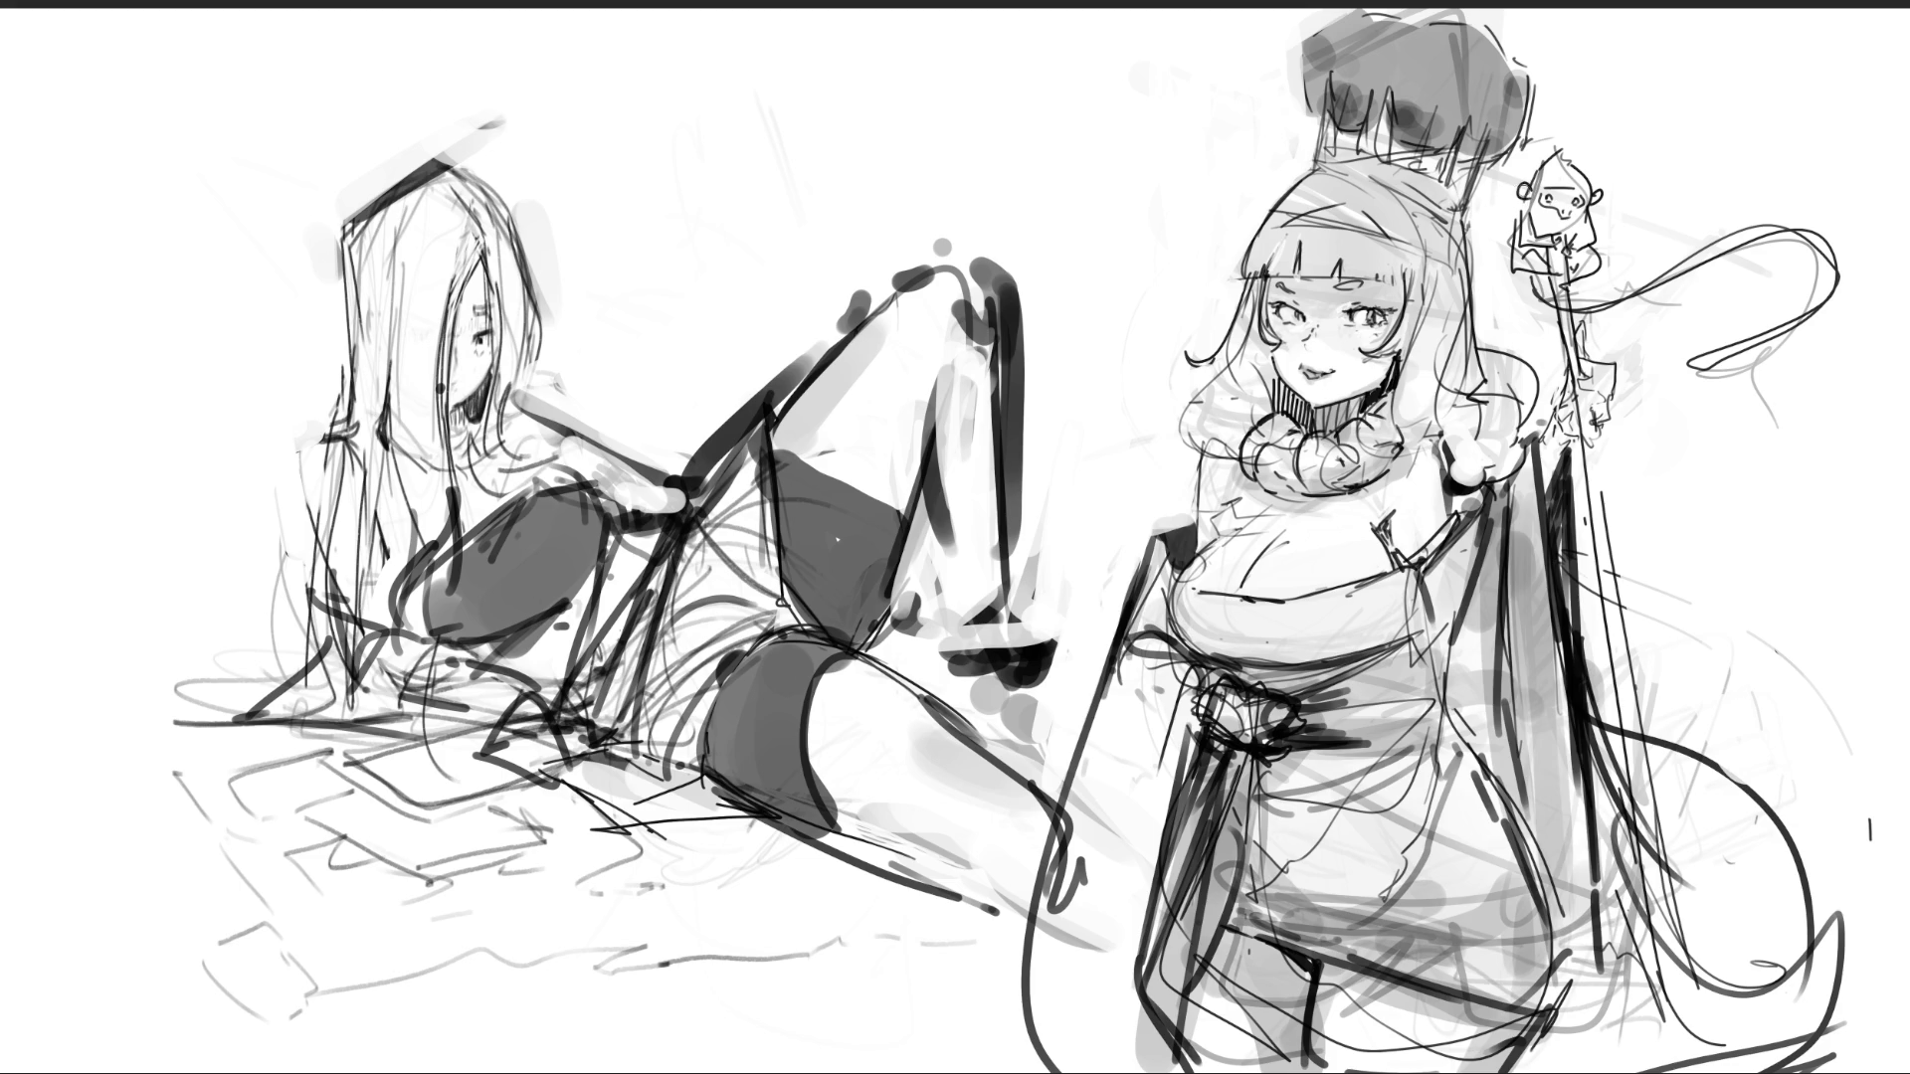
# - Darken the staff-top figure's face and eyes and hatch the staff beneath it
pyautogui.moveTo(1539, 197)
pyautogui.mouseDown()
pyautogui.moveTo(1592, 209)
pyautogui.moveTo(1564, 245)
pyautogui.moveTo(1570, 292)
pyautogui.mouseUp()
pyautogui.moveTo(1532, 273)
pyautogui.mouseDown()
pyautogui.moveTo(1539, 303)
pyautogui.moveTo(1568, 239)
pyautogui.moveTo(1554, 226)
pyautogui.moveTo(1589, 214)
pyautogui.moveTo(1537, 238)
pyautogui.moveTo(1595, 281)
pyautogui.mouseUp()
pyautogui.moveTo(1549, 199)
pyautogui.mouseDown()
pyautogui.moveTo(1571, 202)
pyautogui.moveTo(1536, 204)
pyautogui.mouseUp()
pyautogui.click(1587, 200)
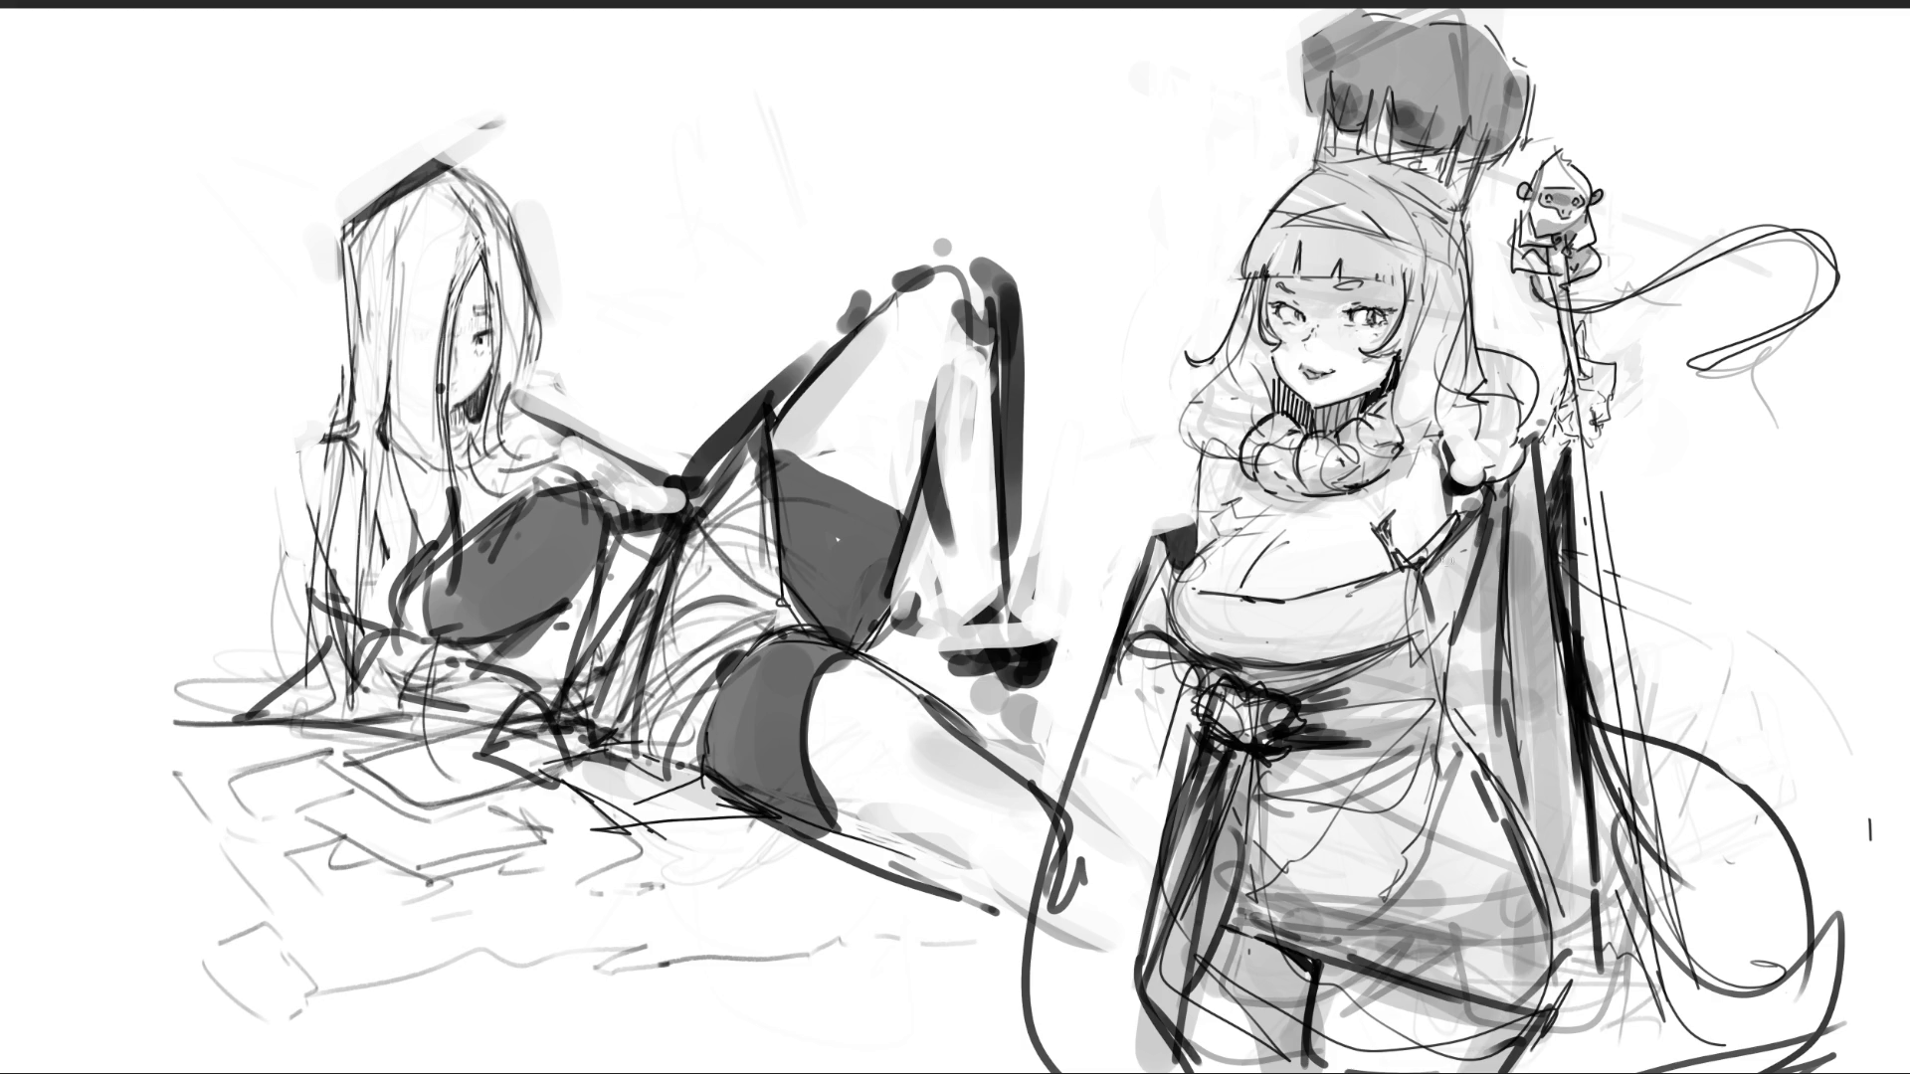
pyautogui.hotkey('ctrl', '-')
pyautogui.hotkey('ctrl', '-')
pyautogui.hotkey('ctrl', '-')
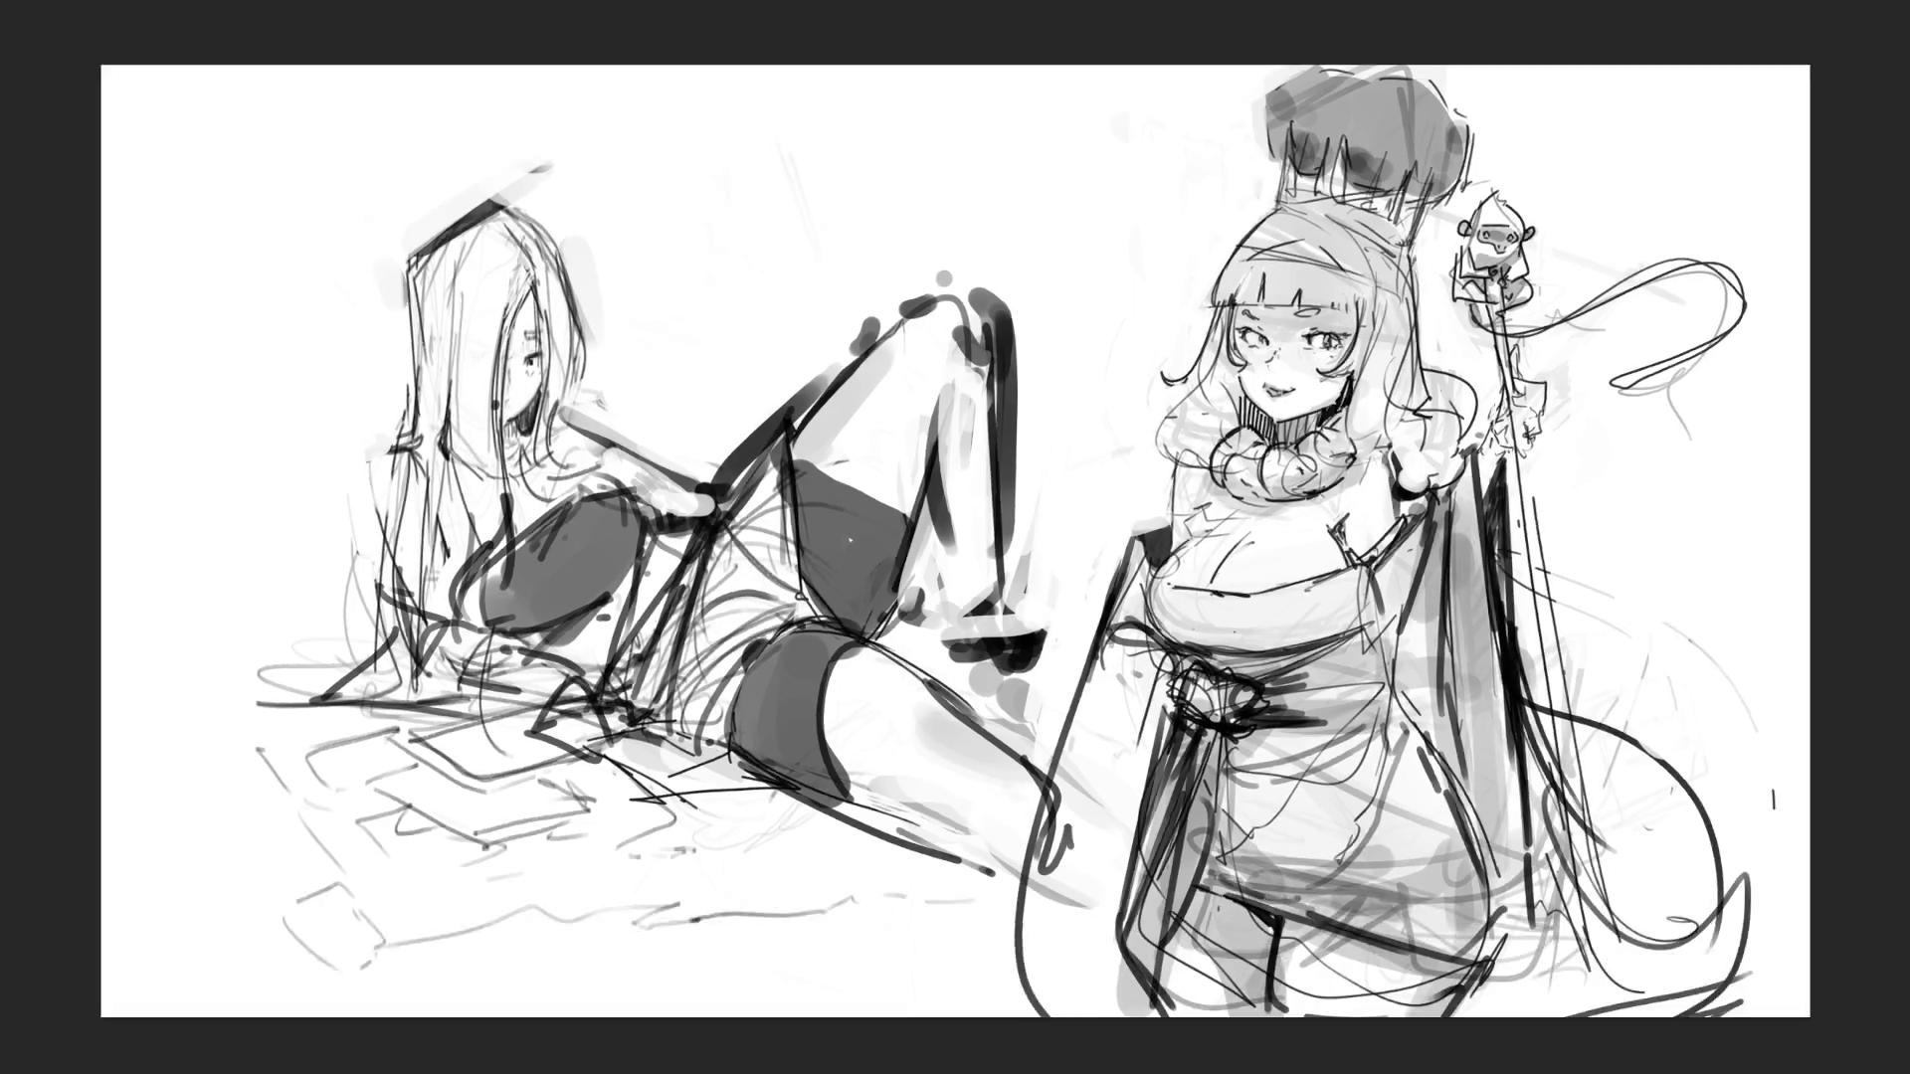
# - Zoom out and back in on the drawing, then flip the canvas view horizontally with M
pyautogui.hotkey('ctrl', '-')
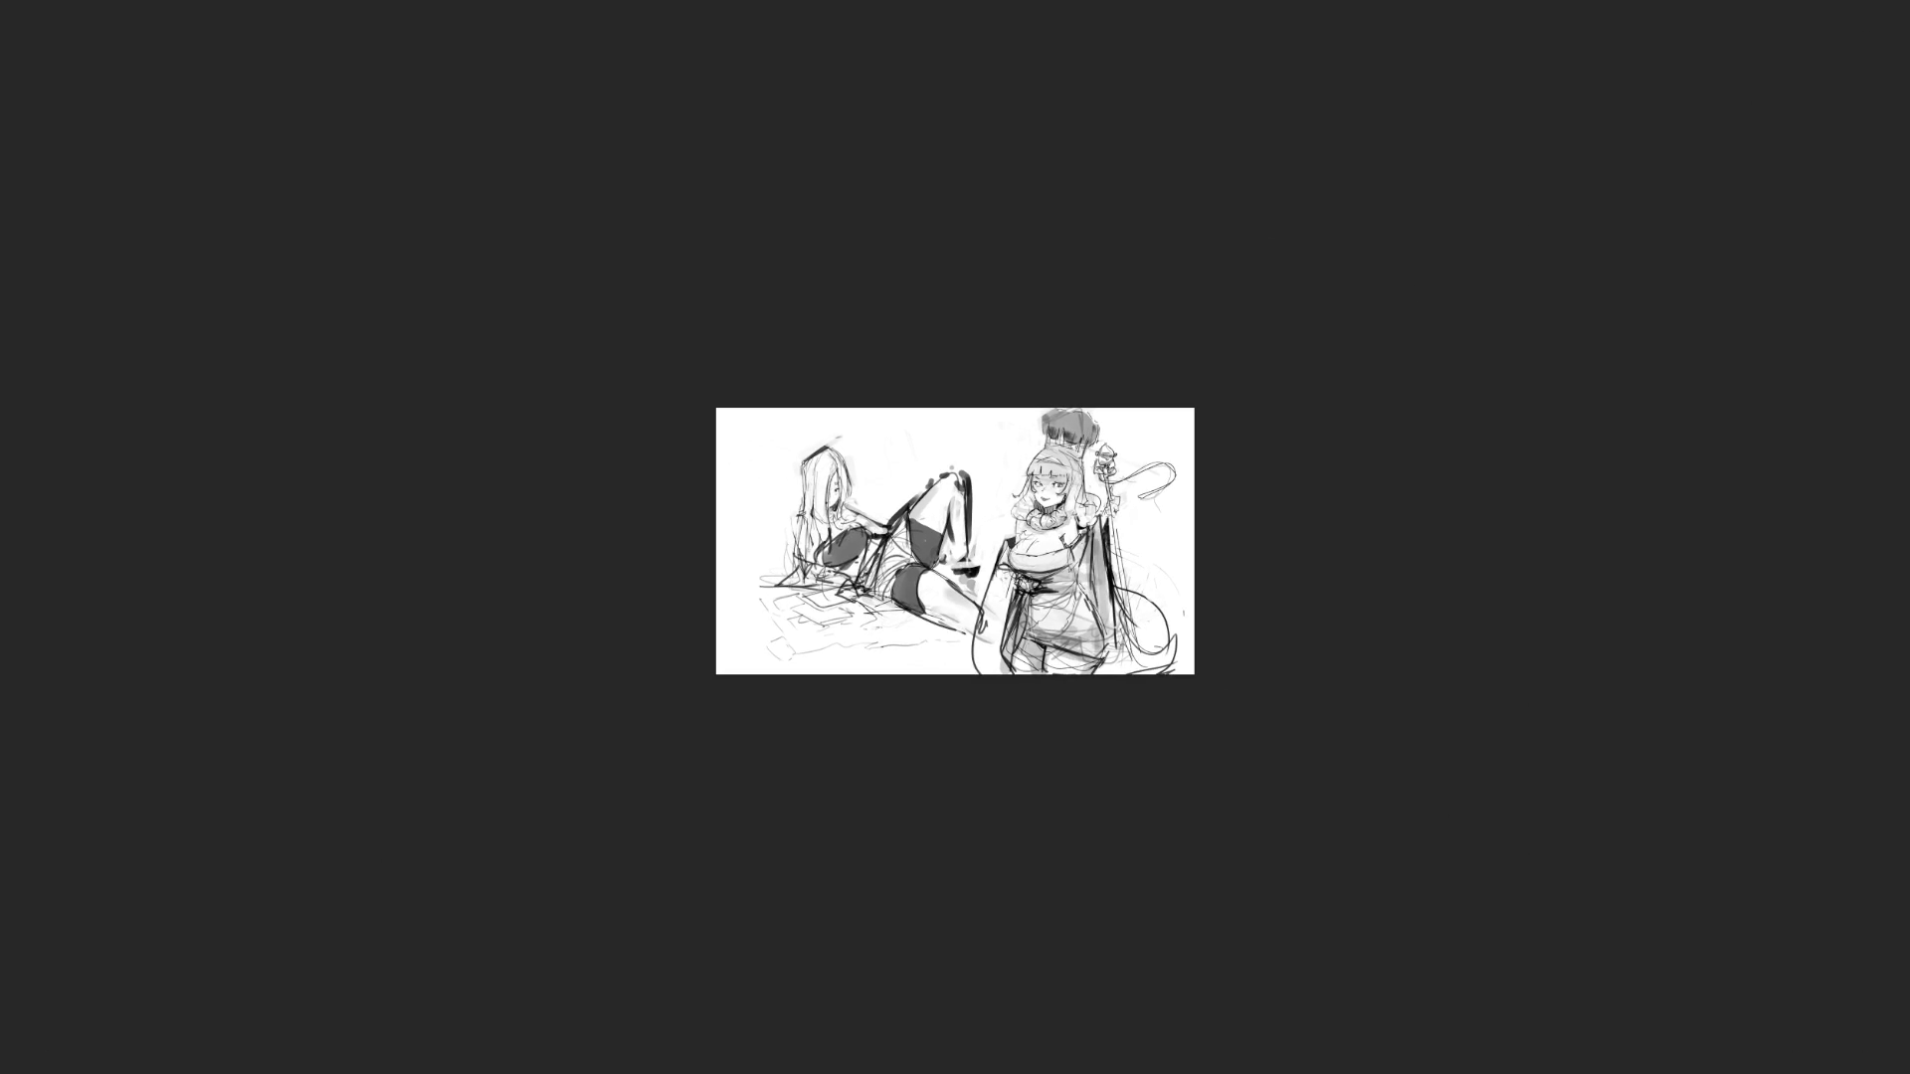
pyautogui.hotkey('ctrl', '+')
pyautogui.hotkey('ctrl', '+')
pyautogui.hotkey('ctrl', '+')
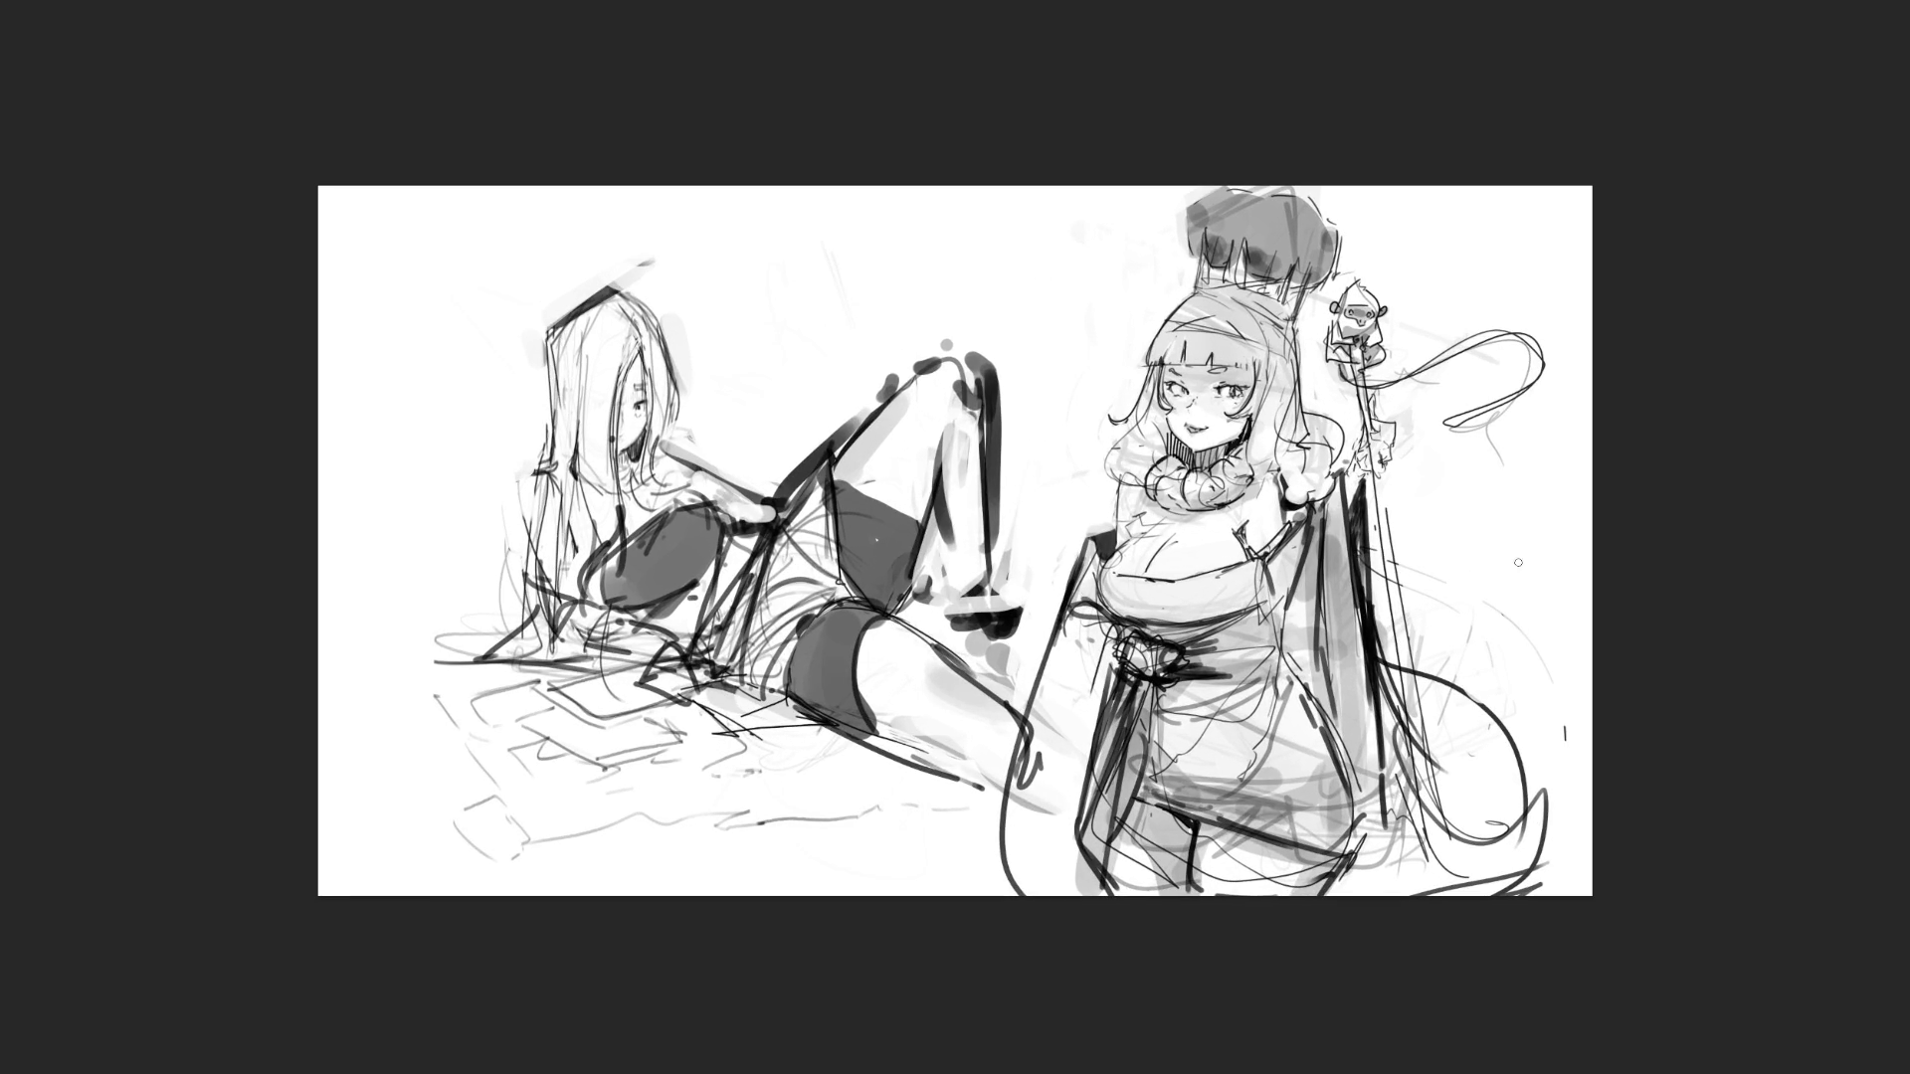
pyautogui.press('v')
pyautogui.press('m')
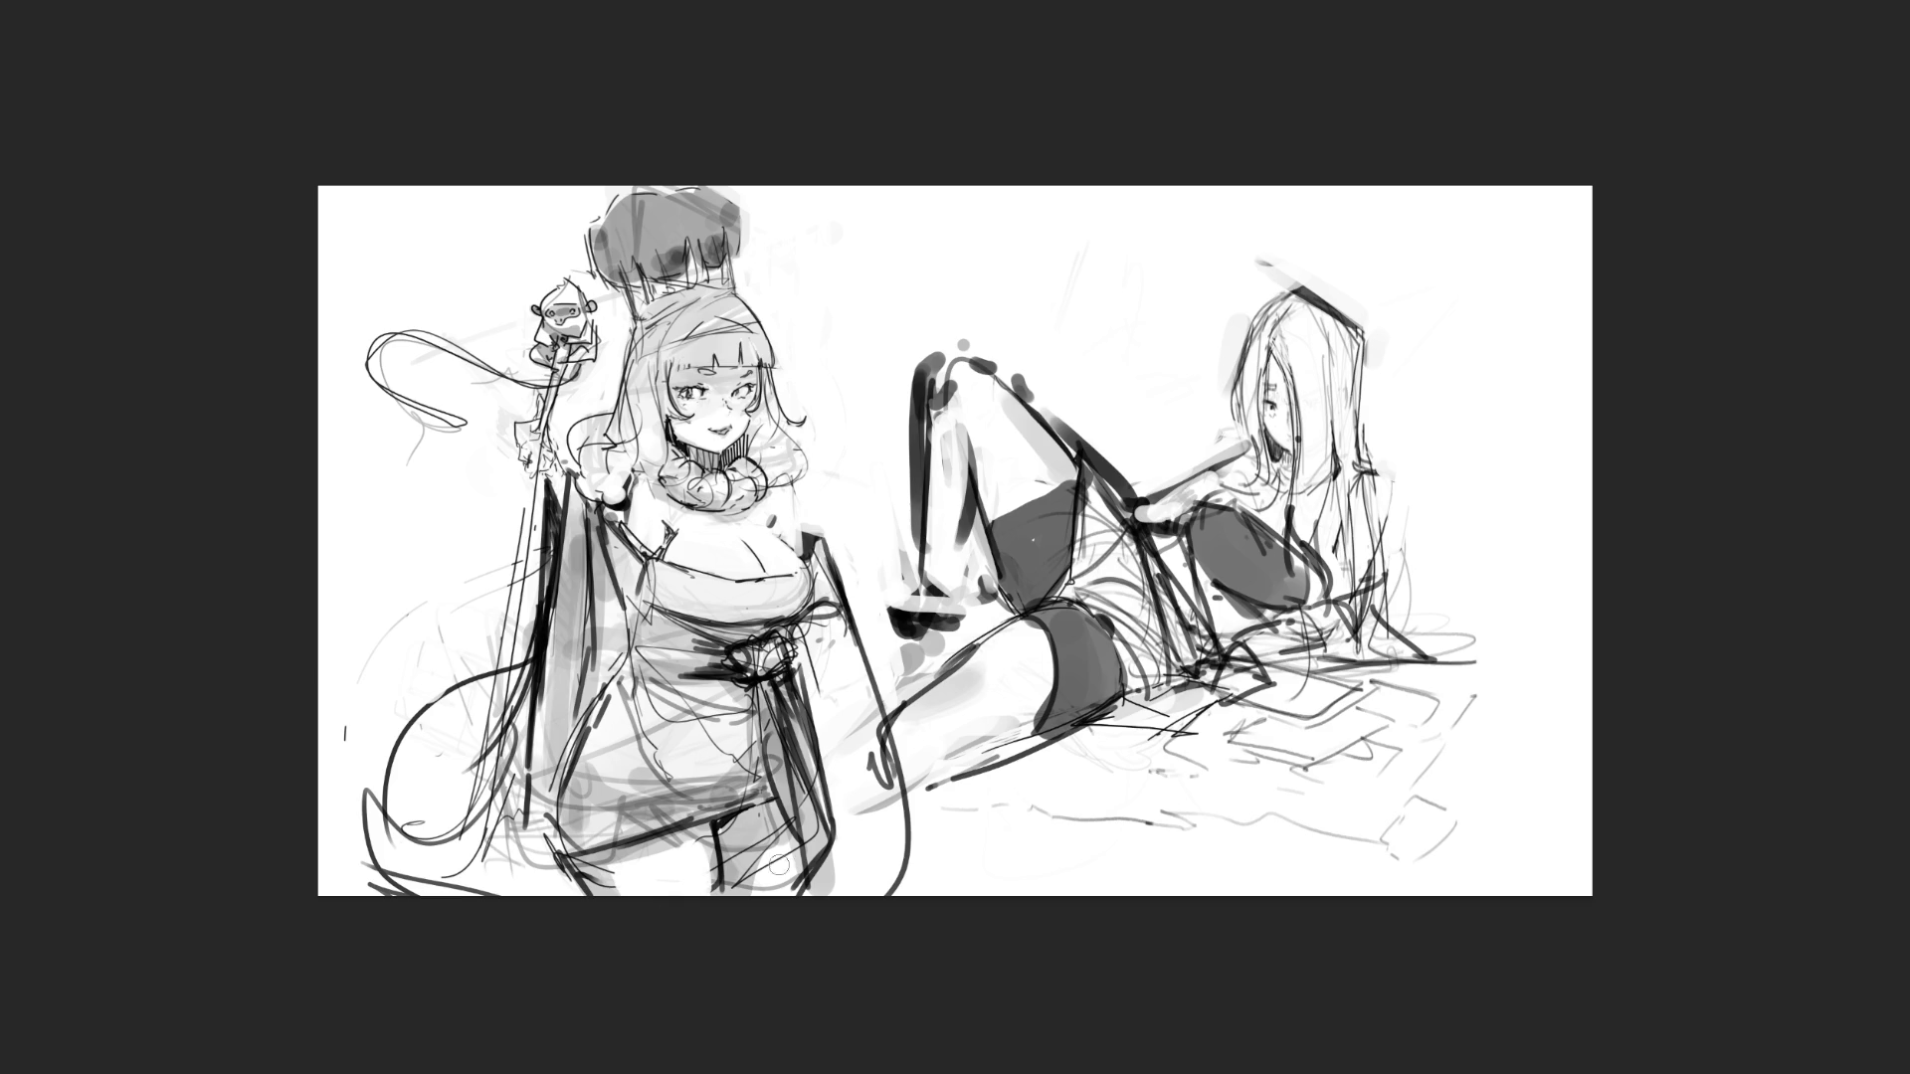
# - Reinforce the dress's lower edge and erase stray strokes along the inner leg
pyautogui.moveTo(793, 846); pyautogui.dragTo(812, 905)
pyautogui.hotkey('ctrl', 'z')
pyautogui.moveTo(842, 639); pyautogui.dragTo(876, 781)
pyautogui.moveTo(862, 706); pyautogui.dragTo(890, 826)
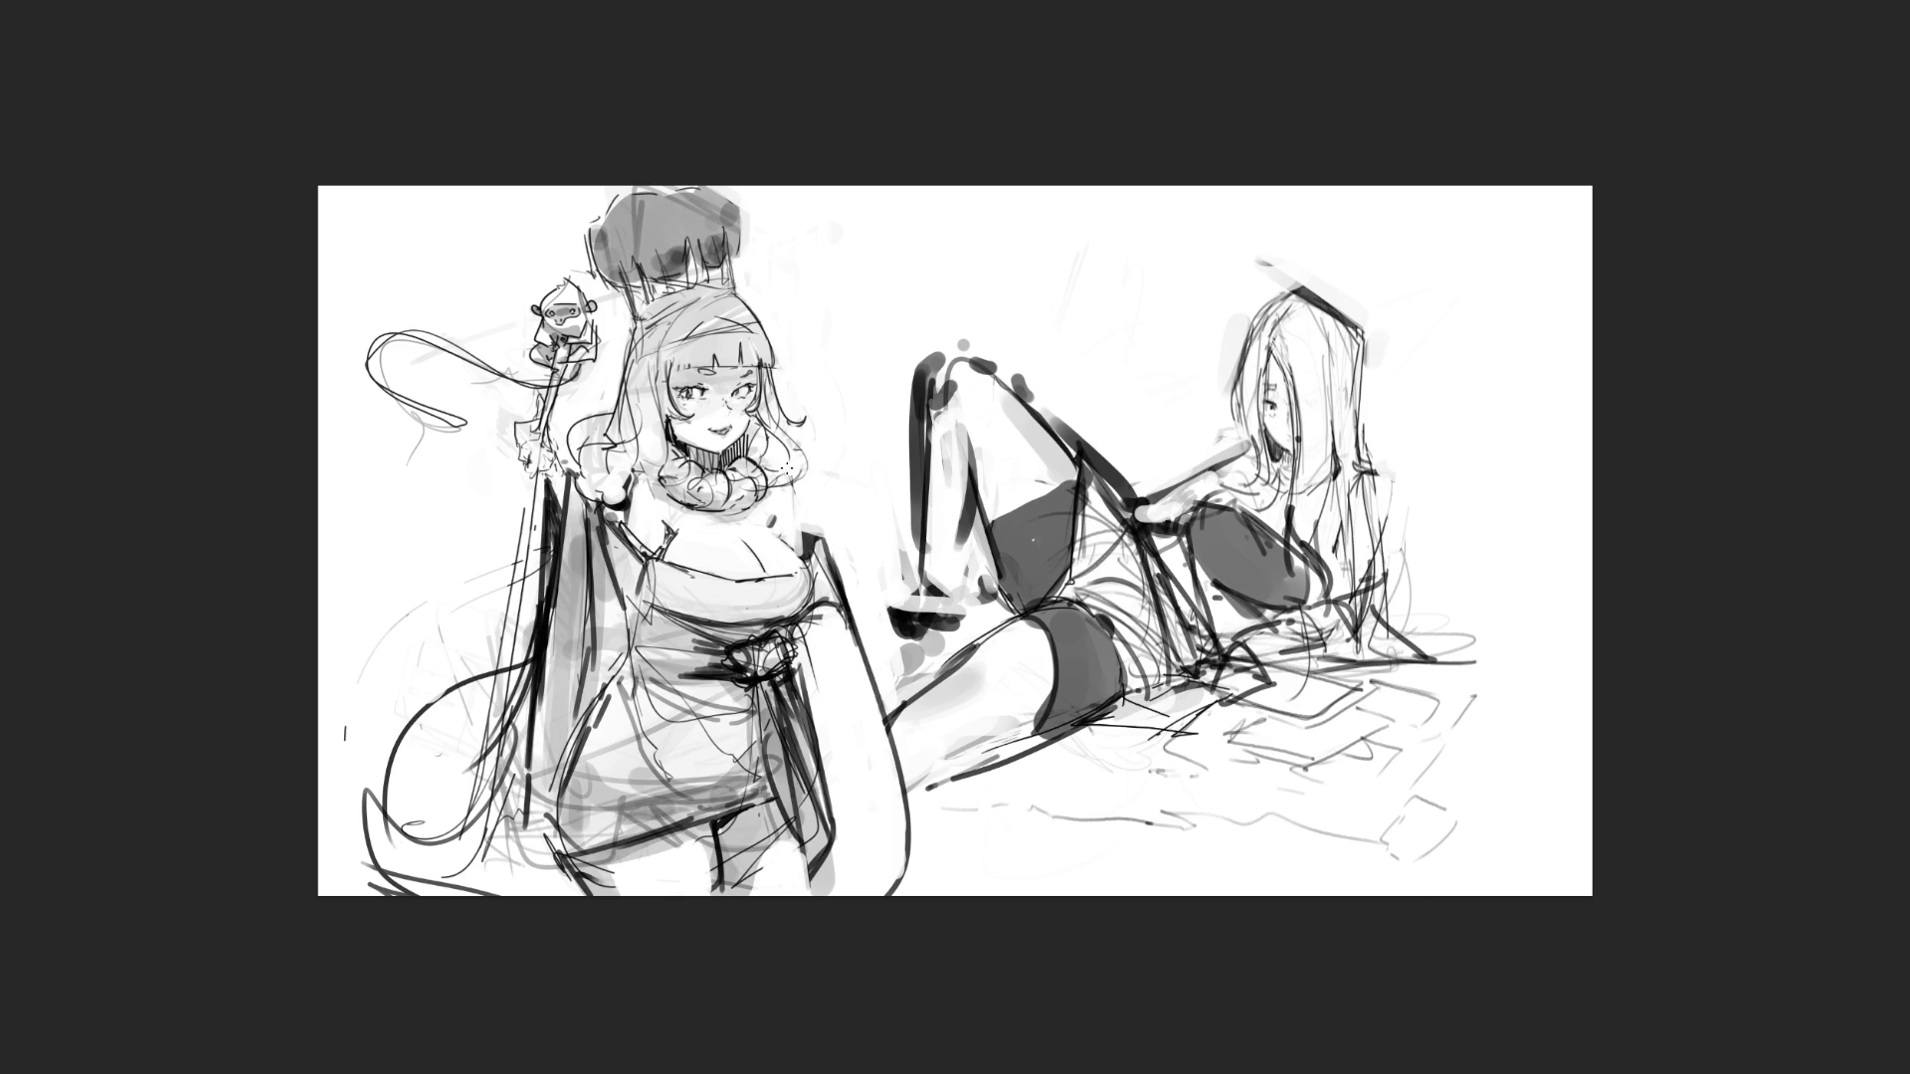
# - Add cheek and hairline strokes, darken the choker, and discard a trial perspective box
pyautogui.moveTo(793, 459); pyautogui.dragTo(811, 484)
pyautogui.moveTo(748, 423); pyautogui.dragTo(756, 454)
pyautogui.moveTo(758, 423); pyautogui.dragTo(771, 439)
pyautogui.moveTo(743, 419); pyautogui.dragTo(749, 438)
pyautogui.moveTo(675, 444); pyautogui.dragTo(711, 454)
pyautogui.moveTo(887, 372)
pyautogui.mouseDown()
pyautogui.moveTo(1298, 285)
pyautogui.moveTo(1359, 318)
pyautogui.moveTo(1423, 587)
pyautogui.moveTo(1420, 772)
pyautogui.moveTo(1008, 804)
pyautogui.moveTo(925, 758)
pyautogui.moveTo(895, 609)
pyautogui.mouseUp()
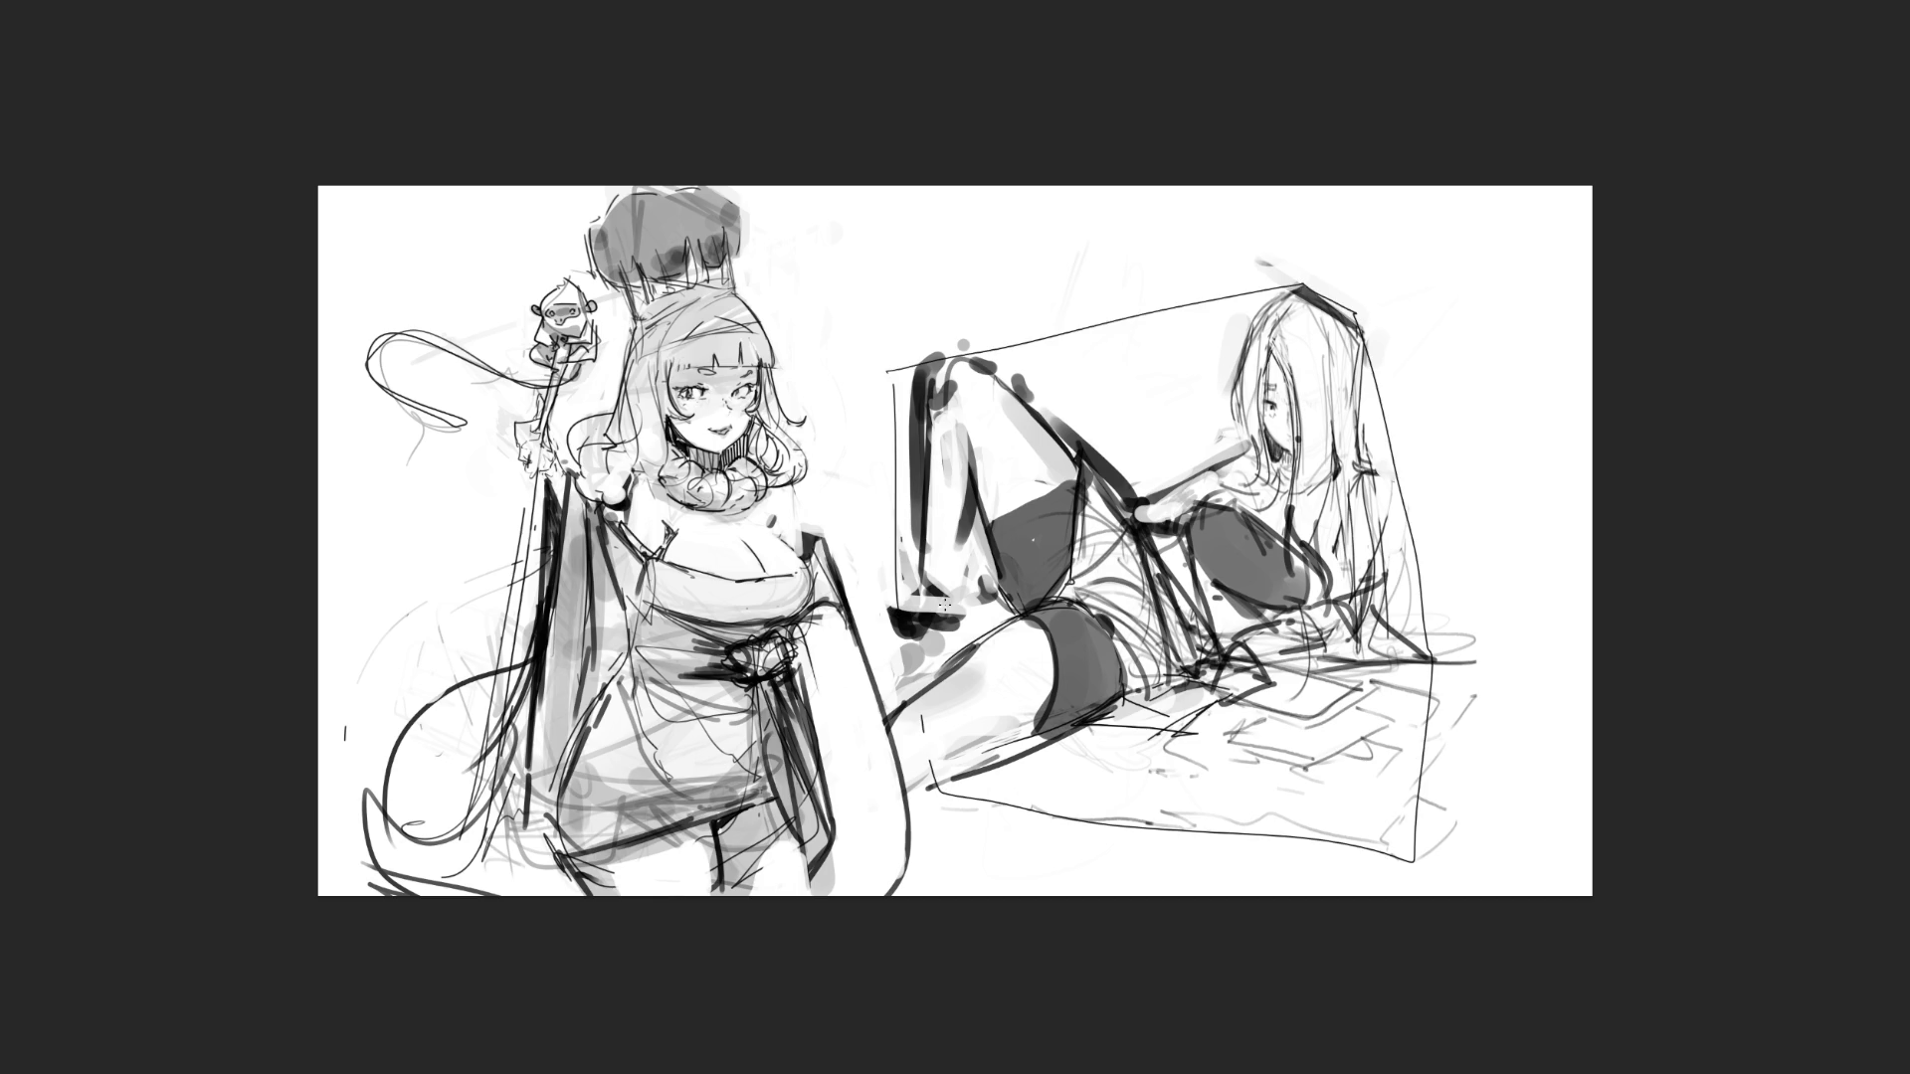
pyautogui.hotkey('ctrl', 'z')
pyautogui.press('Delete')
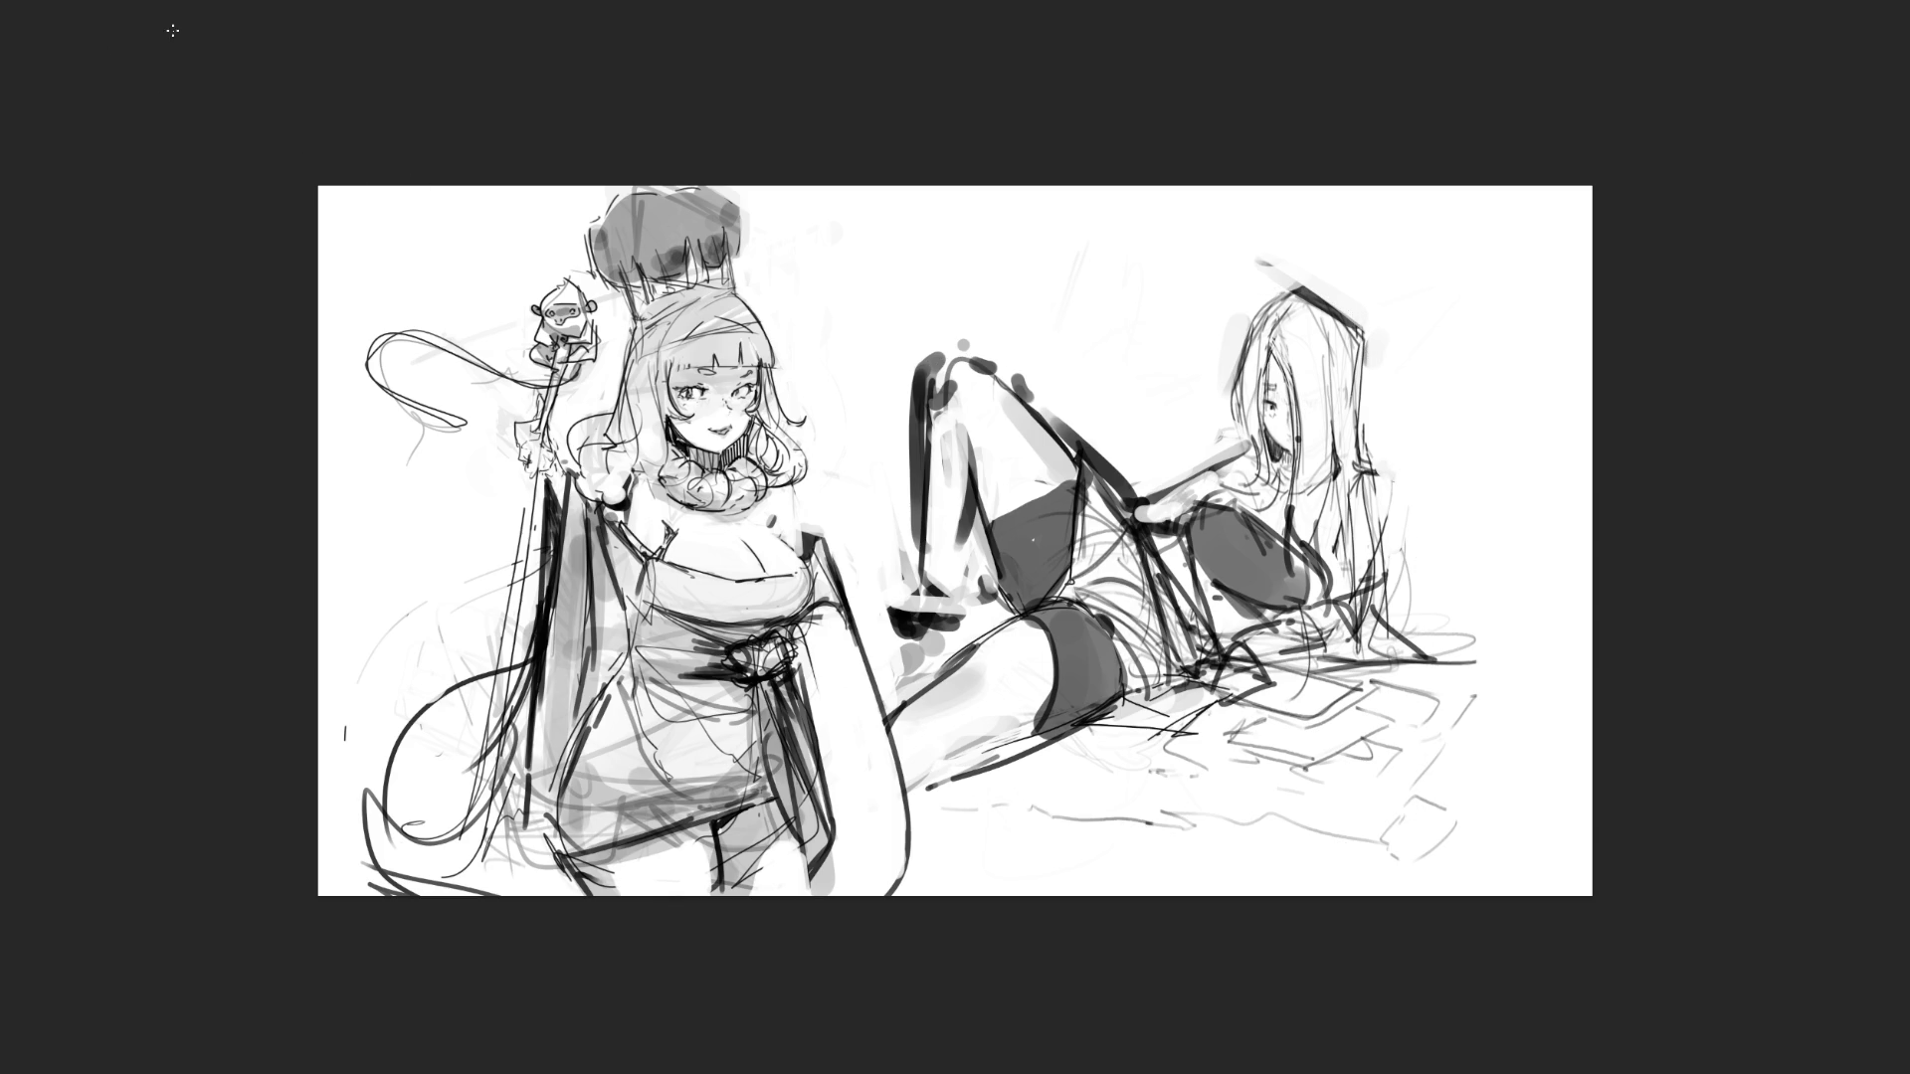
# - Lasso the crown, rotate it slightly clockwise with Free Transform, deselect and unflip the view
pyautogui.moveTo(1000, 227)
pyautogui.mouseDown()
pyautogui.moveTo(461, 140)
pyautogui.moveTo(596, 289)
pyautogui.moveTo(655, 314)
pyautogui.moveTo(786, 297)
pyautogui.mouseUp()
pyautogui.hotkey('ctrl', 't')
pyautogui.moveTo(1008, 170)
pyautogui.mouseDown()
pyautogui.moveTo(1021, 228)
pyautogui.moveTo(980, 248)
pyautogui.mouseUp()
pyautogui.press('Return')
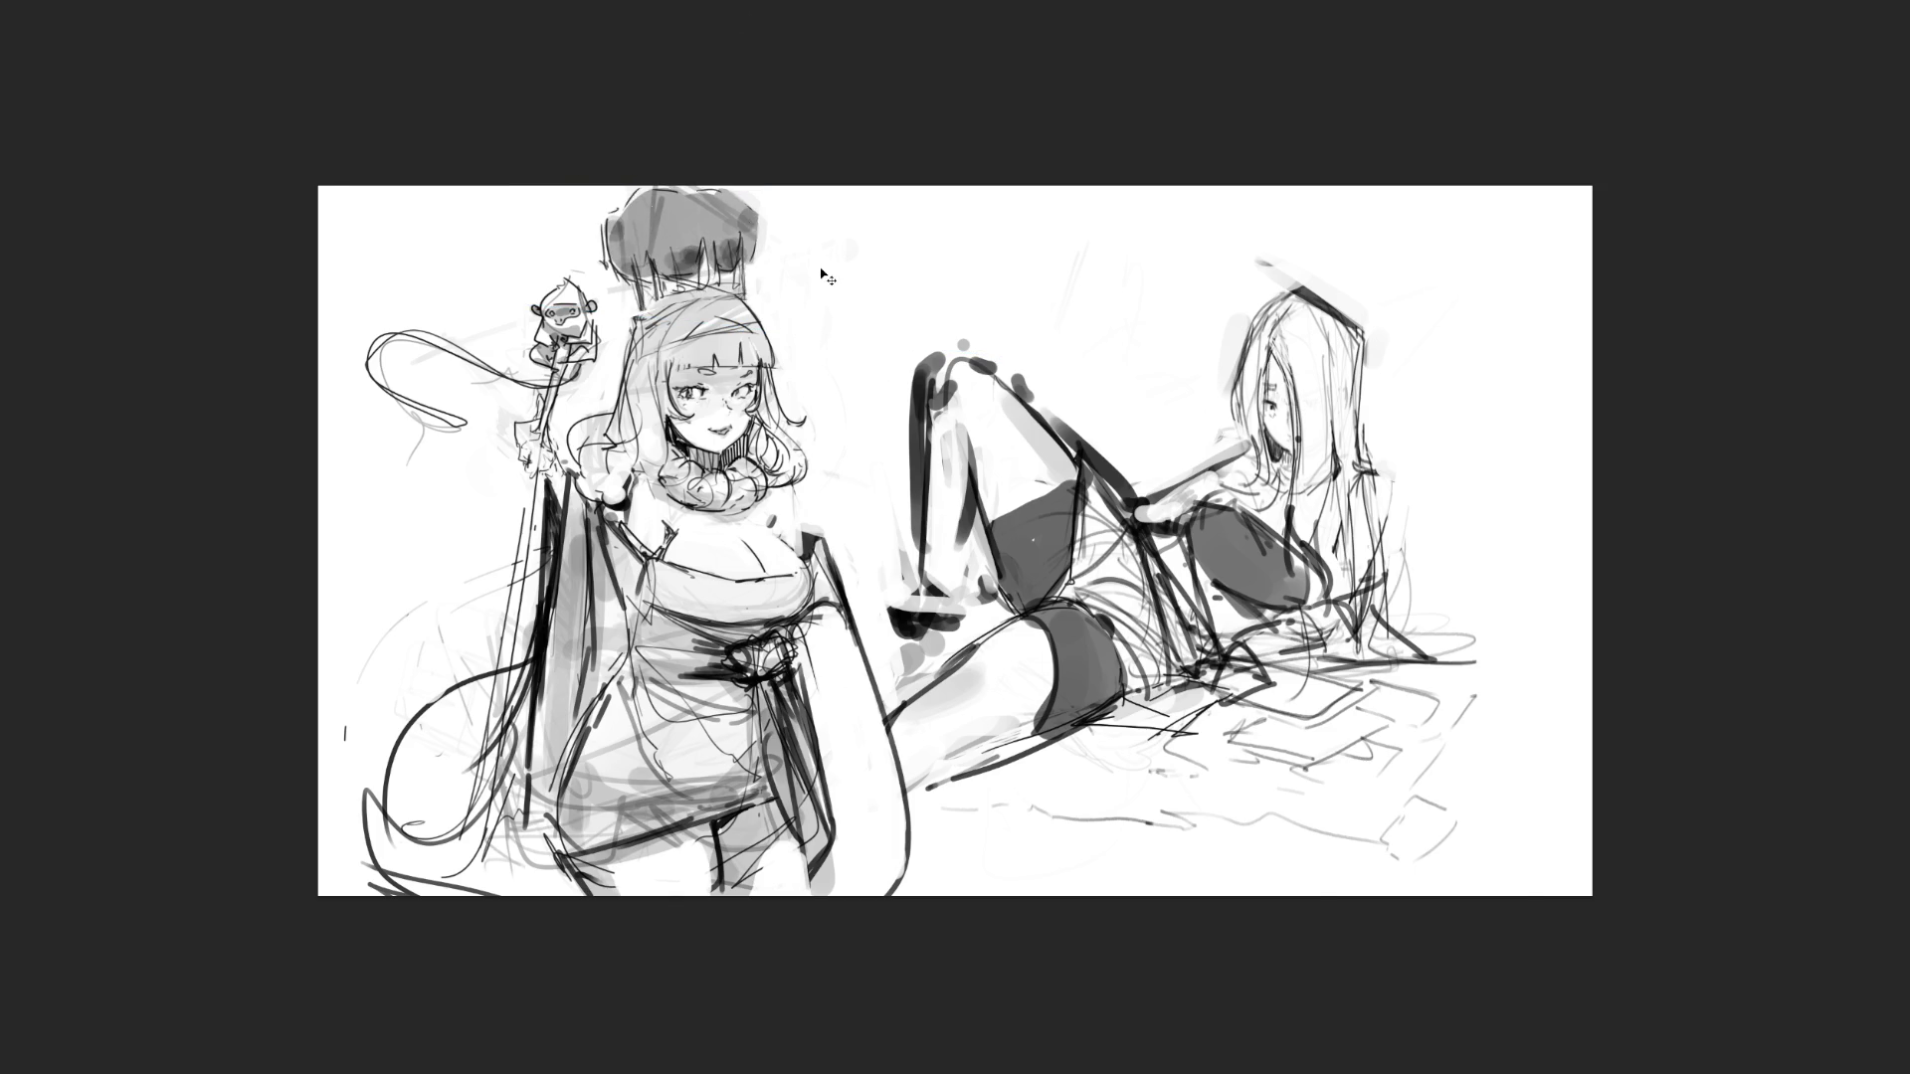
pyautogui.hotkey('ctrl', 'shift', 'a')
pyautogui.press('m')
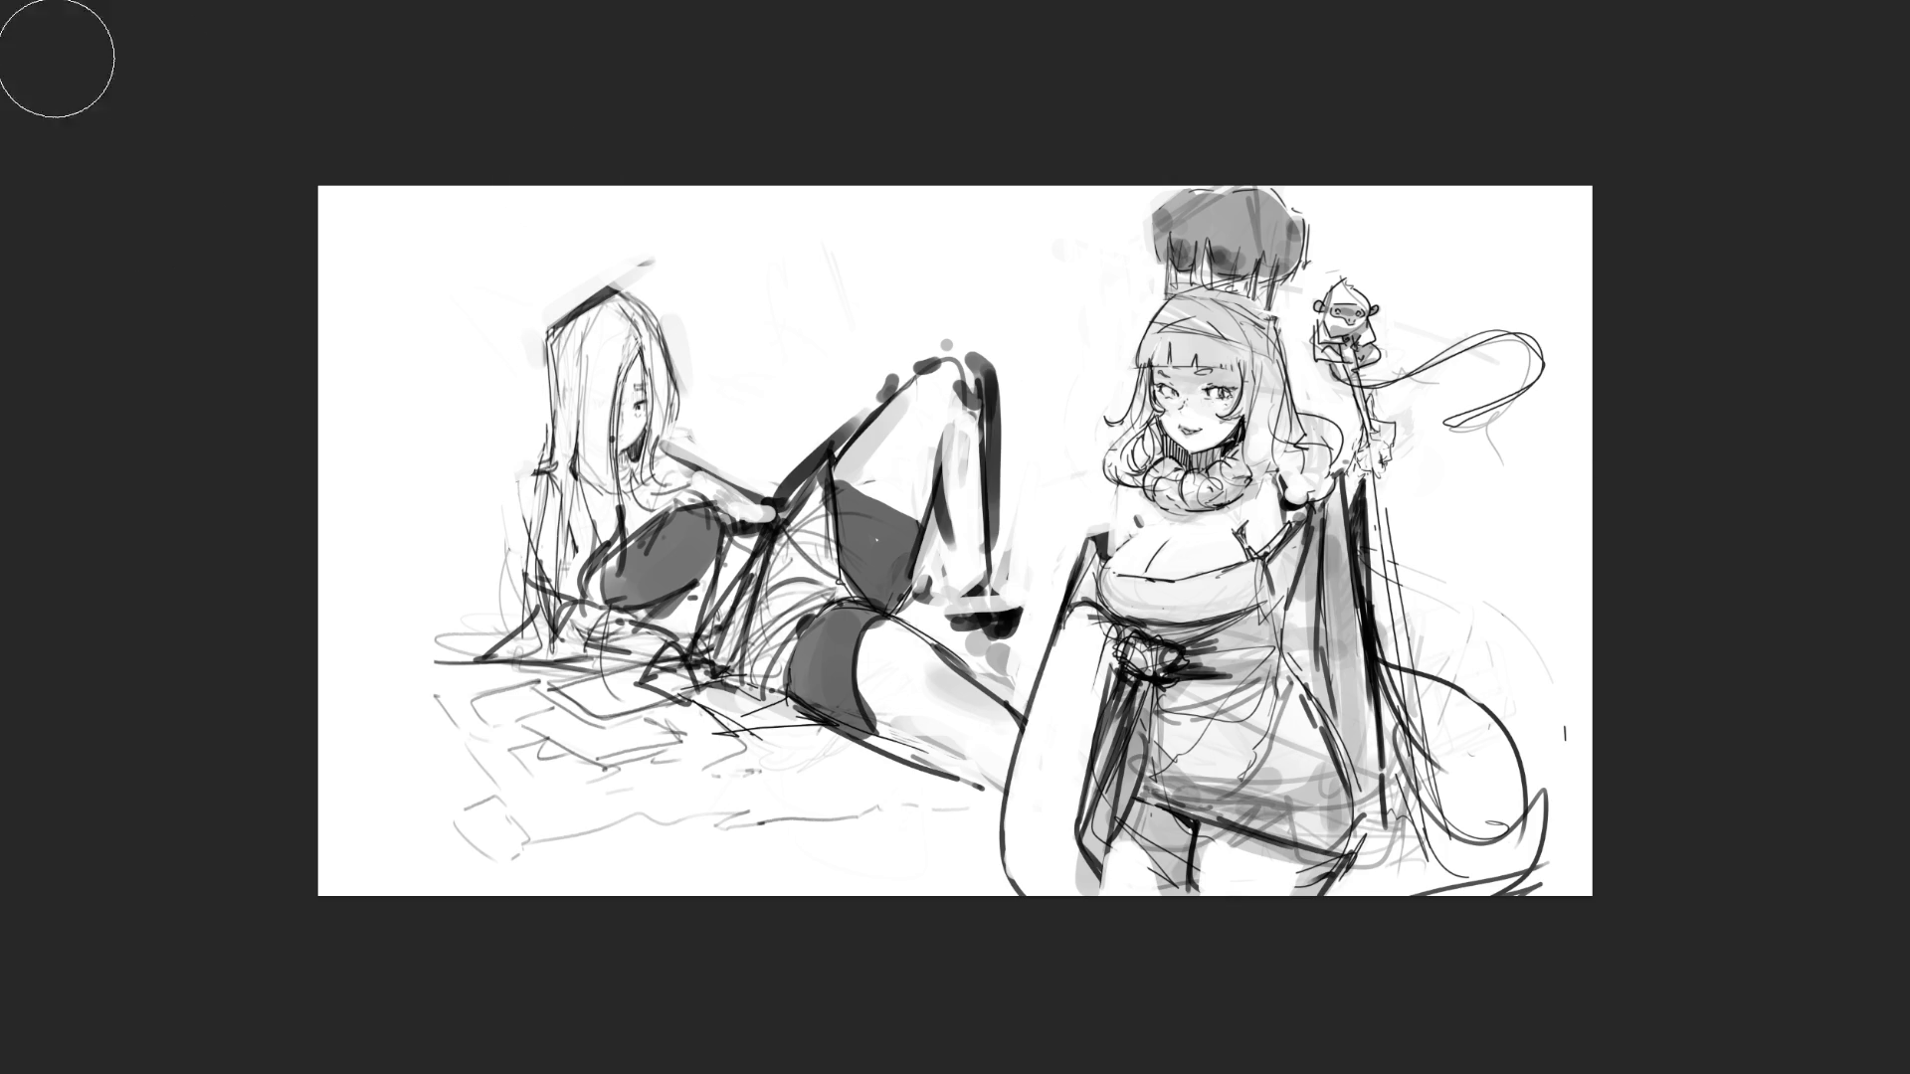
# - Crop the canvas wider on the right and start a backrest beside the reclining woman's head
pyautogui.press('c')
pyautogui.moveTo(1590, 540); pyautogui.dragTo(1748, 557)
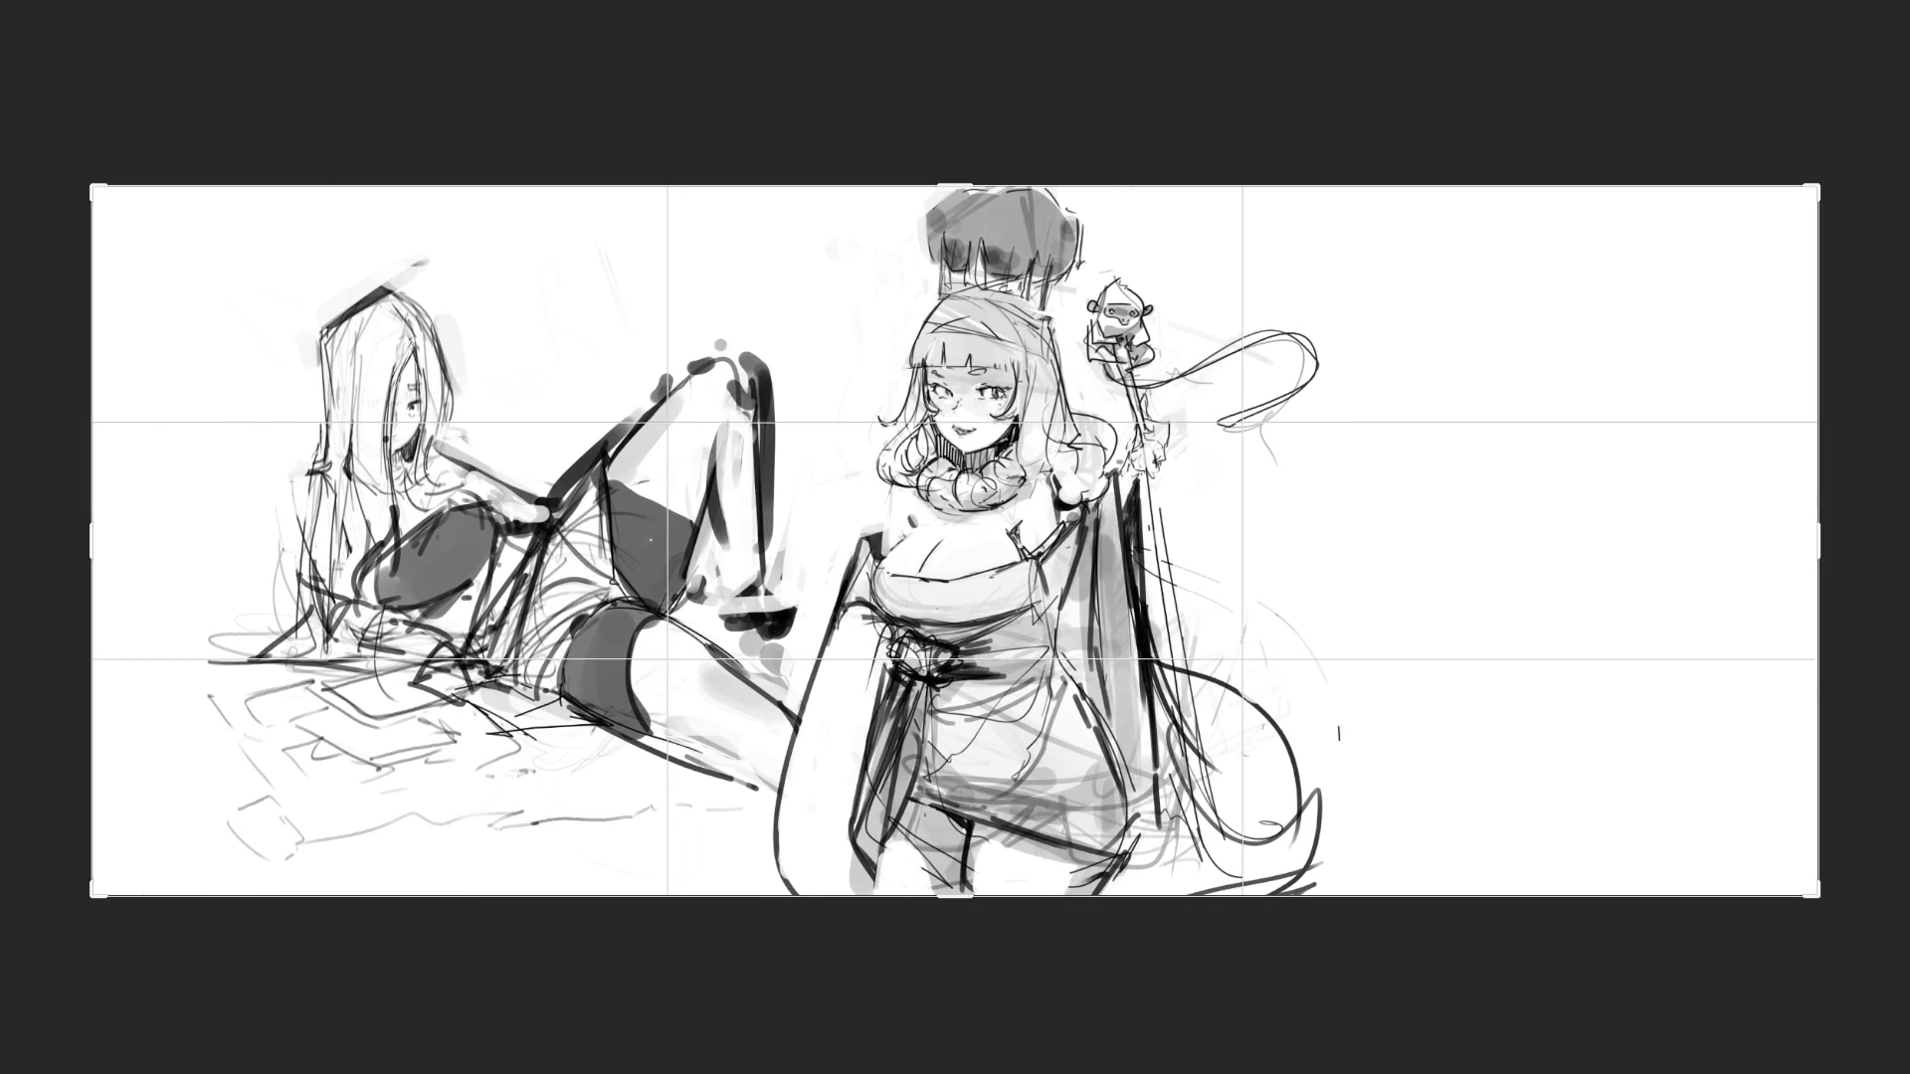
pyautogui.press('Return')
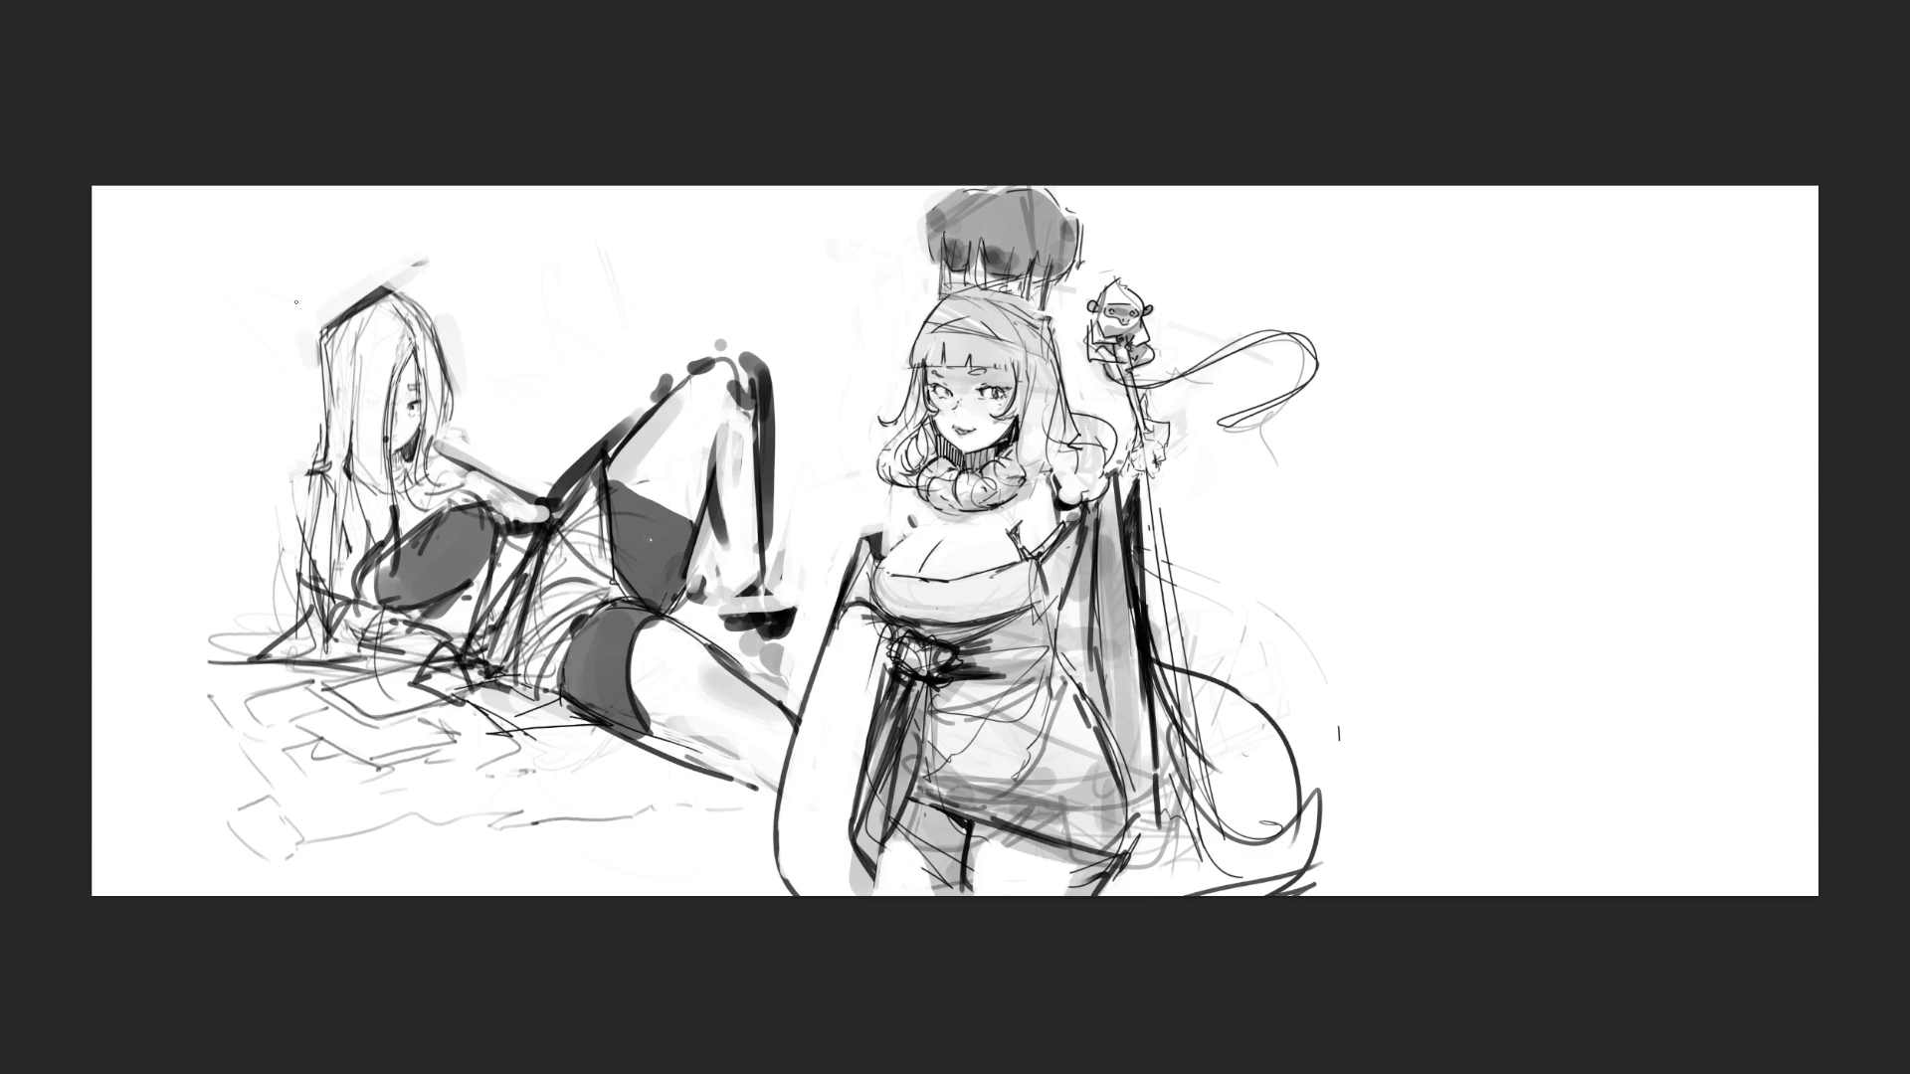
pyautogui.moveTo(239, 370); pyautogui.dragTo(325, 310)
# - Sketch a pillow backrest with curves, a hook and a base line left of the reclining woman
pyautogui.moveTo(209, 430); pyautogui.dragTo(187, 444)
pyautogui.moveTo(197, 354); pyautogui.dragTo(288, 341)
pyautogui.moveTo(185, 345)
pyautogui.mouseDown()
pyautogui.moveTo(187, 400)
pyautogui.moveTo(277, 519)
pyautogui.moveTo(260, 537)
pyautogui.mouseUp()
pyautogui.moveTo(264, 557); pyautogui.dragTo(236, 574)
pyautogui.moveTo(194, 480); pyautogui.dragTo(134, 537)
pyautogui.moveTo(146, 582); pyautogui.dragTo(184, 632)
pyautogui.moveTo(204, 638); pyautogui.dragTo(289, 628)
pyautogui.moveTo(306, 557); pyautogui.dragTo(283, 642)
pyautogui.moveTo(133, 557); pyautogui.dragTo(161, 553)
pyautogui.moveTo(174, 475); pyautogui.dragTo(209, 490)
pyautogui.moveTo(141, 455)
pyautogui.mouseDown()
pyautogui.moveTo(130, 497)
pyautogui.moveTo(160, 622)
pyautogui.mouseUp()
pyautogui.moveTo(164, 621)
pyautogui.mouseDown()
pyautogui.moveTo(152, 647)
pyautogui.moveTo(277, 635)
pyautogui.mouseUp()
pyautogui.moveTo(211, 400); pyautogui.dragTo(214, 448)
pyautogui.moveTo(234, 430)
pyautogui.mouseDown()
pyautogui.moveTo(232, 455)
pyautogui.moveTo(261, 390)
pyautogui.moveTo(218, 318)
pyautogui.moveTo(327, 312)
pyautogui.mouseUp()
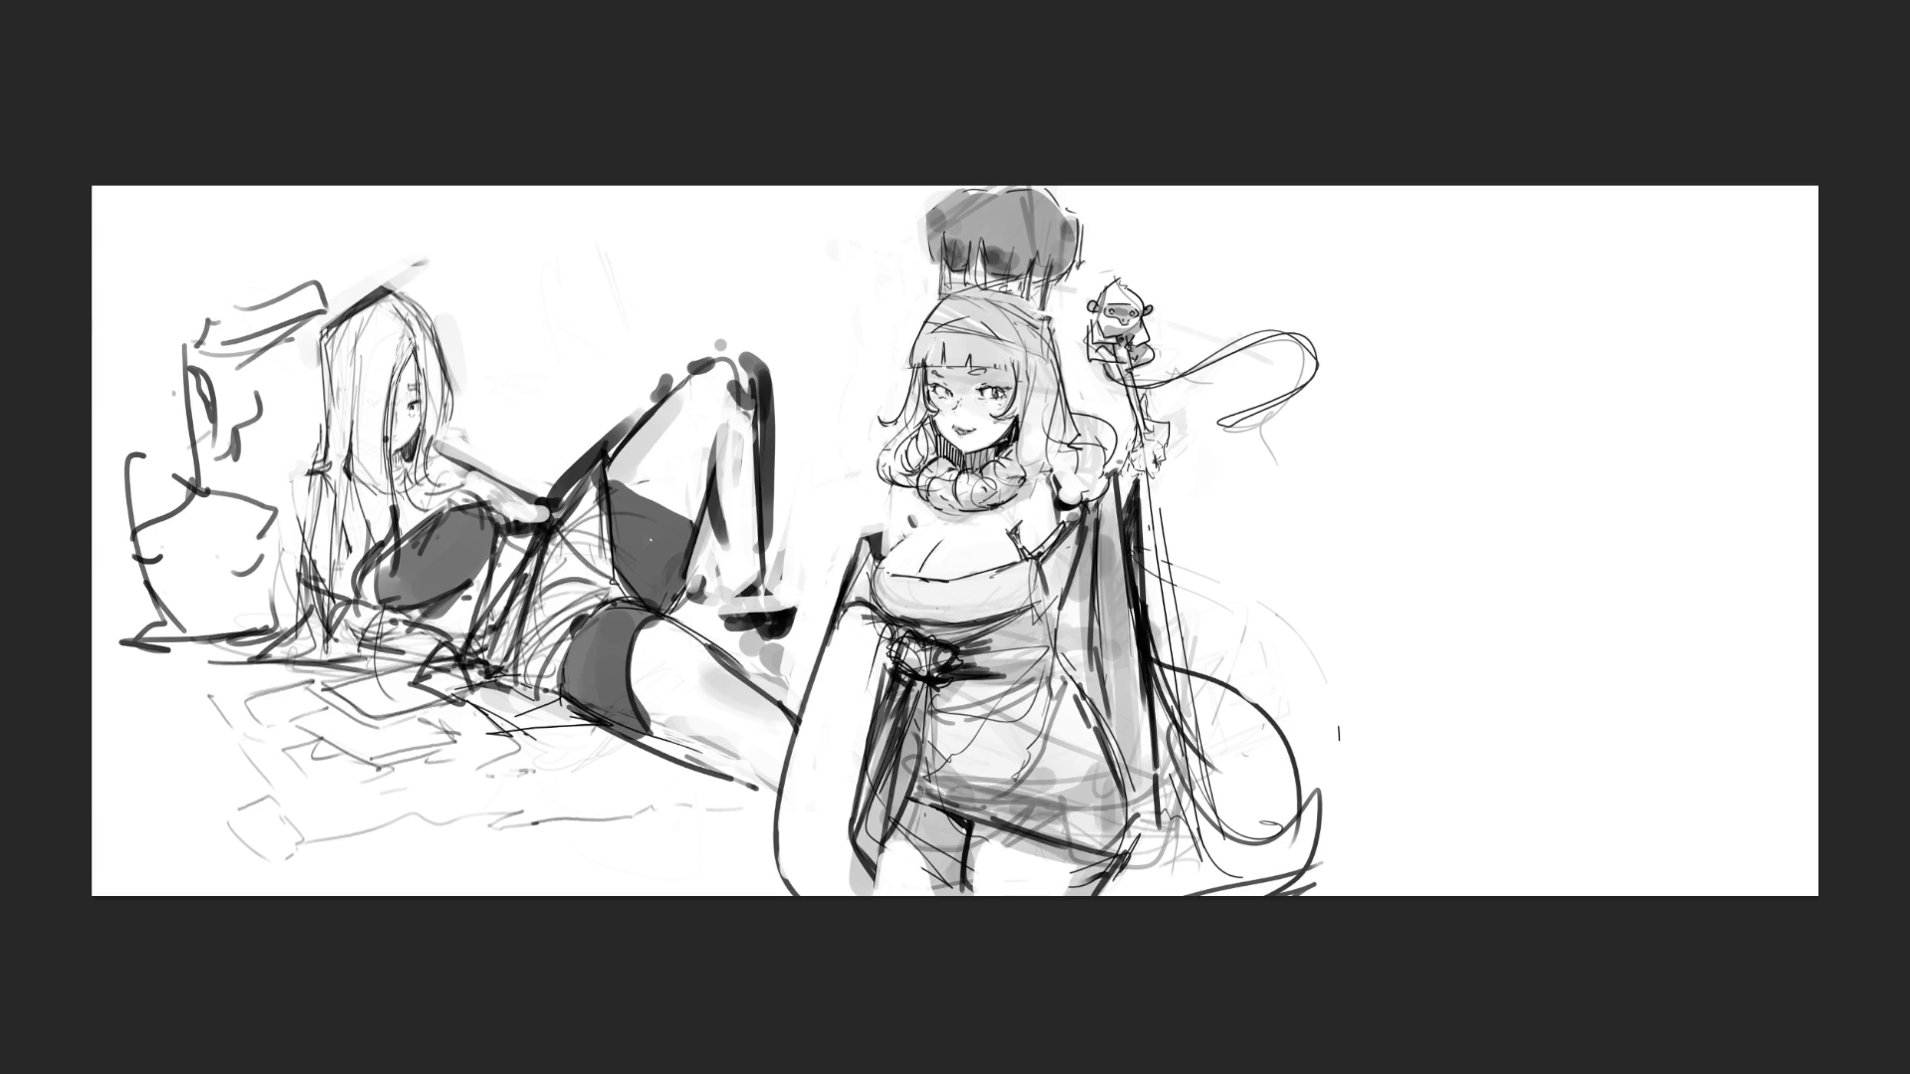
# - Rough in a tall oval head for a new figure in the blank right area
pyautogui.moveTo(1413, 348); pyautogui.dragTo(1459, 286)
pyautogui.moveTo(1437, 320)
pyautogui.mouseDown()
pyautogui.moveTo(1489, 269)
pyautogui.moveTo(1541, 294)
pyautogui.moveTo(1500, 374)
pyautogui.moveTo(1560, 356)
pyautogui.mouseUp()
pyautogui.moveTo(1551, 382); pyautogui.dragTo(1546, 397)
pyautogui.moveTo(1454, 413)
pyautogui.mouseDown()
pyautogui.moveTo(1486, 431)
pyautogui.moveTo(1474, 445)
pyautogui.mouseUp()
pyautogui.moveTo(1522, 446)
pyautogui.mouseDown()
pyautogui.moveTo(1550, 425)
pyautogui.moveTo(1535, 434)
pyautogui.mouseUp()
pyautogui.moveTo(1413, 328)
pyautogui.mouseDown()
pyautogui.moveTo(1452, 253)
pyautogui.moveTo(1538, 350)
pyautogui.mouseUp()
pyautogui.moveTo(1440, 409); pyautogui.dragTo(1421, 256)
pyautogui.moveTo(1432, 343)
pyautogui.mouseDown()
pyautogui.moveTo(1539, 317)
pyautogui.moveTo(1514, 388)
pyautogui.mouseUp()
pyautogui.moveTo(1467, 390)
pyautogui.mouseDown()
pyautogui.moveTo(1491, 446)
pyautogui.moveTo(1445, 447)
pyautogui.mouseUp()
pyautogui.moveTo(1467, 393)
pyautogui.mouseDown()
pyautogui.moveTo(1440, 484)
pyautogui.moveTo(1581, 398)
pyautogui.mouseUp()
pyautogui.moveTo(1542, 393)
pyautogui.mouseDown()
pyautogui.moveTo(1523, 438)
pyautogui.moveTo(1679, 334)
pyautogui.mouseUp()
pyautogui.moveTo(1618, 410); pyautogui.dragTo(1570, 465)
# - Block in the new figure's body lines and a flag-like outline below the head
pyautogui.moveTo(1514, 523); pyautogui.dragTo(1429, 568)
pyautogui.moveTo(1444, 498)
pyautogui.mouseDown()
pyautogui.moveTo(1408, 452)
pyautogui.moveTo(1315, 512)
pyautogui.mouseUp()
pyautogui.moveTo(1474, 452); pyautogui.dragTo(1423, 510)
pyautogui.moveTo(1471, 585); pyautogui.dragTo(1405, 751)
pyautogui.moveTo(1381, 480)
pyautogui.mouseDown()
pyautogui.moveTo(1345, 716)
pyautogui.moveTo(1549, 569)
pyautogui.moveTo(1587, 567)
pyautogui.mouseUp()
pyautogui.moveTo(1551, 572)
pyautogui.mouseDown()
pyautogui.moveTo(1612, 448)
pyautogui.moveTo(1681, 537)
pyautogui.mouseUp()
pyautogui.moveTo(1653, 596); pyautogui.dragTo(1555, 638)
pyautogui.moveTo(1550, 637)
pyautogui.mouseDown()
pyautogui.moveTo(1631, 617)
pyautogui.moveTo(1699, 254)
pyautogui.moveTo(1681, 781)
pyautogui.moveTo(1766, 776)
pyautogui.moveTo(1755, 428)
pyautogui.moveTo(1795, 562)
pyautogui.moveTo(1666, 861)
pyautogui.moveTo(1780, 795)
pyautogui.mouseUp()
# - Draw long tail curves with lines across the top, then fade the new figure to light grey
pyautogui.moveTo(1729, 370)
pyautogui.mouseDown()
pyautogui.moveTo(1706, 744)
pyautogui.moveTo(1802, 767)
pyautogui.mouseUp()
pyautogui.moveTo(1659, 724)
pyautogui.mouseDown()
pyautogui.moveTo(1771, 878)
pyautogui.moveTo(1815, 818)
pyautogui.mouseUp()
pyautogui.moveTo(1791, 186)
pyautogui.mouseDown()
pyautogui.moveTo(1707, 211)
pyautogui.moveTo(1818, 283)
pyautogui.mouseUp()
pyautogui.moveTo(1707, 209); pyautogui.dragTo(1818, 366)
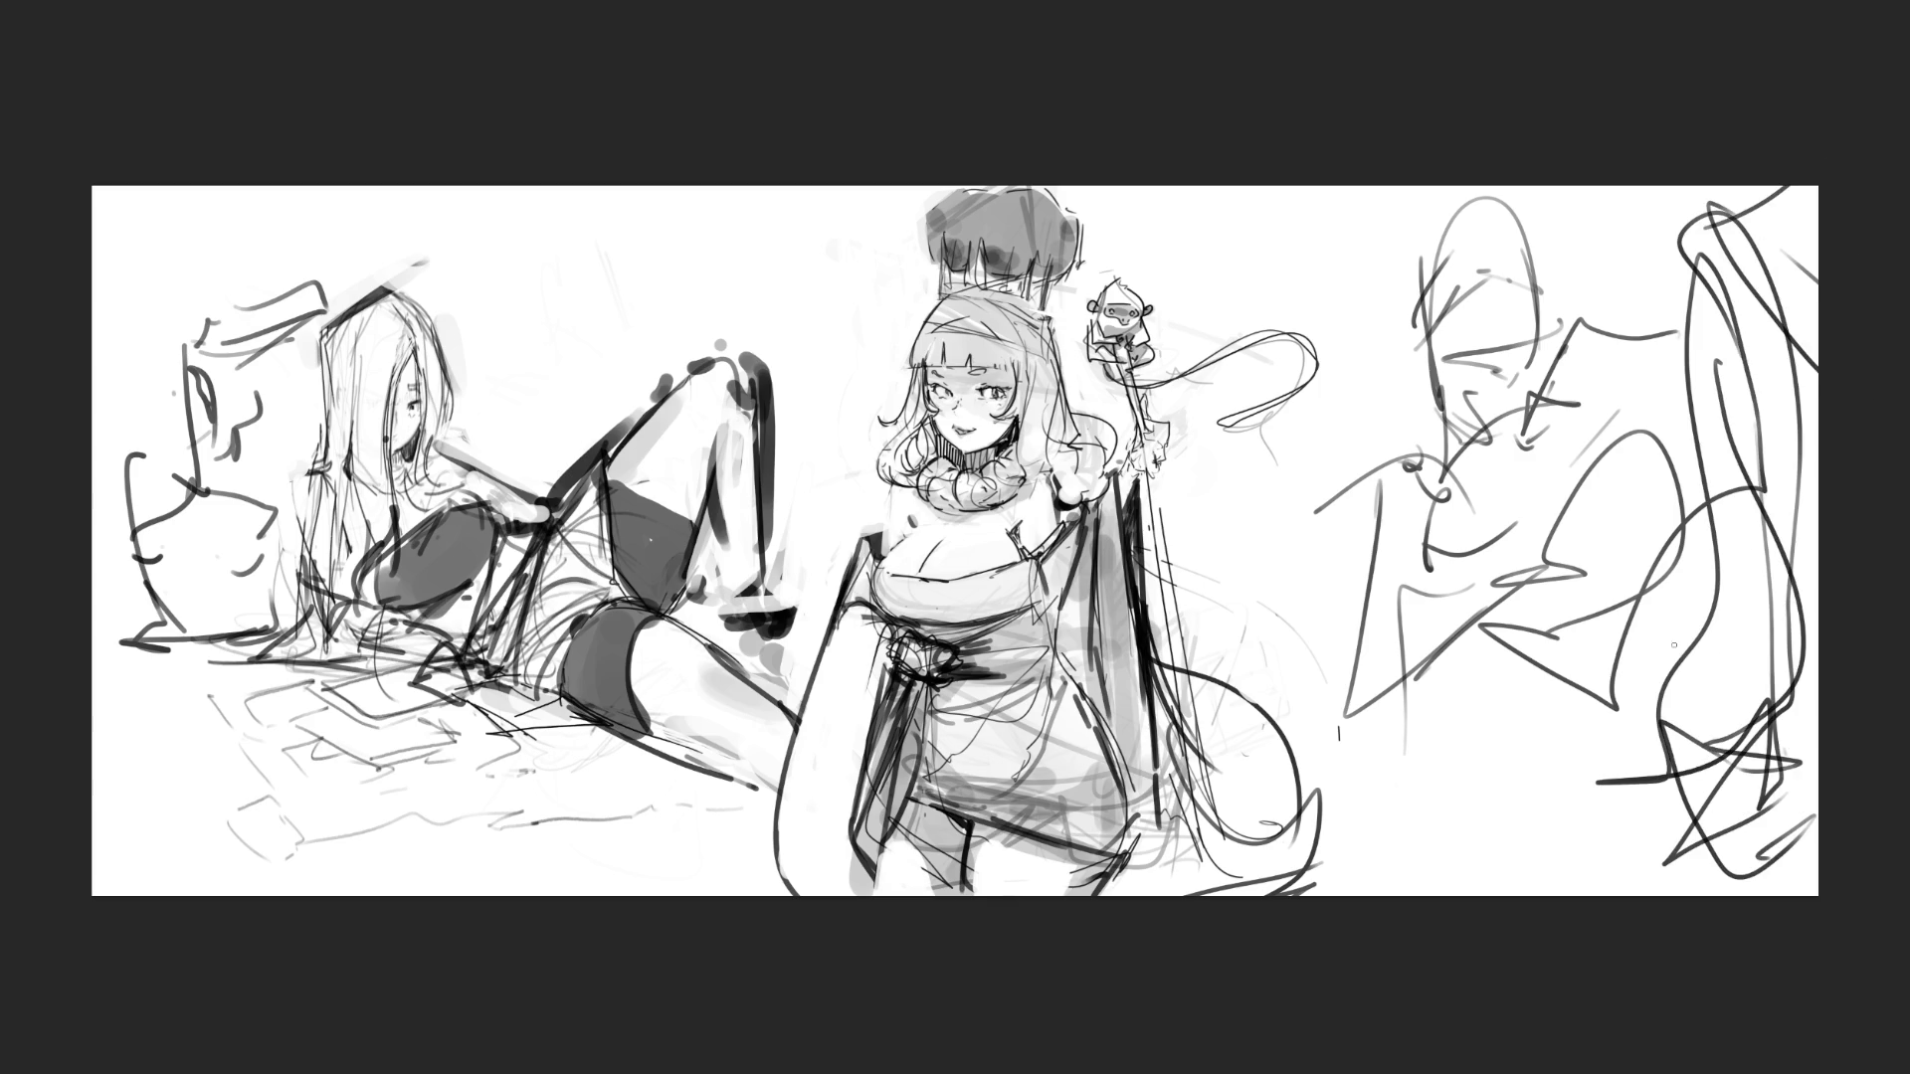
pyautogui.moveTo(1542, 478); pyautogui.dragTo(1517, 209)
pyautogui.moveTo(1441, 599)
pyautogui.mouseDown()
pyautogui.moveTo(1705, 882)
pyautogui.moveTo(1696, 448)
pyautogui.mouseUp()
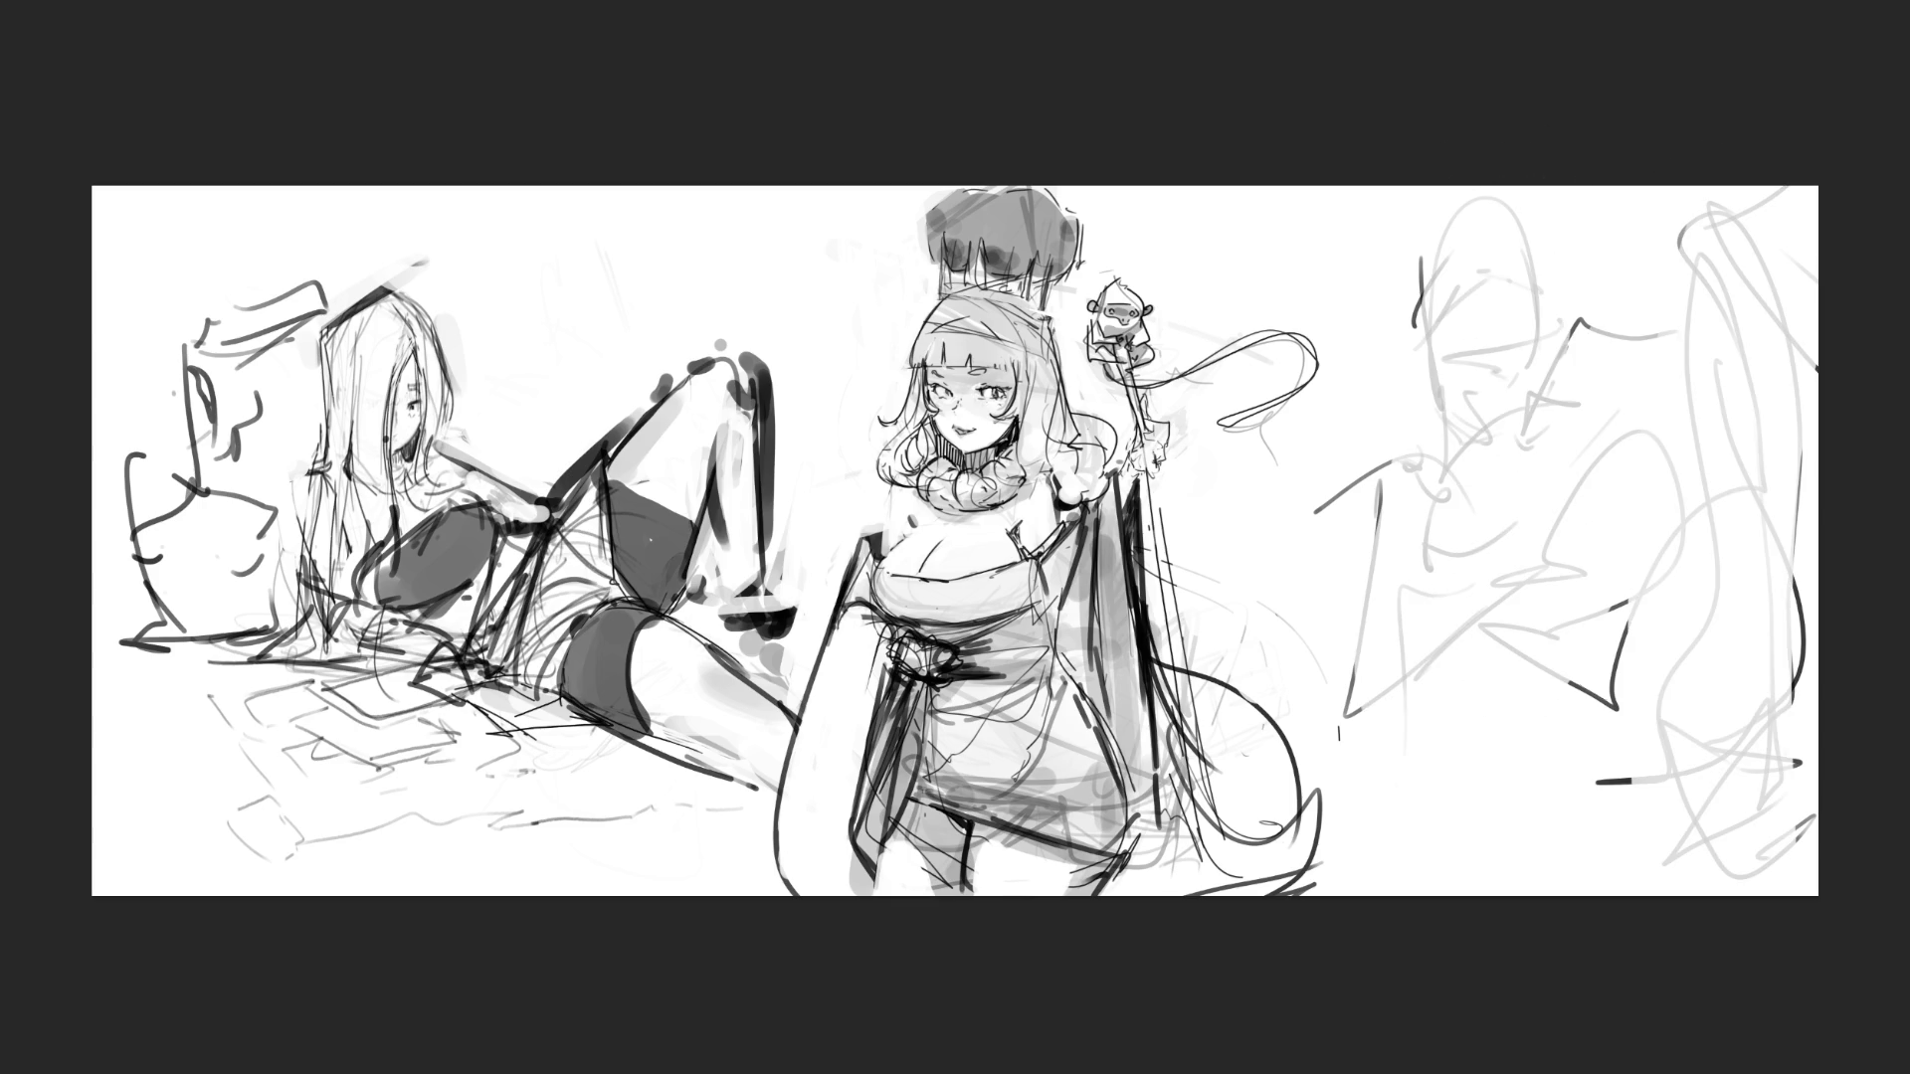
# - Switch to the pen and sketch the seated figure's head, hair, face, neck and a book
pyautogui.press('e')
pyautogui.moveTo(1435, 280)
pyautogui.mouseDown()
pyautogui.moveTo(1474, 295)
pyautogui.moveTo(1459, 304)
pyautogui.moveTo(1535, 311)
pyautogui.mouseUp()
pyautogui.moveTo(1417, 254)
pyautogui.mouseDown()
pyautogui.moveTo(1458, 204)
pyautogui.moveTo(1529, 236)
pyautogui.moveTo(1503, 282)
pyautogui.mouseUp()
pyautogui.moveTo(1479, 213)
pyautogui.mouseDown()
pyautogui.moveTo(1499, 263)
pyautogui.moveTo(1514, 246)
pyautogui.moveTo(1446, 252)
pyautogui.moveTo(1510, 350)
pyautogui.moveTo(1483, 355)
pyautogui.moveTo(1536, 376)
pyautogui.mouseUp()
pyautogui.moveTo(1457, 348)
pyautogui.mouseDown()
pyautogui.moveTo(1435, 356)
pyautogui.moveTo(1480, 381)
pyautogui.mouseUp()
pyautogui.moveTo(1458, 312)
pyautogui.mouseDown()
pyautogui.moveTo(1432, 368)
pyautogui.moveTo(1525, 329)
pyautogui.mouseUp()
pyautogui.moveTo(1424, 263)
pyautogui.mouseDown()
pyautogui.moveTo(1482, 213)
pyautogui.moveTo(1409, 358)
pyautogui.moveTo(1476, 491)
pyautogui.mouseUp()
pyautogui.moveTo(1537, 376); pyautogui.dragTo(1492, 390)
pyautogui.moveTo(1522, 327)
pyautogui.mouseDown()
pyautogui.moveTo(1535, 380)
pyautogui.moveTo(1497, 410)
pyautogui.mouseUp()
pyautogui.moveTo(1528, 422); pyautogui.dragTo(1482, 537)
pyautogui.moveTo(1541, 388)
pyautogui.mouseDown()
pyautogui.moveTo(1528, 463)
pyautogui.moveTo(1570, 394)
pyautogui.mouseUp()
pyautogui.moveTo(1564, 328)
pyautogui.mouseDown()
pyautogui.moveTo(1539, 380)
pyautogui.moveTo(1592, 381)
pyautogui.moveTo(1559, 441)
pyautogui.mouseUp()
pyautogui.moveTo(1514, 454); pyautogui.dragTo(1436, 470)
pyautogui.moveTo(1450, 428)
pyautogui.mouseDown()
pyautogui.moveTo(1424, 488)
pyautogui.moveTo(1425, 447)
pyautogui.mouseUp()
# - Rough in the seated figure's shoulders, torso, legs, base and back contour
pyautogui.moveTo(1432, 526)
pyautogui.mouseDown()
pyautogui.moveTo(1336, 577)
pyautogui.moveTo(1457, 519)
pyautogui.mouseUp()
pyautogui.moveTo(1405, 485); pyautogui.dragTo(1488, 446)
pyautogui.moveTo(1456, 521)
pyautogui.mouseDown()
pyautogui.moveTo(1463, 579)
pyautogui.moveTo(1623, 486)
pyautogui.moveTo(1572, 585)
pyautogui.moveTo(1470, 635)
pyautogui.moveTo(1618, 599)
pyautogui.mouseUp()
pyautogui.moveTo(1653, 425)
pyautogui.mouseDown()
pyautogui.moveTo(1657, 463)
pyautogui.moveTo(1586, 625)
pyautogui.mouseUp()
pyautogui.moveTo(1484, 623)
pyautogui.mouseDown()
pyautogui.moveTo(1583, 660)
pyautogui.moveTo(1631, 714)
pyautogui.mouseUp()
pyautogui.moveTo(1424, 605)
pyautogui.mouseDown()
pyautogui.moveTo(1502, 631)
pyautogui.moveTo(1597, 621)
pyautogui.mouseUp()
pyautogui.moveTo(1470, 620); pyautogui.dragTo(1699, 693)
pyautogui.moveTo(1608, 501); pyautogui.dragTo(1694, 608)
pyautogui.moveTo(1735, 688)
pyautogui.mouseDown()
pyautogui.moveTo(1653, 756)
pyautogui.moveTo(1697, 502)
pyautogui.moveTo(1671, 460)
pyautogui.mouseUp()
pyautogui.moveTo(1761, 597)
pyautogui.mouseDown()
pyautogui.moveTo(1808, 736)
pyautogui.moveTo(1802, 637)
pyautogui.mouseUp()
pyautogui.moveTo(1711, 753); pyautogui.dragTo(1590, 728)
pyautogui.moveTo(1379, 453)
pyautogui.mouseDown()
pyautogui.moveTo(1354, 637)
pyautogui.moveTo(1432, 559)
pyautogui.mouseUp()
pyautogui.moveTo(1432, 559)
pyautogui.mouseDown()
pyautogui.moveTo(1429, 686)
pyautogui.moveTo(1351, 791)
pyautogui.moveTo(1591, 738)
pyautogui.mouseUp()
pyautogui.moveTo(1383, 762); pyautogui.dragTo(1570, 742)
pyautogui.moveTo(1587, 734)
pyautogui.mouseDown()
pyautogui.moveTo(1656, 577)
pyautogui.moveTo(1622, 339)
pyautogui.mouseUp()
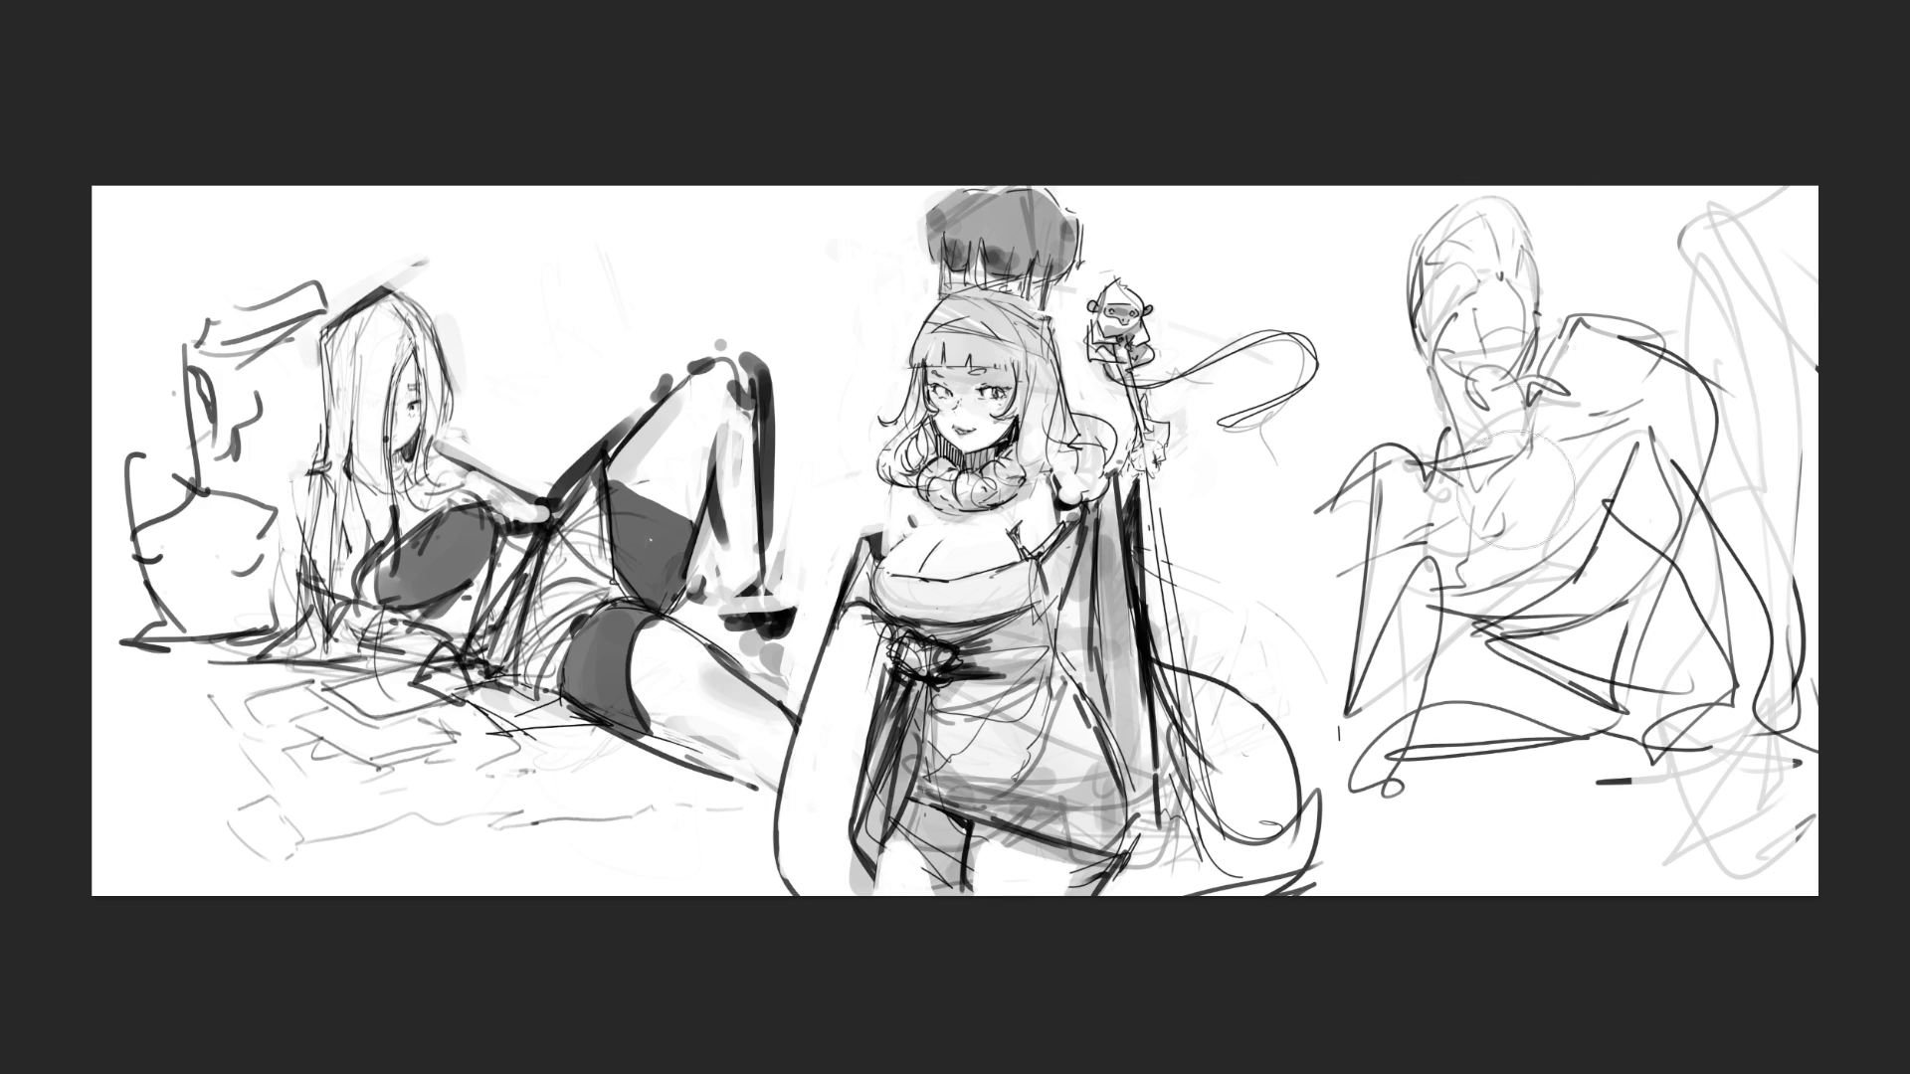
# - Lighten the right figure with a large soft eraser and lasso around it
pyautogui.moveTo(1517, 149); pyautogui.dragTo(1443, 477)
pyautogui.moveTo(1492, 418)
pyautogui.mouseDown()
pyautogui.moveTo(1544, 581)
pyautogui.moveTo(1671, 518)
pyautogui.moveTo(1681, 646)
pyautogui.mouseUp()
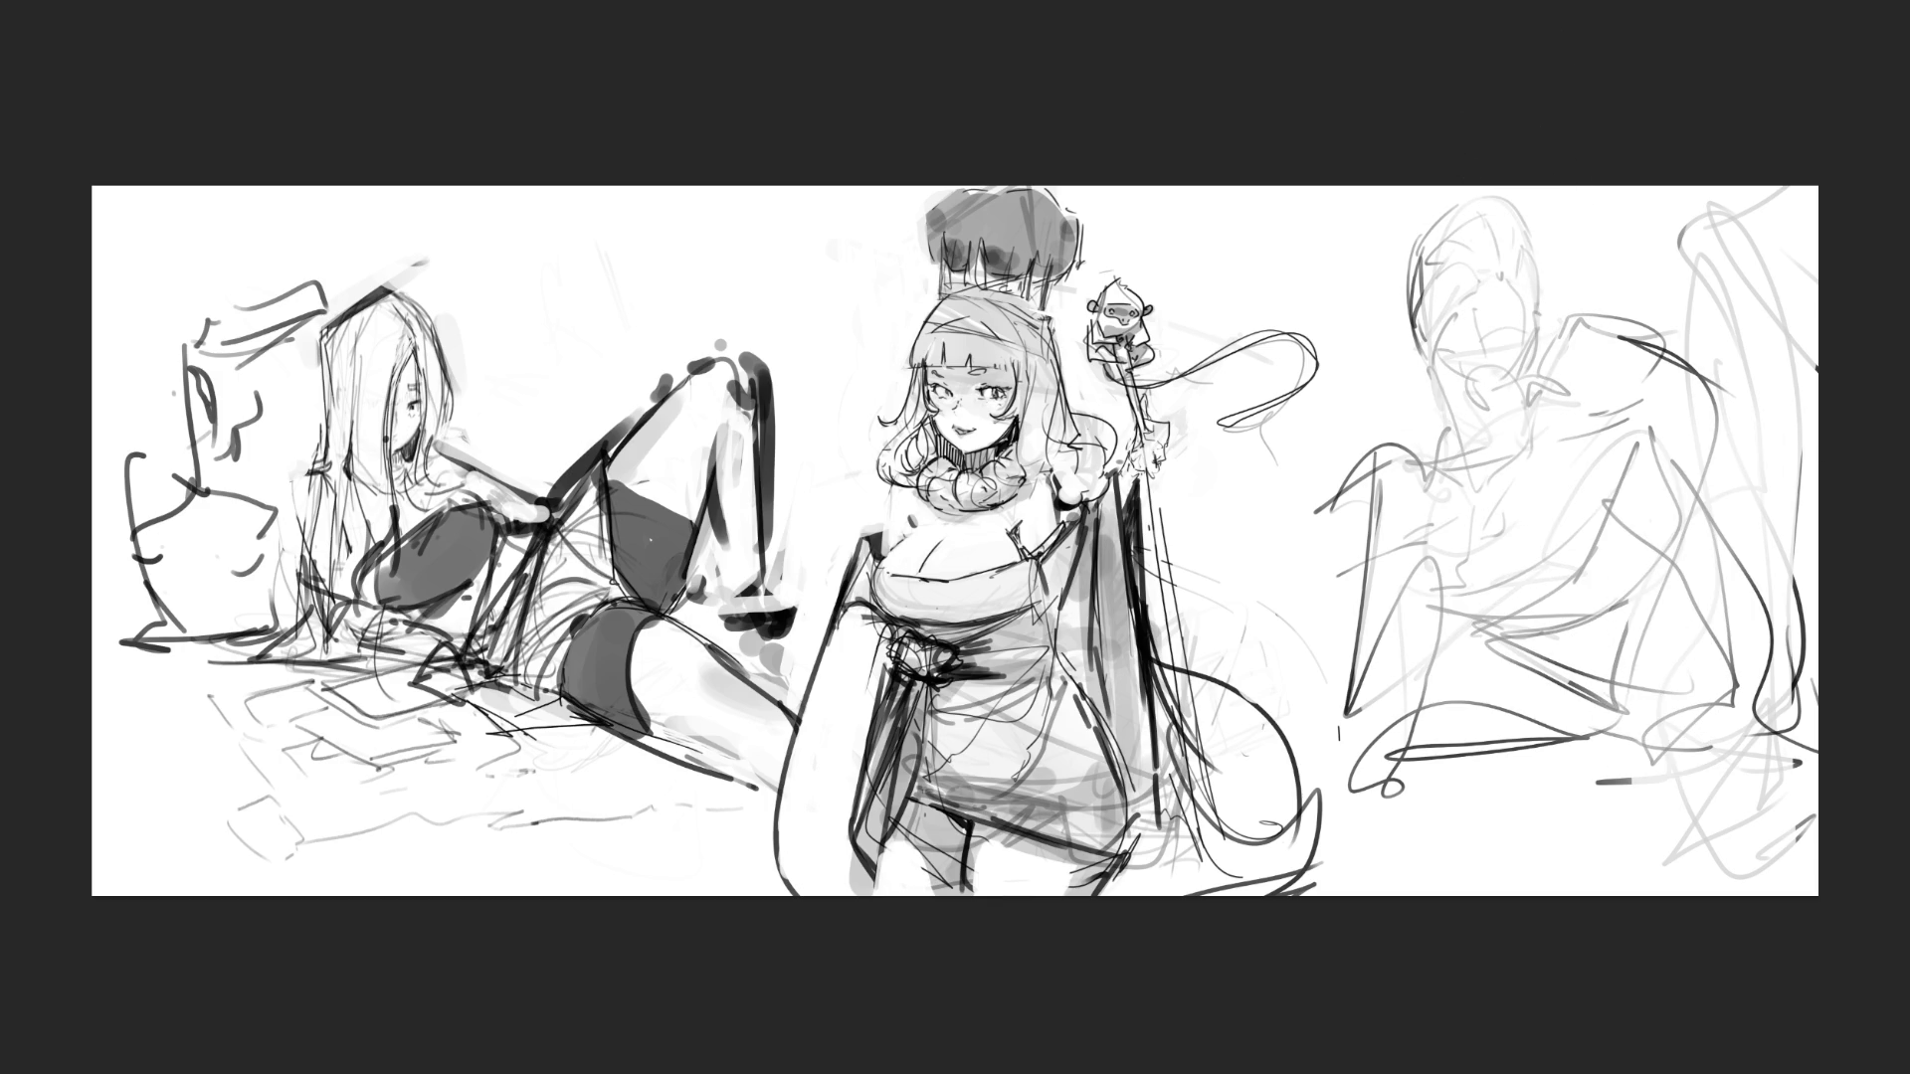
pyautogui.moveTo(1799, 156)
pyautogui.mouseDown()
pyautogui.moveTo(1412, 211)
pyautogui.moveTo(1373, 370)
pyautogui.moveTo(1289, 483)
pyautogui.moveTo(1278, 624)
pyautogui.moveTo(1340, 776)
pyautogui.moveTo(1818, 884)
pyautogui.moveTo(1839, 497)
pyautogui.mouseUp()
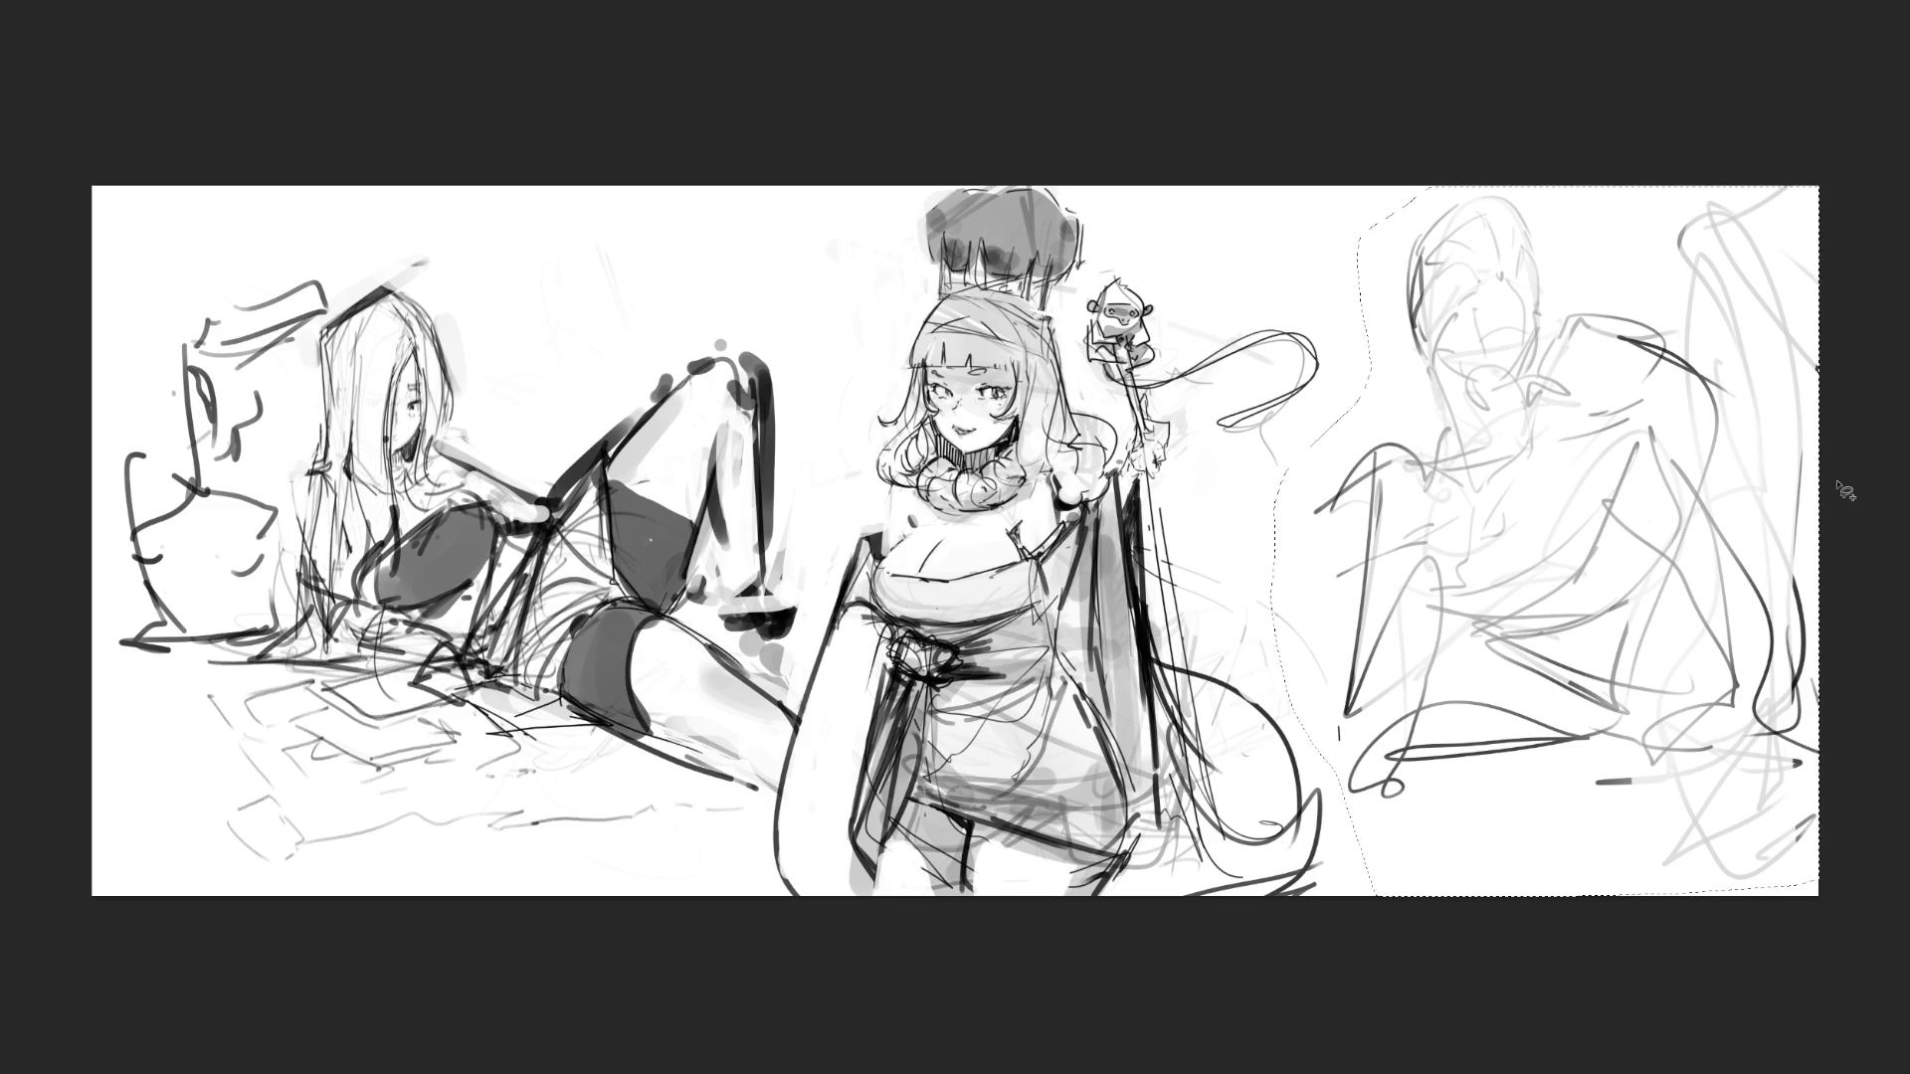
# - Delete the lasso-selected right-hand figure sketch, leaving that area blank
pyautogui.press('Delete')
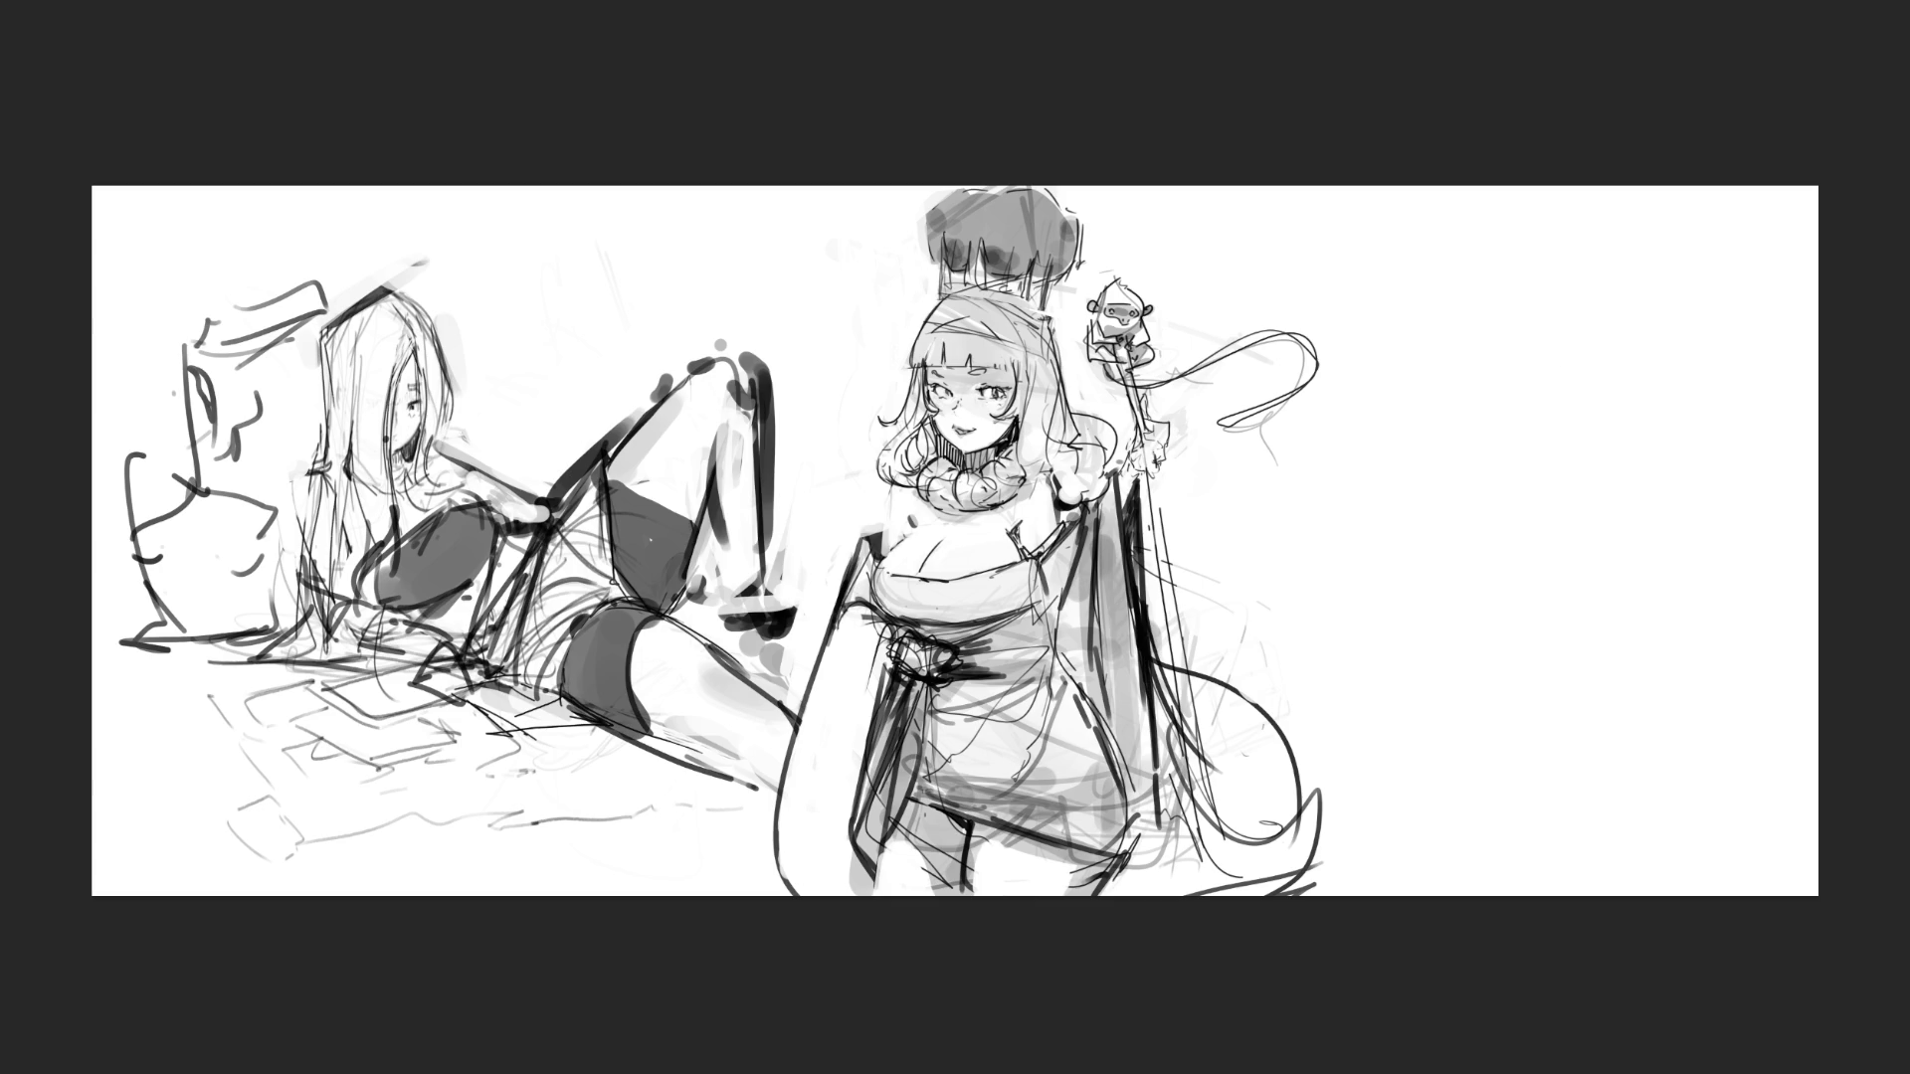
pyautogui.scroll(3, 1582, 597)
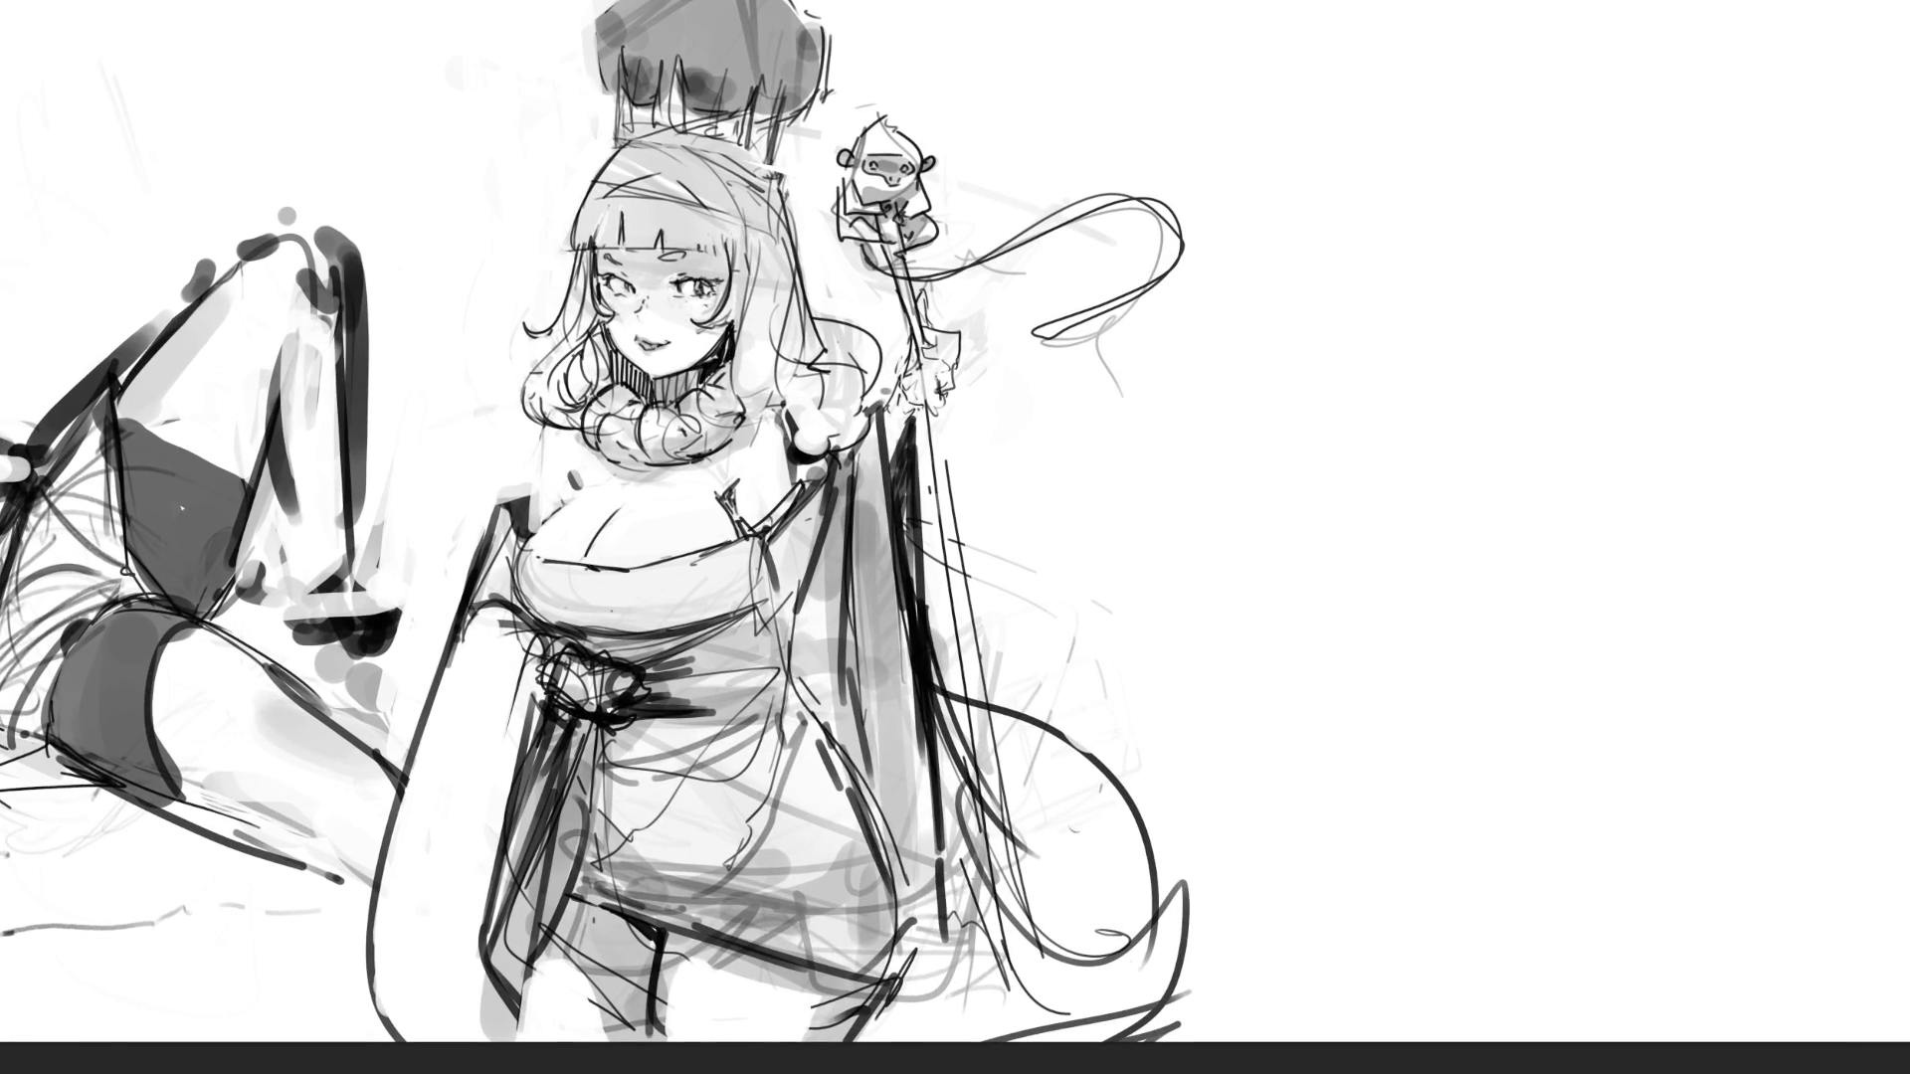
pyautogui.scroll(-3, 1702, 662)
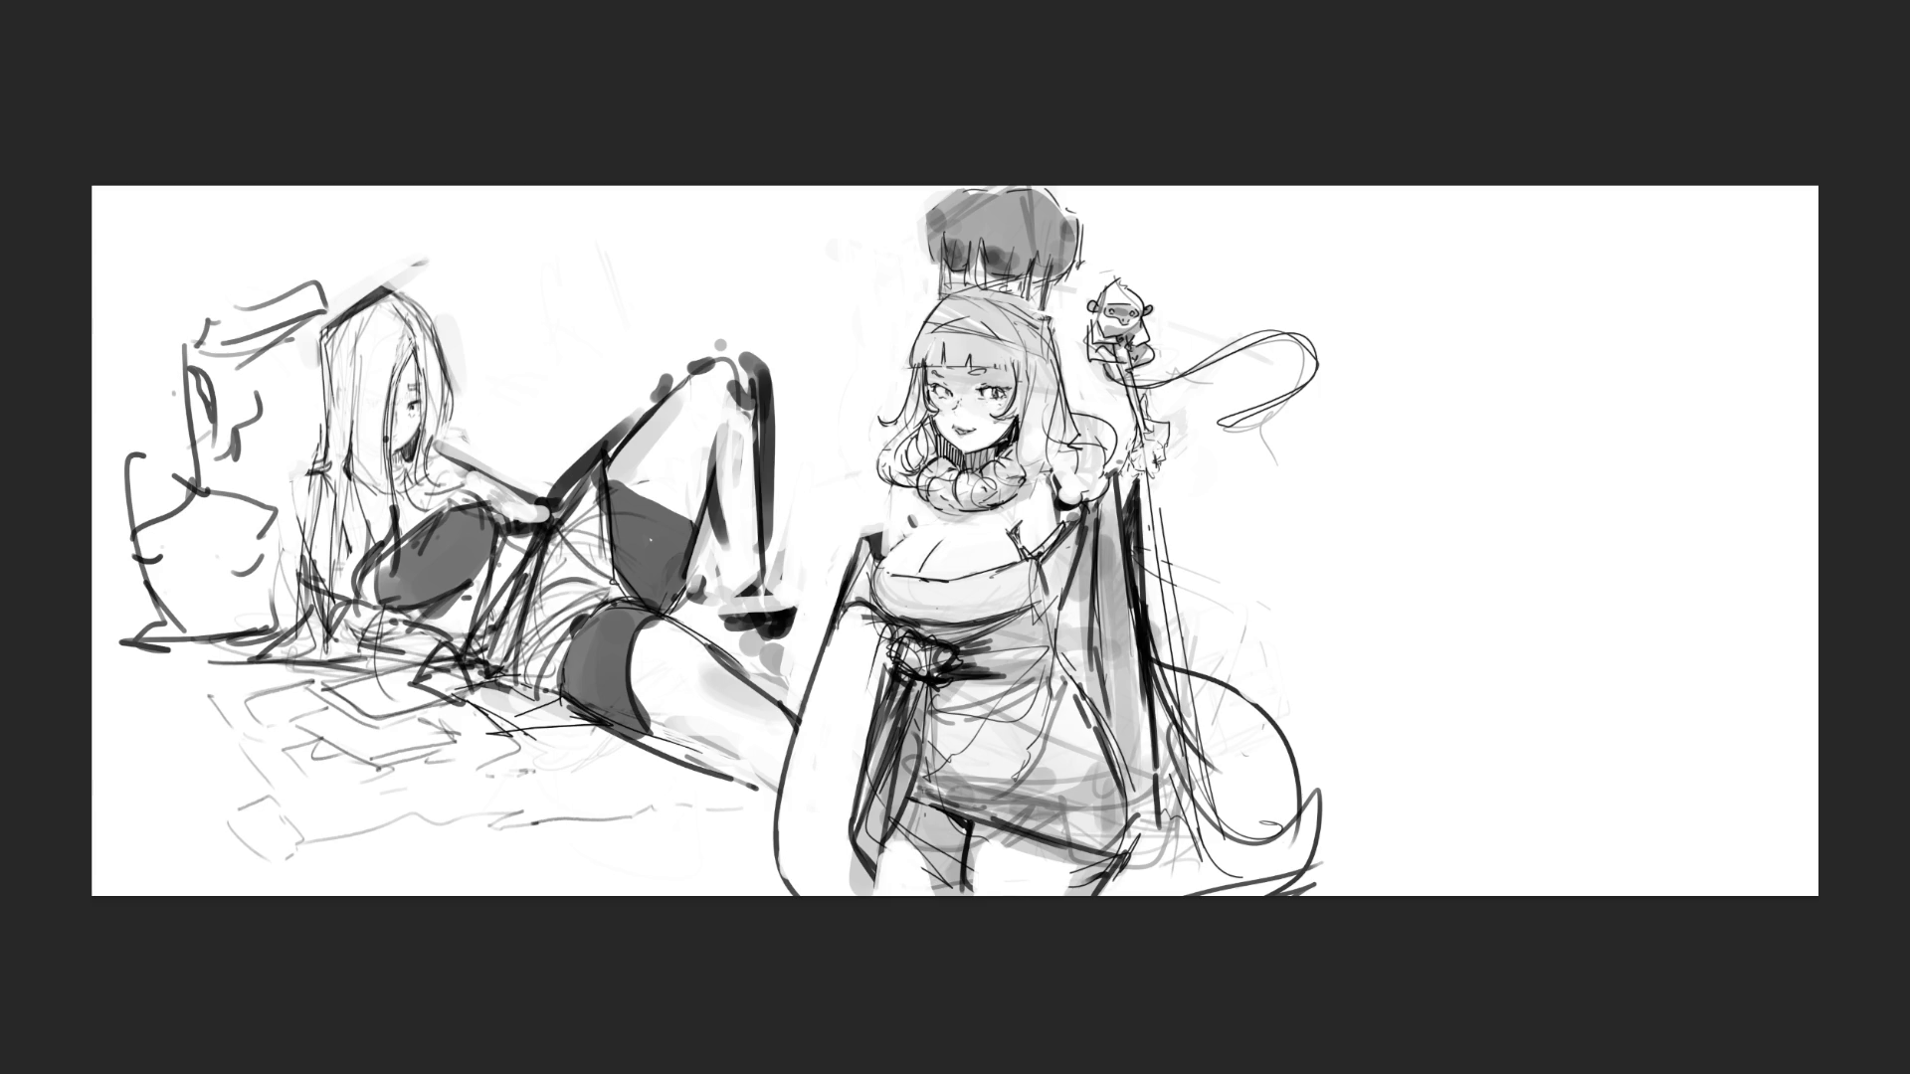
pyautogui.press('b')
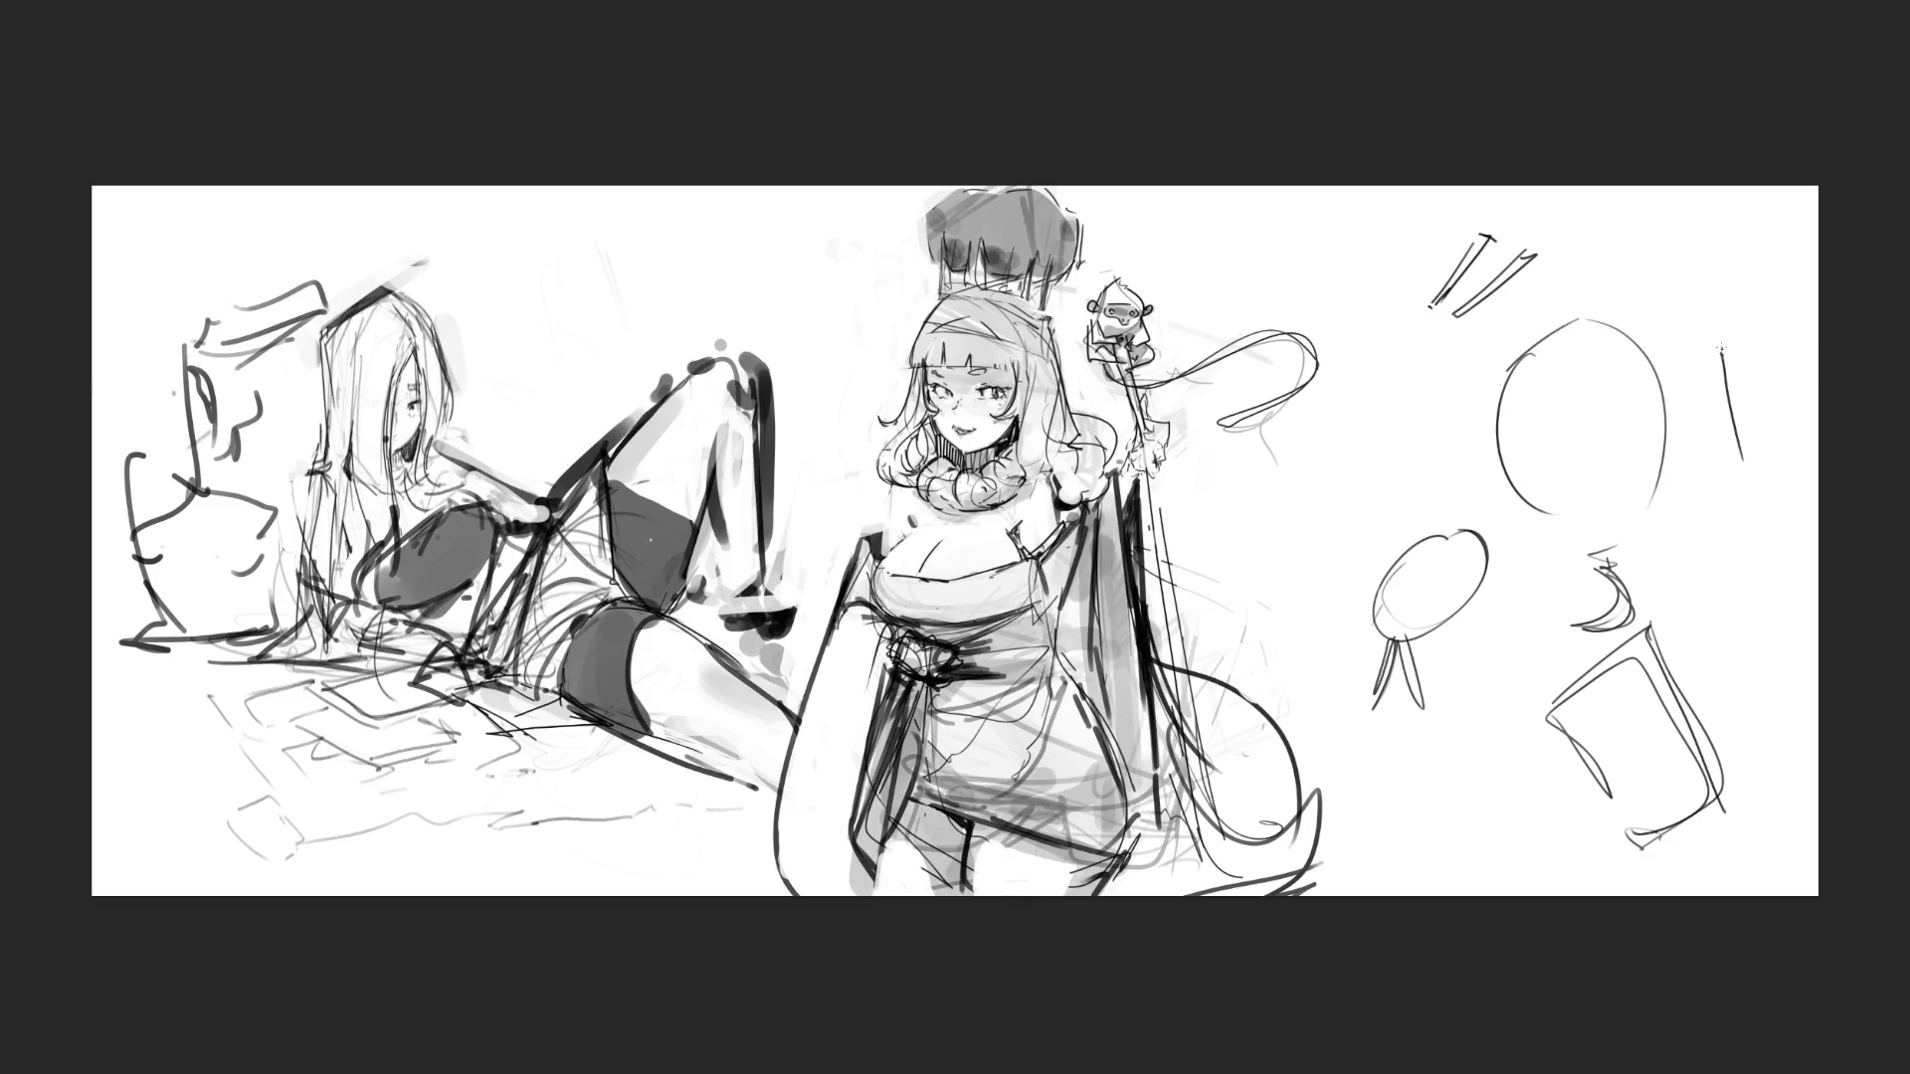
# - Add a thin vertical stroke, a narrow loop and a curly stroke on the right side
pyautogui.moveTo(1711, 303); pyautogui.dragTo(1759, 492)
pyautogui.moveTo(1716, 373)
pyautogui.mouseDown()
pyautogui.moveTo(1758, 522)
pyautogui.moveTo(1728, 529)
pyautogui.moveTo(1756, 581)
pyautogui.mouseUp()
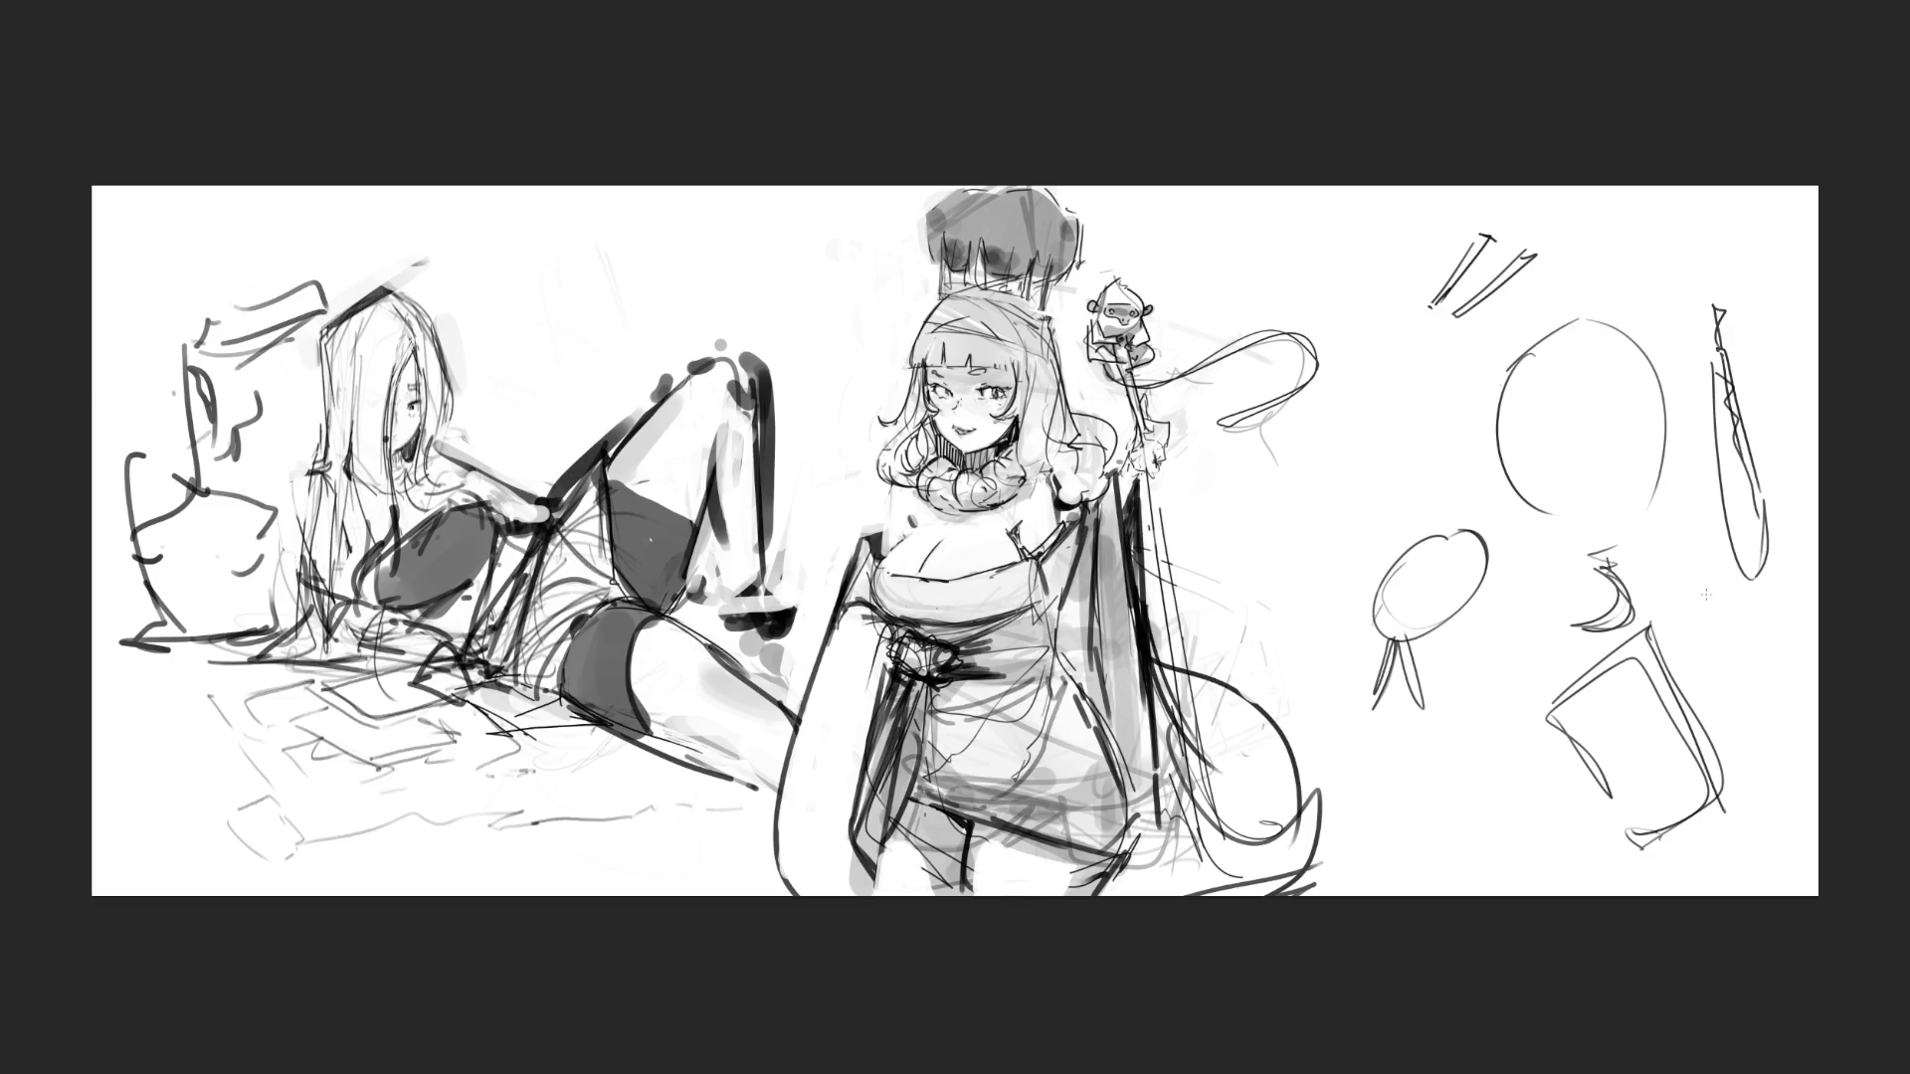
pyautogui.moveTo(1701, 666)
pyautogui.mouseDown()
pyautogui.moveTo(1701, 639)
pyautogui.moveTo(1786, 648)
pyautogui.moveTo(1724, 700)
pyautogui.moveTo(1796, 676)
pyautogui.moveTo(1721, 748)
pyautogui.moveTo(1749, 768)
pyautogui.moveTo(1799, 736)
pyautogui.mouseUp()
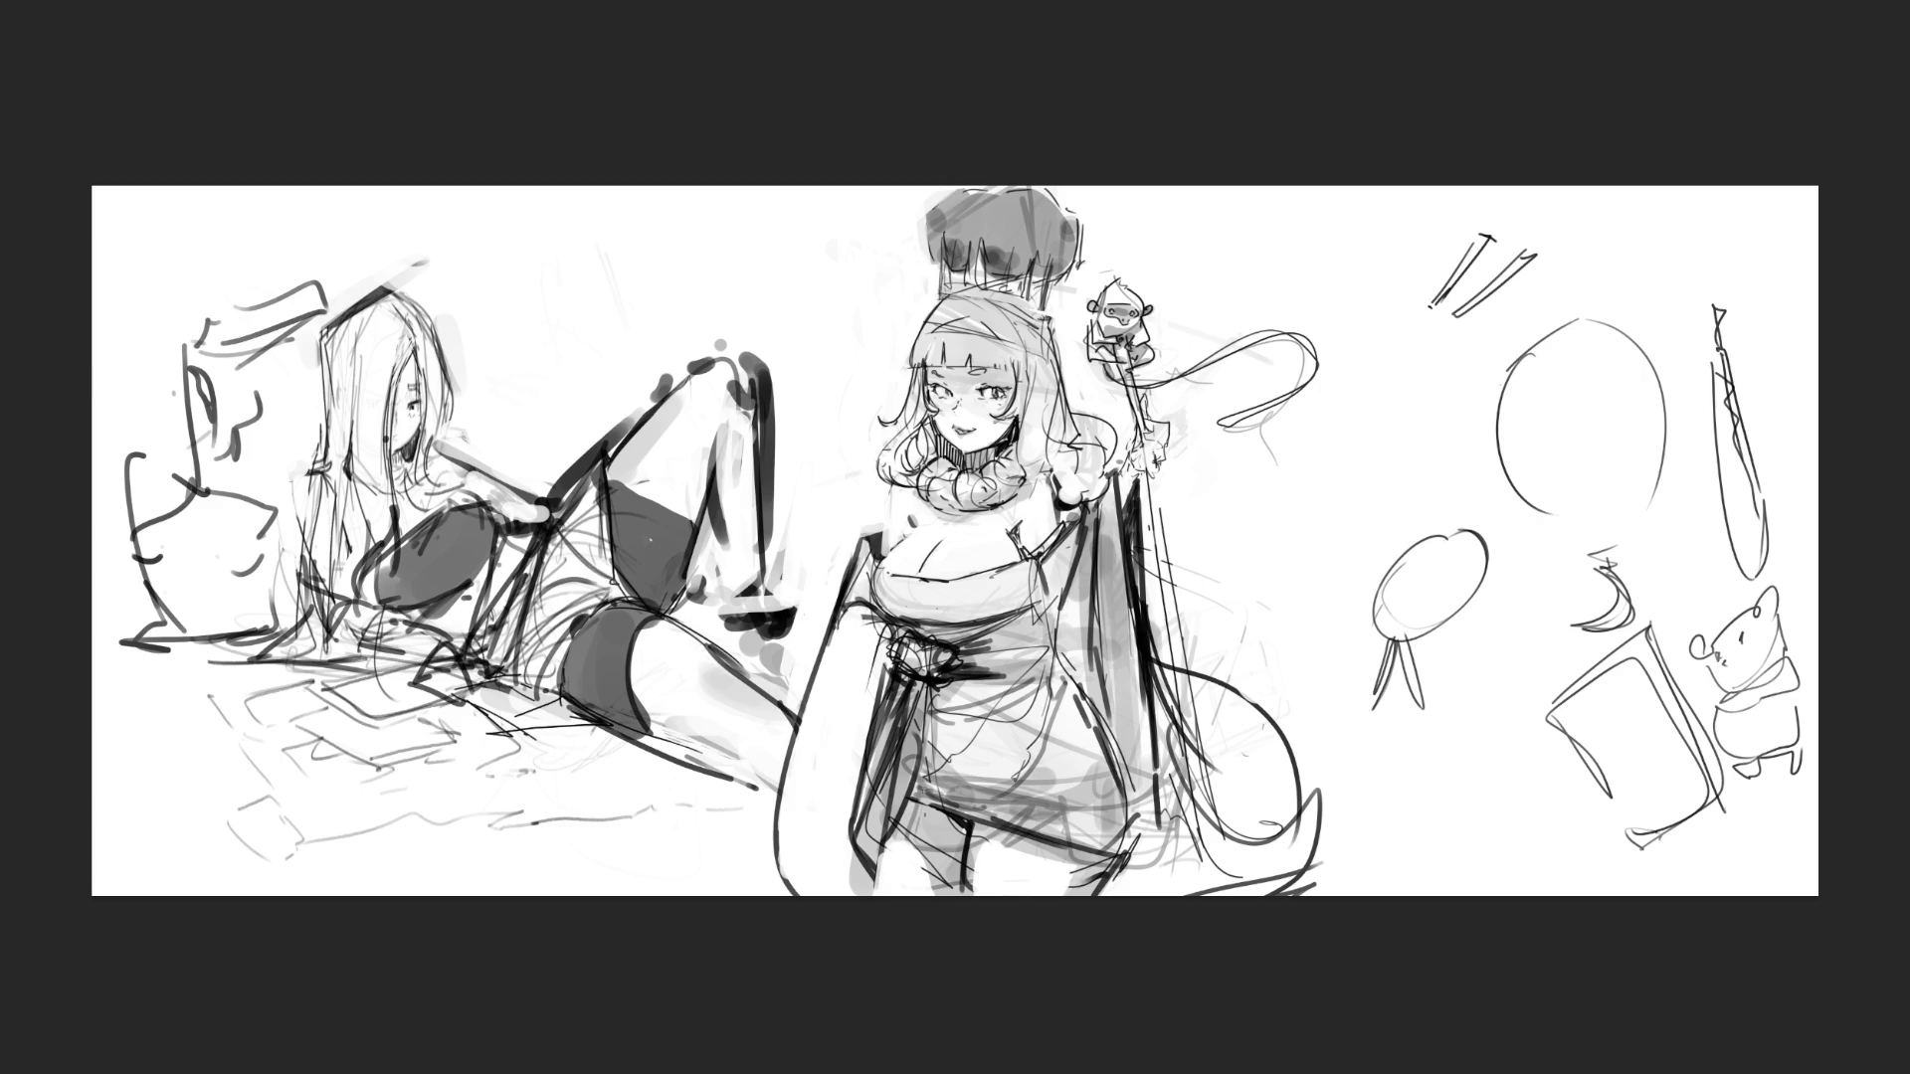
pyautogui.hotkey('ctrl', 't')
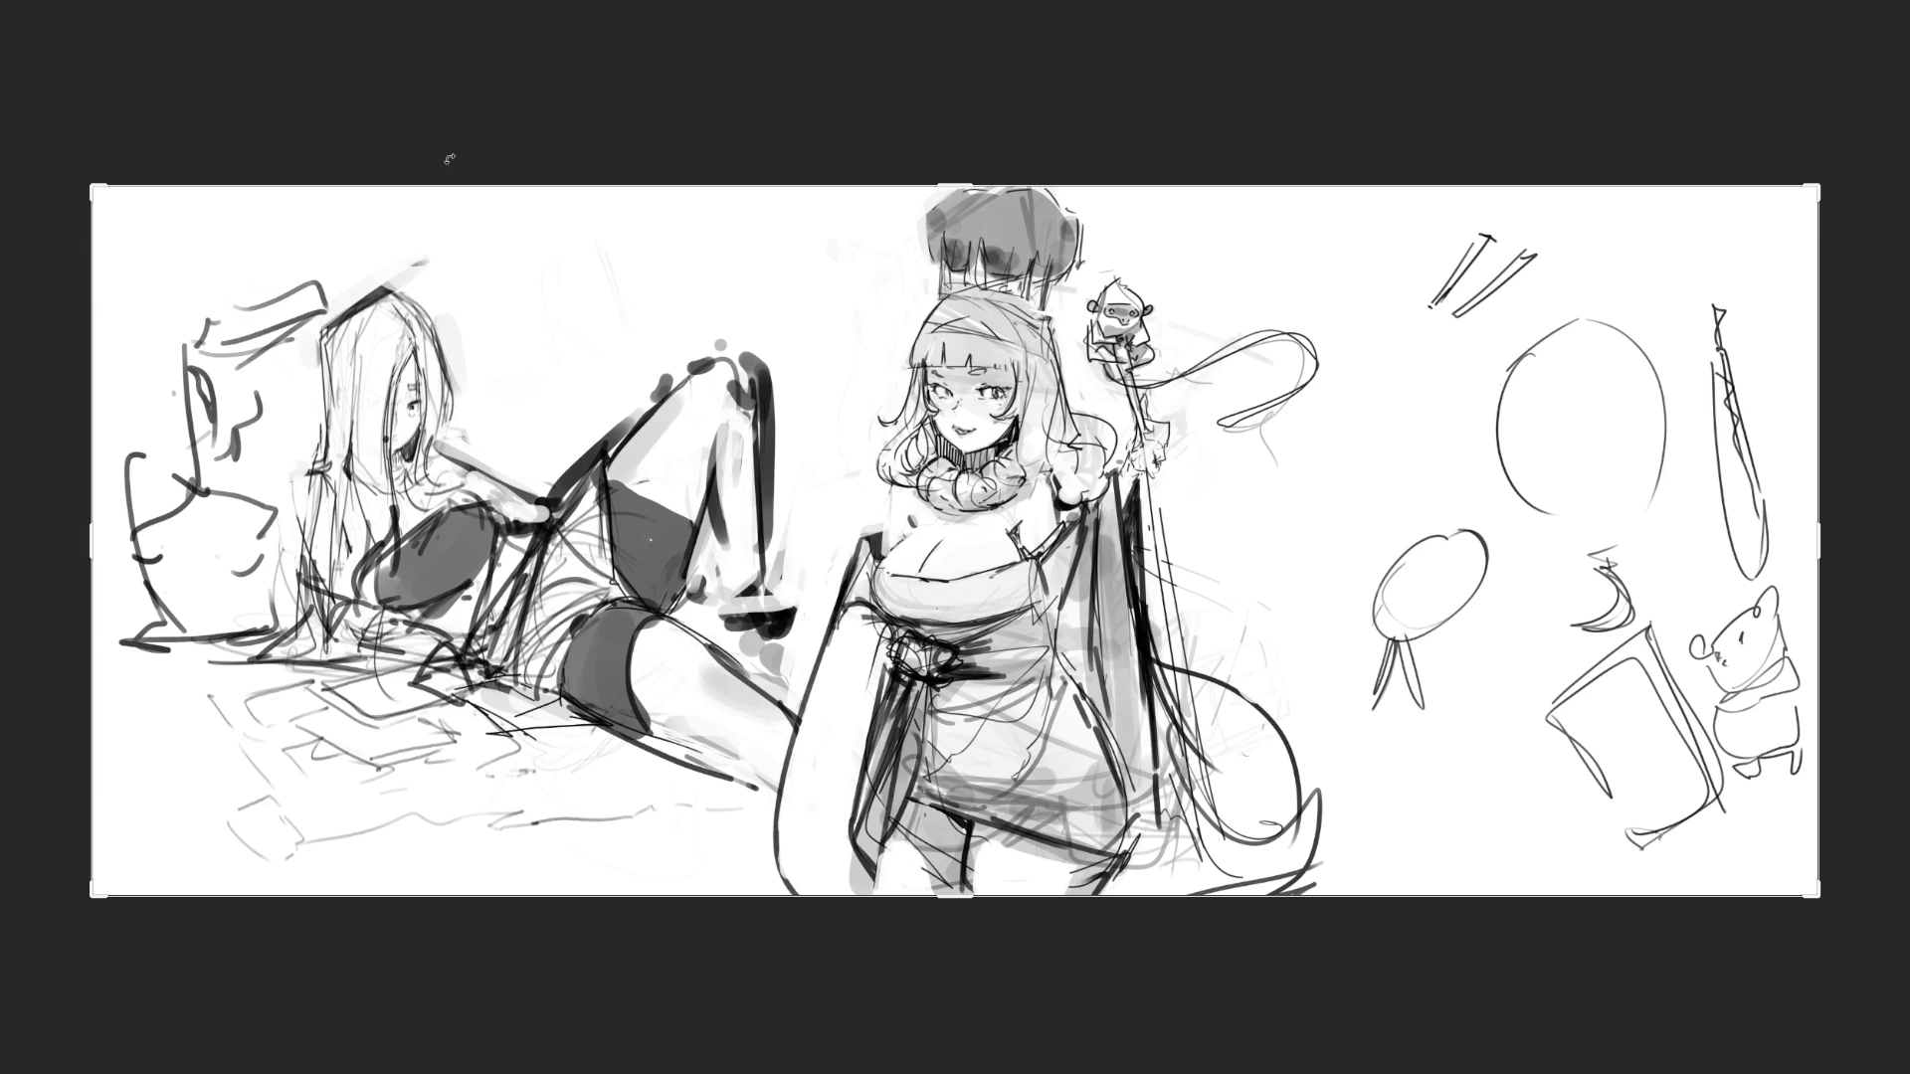
# - Commit the transform, then lasso the right-hand doodles, delete them and deselect
pyautogui.press('Return')
pyautogui.moveTo(1447, 134)
pyautogui.mouseDown()
pyautogui.moveTo(1310, 620)
pyautogui.moveTo(1850, 199)
pyautogui.mouseUp()
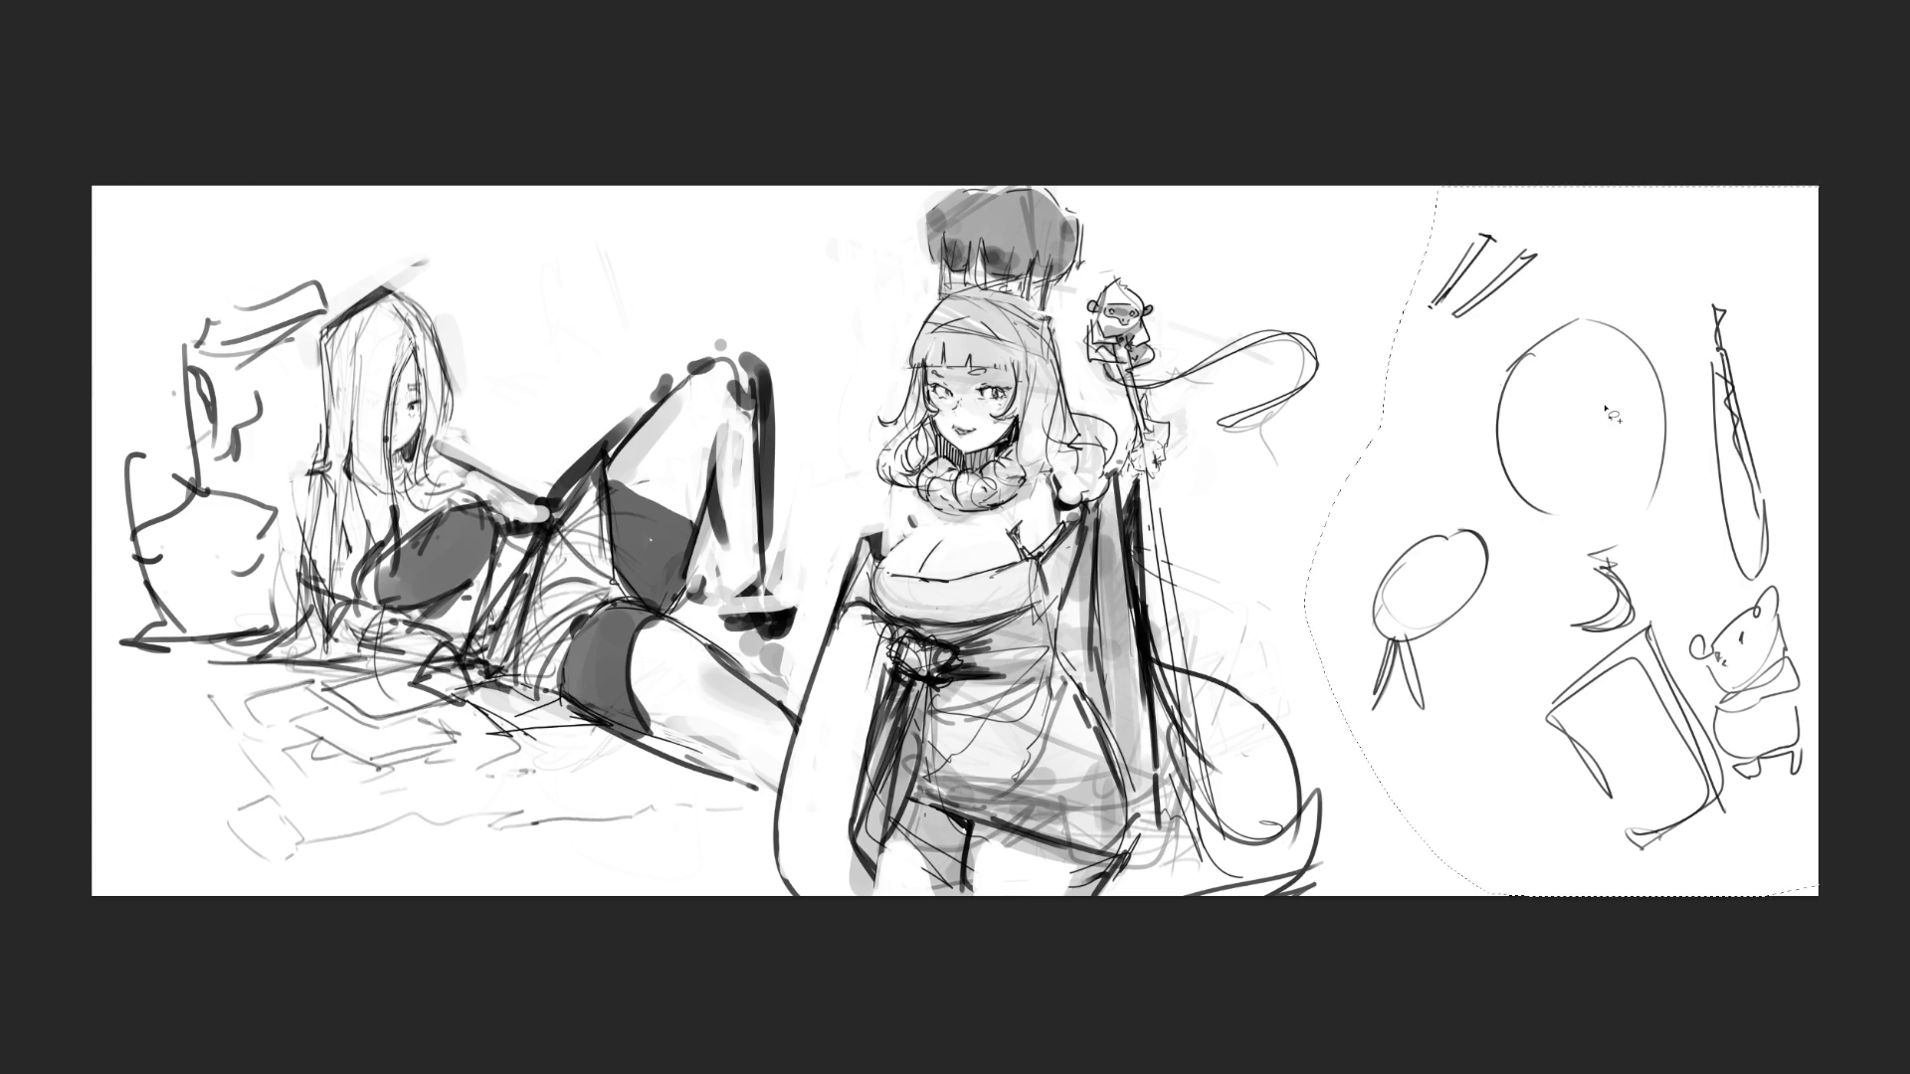
pyautogui.press('Delete')
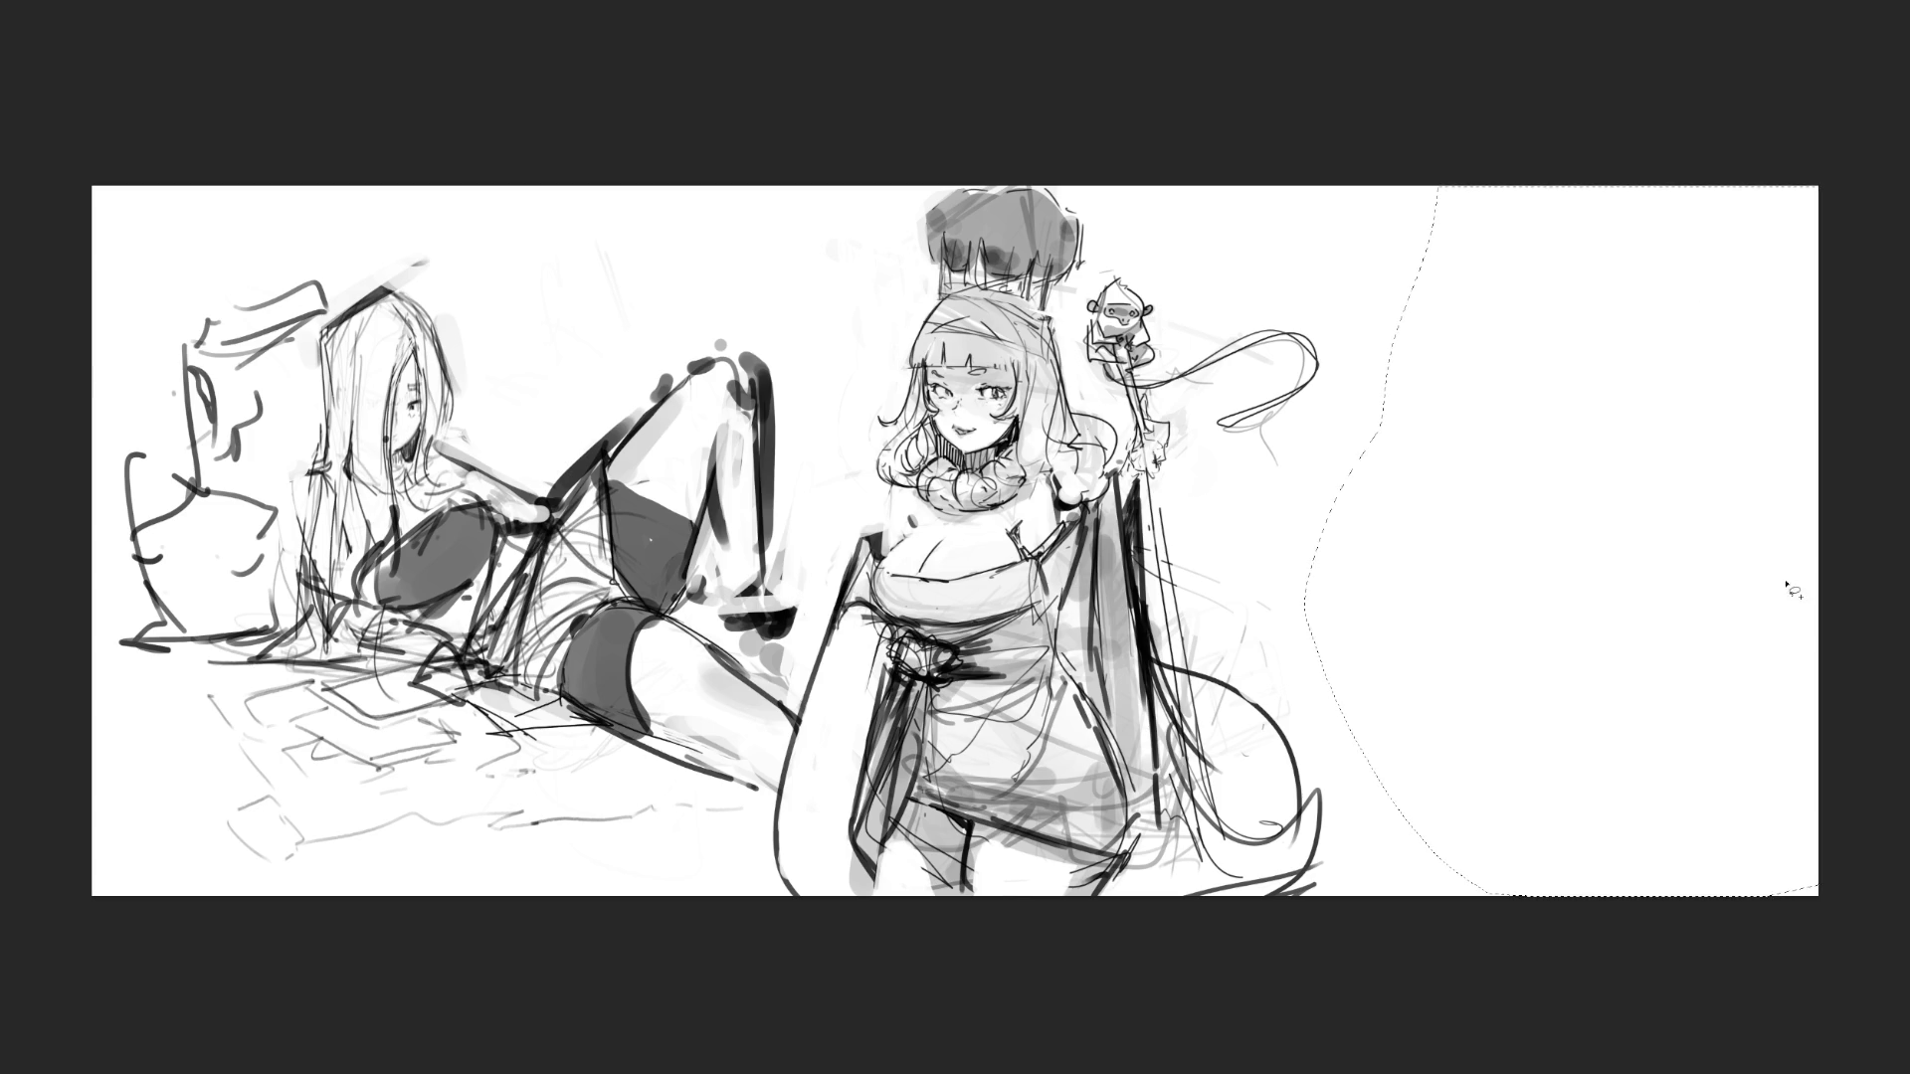
pyautogui.hotkey('ctrl', 'd')
pyautogui.hotkey('ctrl', 't')
# - Stretch the artwork's frame wider to the right, then cancel a crop attempt
pyautogui.moveTo(1822, 542); pyautogui.dragTo(1898, 542)
pyautogui.press('Return')
pyautogui.press('c')
pyautogui.moveTo(1356, 289); pyautogui.dragTo(1385, 405)
pyautogui.press('Escape')
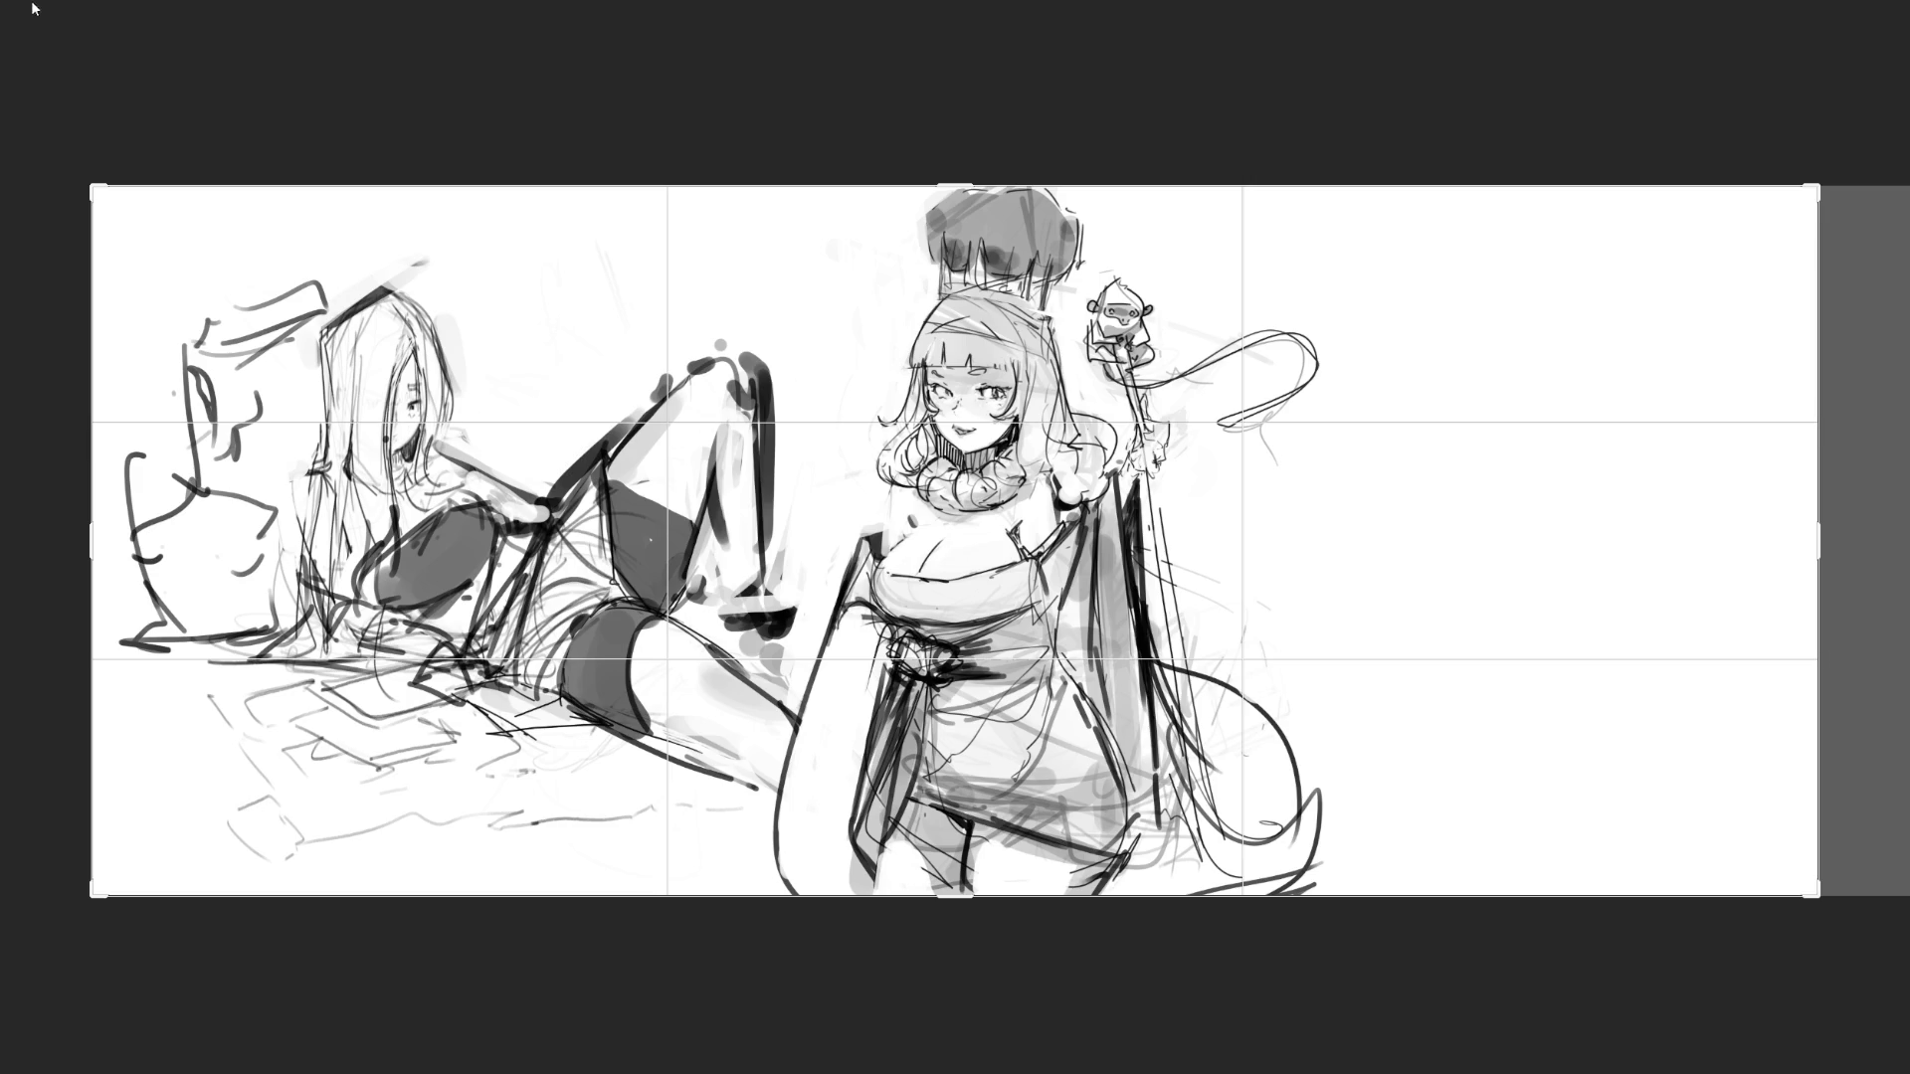
pyautogui.press('b')
# - Lasso the crowned woman, move her to the right edge, deselect and zoom in
pyautogui.moveTo(1408, 348)
pyautogui.mouseDown()
pyautogui.moveTo(989, 99)
pyautogui.moveTo(824, 538)
pyautogui.moveTo(822, 638)
pyautogui.moveTo(776, 821)
pyautogui.moveTo(1592, 616)
pyautogui.moveTo(1412, 358)
pyautogui.mouseUp()
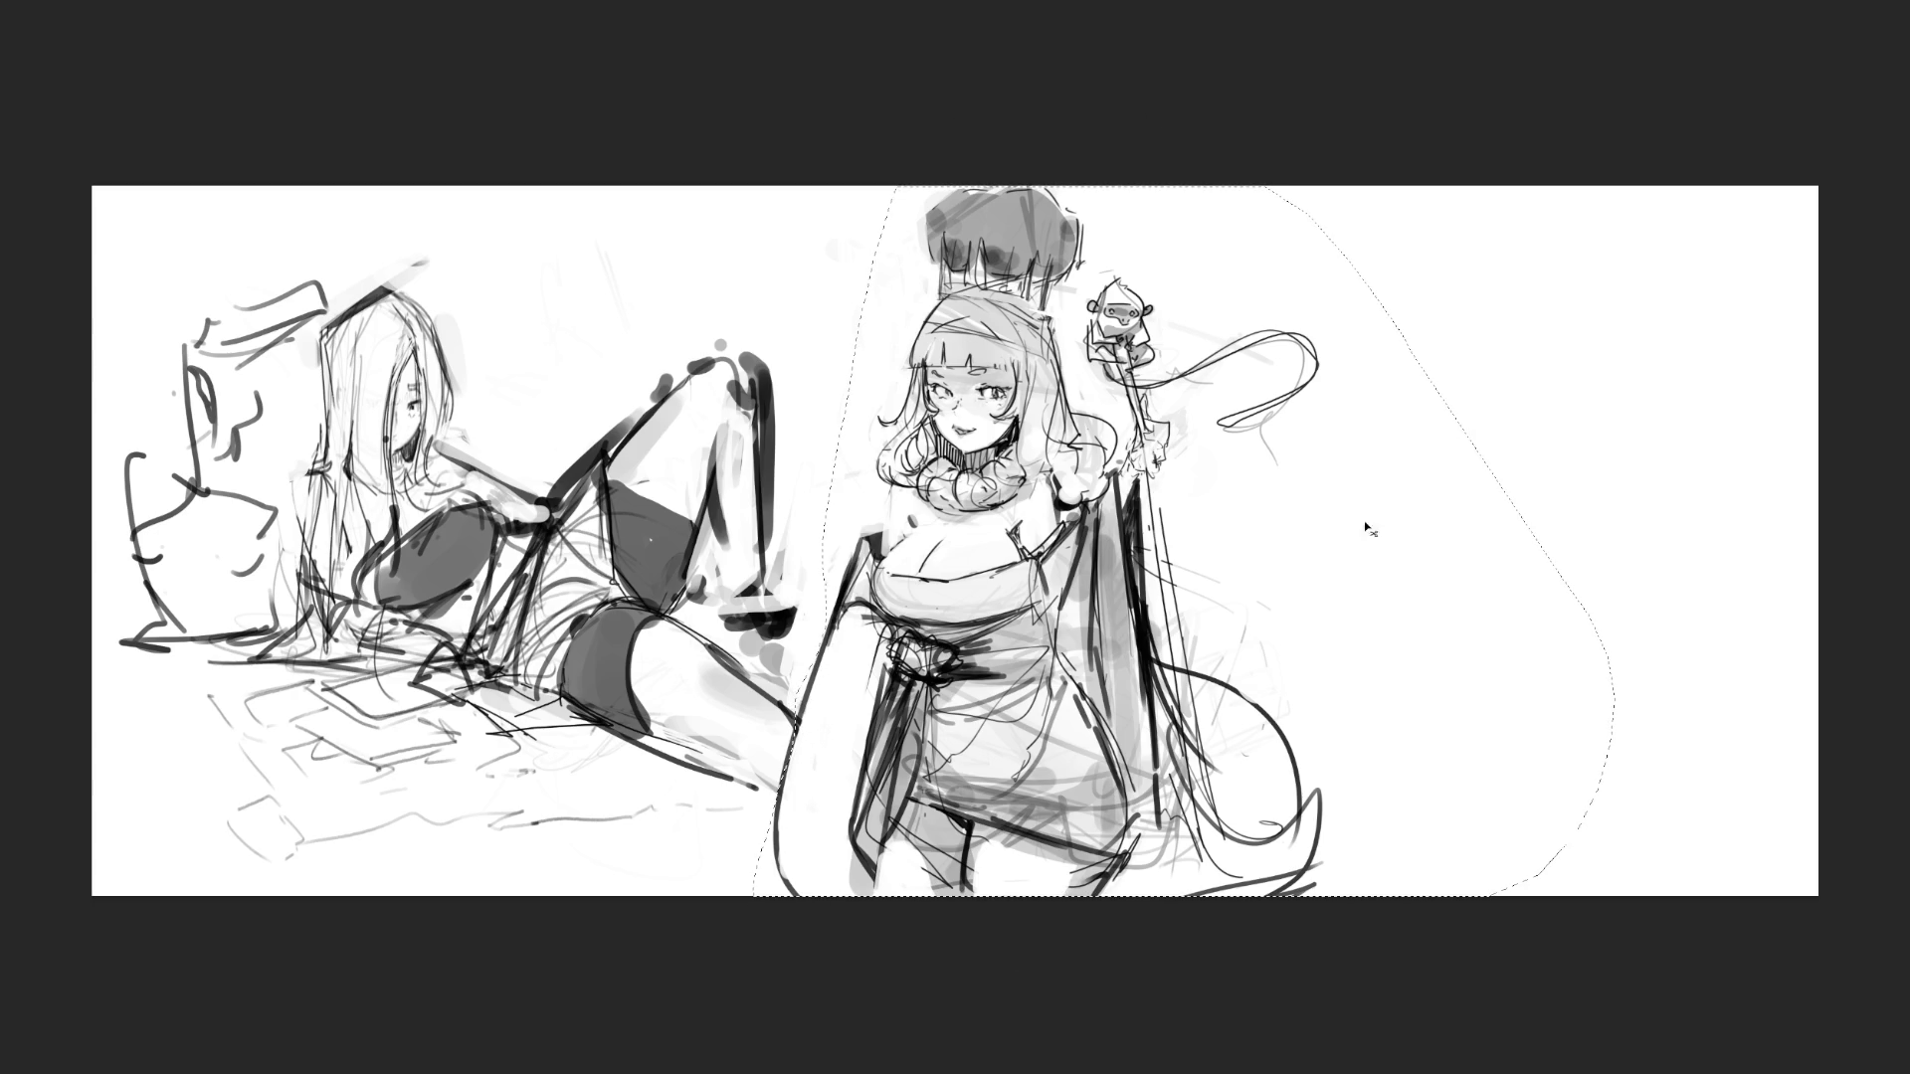
pyautogui.moveTo(1177, 545)
pyautogui.mouseDown()
pyautogui.moveTo(1423, 511)
pyautogui.moveTo(1656, 527)
pyautogui.moveTo(1612, 528)
pyautogui.mouseUp()
pyautogui.press('Return')
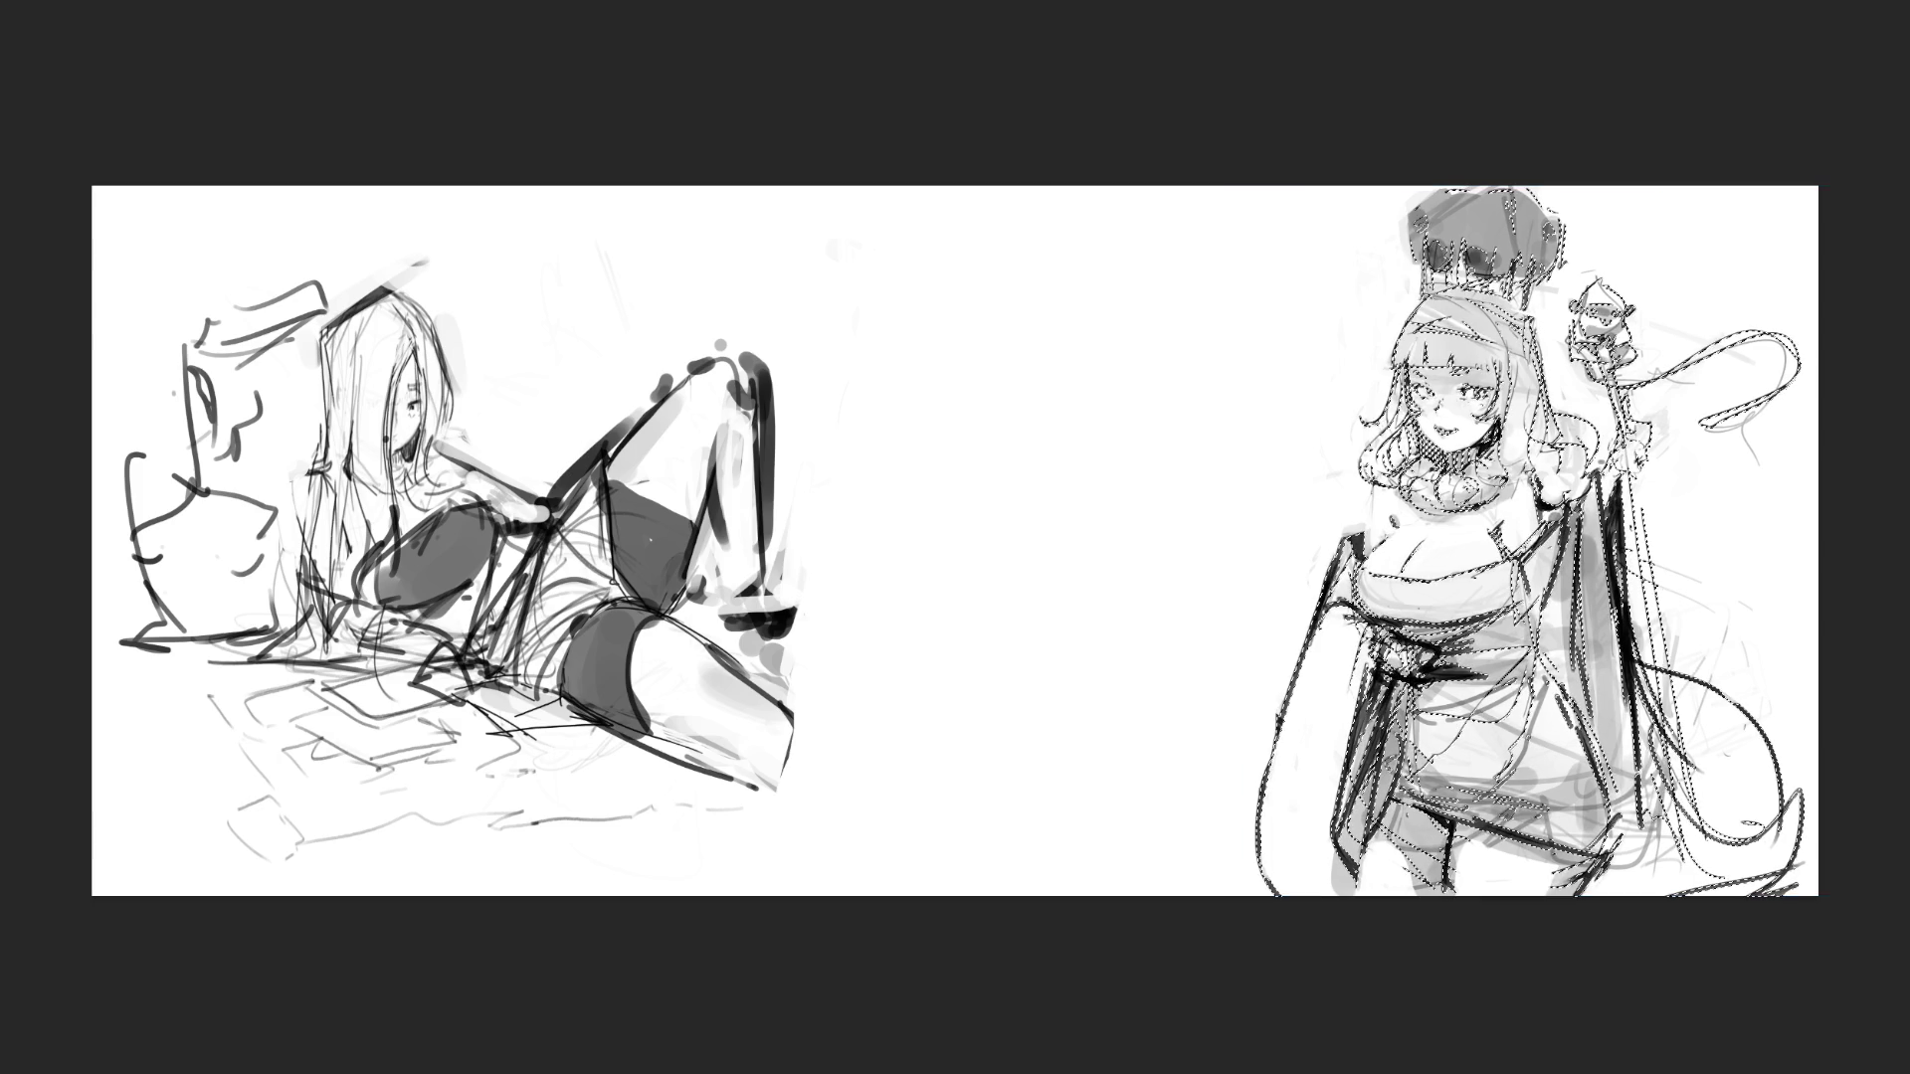
pyautogui.hotkey('ctrl', 'd')
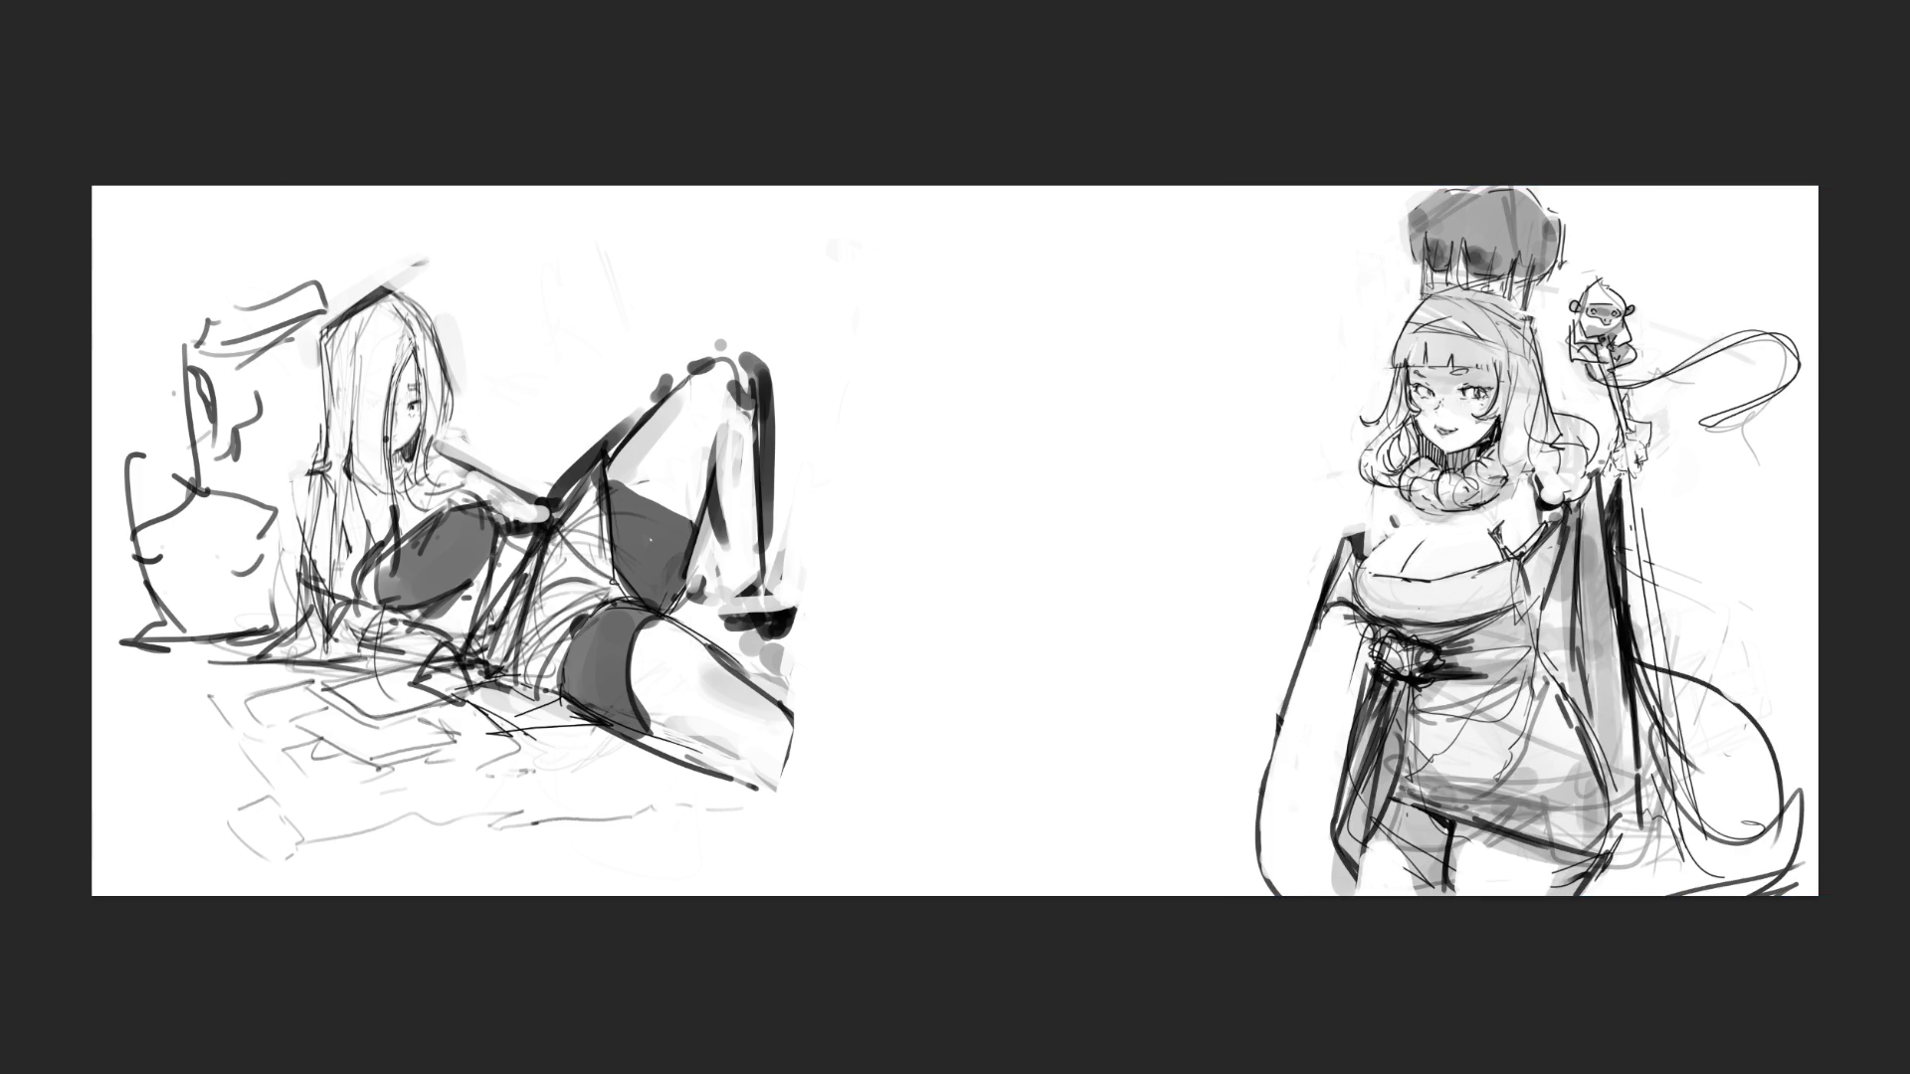
pyautogui.hotkey('ctrl', '+')
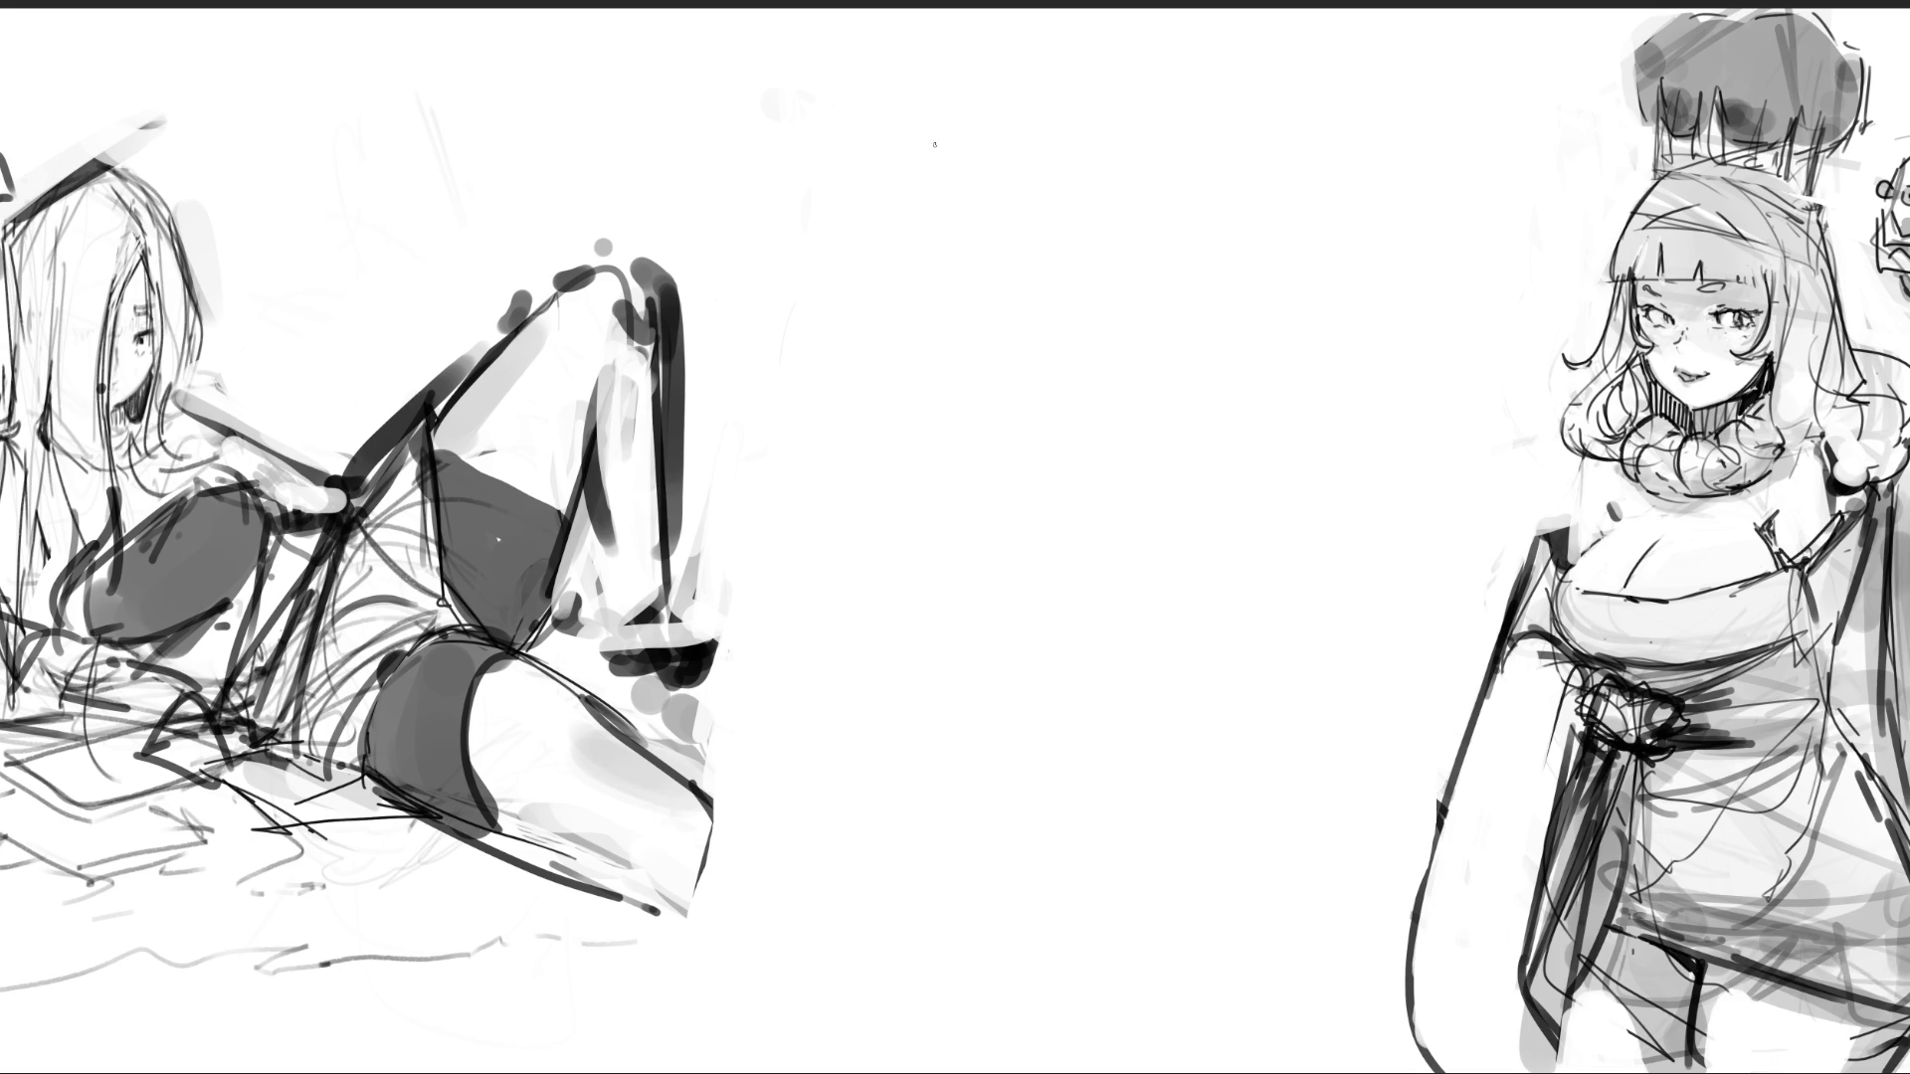
# - Sketch a round head between the women with hair over the top and long strands
pyautogui.moveTo(950, 145)
pyautogui.mouseDown()
pyautogui.moveTo(925, 257)
pyautogui.moveTo(1029, 103)
pyautogui.moveTo(1134, 299)
pyautogui.moveTo(1089, 343)
pyautogui.mouseUp()
pyautogui.moveTo(1146, 123); pyautogui.dragTo(1134, 370)
pyautogui.moveTo(1178, 154); pyautogui.dragTo(1069, 383)
pyautogui.moveTo(1005, 79)
pyautogui.mouseDown()
pyautogui.moveTo(916, 159)
pyautogui.moveTo(836, 141)
pyautogui.mouseUp()
pyautogui.moveTo(835, 147)
pyautogui.mouseDown()
pyautogui.moveTo(1000, 157)
pyautogui.moveTo(1050, 101)
pyautogui.mouseUp()
pyautogui.moveTo(1026, 51)
pyautogui.mouseDown()
pyautogui.moveTo(1130, 129)
pyautogui.moveTo(1075, 35)
pyautogui.mouseUp()
pyautogui.moveTo(1040, 57); pyautogui.dragTo(1216, 199)
pyautogui.moveTo(1114, 82); pyautogui.dragTo(1210, 293)
pyautogui.moveTo(1276, 157); pyautogui.dragTo(1315, 279)
pyautogui.moveTo(1361, 228)
pyautogui.mouseDown()
pyautogui.moveTo(1323, 288)
pyautogui.moveTo(1231, 339)
pyautogui.mouseUp()
pyautogui.moveTo(1137, 139); pyautogui.dragTo(1171, 343)
pyautogui.moveTo(1145, 156); pyautogui.dragTo(1191, 370)
# - Draw bangs inside the head and hair flowing down its left side
pyautogui.moveTo(1082, 150); pyautogui.dragTo(1035, 342)
pyautogui.moveTo(1003, 147)
pyautogui.mouseDown()
pyautogui.moveTo(963, 204)
pyautogui.moveTo(975, 342)
pyautogui.mouseUp()
pyautogui.moveTo(981, 211); pyautogui.dragTo(987, 324)
pyautogui.moveTo(1004, 250); pyautogui.dragTo(1004, 328)
pyautogui.moveTo(1077, 152); pyautogui.dragTo(1015, 410)
pyautogui.moveTo(970, 127)
pyautogui.mouseDown()
pyautogui.moveTo(917, 231)
pyautogui.moveTo(969, 406)
pyautogui.mouseUp()
pyautogui.moveTo(964, 129)
pyautogui.mouseDown()
pyautogui.moveTo(915, 198)
pyautogui.moveTo(954, 418)
pyautogui.mouseUp()
pyautogui.moveTo(900, 235); pyautogui.dragTo(871, 363)
pyautogui.moveTo(884, 154)
pyautogui.mouseDown()
pyautogui.moveTo(841, 353)
pyautogui.moveTo(909, 393)
pyautogui.moveTo(882, 447)
pyautogui.mouseUp()
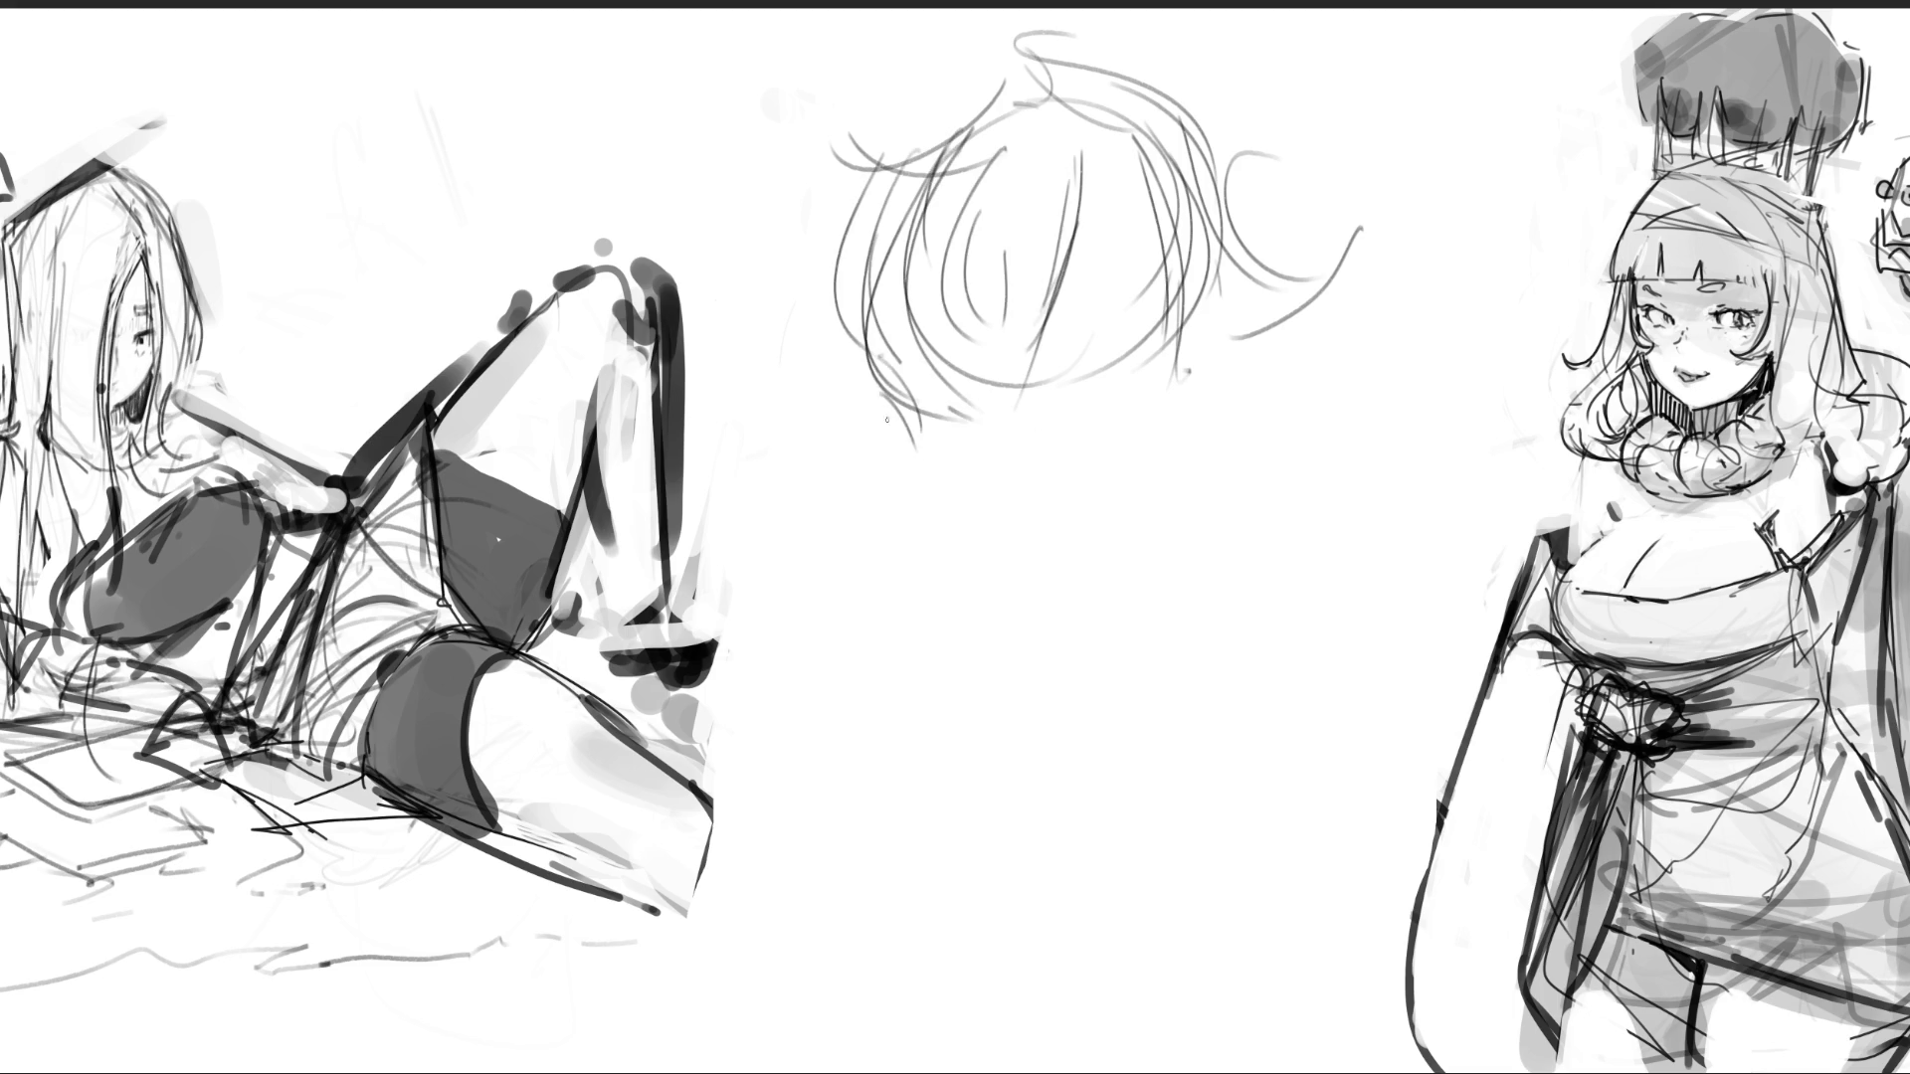
pyautogui.moveTo(884, 343); pyautogui.dragTo(871, 500)
pyautogui.moveTo(895, 370)
pyautogui.mouseDown()
pyautogui.moveTo(908, 452)
pyautogui.moveTo(1007, 558)
pyautogui.mouseUp()
pyautogui.moveTo(986, 422)
pyautogui.mouseDown()
pyautogui.moveTo(966, 431)
pyautogui.moveTo(975, 490)
pyautogui.mouseUp()
# - Add an ear, eye line, facial marks and a neck to the new head
pyautogui.moveTo(1219, 282)
pyautogui.mouseDown()
pyautogui.moveTo(1176, 397)
pyautogui.moveTo(1204, 408)
pyautogui.mouseUp()
pyautogui.moveTo(1191, 405)
pyautogui.mouseDown()
pyautogui.moveTo(1228, 441)
pyautogui.moveTo(1219, 428)
pyautogui.mouseUp()
pyautogui.moveTo(1198, 384); pyautogui.dragTo(1174, 398)
pyautogui.moveTo(1060, 318)
pyautogui.mouseDown()
pyautogui.moveTo(1148, 303)
pyautogui.moveTo(1119, 258)
pyautogui.mouseUp()
pyautogui.moveTo(951, 284); pyautogui.dragTo(976, 284)
pyautogui.moveTo(1033, 397)
pyautogui.mouseDown()
pyautogui.moveTo(1149, 416)
pyautogui.moveTo(1165, 392)
pyautogui.mouseUp()
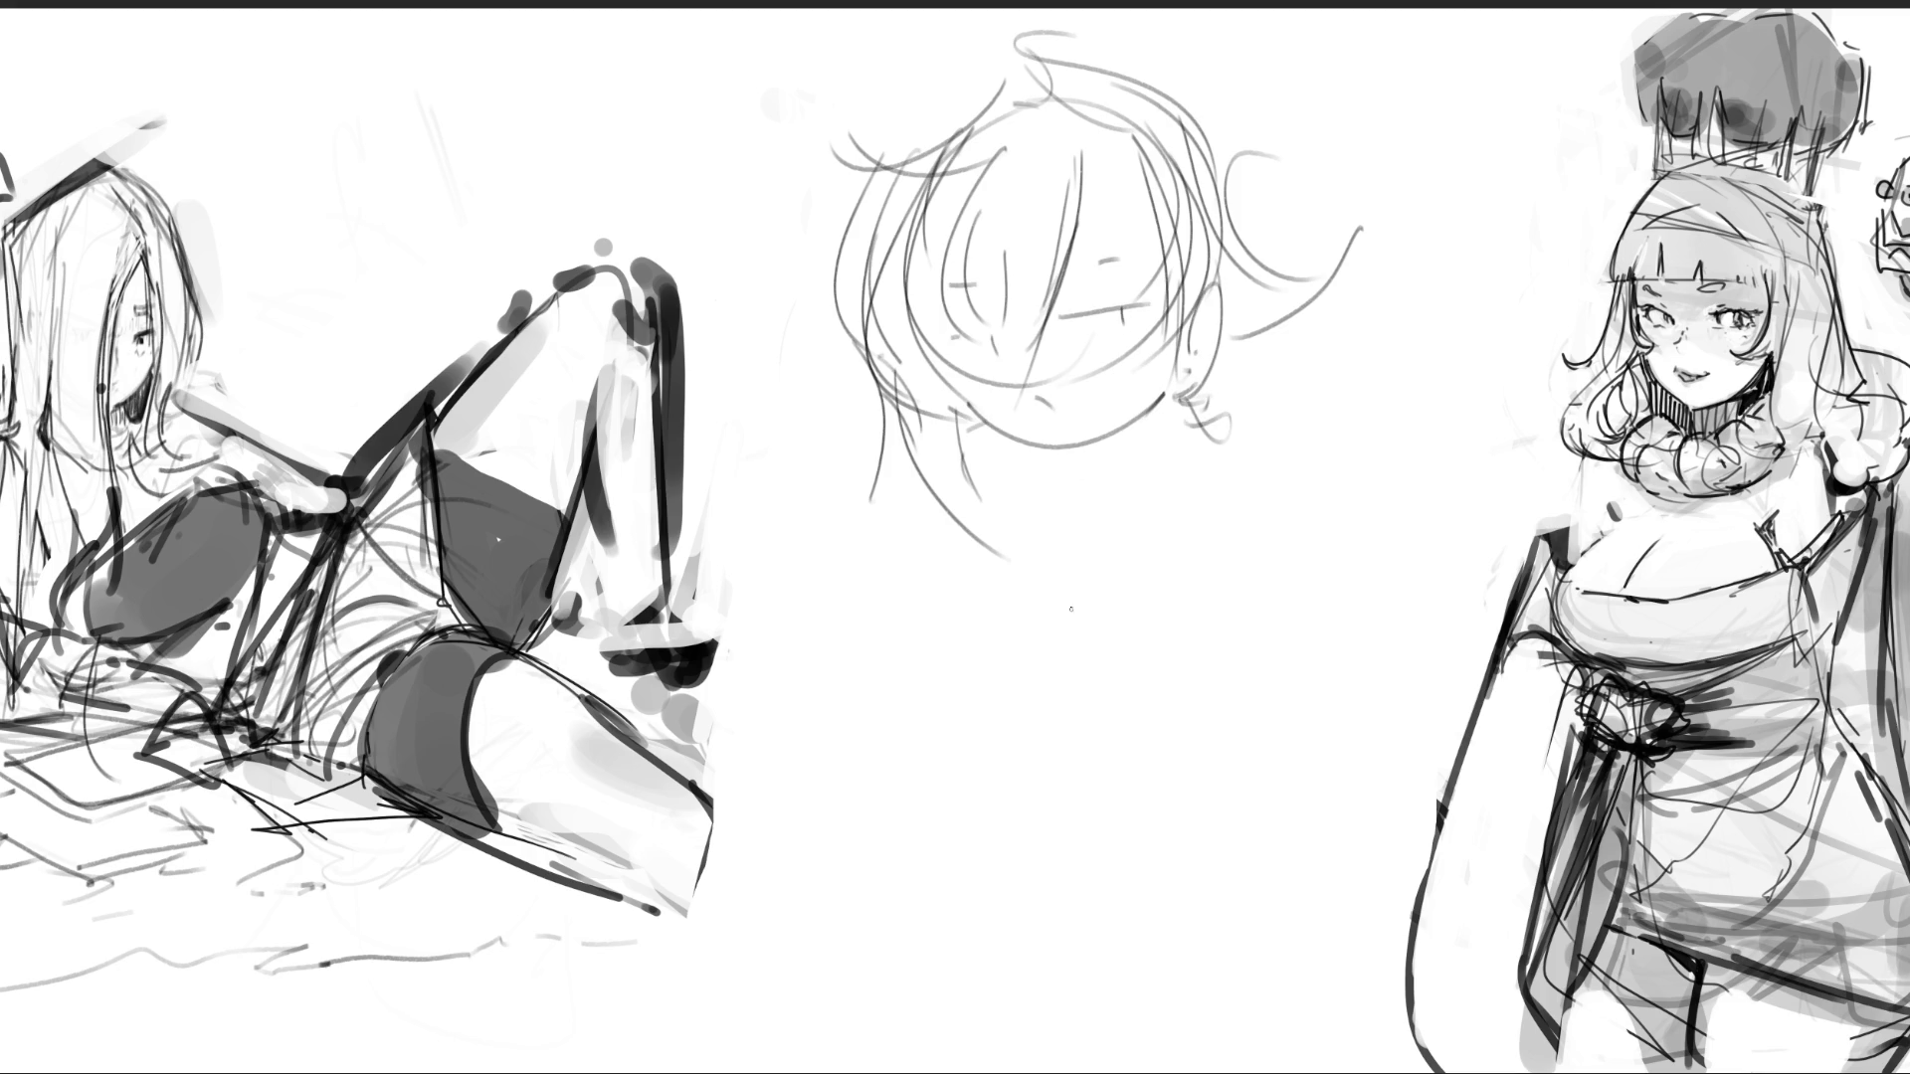
pyautogui.moveTo(1048, 444)
pyautogui.mouseDown()
pyautogui.moveTo(1054, 484)
pyautogui.moveTo(1090, 479)
pyautogui.mouseUp()
pyautogui.moveTo(1189, 215); pyautogui.dragTo(1176, 282)
pyautogui.moveTo(1204, 363); pyautogui.dragTo(1188, 381)
# - Sketch a hooked collar, shoulders, torso and bow, redoing one collar stroke
pyautogui.moveTo(1014, 489)
pyautogui.mouseDown()
pyautogui.moveTo(1069, 546)
pyautogui.moveTo(1082, 636)
pyautogui.moveTo(1125, 630)
pyautogui.mouseUp()
pyautogui.moveTo(1150, 619)
pyautogui.mouseDown()
pyautogui.moveTo(1063, 579)
pyautogui.moveTo(1105, 564)
pyautogui.mouseUp()
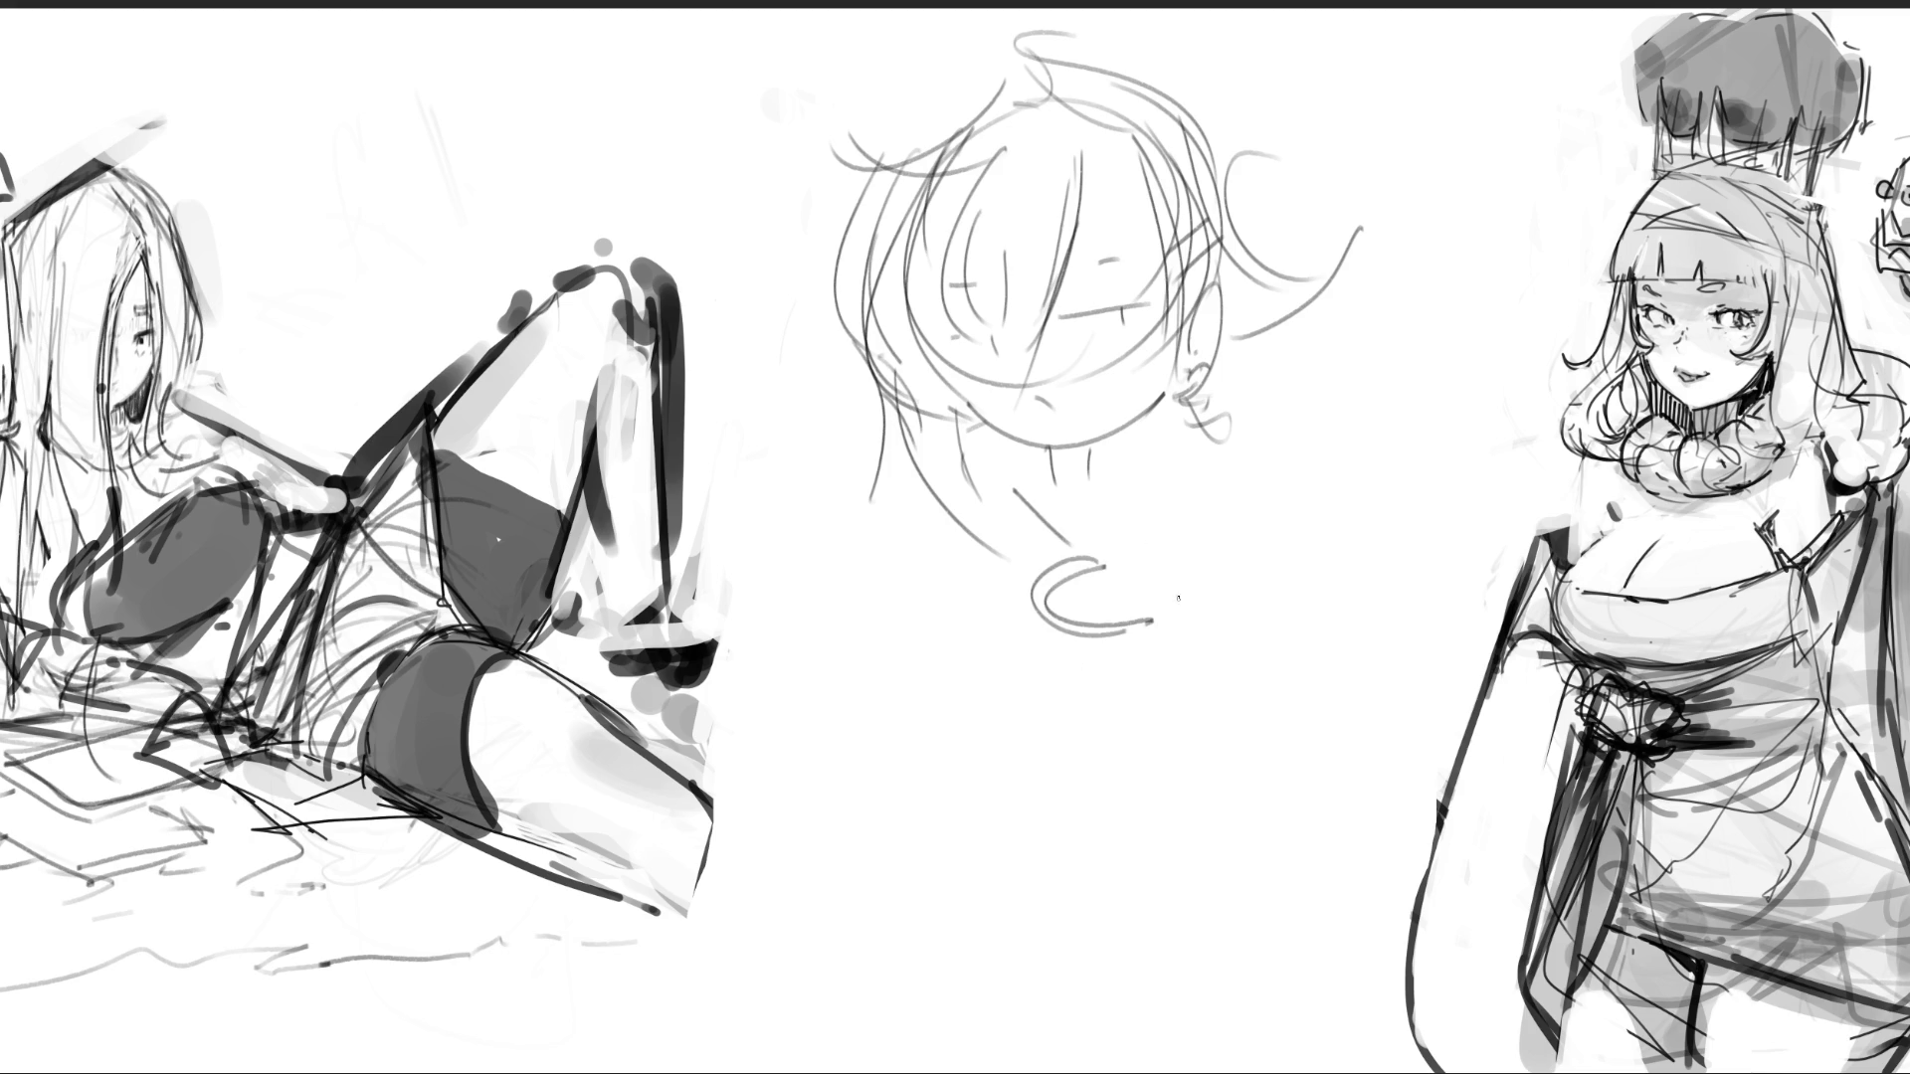
pyautogui.hotkey('ctrl', 'z')
pyautogui.hotkey('ctrl', 'z')
pyautogui.moveTo(1080, 558)
pyautogui.mouseDown()
pyautogui.moveTo(1137, 492)
pyautogui.moveTo(1129, 611)
pyautogui.mouseUp()
pyautogui.moveTo(1118, 503)
pyautogui.mouseDown()
pyautogui.moveTo(1079, 573)
pyautogui.moveTo(1120, 506)
pyautogui.moveTo(1047, 482)
pyautogui.mouseUp()
pyautogui.moveTo(1097, 468); pyautogui.dragTo(1088, 502)
pyautogui.moveTo(1102, 469); pyautogui.dragTo(951, 625)
pyautogui.moveTo(957, 617); pyautogui.dragTo(1132, 645)
pyautogui.moveTo(1151, 475)
pyautogui.mouseDown()
pyautogui.moveTo(1124, 648)
pyautogui.moveTo(1210, 637)
pyautogui.mouseUp()
pyautogui.moveTo(998, 573)
pyautogui.mouseDown()
pyautogui.moveTo(955, 709)
pyautogui.moveTo(1211, 686)
pyautogui.moveTo(1214, 745)
pyautogui.mouseUp()
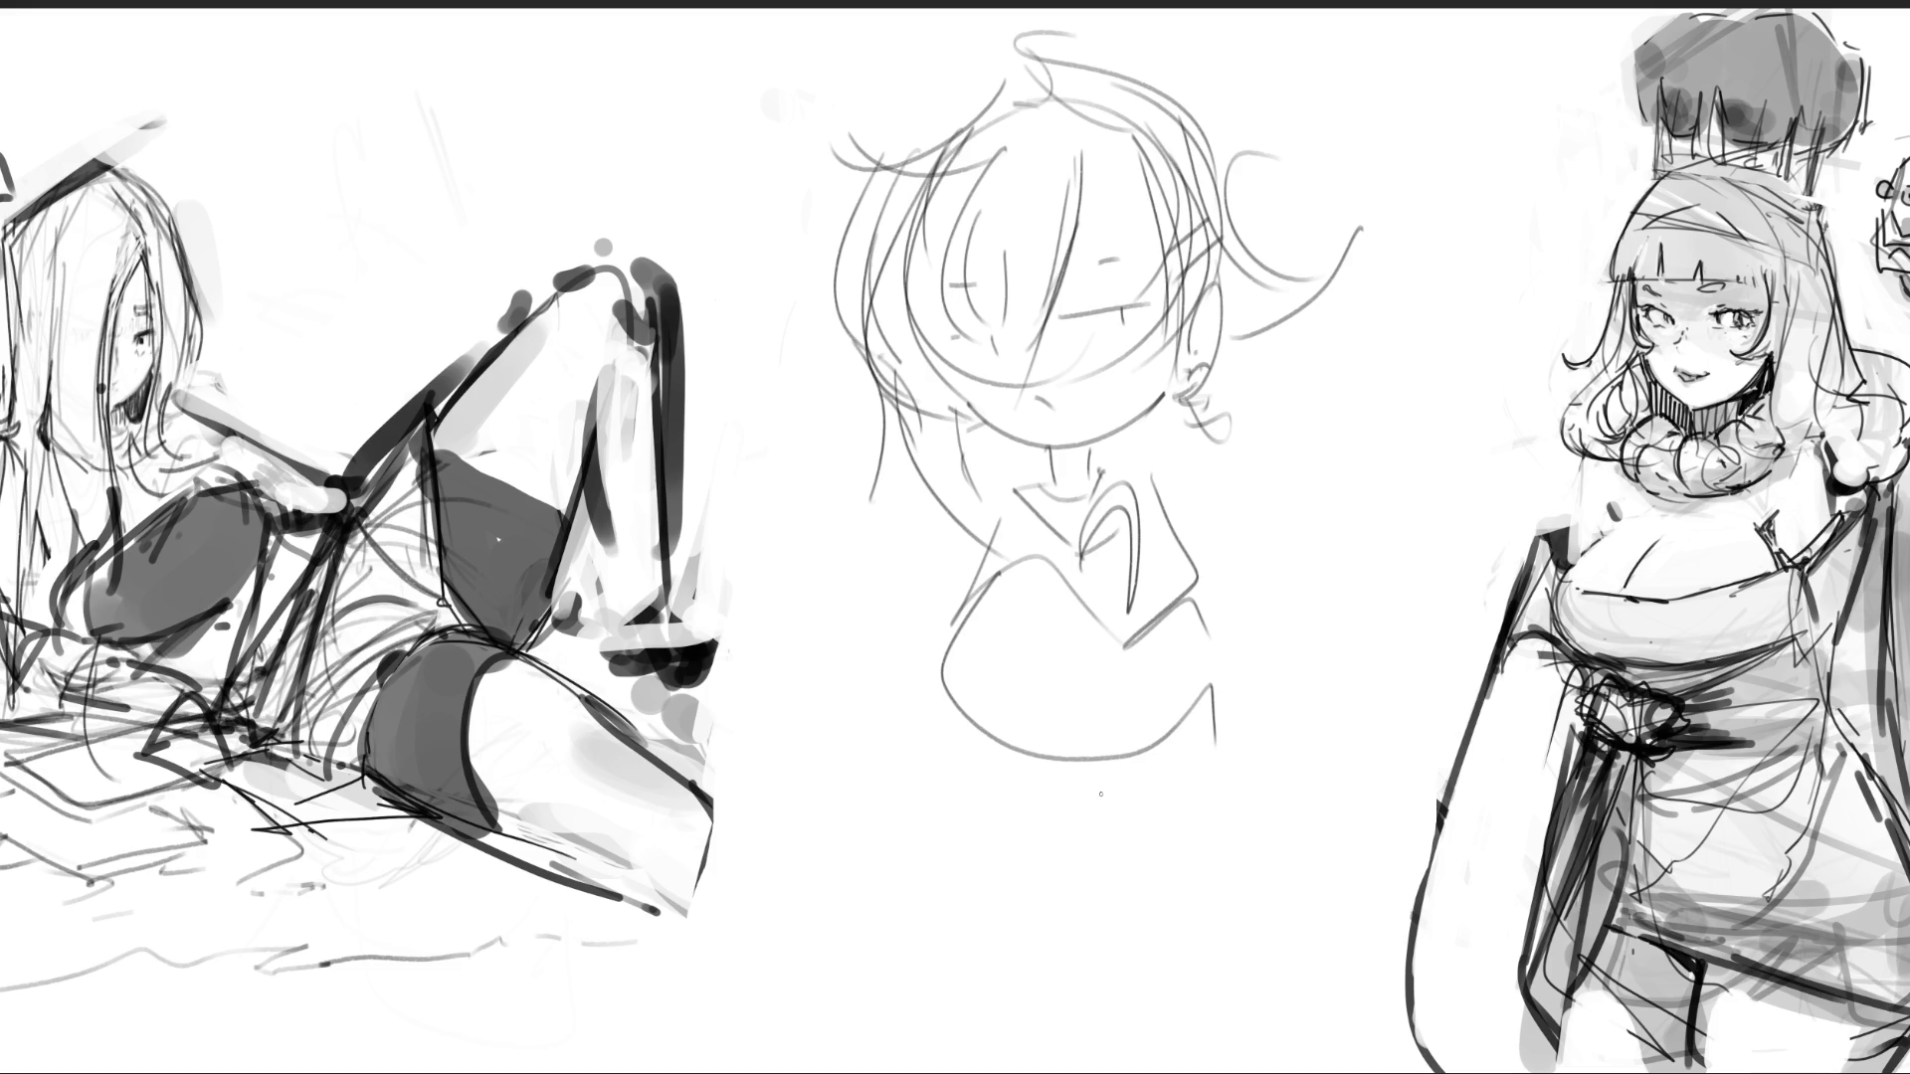
pyautogui.moveTo(1101, 683)
pyautogui.mouseDown()
pyautogui.moveTo(1114, 662)
pyautogui.moveTo(1179, 801)
pyautogui.moveTo(1109, 756)
pyautogui.moveTo(1114, 697)
pyautogui.mouseUp()
# - Outline the skirt, two legs, feet and ground lines beneath the figure
pyautogui.moveTo(943, 639)
pyautogui.mouseDown()
pyautogui.moveTo(935, 716)
pyautogui.moveTo(1194, 765)
pyautogui.moveTo(1161, 897)
pyautogui.mouseUp()
pyautogui.moveTo(970, 940)
pyautogui.mouseDown()
pyautogui.moveTo(955, 960)
pyautogui.moveTo(1017, 1032)
pyautogui.mouseUp()
pyautogui.moveTo(1164, 957); pyautogui.dragTo(1193, 1010)
pyautogui.moveTo(975, 940); pyautogui.dragTo(1019, 950)
pyautogui.moveTo(1212, 913); pyautogui.dragTo(1231, 969)
pyautogui.moveTo(1000, 955); pyautogui.dragTo(1142, 991)
pyautogui.moveTo(931, 938); pyautogui.dragTo(973, 973)
pyautogui.moveTo(963, 938)
pyautogui.mouseDown()
pyautogui.moveTo(1236, 918)
pyautogui.moveTo(1233, 970)
pyautogui.mouseUp()
pyautogui.moveTo(1274, 896)
pyautogui.mouseDown()
pyautogui.moveTo(1263, 954)
pyautogui.moveTo(1313, 1010)
pyautogui.mouseUp()
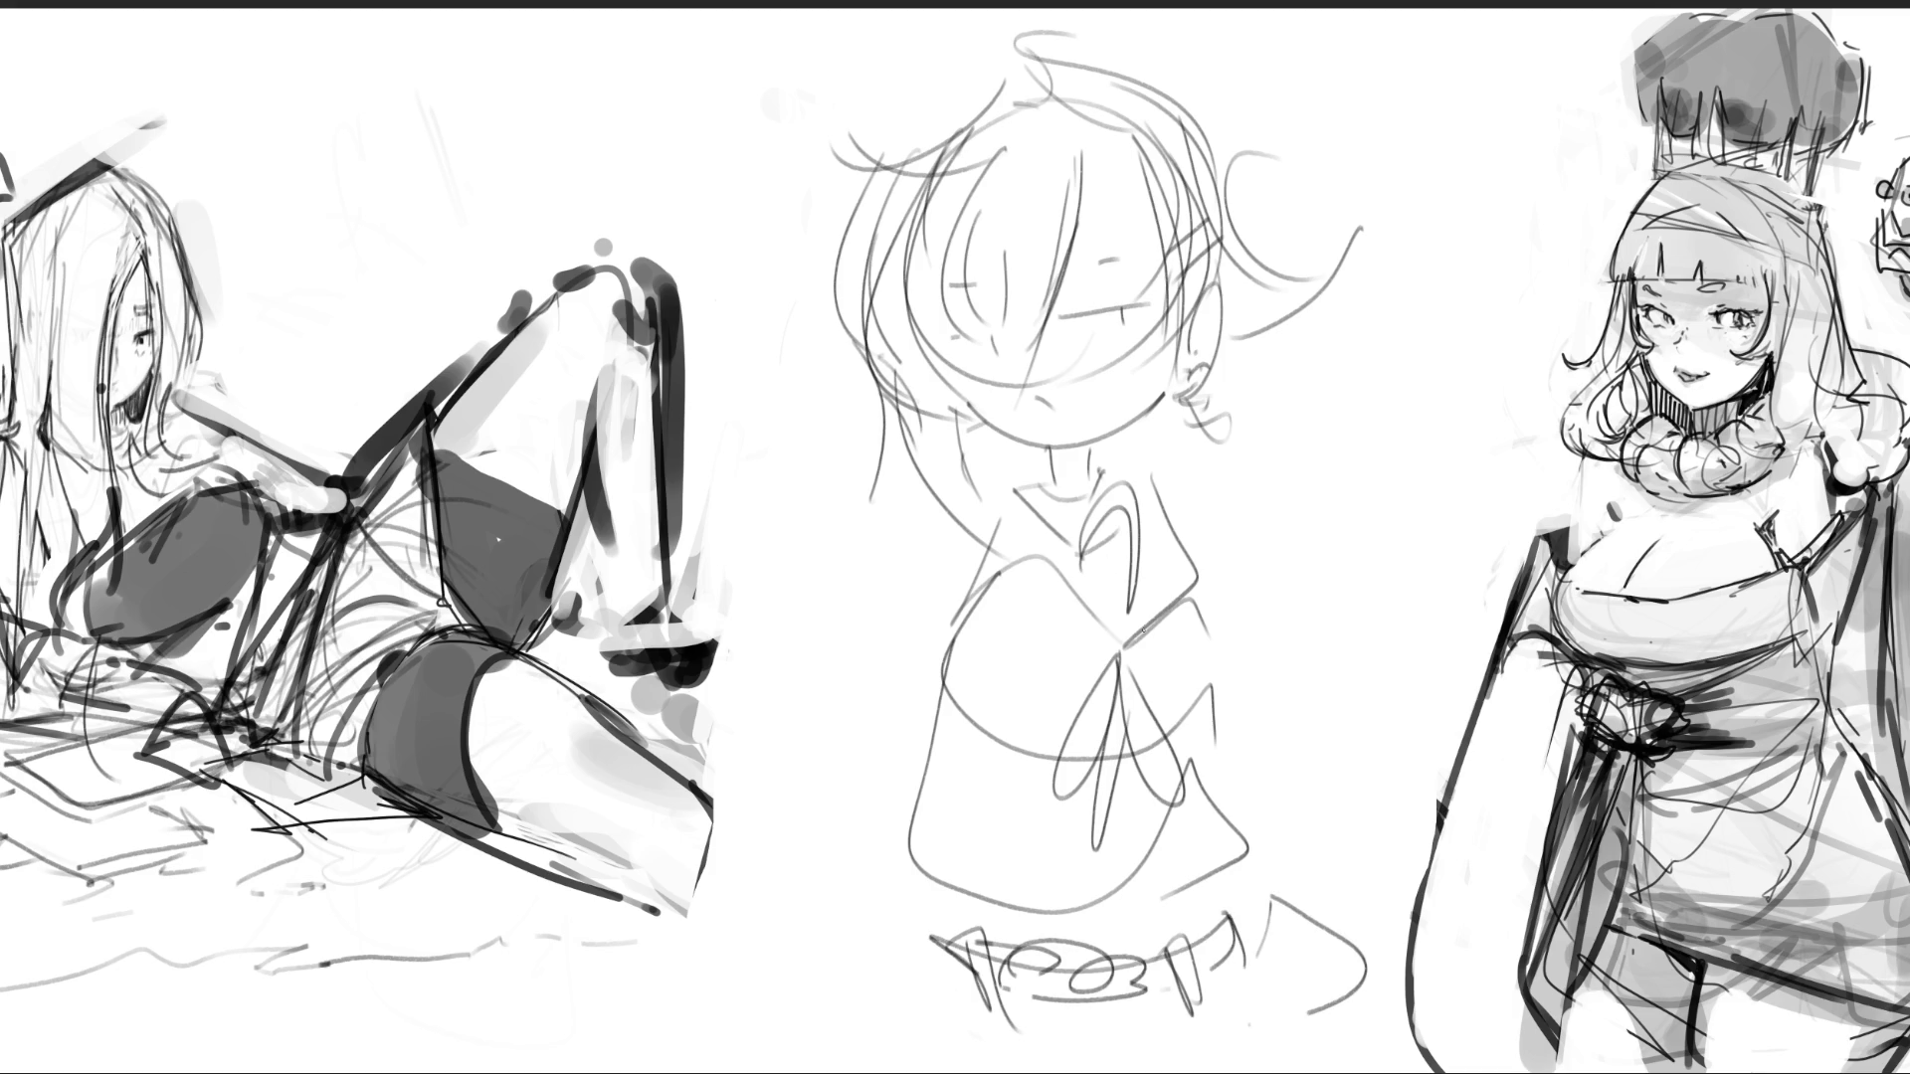
# - Draw a long sword to the right of the head
pyautogui.moveTo(1313, 353); pyautogui.dragTo(1234, 502)
pyautogui.moveTo(1293, 320)
pyautogui.mouseDown()
pyautogui.moveTo(1231, 502)
pyautogui.moveTo(1311, 339)
pyautogui.mouseUp()
pyautogui.moveTo(1303, 360); pyautogui.dragTo(1268, 453)
pyautogui.moveTo(1269, 487); pyautogui.dragTo(1209, 570)
# - Sketch a flowing cape on both sides of the figure with a loop at its peak
pyautogui.moveTo(1313, 388); pyautogui.dragTo(1472, 537)
pyautogui.moveTo(1246, 523); pyautogui.dragTo(1311, 806)
pyautogui.moveTo(1462, 552); pyautogui.dragTo(1459, 726)
pyautogui.moveTo(1462, 786); pyautogui.dragTo(1306, 845)
pyautogui.moveTo(1234, 605); pyautogui.dragTo(1221, 656)
pyautogui.moveTo(1203, 612); pyautogui.dragTo(1215, 662)
pyautogui.moveTo(931, 613)
pyautogui.mouseDown()
pyautogui.moveTo(885, 595)
pyautogui.moveTo(1012, 475)
pyautogui.mouseUp()
pyautogui.moveTo(1219, 485); pyautogui.dragTo(1172, 562)
pyautogui.moveTo(1094, 559); pyautogui.dragTo(1213, 557)
pyautogui.moveTo(808, 439)
pyautogui.mouseDown()
pyautogui.moveTo(910, 596)
pyautogui.moveTo(741, 597)
pyautogui.moveTo(736, 633)
pyautogui.mouseUp()
pyautogui.moveTo(895, 647); pyautogui.dragTo(893, 806)
pyautogui.moveTo(776, 943); pyautogui.dragTo(935, 970)
pyautogui.moveTo(821, 446)
pyautogui.mouseDown()
pyautogui.moveTo(806, 416)
pyautogui.moveTo(826, 435)
pyautogui.mouseUp()
pyautogui.moveTo(817, 440); pyautogui.dragTo(848, 461)
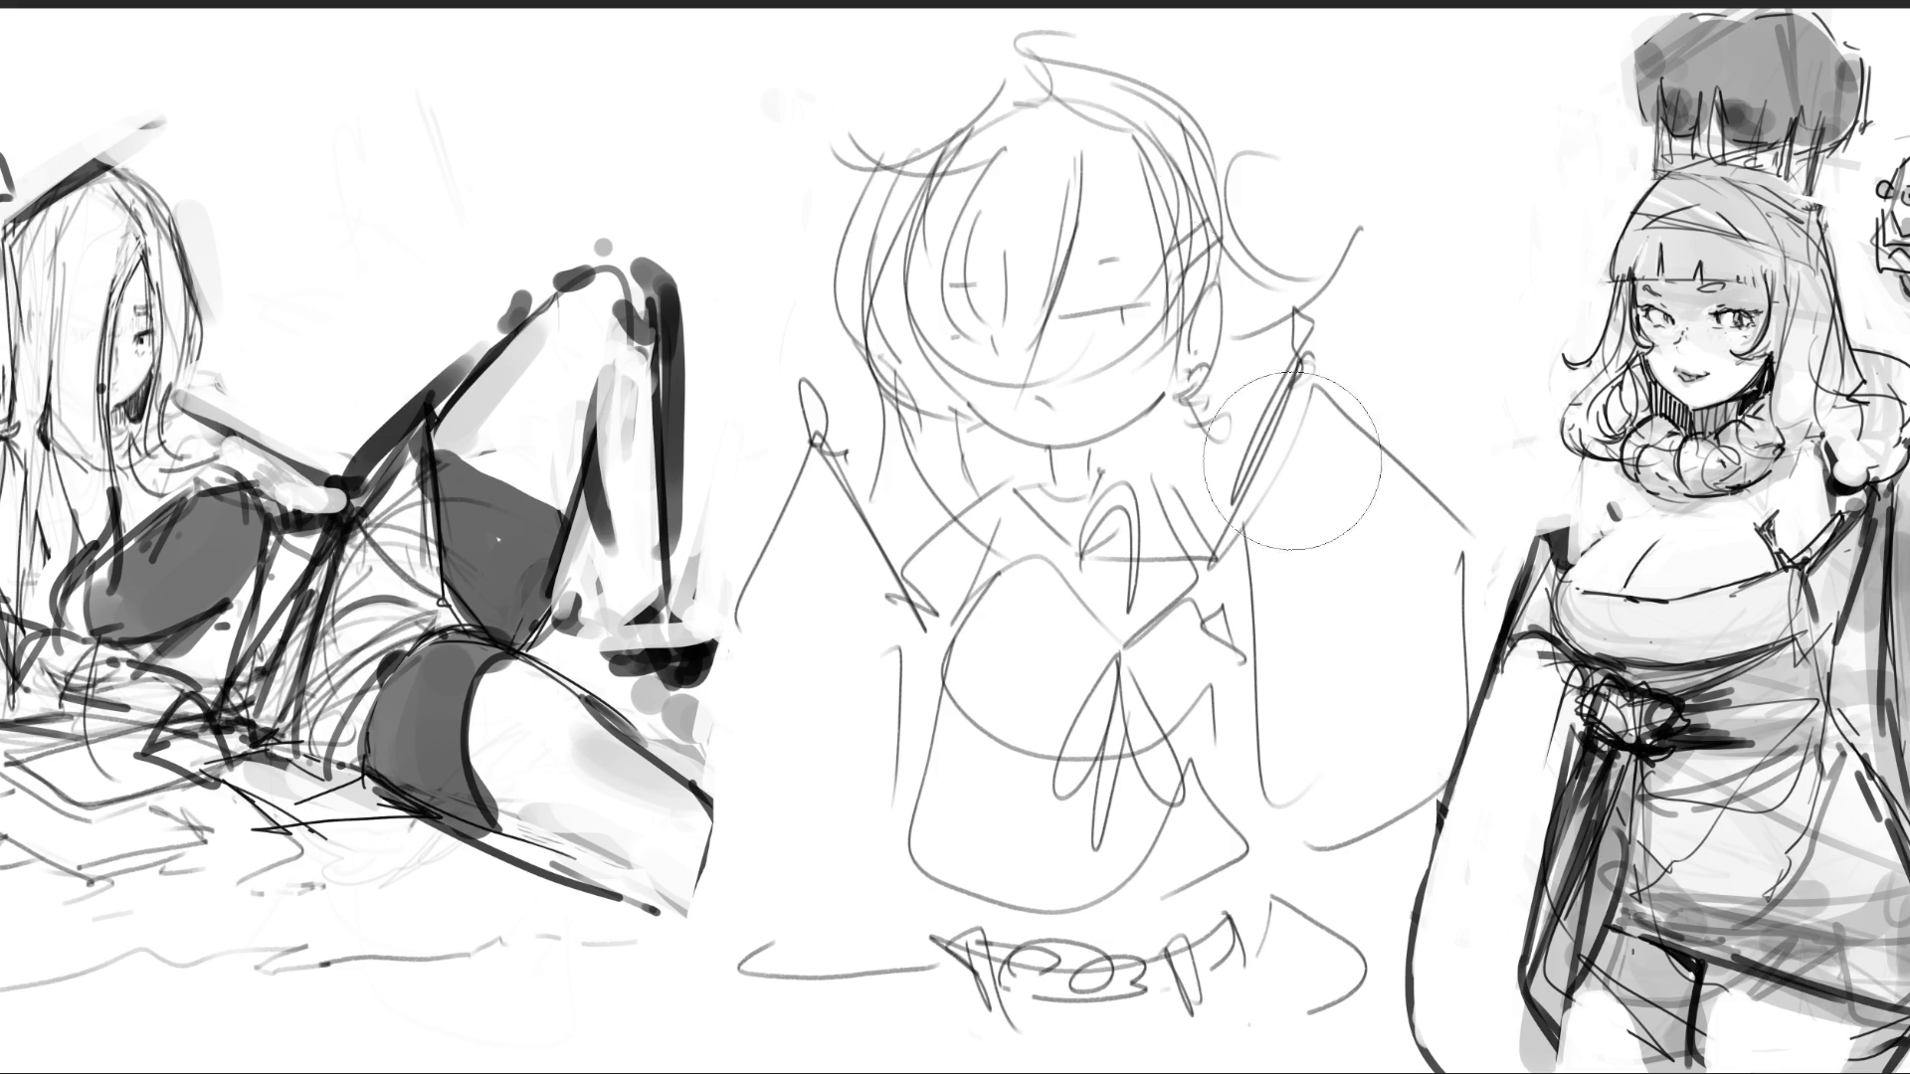
# - Erase over the middle sketch with a large soft eraser to faint lines, then shrink the brush
pyautogui.moveTo(1283, 60)
pyautogui.mouseDown()
pyautogui.moveTo(984, 478)
pyautogui.moveTo(1154, 676)
pyautogui.moveTo(1095, 895)
pyautogui.moveTo(776, 751)
pyautogui.mouseUp()
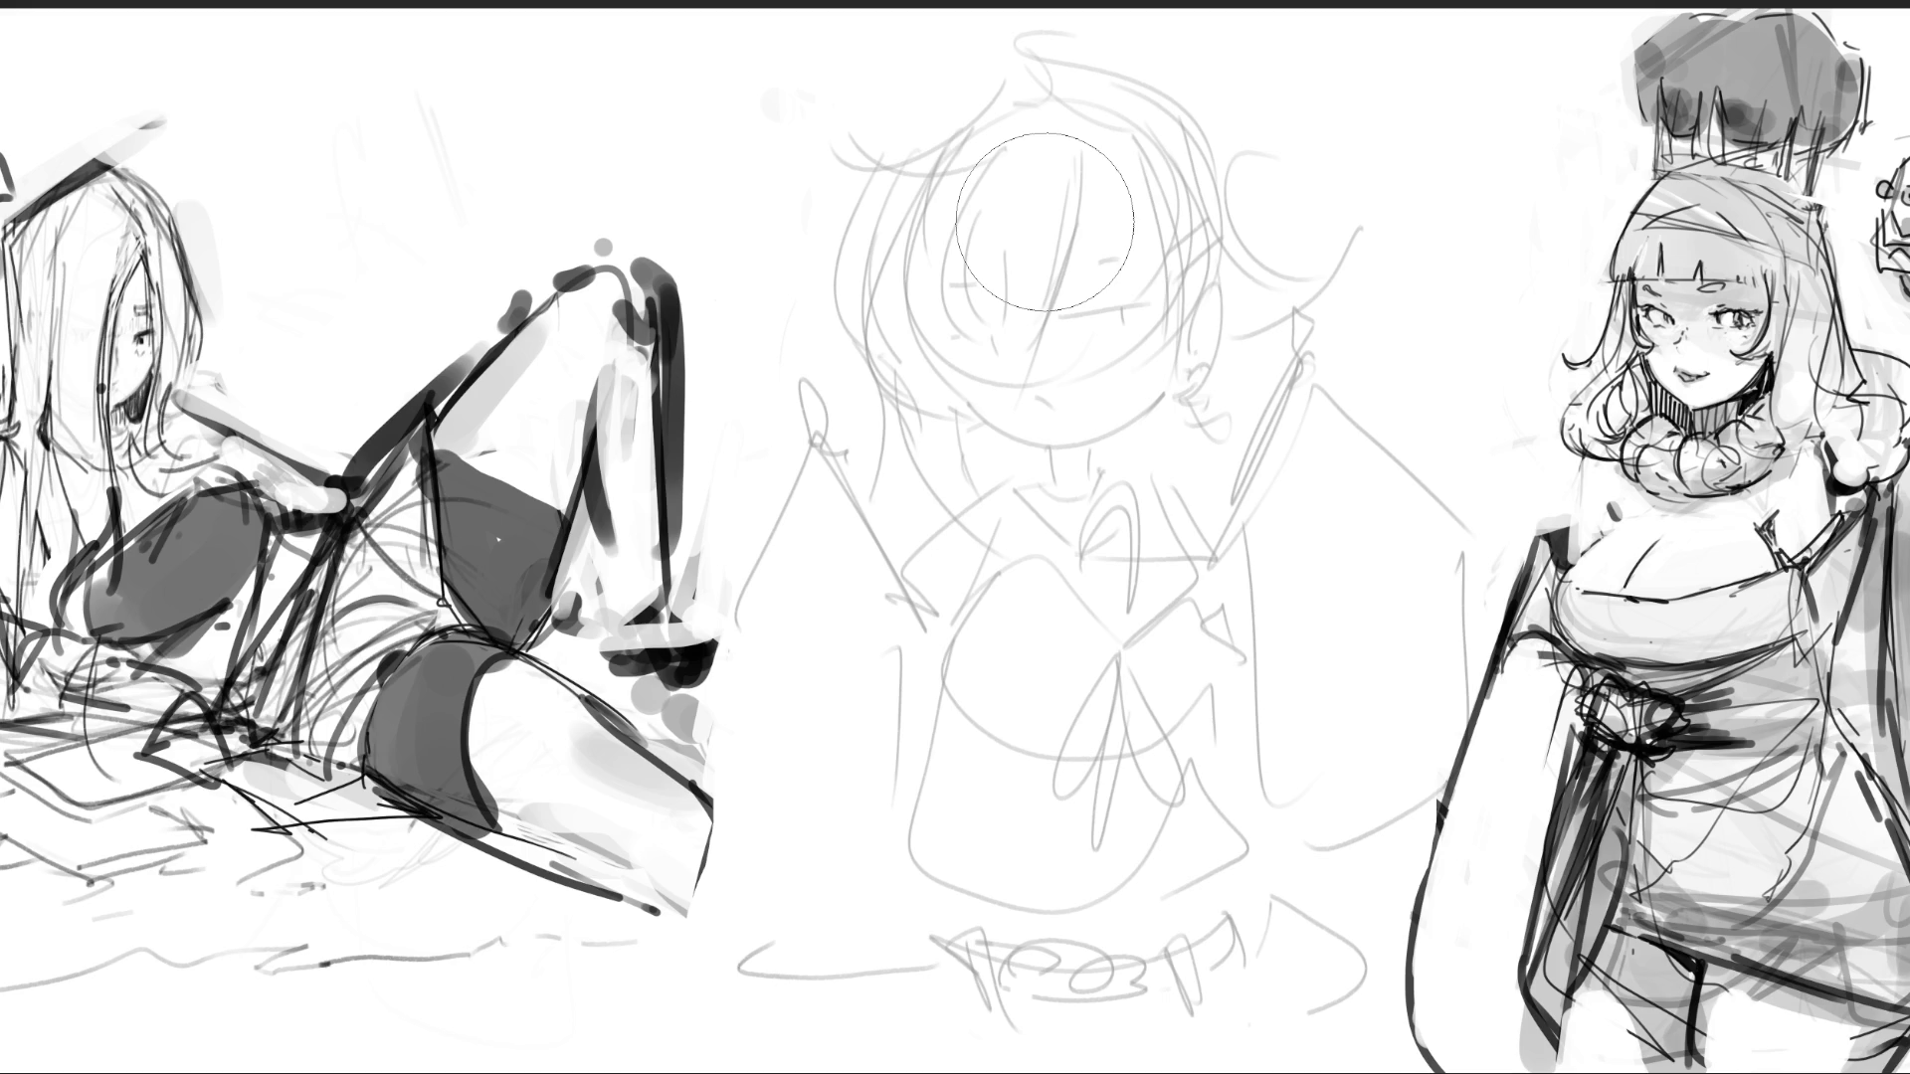
pyautogui.press('p')
# - Draw both eyes with lashes and both eyebrows in dark lines
pyautogui.moveTo(941, 305)
pyautogui.mouseDown()
pyautogui.moveTo(990, 304)
pyautogui.moveTo(974, 326)
pyautogui.moveTo(988, 323)
pyautogui.moveTo(927, 302)
pyautogui.mouseUp()
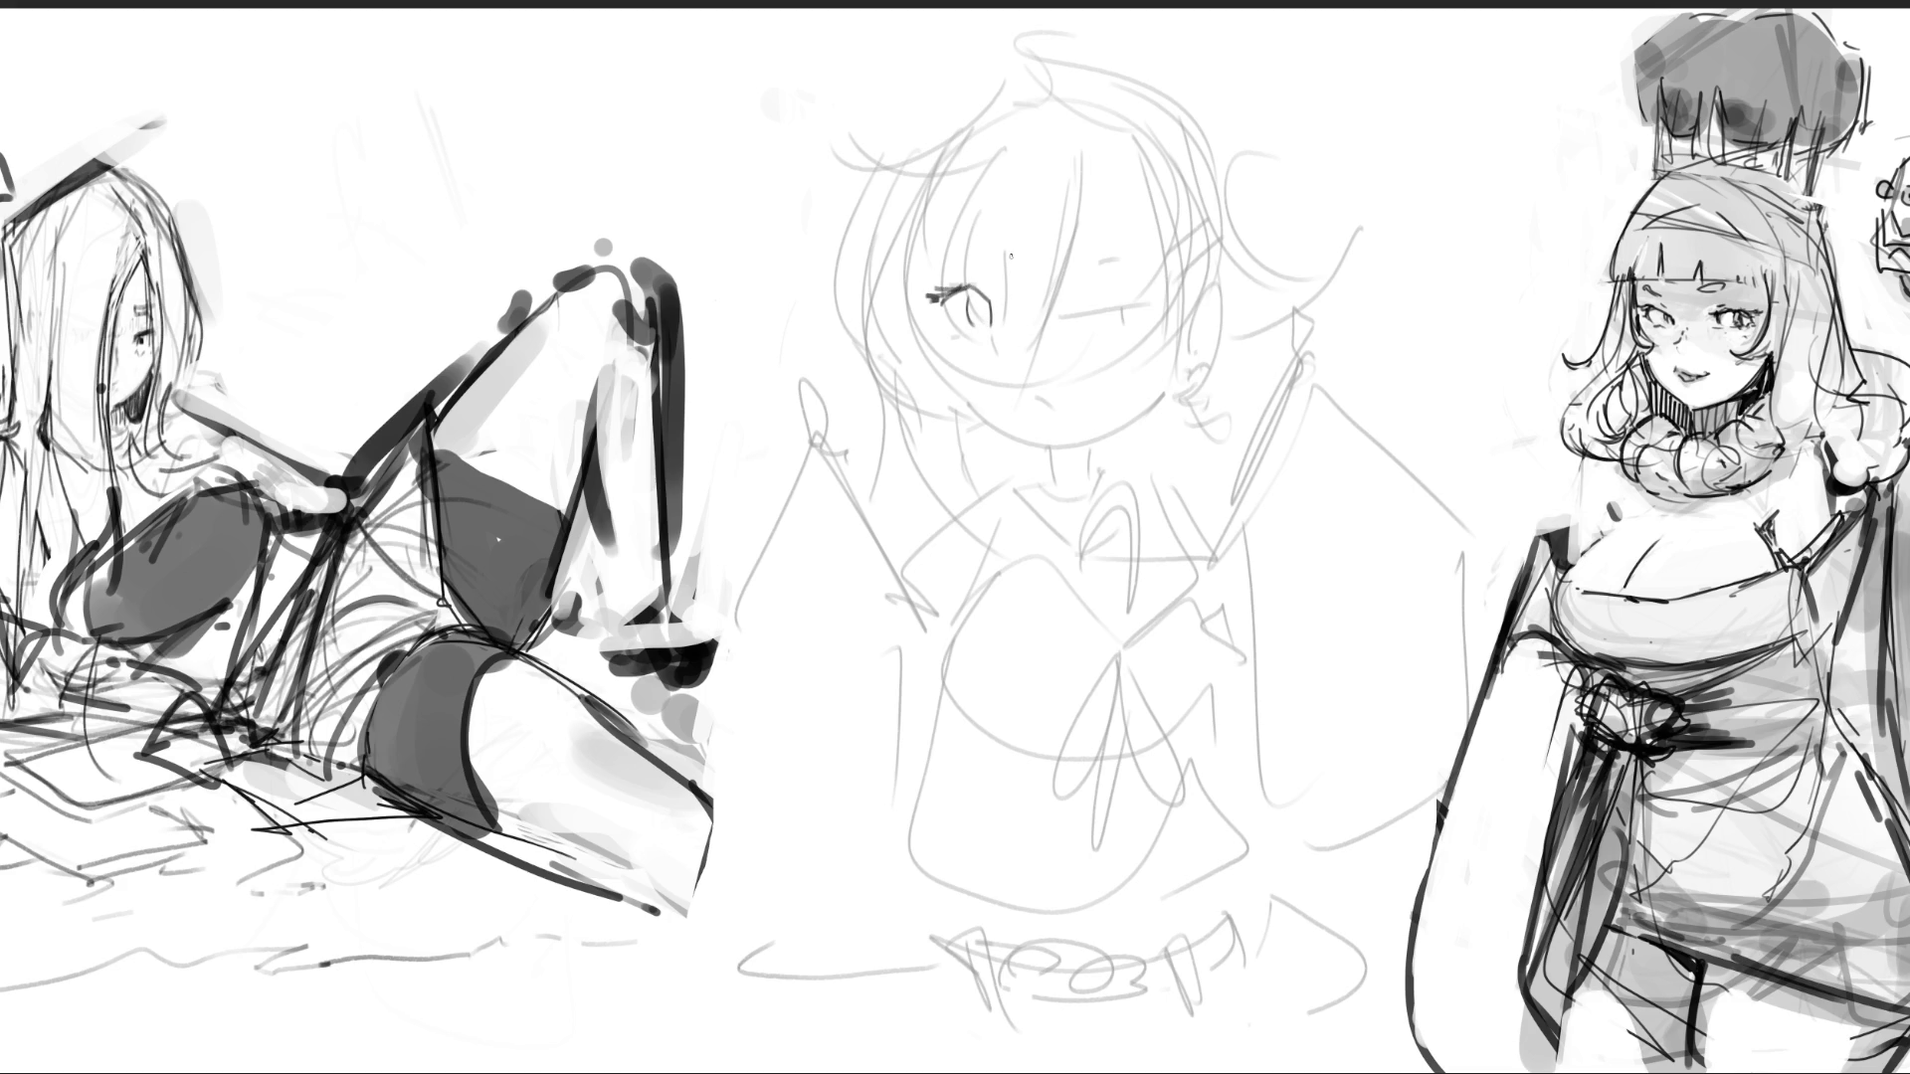
pyautogui.moveTo(1082, 295)
pyautogui.mouseDown()
pyautogui.moveTo(1148, 266)
pyautogui.moveTo(1131, 265)
pyautogui.mouseUp()
pyautogui.moveTo(1136, 272)
pyautogui.mouseDown()
pyautogui.moveTo(1152, 261)
pyautogui.moveTo(1154, 282)
pyautogui.mouseUp()
pyautogui.moveTo(1111, 281)
pyautogui.mouseDown()
pyautogui.moveTo(1131, 309)
pyautogui.moveTo(1153, 259)
pyautogui.mouseUp()
pyautogui.moveTo(959, 283); pyautogui.dragTo(973, 276)
pyautogui.moveTo(1073, 216); pyautogui.dragTo(1124, 188)
pyautogui.moveTo(953, 239); pyautogui.dragTo(1004, 209)
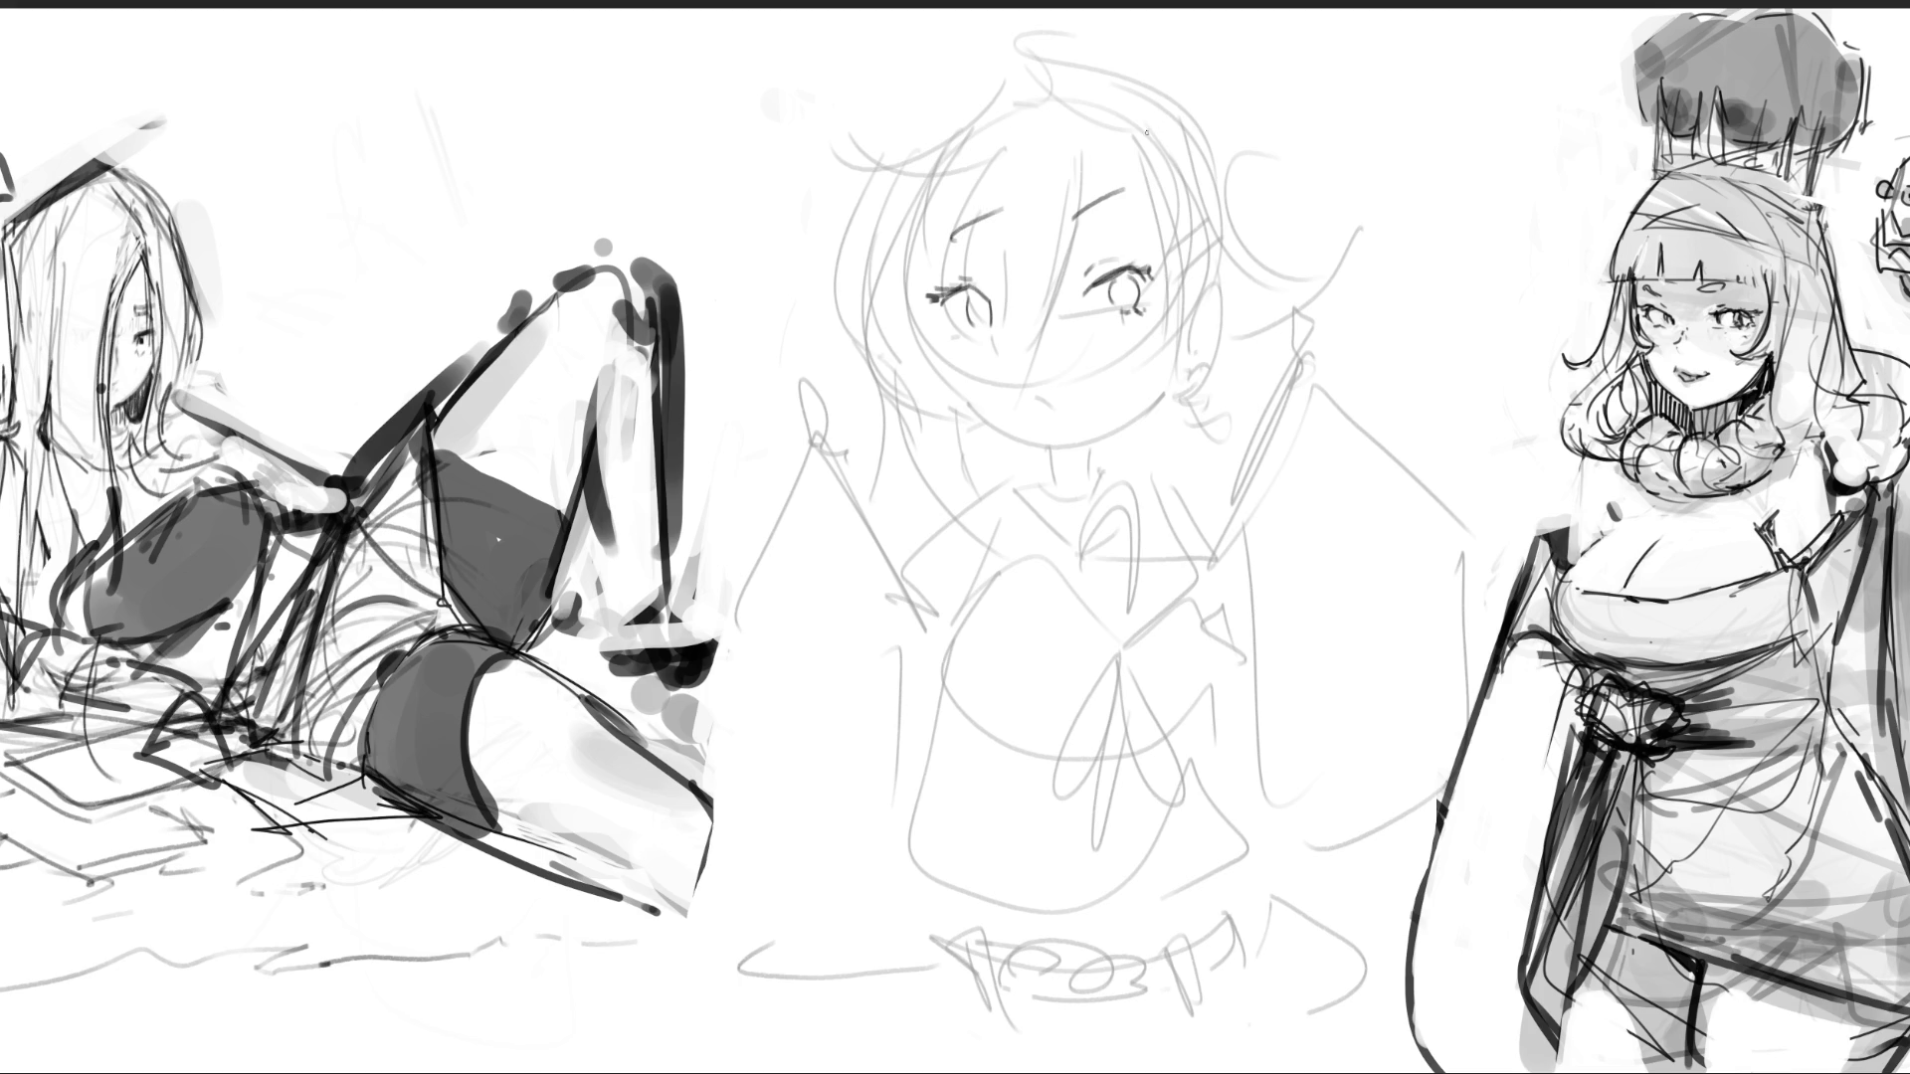
# - Add the nose, small open mouth, jaw curve, ear and hair strands over the forehead
pyautogui.moveTo(1021, 351); pyautogui.dragTo(1039, 375)
pyautogui.moveTo(1035, 401); pyautogui.dragTo(1037, 423)
pyautogui.moveTo(925, 334)
pyautogui.mouseDown()
pyautogui.moveTo(1014, 459)
pyautogui.moveTo(1166, 426)
pyautogui.mouseUp()
pyautogui.moveTo(1193, 279)
pyautogui.mouseDown()
pyautogui.moveTo(1170, 454)
pyautogui.moveTo(1245, 290)
pyautogui.moveTo(1206, 347)
pyautogui.mouseUp()
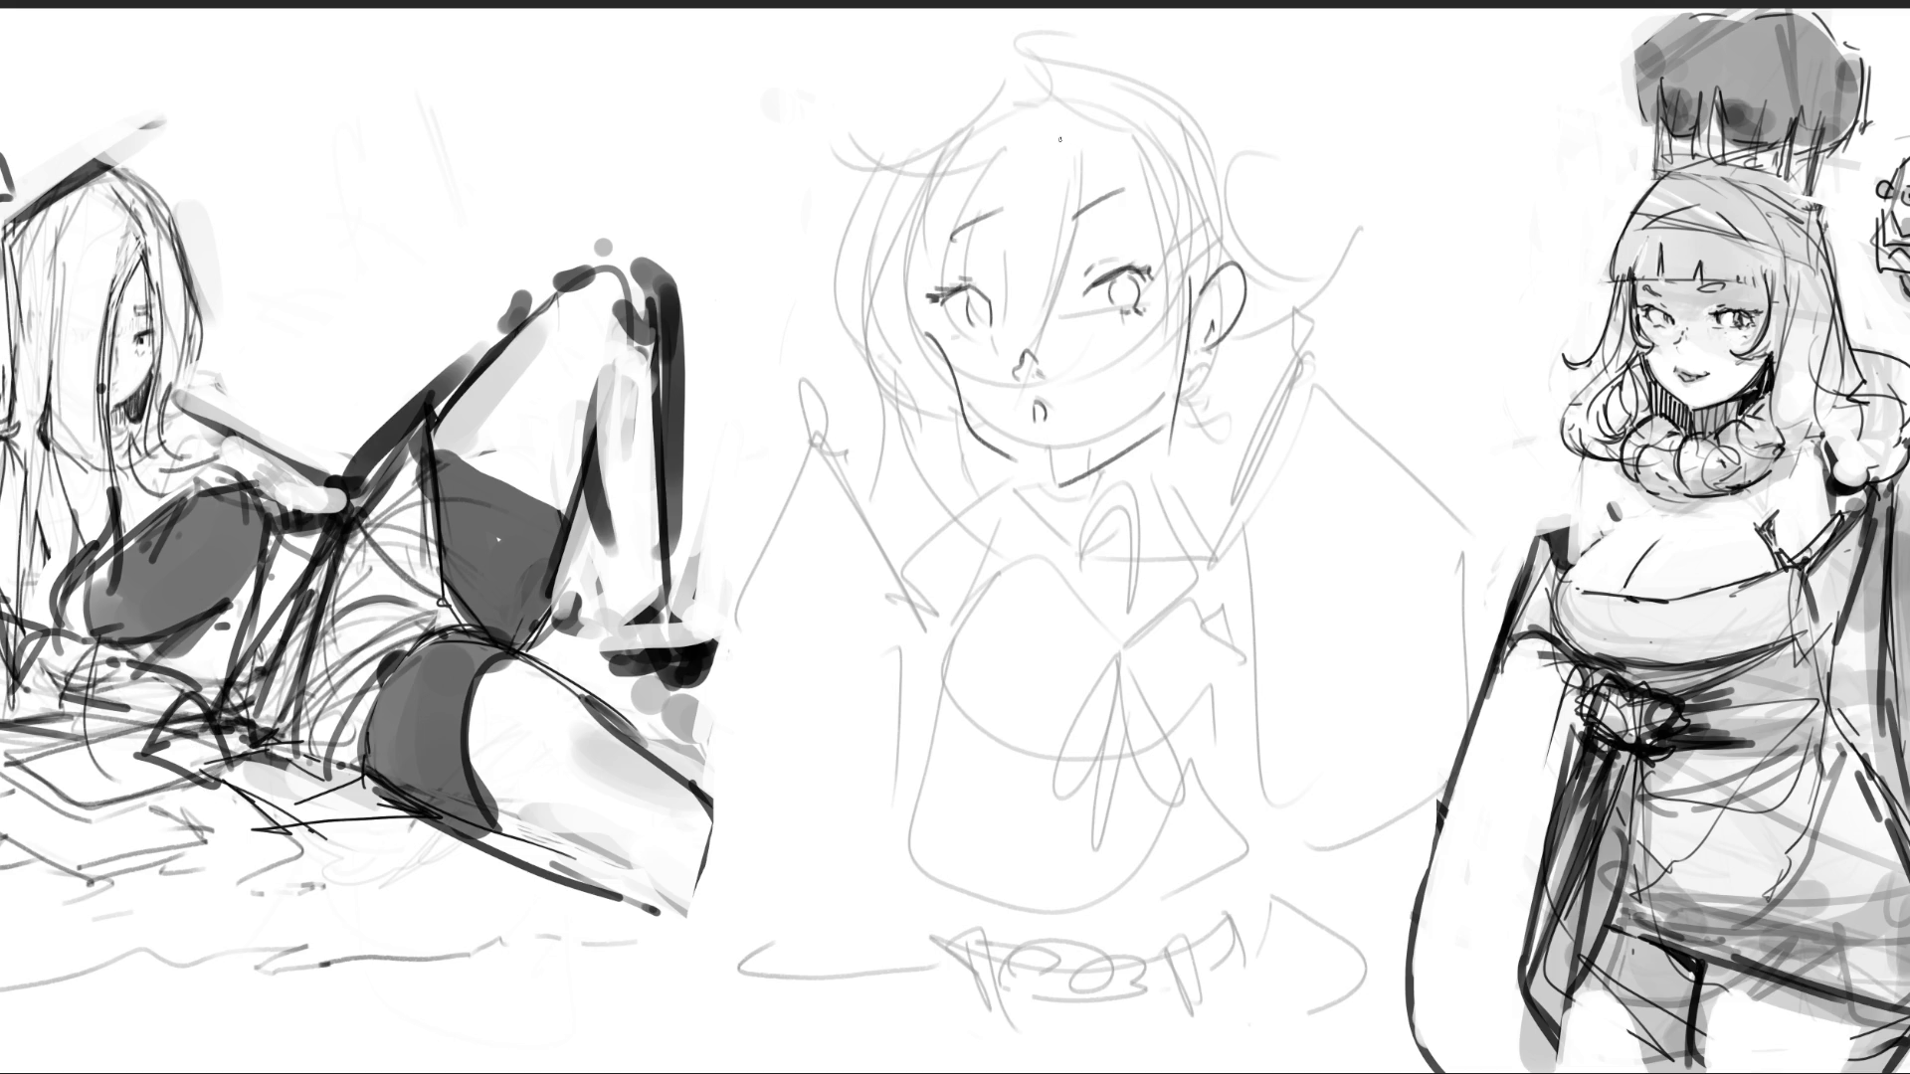
pyautogui.moveTo(1052, 100)
pyautogui.mouseDown()
pyautogui.moveTo(1068, 269)
pyautogui.moveTo(993, 298)
pyautogui.mouseUp()
pyautogui.moveTo(1011, 246)
pyautogui.mouseDown()
pyautogui.moveTo(999, 285)
pyautogui.moveTo(1030, 290)
pyautogui.mouseUp()
# - Ink bangs over the left eye and hair along the face's left side
pyautogui.moveTo(1031, 214); pyautogui.dragTo(1019, 278)
pyautogui.moveTo(1045, 205)
pyautogui.mouseDown()
pyautogui.moveTo(1025, 278)
pyautogui.moveTo(1040, 263)
pyautogui.mouseUp()
pyautogui.moveTo(1060, 252); pyautogui.dragTo(1051, 282)
pyautogui.moveTo(969, 164); pyautogui.dragTo(962, 190)
pyautogui.moveTo(1018, 87); pyautogui.dragTo(965, 169)
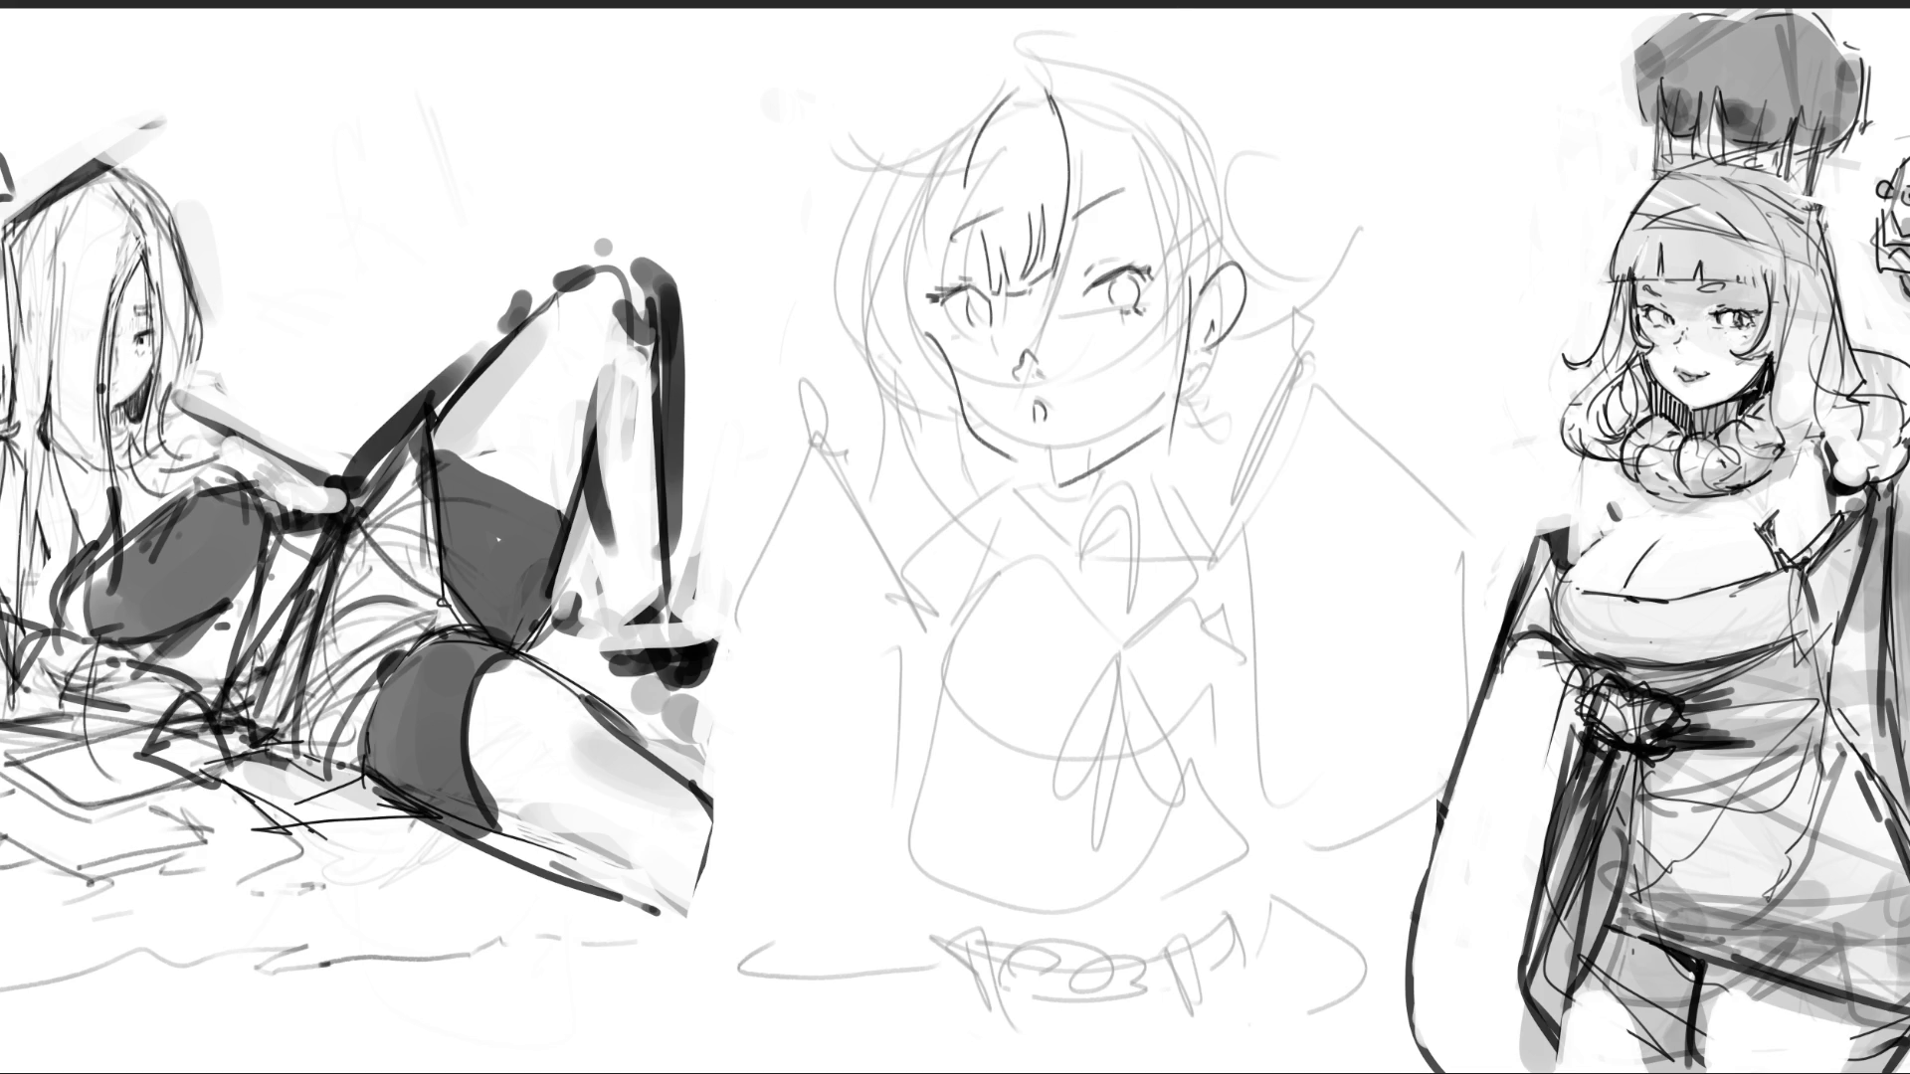
# - Add lashes, the hair's left edge, the top of the hair and a long hooked curve
pyautogui.moveTo(930, 290); pyautogui.dragTo(972, 271)
pyautogui.moveTo(965, 151); pyautogui.dragTo(932, 291)
pyautogui.moveTo(1008, 72)
pyautogui.mouseDown()
pyautogui.moveTo(917, 189)
pyautogui.moveTo(892, 304)
pyautogui.mouseUp()
pyautogui.moveTo(923, 270); pyautogui.dragTo(920, 294)
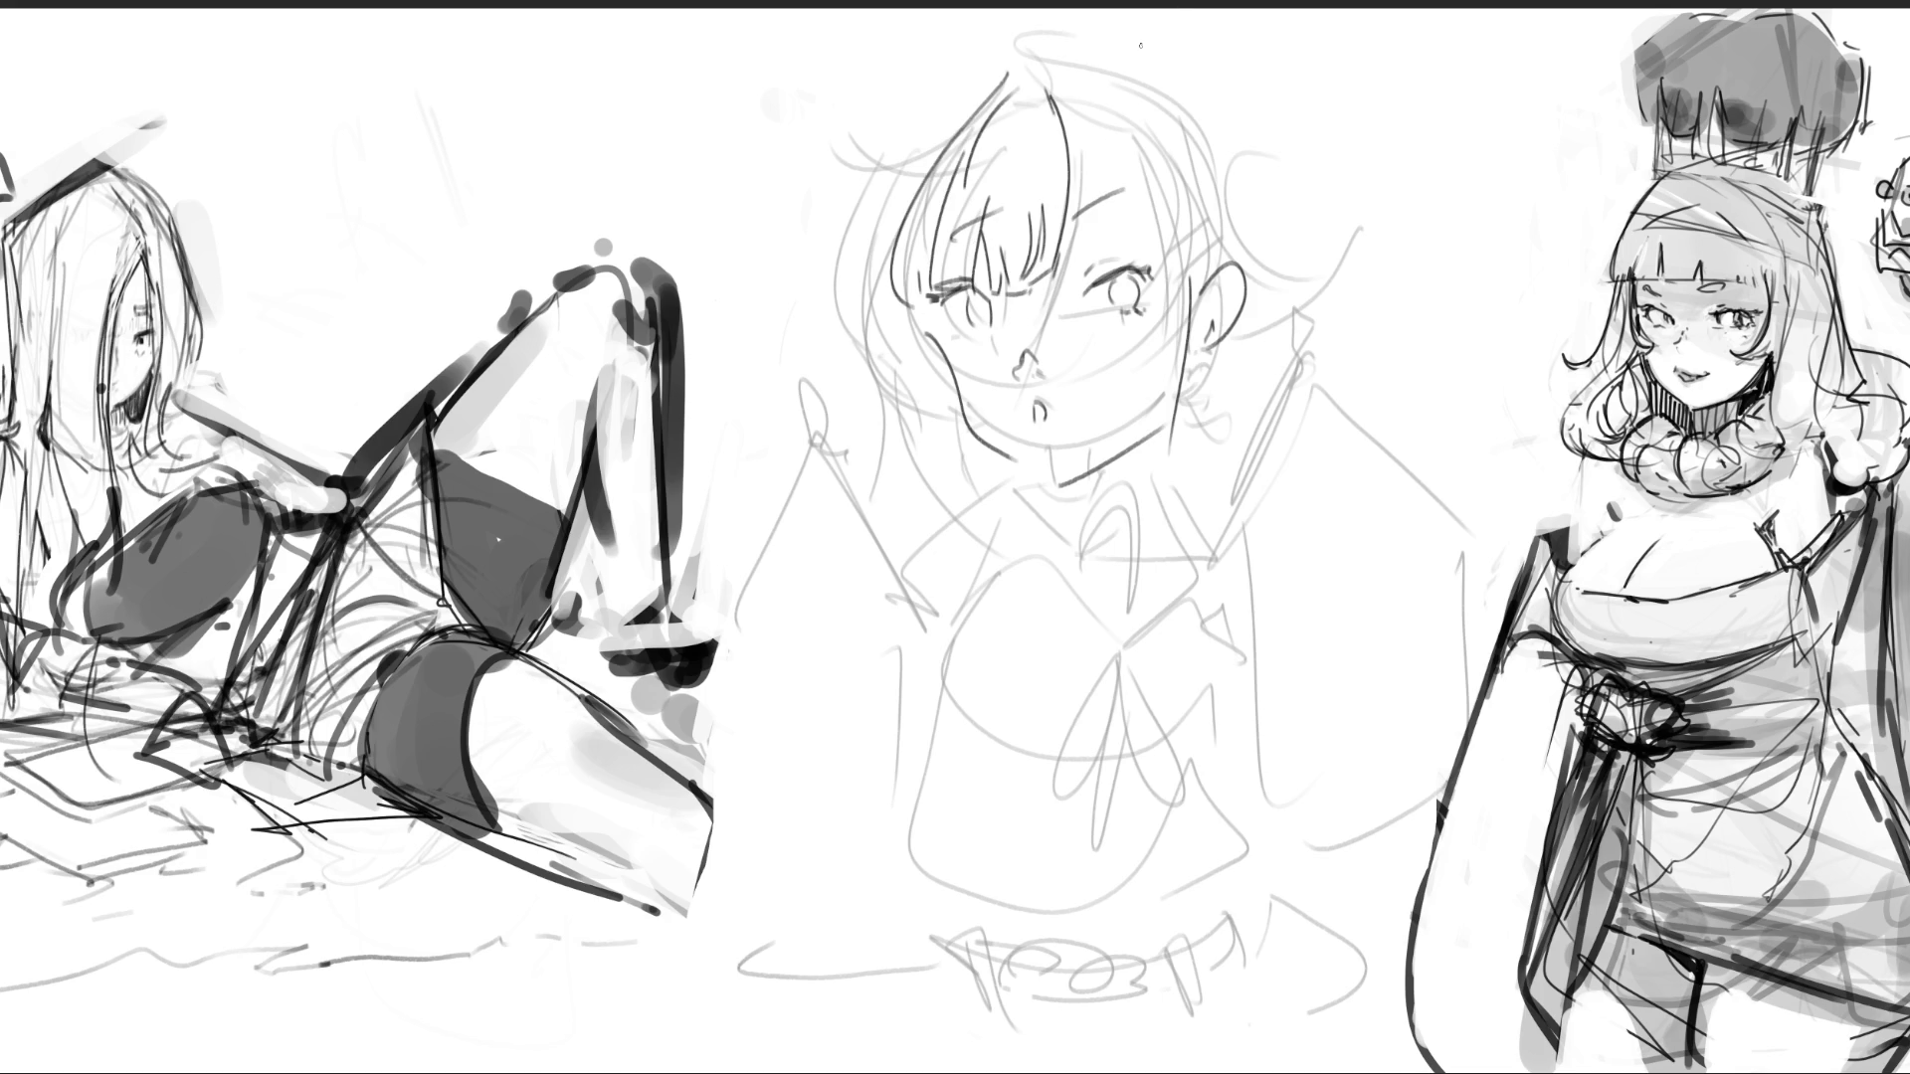
pyautogui.moveTo(988, 42)
pyautogui.mouseDown()
pyautogui.moveTo(856, 149)
pyautogui.moveTo(923, 142)
pyautogui.mouseUp()
pyautogui.moveTo(973, 52)
pyautogui.mouseDown()
pyautogui.moveTo(827, 111)
pyautogui.moveTo(859, 157)
pyautogui.mouseUp()
pyautogui.moveTo(869, 199); pyautogui.dragTo(869, 229)
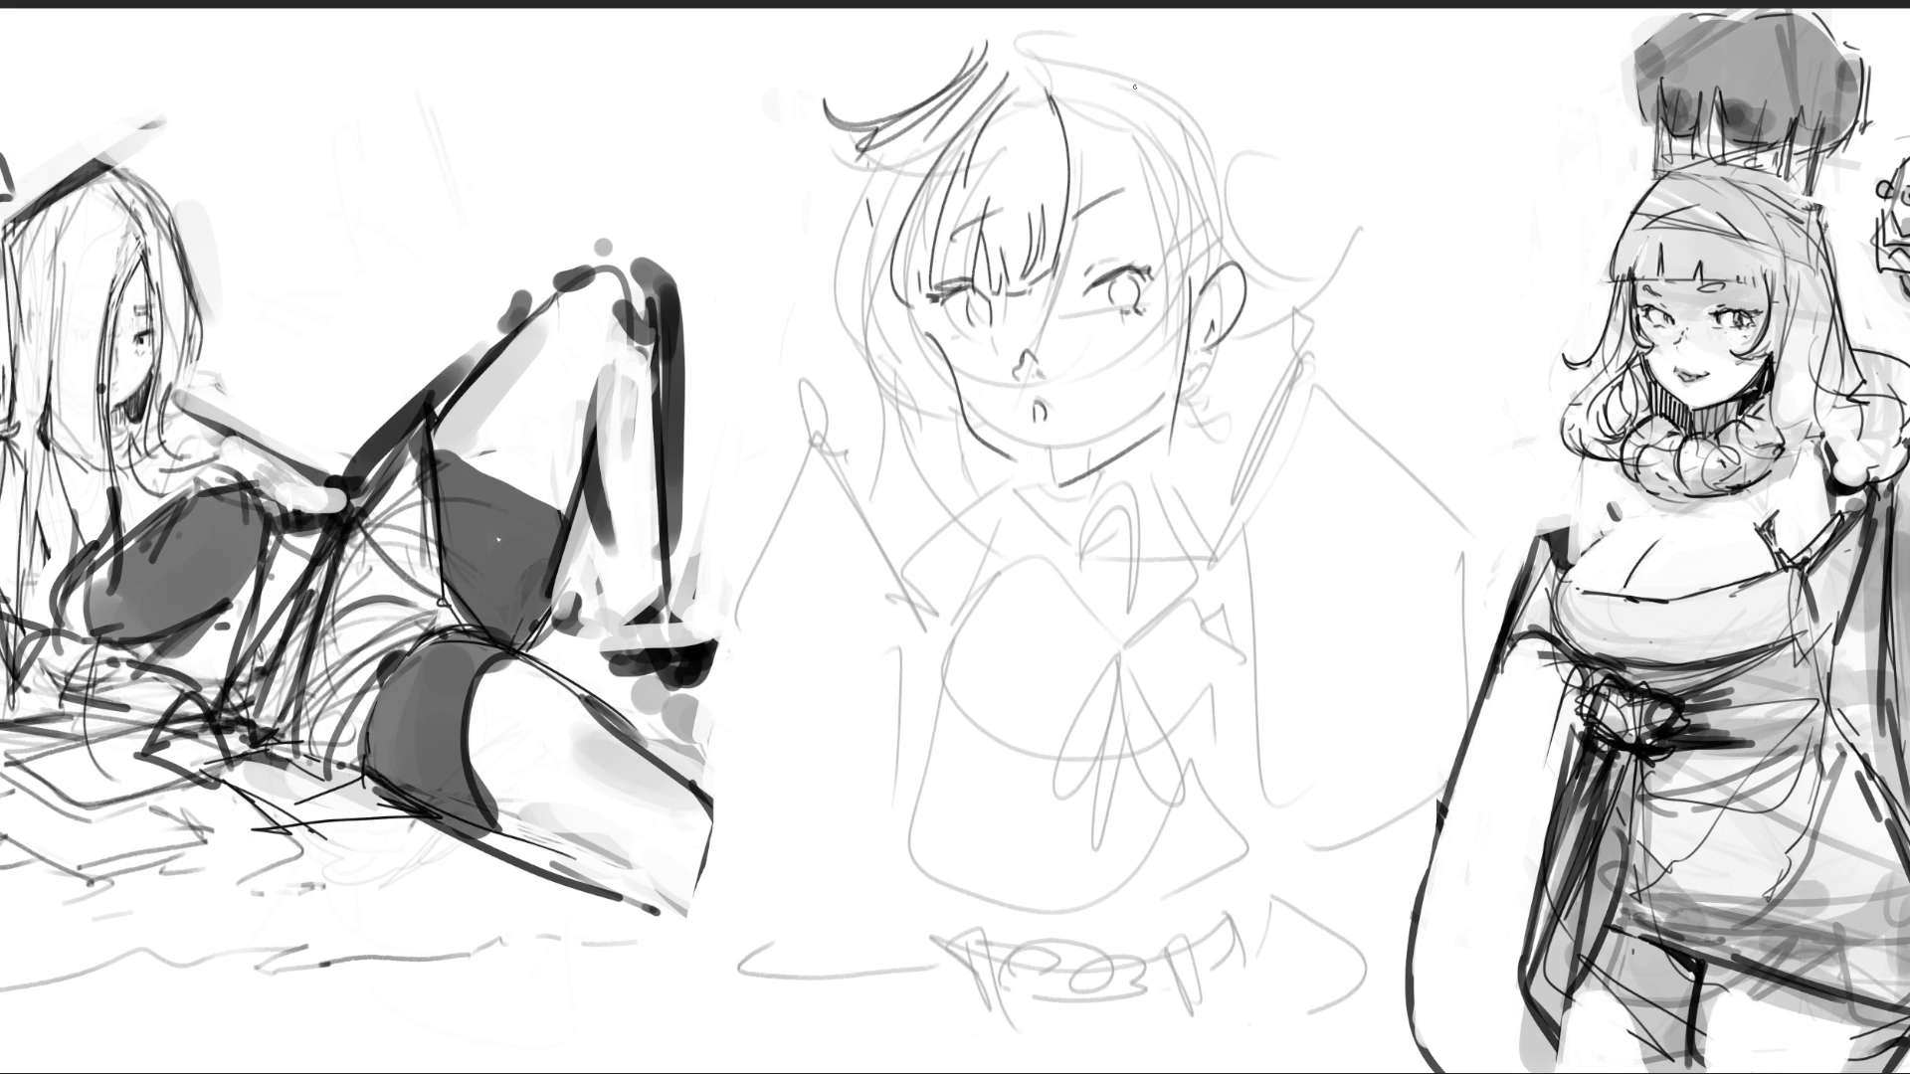
# - Draw hair strands flowing down the left side of the face
pyautogui.moveTo(917, 141); pyautogui.dragTo(956, 351)
pyautogui.moveTo(968, 347); pyautogui.dragTo(941, 381)
pyautogui.moveTo(913, 124); pyautogui.dragTo(862, 356)
pyautogui.moveTo(888, 353); pyautogui.dragTo(925, 382)
pyautogui.moveTo(899, 158); pyautogui.dragTo(883, 177)
pyautogui.moveTo(880, 179); pyautogui.dragTo(914, 385)
# - Ink the left hair and jaw down toward the neck, plus the chin line
pyautogui.moveTo(929, 316); pyautogui.dragTo(969, 457)
pyautogui.moveTo(878, 343); pyautogui.dragTo(931, 442)
pyautogui.moveTo(933, 441); pyautogui.dragTo(1007, 514)
pyautogui.moveTo(888, 378); pyautogui.dragTo(940, 489)
pyautogui.moveTo(942, 465); pyautogui.dragTo(960, 512)
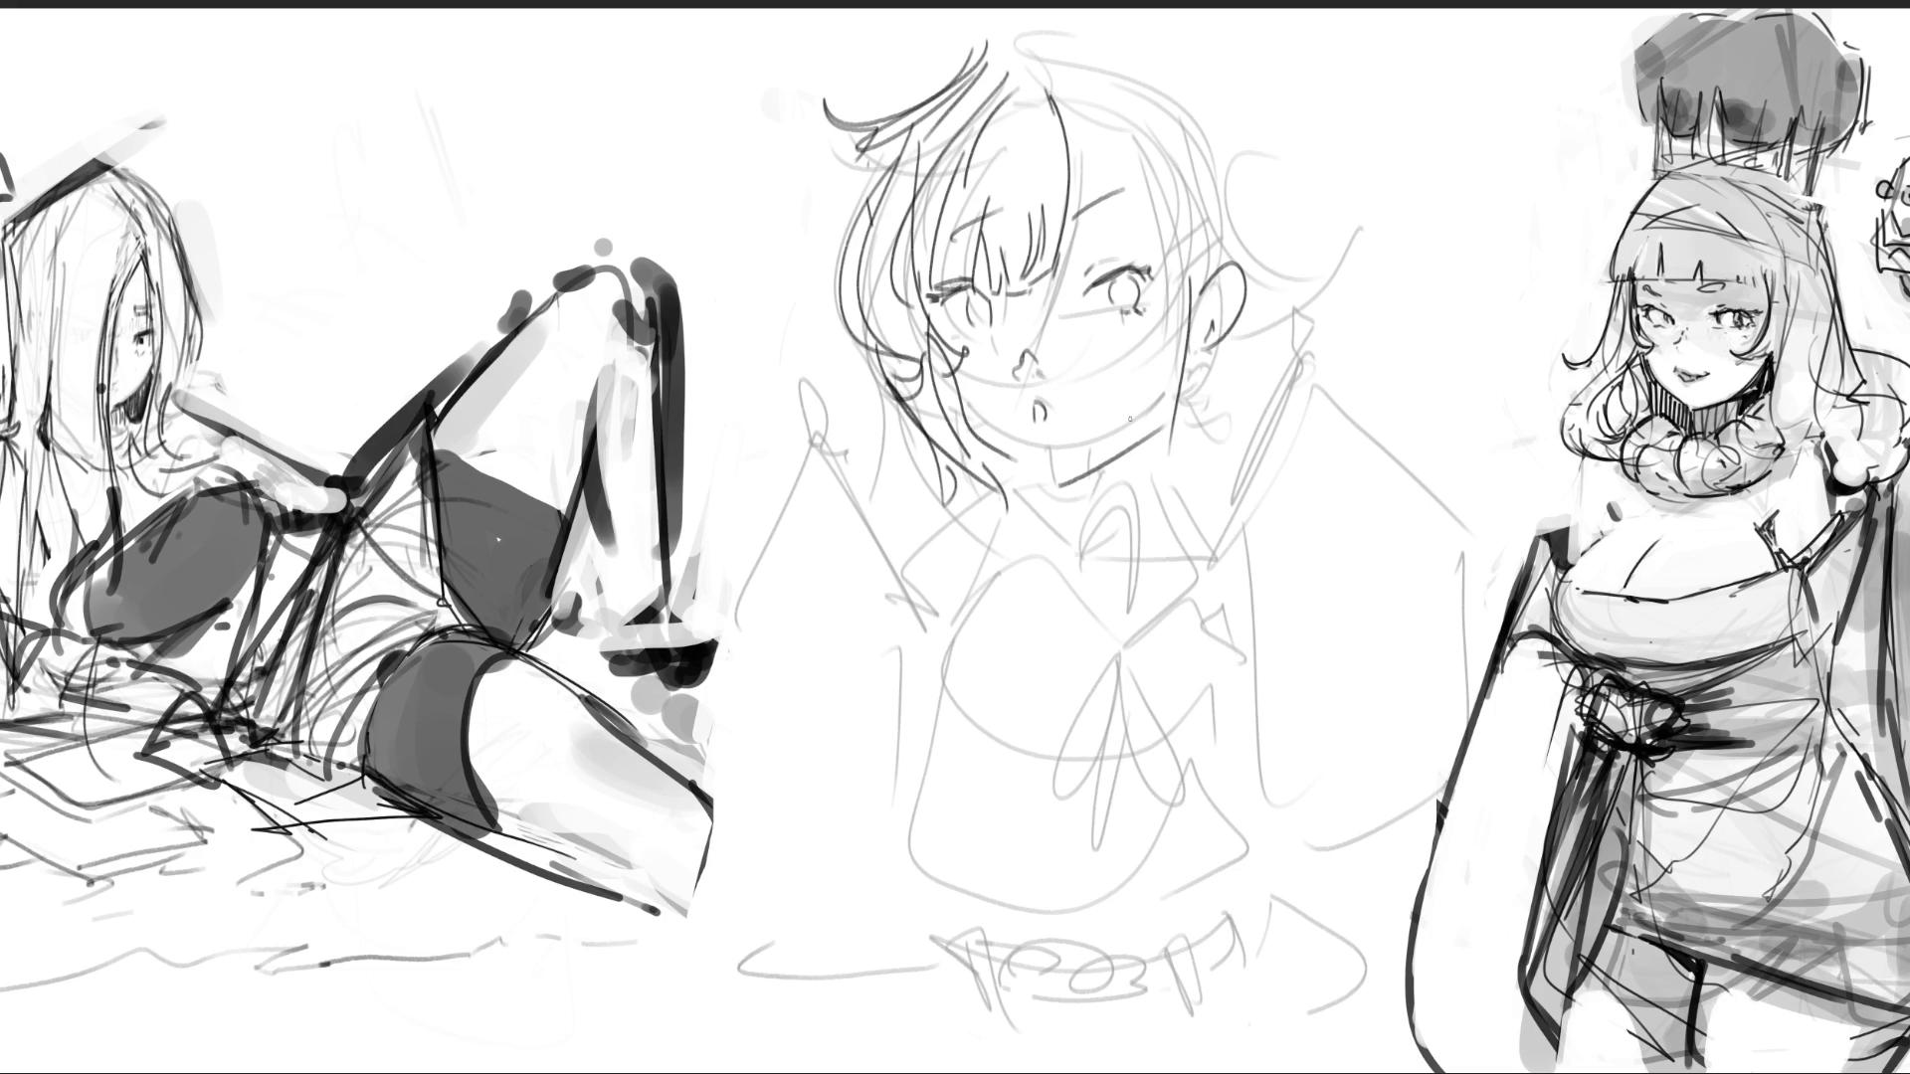
pyautogui.moveTo(1015, 470); pyautogui.dragTo(1132, 455)
# - Ink the forehead, top of the hair and right side of the hair past the ear
pyautogui.moveTo(1070, 131); pyautogui.dragTo(1154, 199)
pyautogui.moveTo(965, 95); pyautogui.dragTo(1064, 38)
pyautogui.moveTo(1080, 35); pyautogui.dragTo(1228, 136)
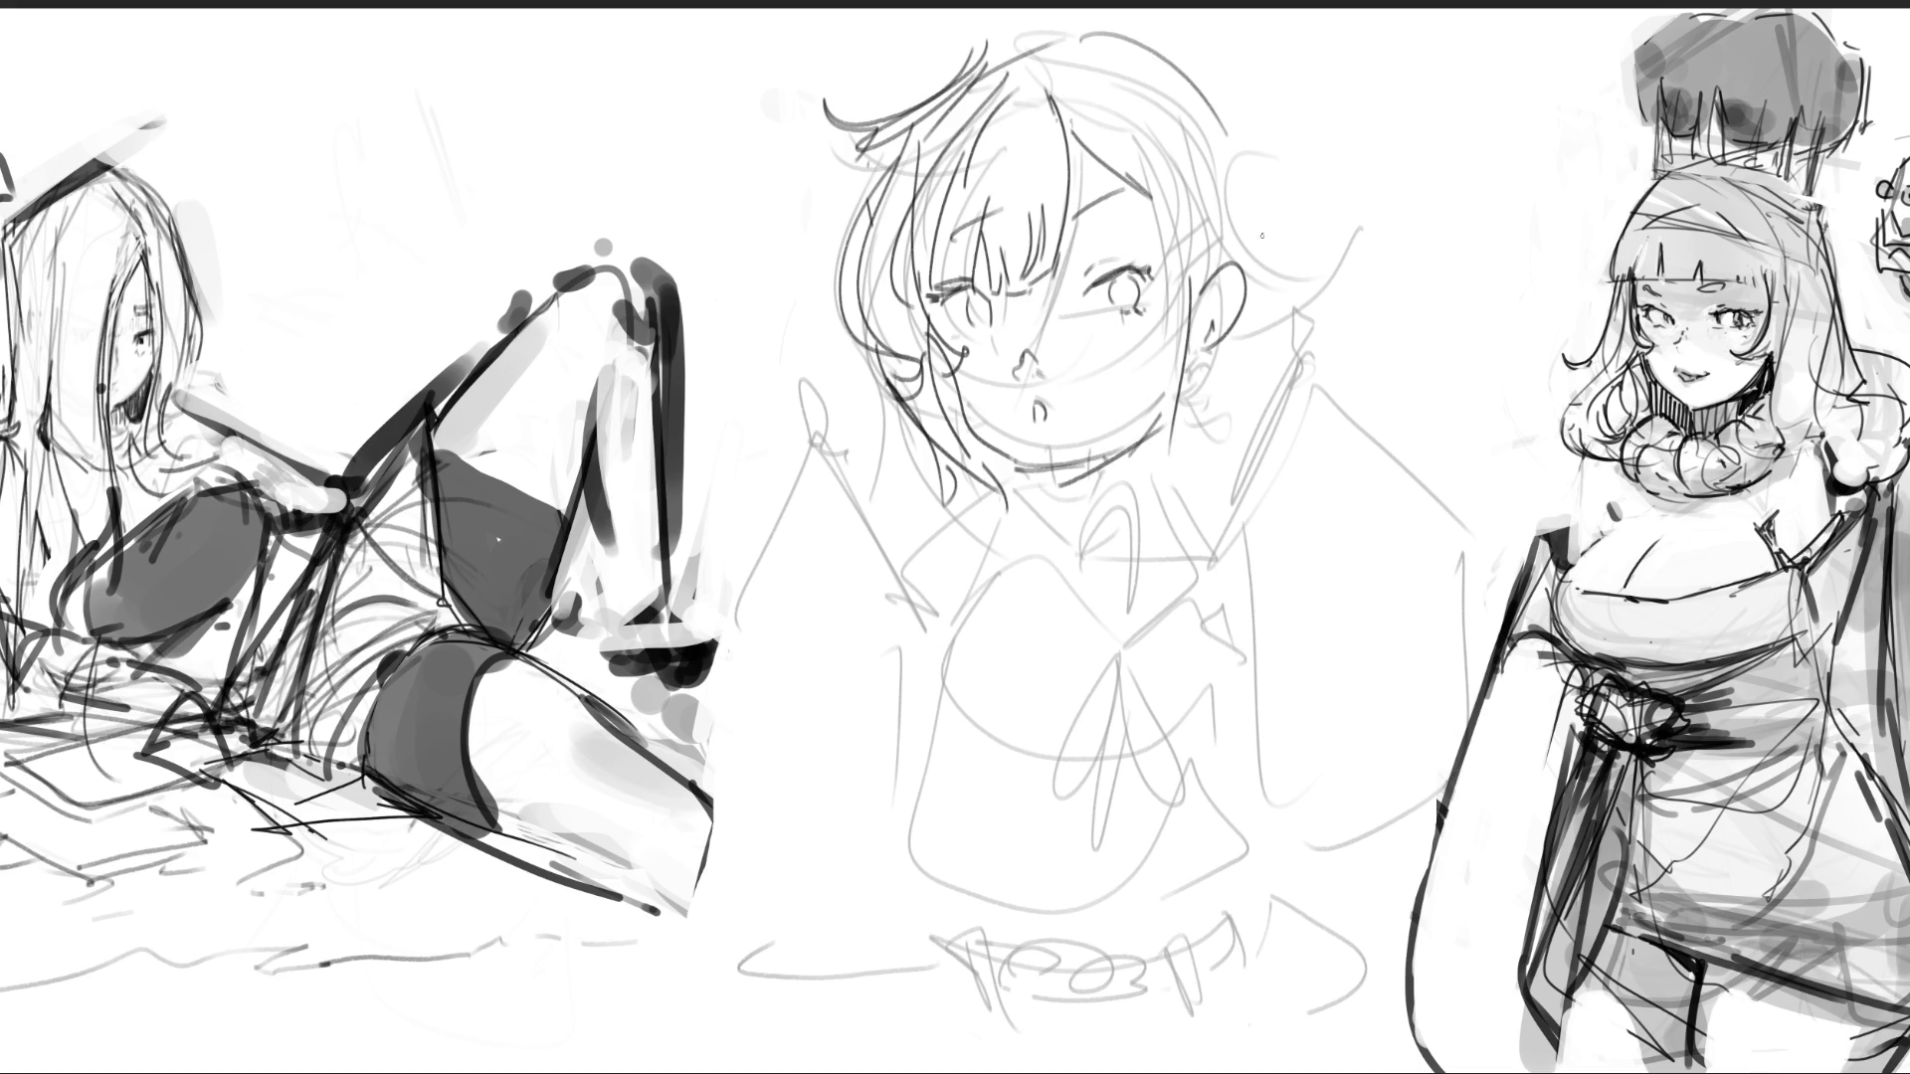
pyautogui.moveTo(1079, 50)
pyautogui.mouseDown()
pyautogui.moveTo(1170, 92)
pyautogui.moveTo(1240, 242)
pyautogui.mouseUp()
pyautogui.moveTo(1214, 97); pyautogui.dragTo(1278, 291)
pyautogui.moveTo(1249, 205); pyautogui.dragTo(1326, 316)
# - Draw curly loops beside and under the ear, then the left glasses lens
pyautogui.moveTo(1262, 255)
pyautogui.mouseDown()
pyautogui.moveTo(1282, 320)
pyautogui.moveTo(1206, 395)
pyautogui.mouseUp()
pyautogui.moveTo(1218, 404); pyautogui.dragTo(1170, 456)
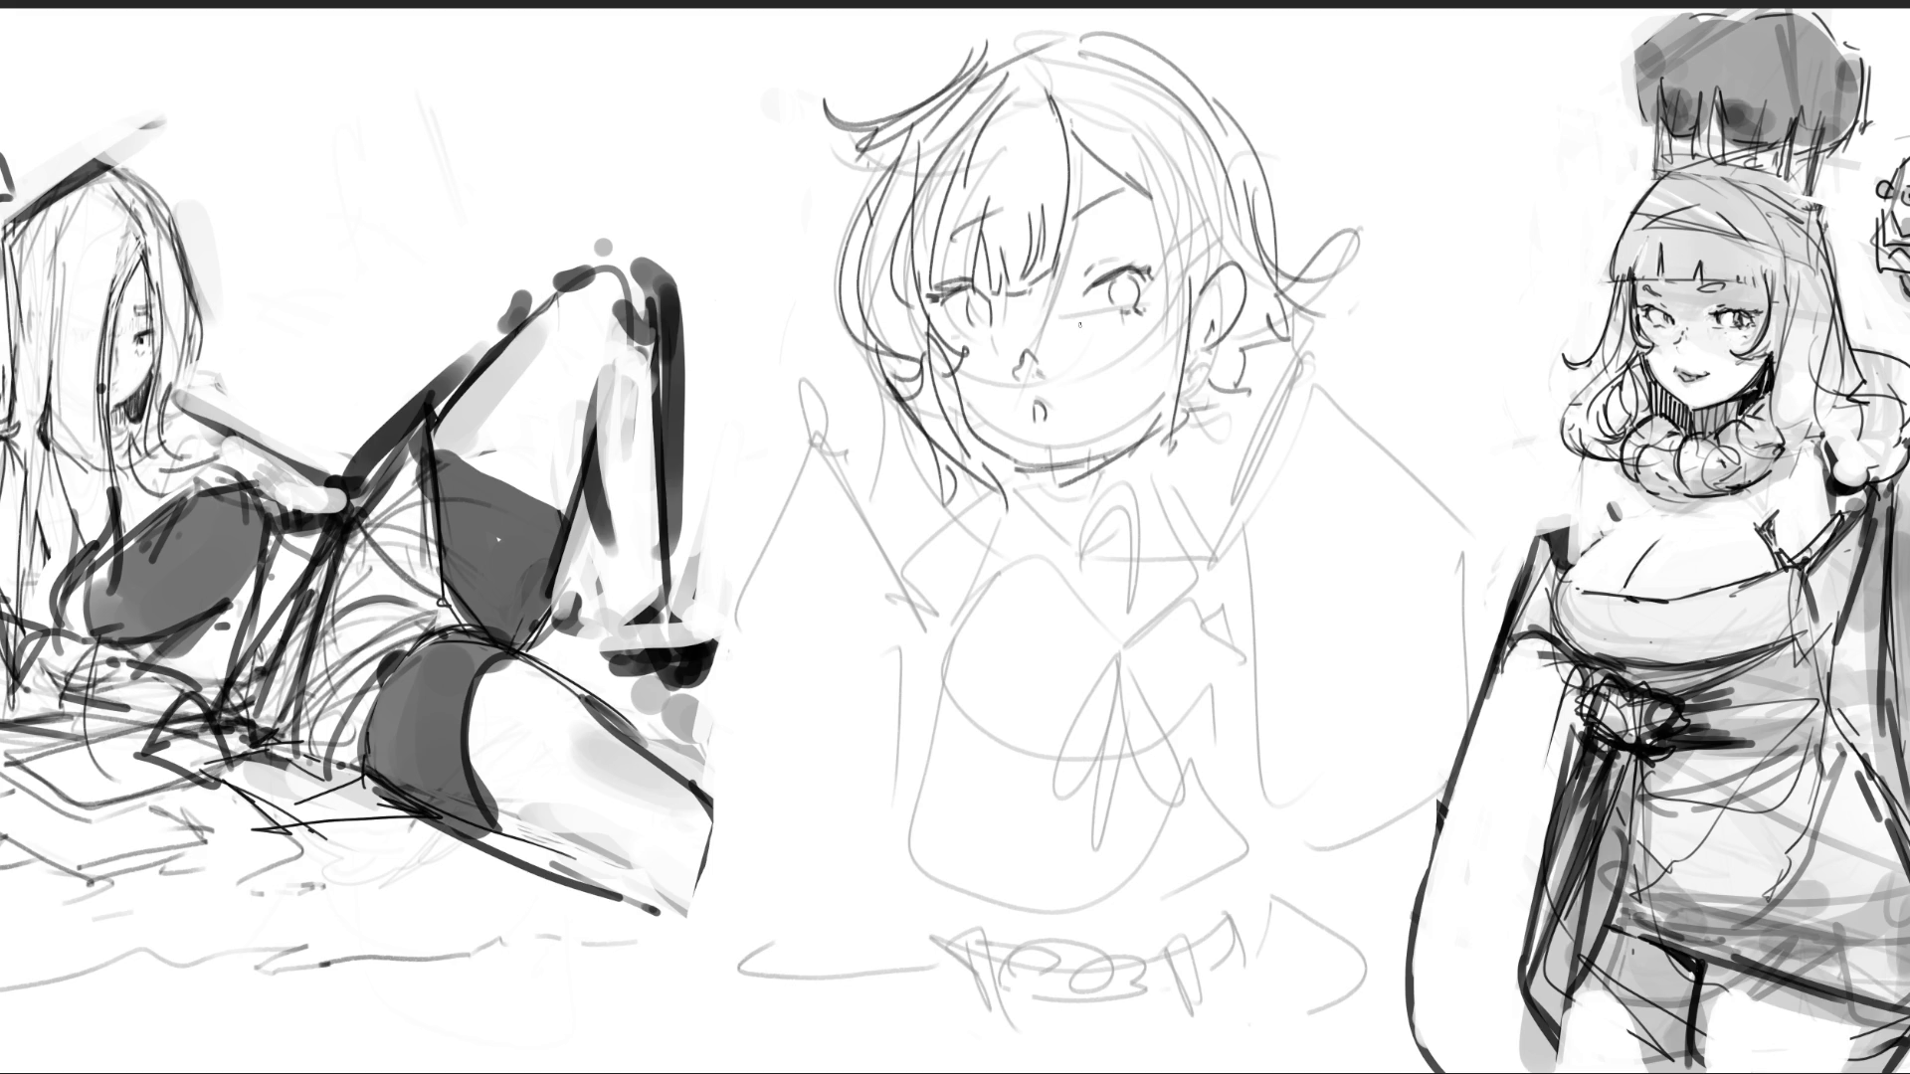
pyautogui.moveTo(899, 310)
pyautogui.mouseDown()
pyautogui.moveTo(913, 344)
pyautogui.moveTo(1011, 268)
pyautogui.mouseUp()
pyautogui.moveTo(1011, 283)
pyautogui.mouseDown()
pyautogui.moveTo(1014, 345)
pyautogui.moveTo(1032, 302)
pyautogui.moveTo(1063, 360)
pyautogui.moveTo(1049, 333)
pyautogui.mouseUp()
# - Draw the right lens and bridge, then redraw both glasses lenses more neatly
pyautogui.moveTo(1032, 262)
pyautogui.mouseDown()
pyautogui.moveTo(1044, 298)
pyautogui.moveTo(1186, 230)
pyautogui.mouseUp()
pyautogui.moveTo(1184, 230)
pyautogui.mouseDown()
pyautogui.moveTo(1182, 336)
pyautogui.moveTo(1063, 350)
pyautogui.mouseUp()
pyautogui.moveTo(1155, 342); pyautogui.dragTo(1114, 348)
pyautogui.moveTo(1039, 265); pyautogui.dragTo(1181, 231)
pyautogui.moveTo(1182, 233); pyautogui.dragTo(1178, 331)
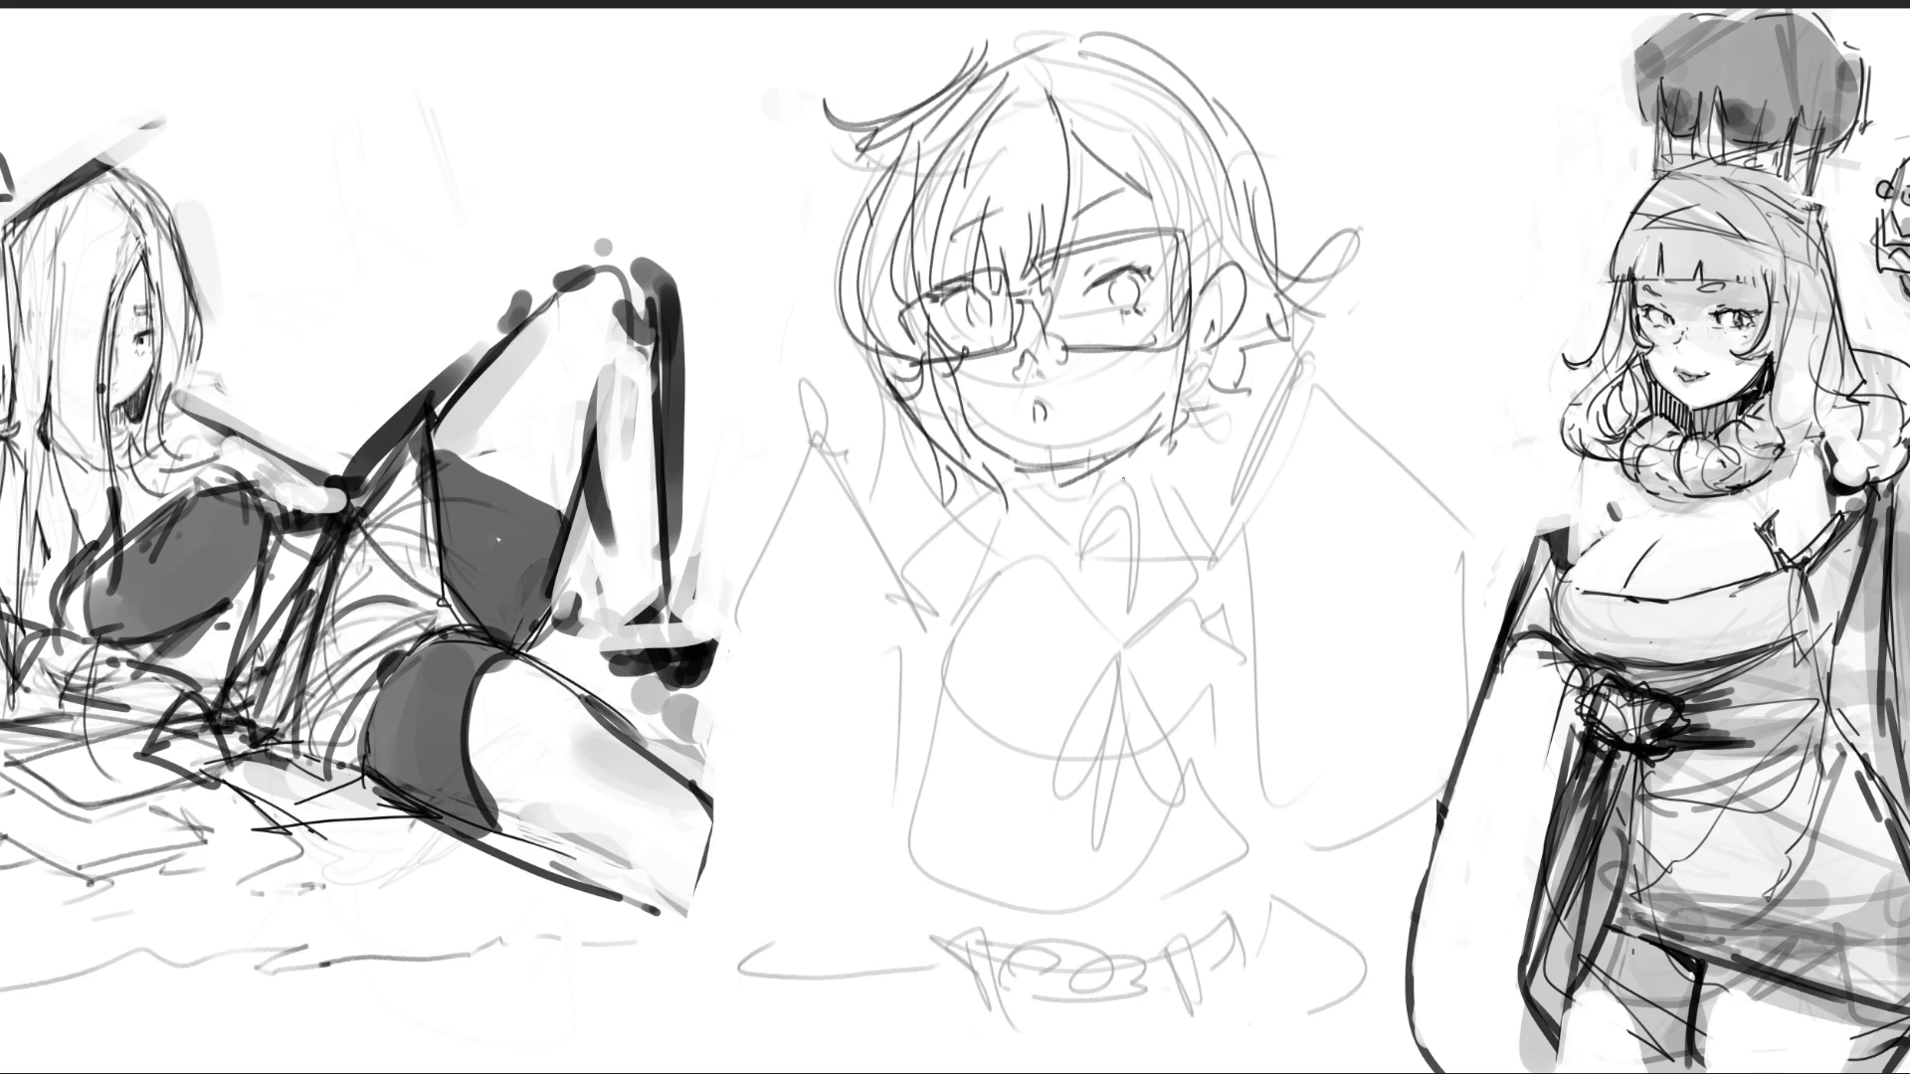
pyautogui.moveTo(1038, 276); pyautogui.dragTo(1131, 247)
pyautogui.moveTo(1130, 244)
pyautogui.mouseDown()
pyautogui.moveTo(1182, 338)
pyautogui.moveTo(1057, 353)
pyautogui.mouseUp()
pyautogui.moveTo(999, 263); pyautogui.dragTo(958, 273)
pyautogui.moveTo(961, 269)
pyautogui.mouseDown()
pyautogui.moveTo(889, 348)
pyautogui.moveTo(970, 345)
pyautogui.mouseUp()
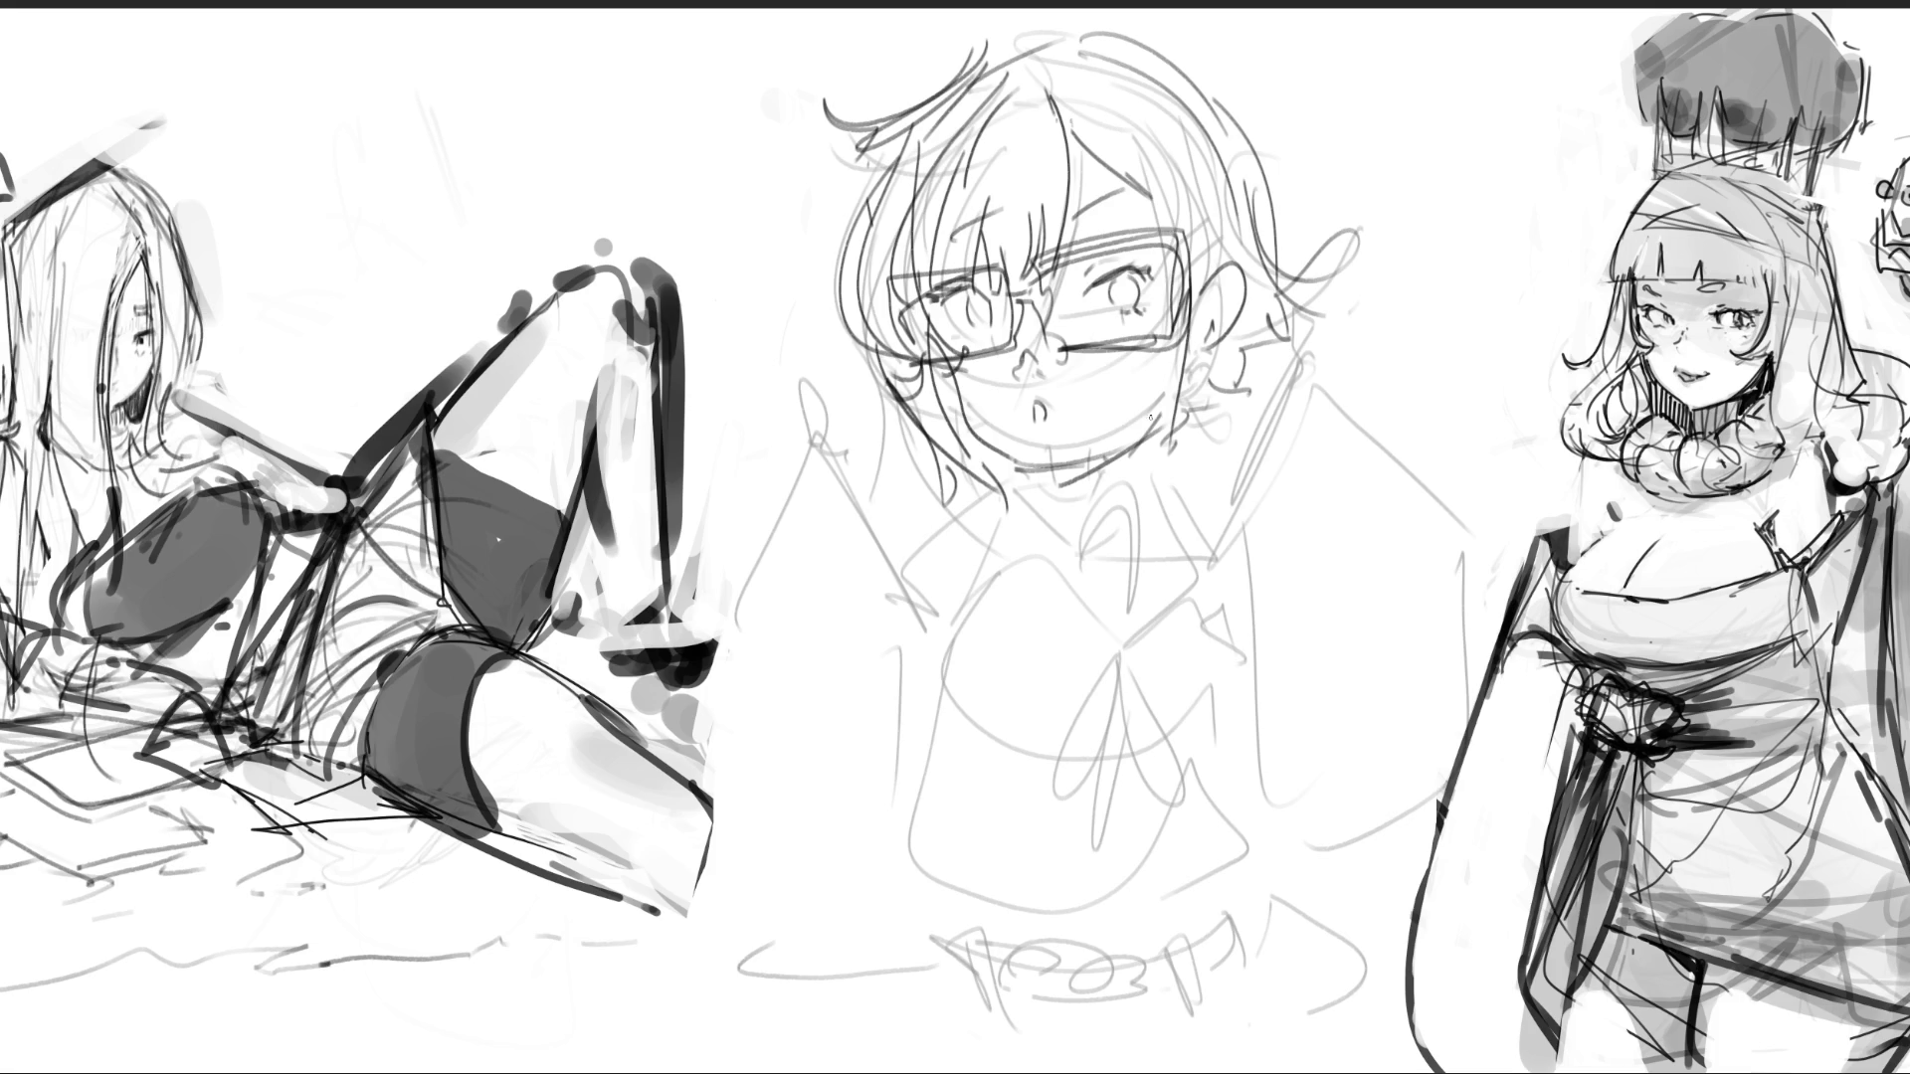
# - Darken the open mouth and sketch the neck, collar and right shoulder curve
pyautogui.moveTo(1034, 421); pyautogui.dragTo(1031, 453)
pyautogui.moveTo(1044, 426); pyautogui.dragTo(1038, 454)
pyautogui.moveTo(928, 458)
pyautogui.mouseDown()
pyautogui.moveTo(927, 537)
pyautogui.moveTo(915, 503)
pyautogui.mouseUp()
pyautogui.moveTo(980, 460); pyautogui.dragTo(1001, 571)
pyautogui.moveTo(995, 459)
pyautogui.mouseDown()
pyautogui.moveTo(1111, 457)
pyautogui.moveTo(1089, 582)
pyautogui.mouseUp()
pyautogui.moveTo(1134, 477)
pyautogui.mouseDown()
pyautogui.moveTo(1149, 567)
pyautogui.moveTo(1194, 579)
pyautogui.mouseUp()
pyautogui.moveTo(916, 542); pyautogui.dragTo(1158, 560)
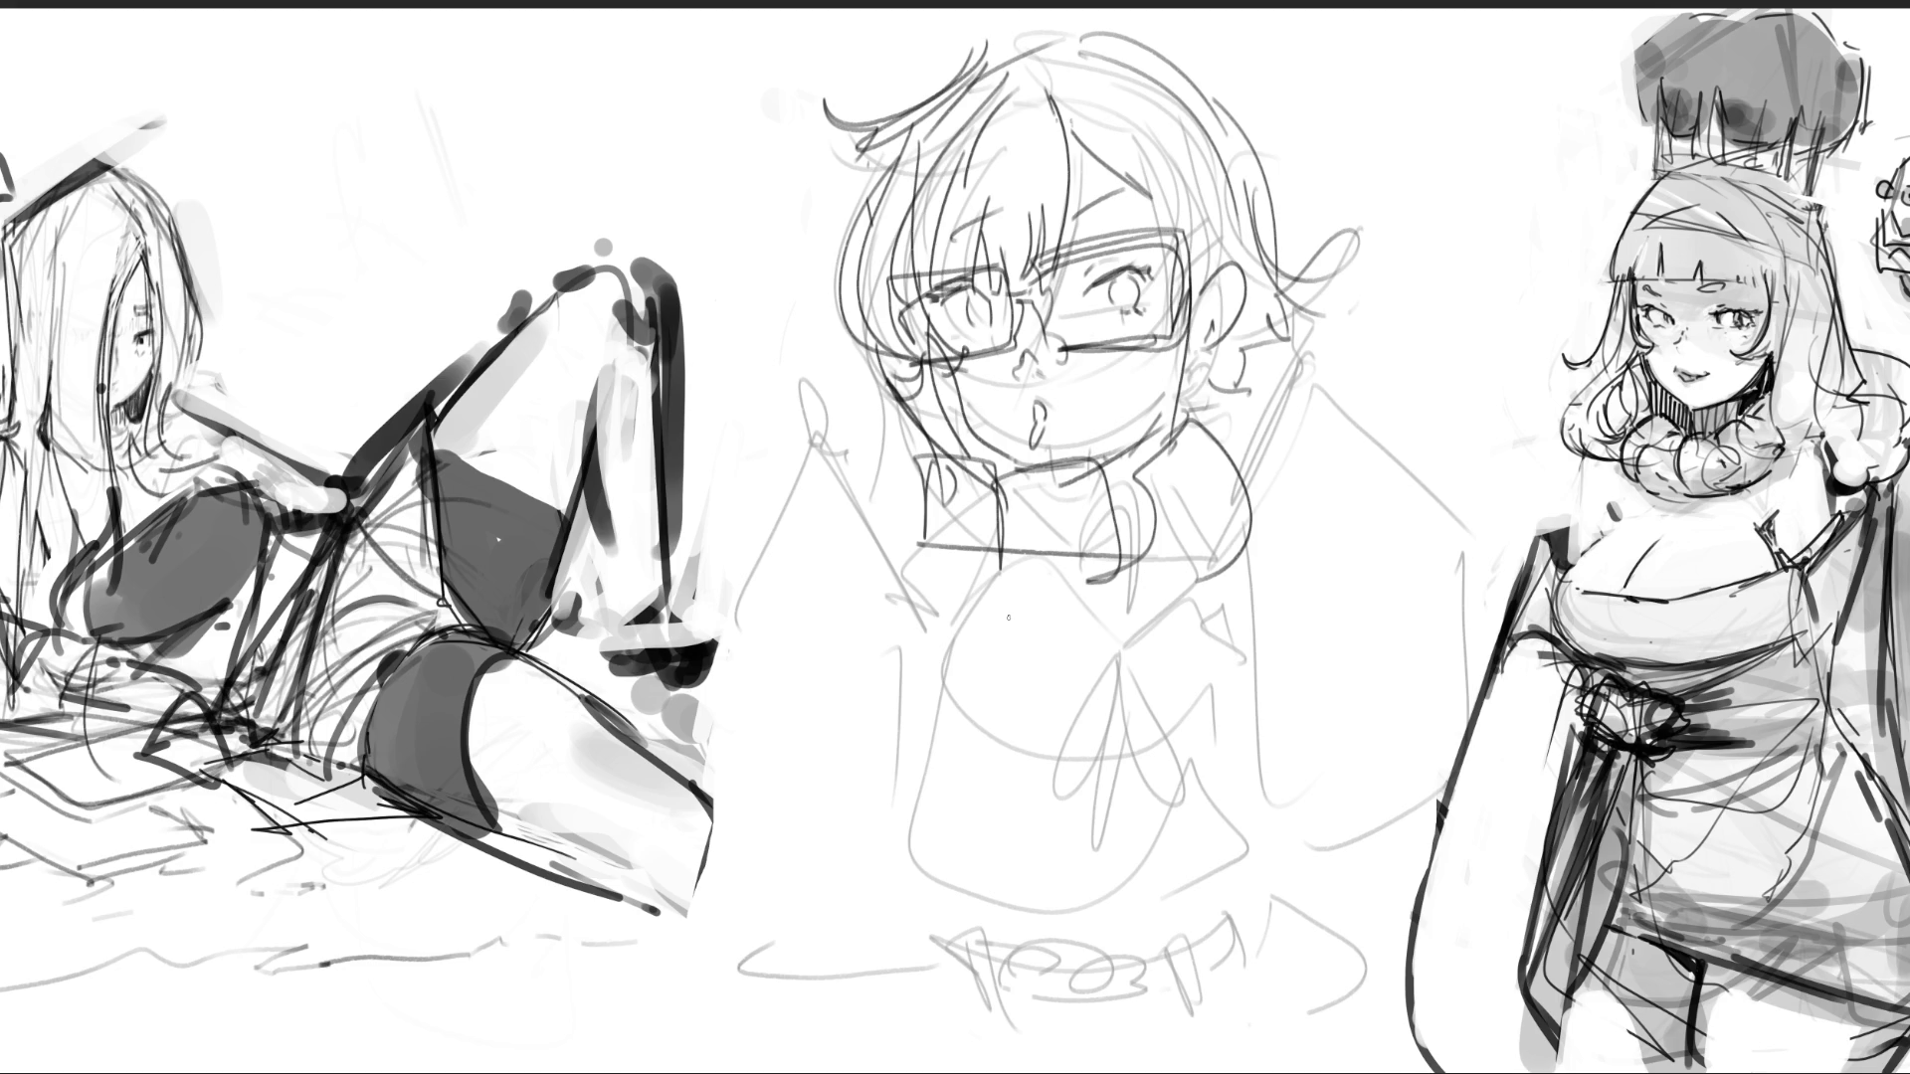
# - Sketch the left sleeve, the raised hand and arm, and a long sweater curve
pyautogui.moveTo(761, 545)
pyautogui.mouseDown()
pyautogui.moveTo(881, 476)
pyautogui.moveTo(930, 618)
pyautogui.mouseUp()
pyautogui.moveTo(876, 507)
pyautogui.mouseDown()
pyautogui.moveTo(848, 625)
pyautogui.moveTo(877, 657)
pyautogui.mouseUp()
pyautogui.moveTo(786, 530); pyautogui.dragTo(838, 565)
pyautogui.moveTo(807, 475); pyautogui.dragTo(873, 502)
pyautogui.moveTo(792, 613); pyautogui.dragTo(861, 665)
pyautogui.moveTo(863, 678); pyautogui.dragTo(915, 652)
pyautogui.moveTo(778, 604); pyautogui.dragTo(808, 654)
pyautogui.moveTo(807, 652)
pyautogui.mouseDown()
pyautogui.moveTo(867, 691)
pyautogui.moveTo(852, 709)
pyautogui.mouseUp()
pyautogui.moveTo(768, 507); pyautogui.dragTo(694, 646)
pyautogui.moveTo(677, 684); pyautogui.dragTo(669, 707)
pyautogui.moveTo(882, 652)
pyautogui.mouseDown()
pyautogui.moveTo(867, 863)
pyautogui.moveTo(802, 957)
pyautogui.mouseUp()
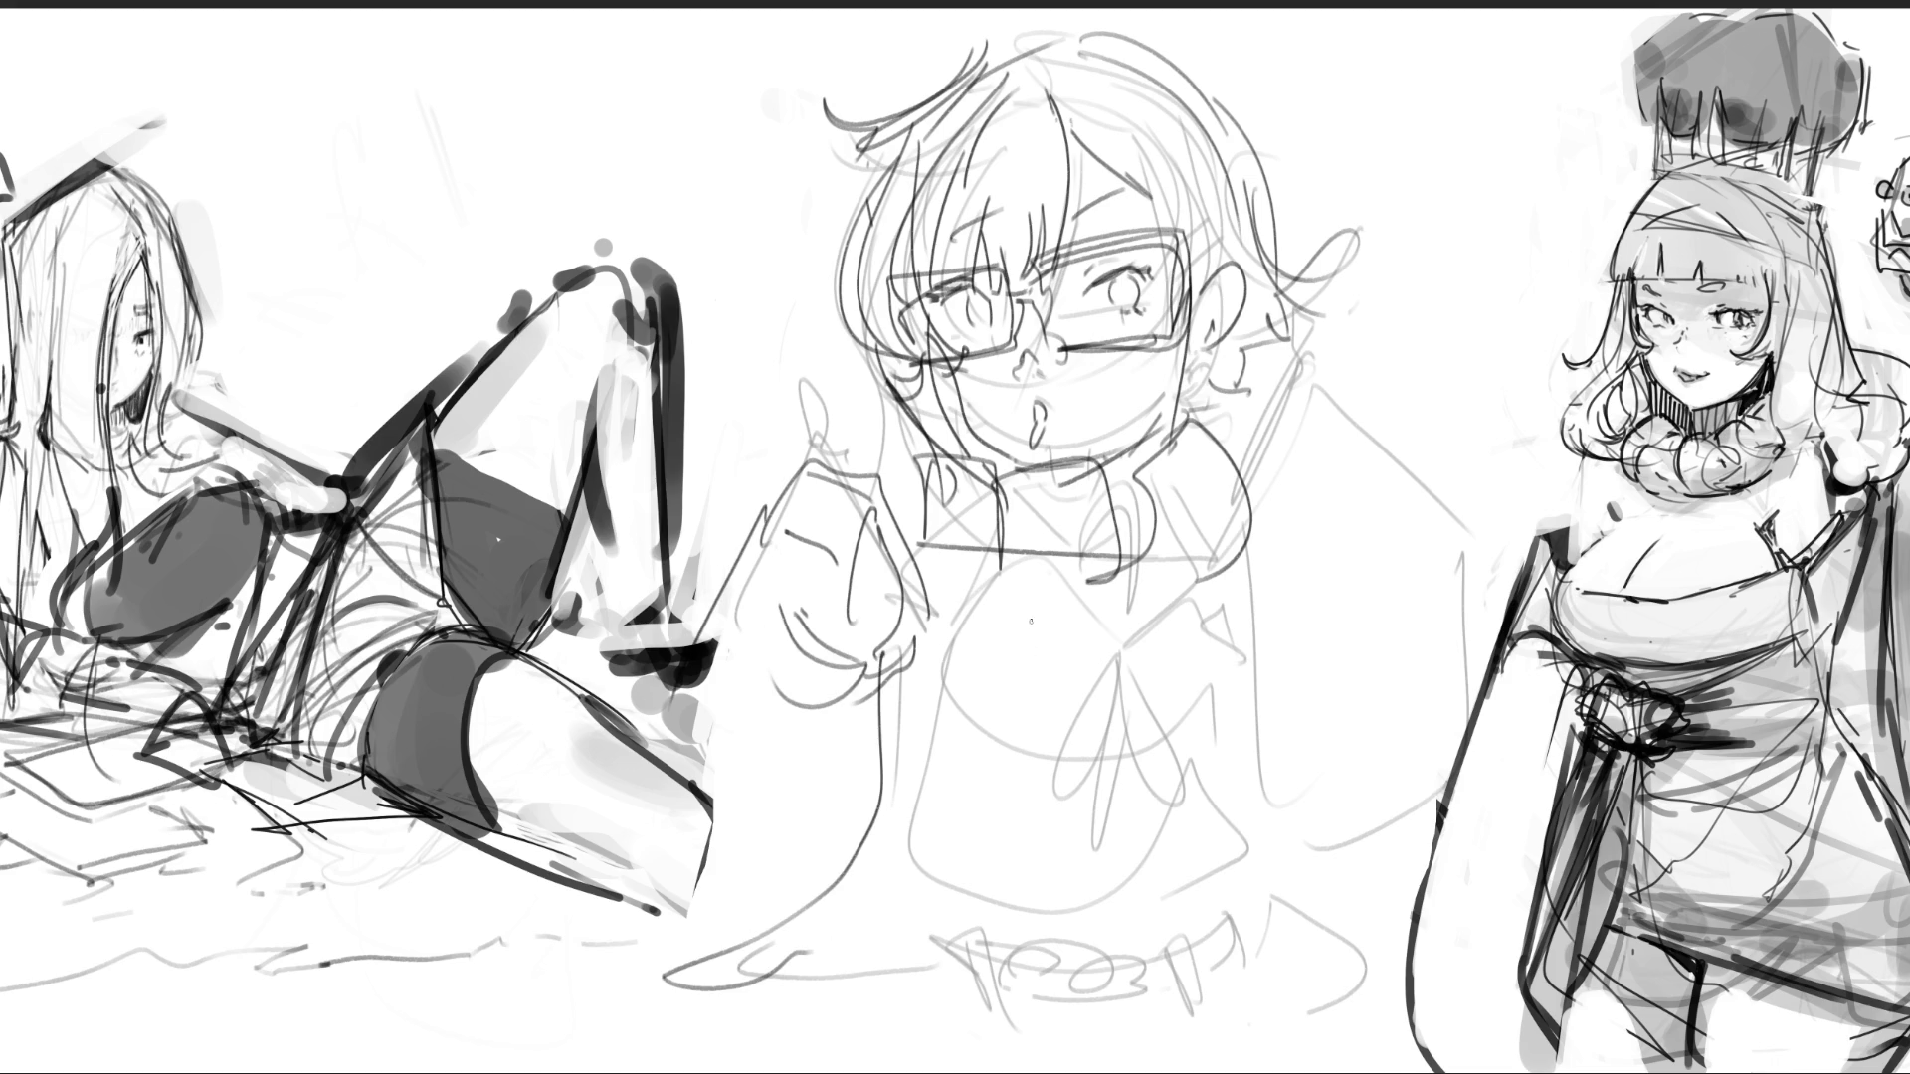
# - Sketch the neckline, vertical knit lines down the torso and the sweater's sides
pyautogui.moveTo(1001, 577); pyautogui.dragTo(1159, 595)
pyautogui.moveTo(930, 563)
pyautogui.mouseDown()
pyautogui.moveTo(1119, 590)
pyautogui.moveTo(1209, 563)
pyautogui.moveTo(1070, 664)
pyautogui.mouseUp()
pyautogui.moveTo(967, 635); pyautogui.dragTo(955, 891)
pyautogui.moveTo(1030, 638); pyautogui.dragTo(1029, 900)
pyautogui.moveTo(1123, 614); pyautogui.dragTo(1122, 851)
pyautogui.moveTo(895, 627)
pyautogui.mouseDown()
pyautogui.moveTo(840, 839)
pyautogui.moveTo(920, 969)
pyautogui.moveTo(1137, 950)
pyautogui.mouseUp()
pyautogui.moveTo(1217, 627)
pyautogui.mouseDown()
pyautogui.moveTo(1256, 915)
pyautogui.moveTo(1084, 1029)
pyautogui.mouseUp()
# - Sketch the lower right hem, right shoulder and the puffy right sleeve outline
pyautogui.moveTo(1263, 873); pyautogui.dragTo(1171, 995)
pyautogui.moveTo(1333, 373)
pyautogui.mouseDown()
pyautogui.moveTo(1309, 529)
pyautogui.moveTo(1303, 455)
pyautogui.moveTo(1397, 575)
pyautogui.mouseUp()
pyautogui.moveTo(1398, 447); pyautogui.dragTo(1406, 573)
pyautogui.moveTo(1323, 417); pyautogui.dragTo(1321, 621)
pyautogui.moveTo(1336, 621); pyautogui.dragTo(1357, 625)
pyautogui.click(1343, 525)
# - Refine the right sleeve's curves and add small detail lines on the right
pyautogui.moveTo(1367, 519); pyautogui.dragTo(1412, 517)
pyautogui.moveTo(1331, 439)
pyautogui.mouseDown()
pyautogui.moveTo(1393, 422)
pyautogui.moveTo(1403, 589)
pyautogui.mouseUp()
pyautogui.moveTo(1318, 643); pyautogui.dragTo(1336, 637)
pyautogui.moveTo(1311, 640); pyautogui.dragTo(1311, 714)
pyautogui.moveTo(1311, 641); pyautogui.dragTo(1303, 736)
pyautogui.moveTo(1330, 925); pyautogui.dragTo(1413, 908)
pyautogui.moveTo(1308, 542); pyautogui.dragTo(1255, 603)
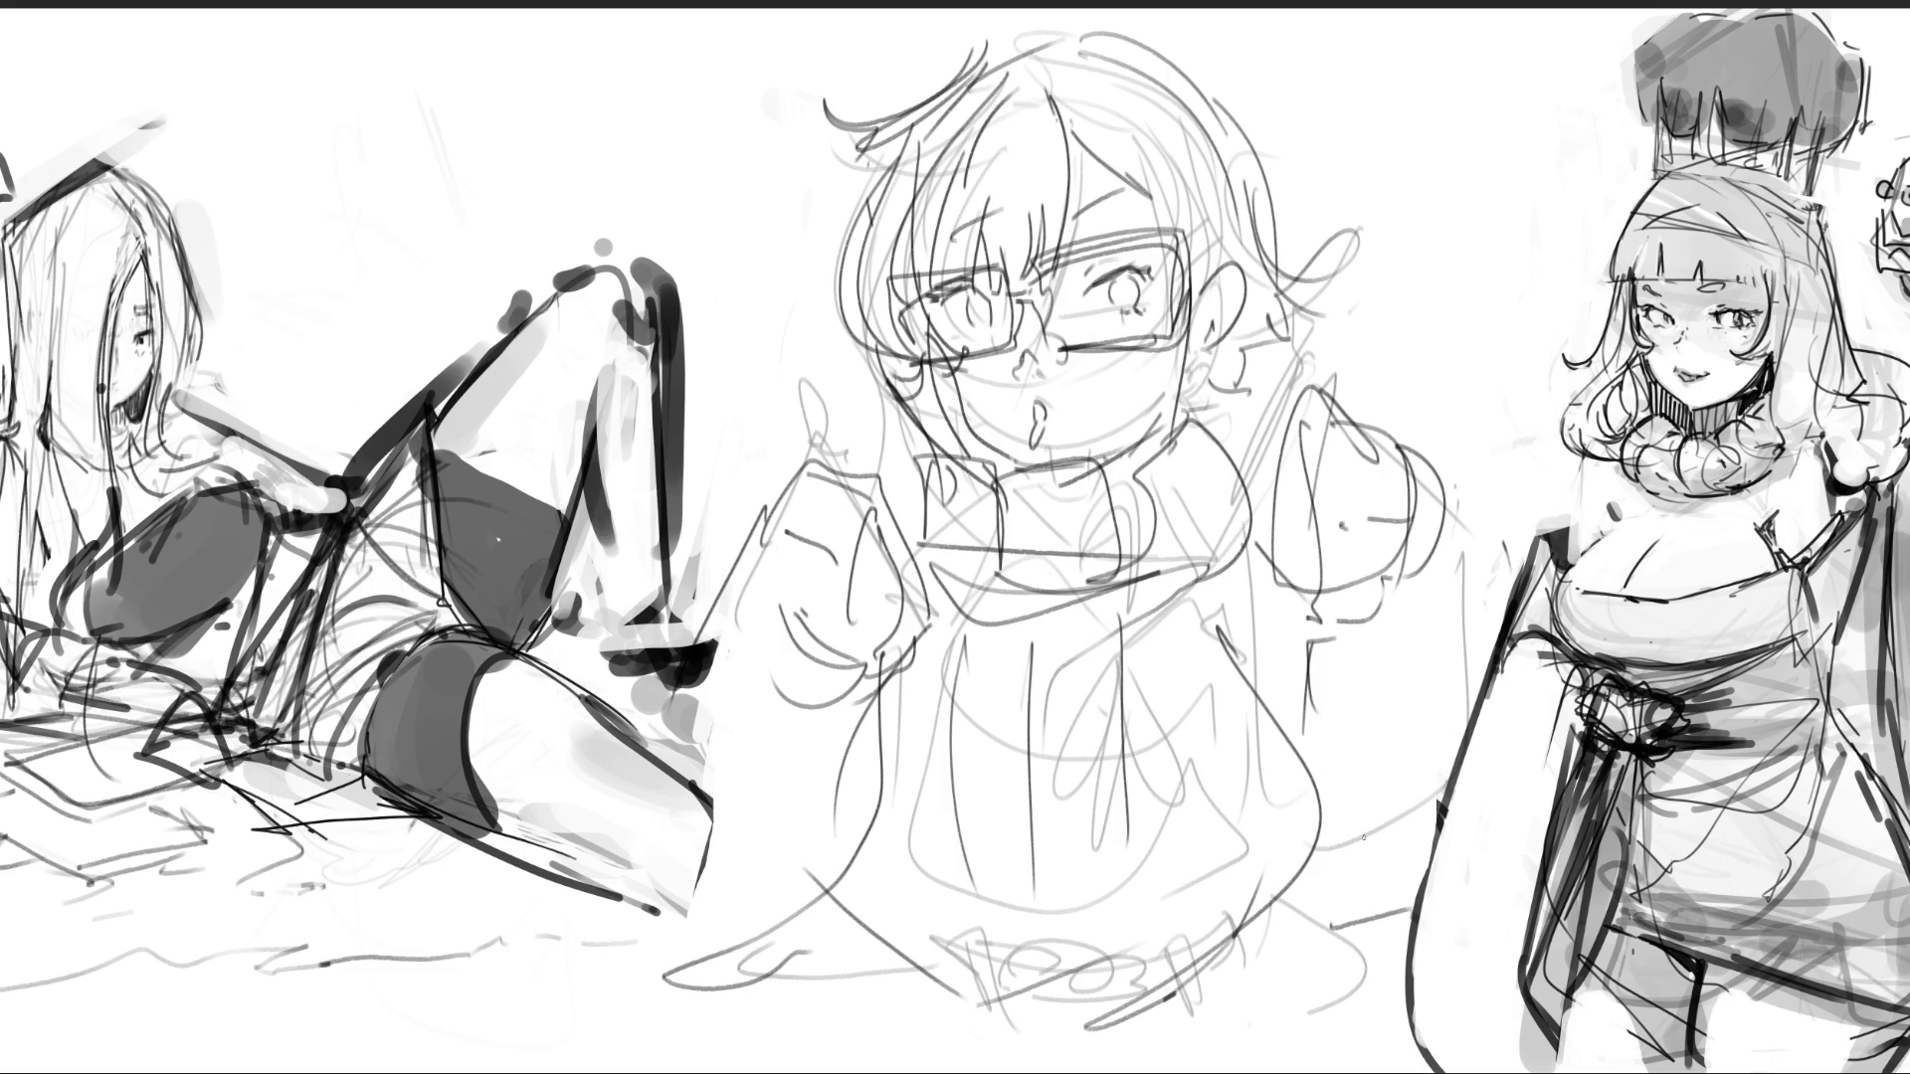
# - Draw the sweater's bottom edge, three wavy cable-knit lines and right hair strands
pyautogui.moveTo(796, 895); pyautogui.dragTo(1004, 1069)
pyautogui.moveTo(870, 995); pyautogui.dragTo(964, 1049)
pyautogui.moveTo(925, 1056)
pyautogui.mouseDown()
pyautogui.moveTo(1328, 973)
pyautogui.moveTo(1313, 1000)
pyautogui.mouseUp()
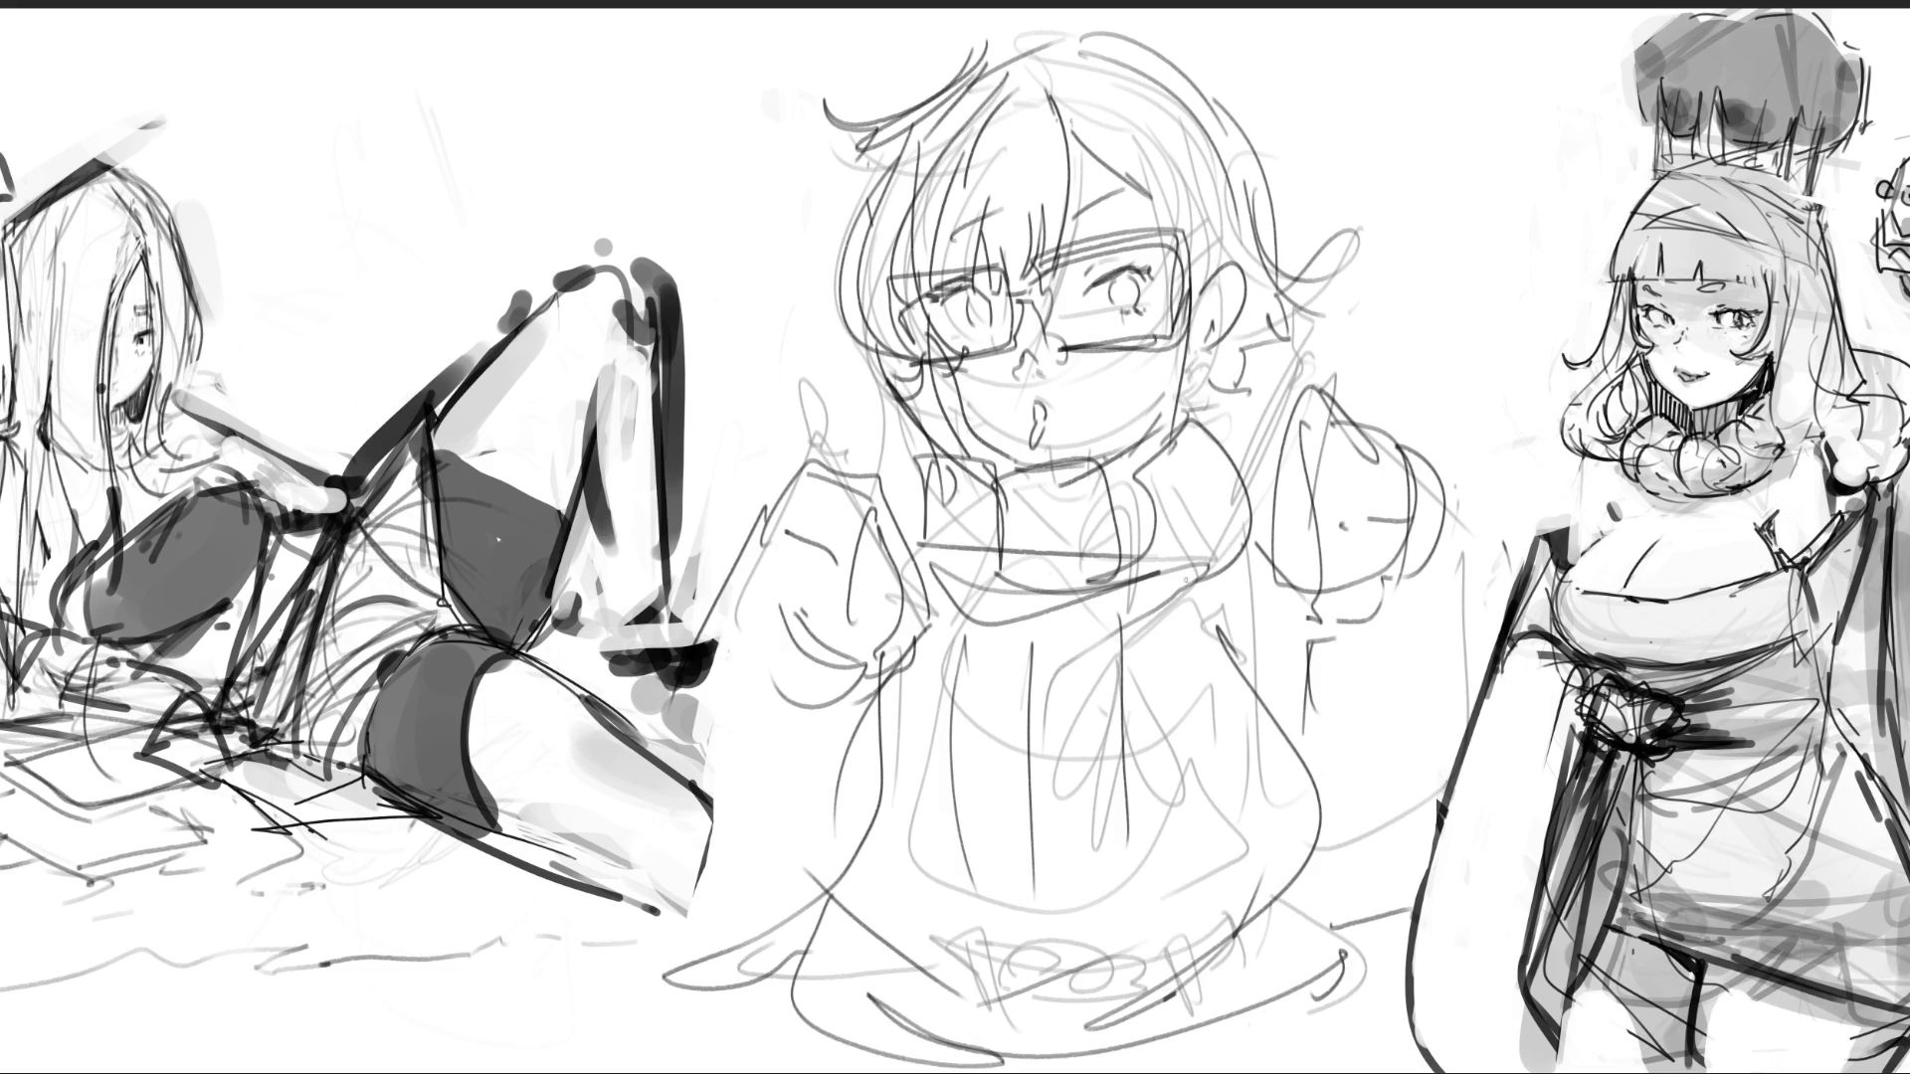
pyautogui.moveTo(1174, 587); pyautogui.dragTo(1238, 920)
pyautogui.moveTo(1202, 587)
pyautogui.mouseDown()
pyautogui.moveTo(1182, 734)
pyautogui.moveTo(1251, 975)
pyautogui.mouseUp()
pyautogui.moveTo(933, 597)
pyautogui.mouseDown()
pyautogui.moveTo(876, 701)
pyautogui.moveTo(840, 910)
pyautogui.moveTo(860, 1015)
pyautogui.moveTo(875, 736)
pyautogui.moveTo(864, 1019)
pyautogui.mouseUp()
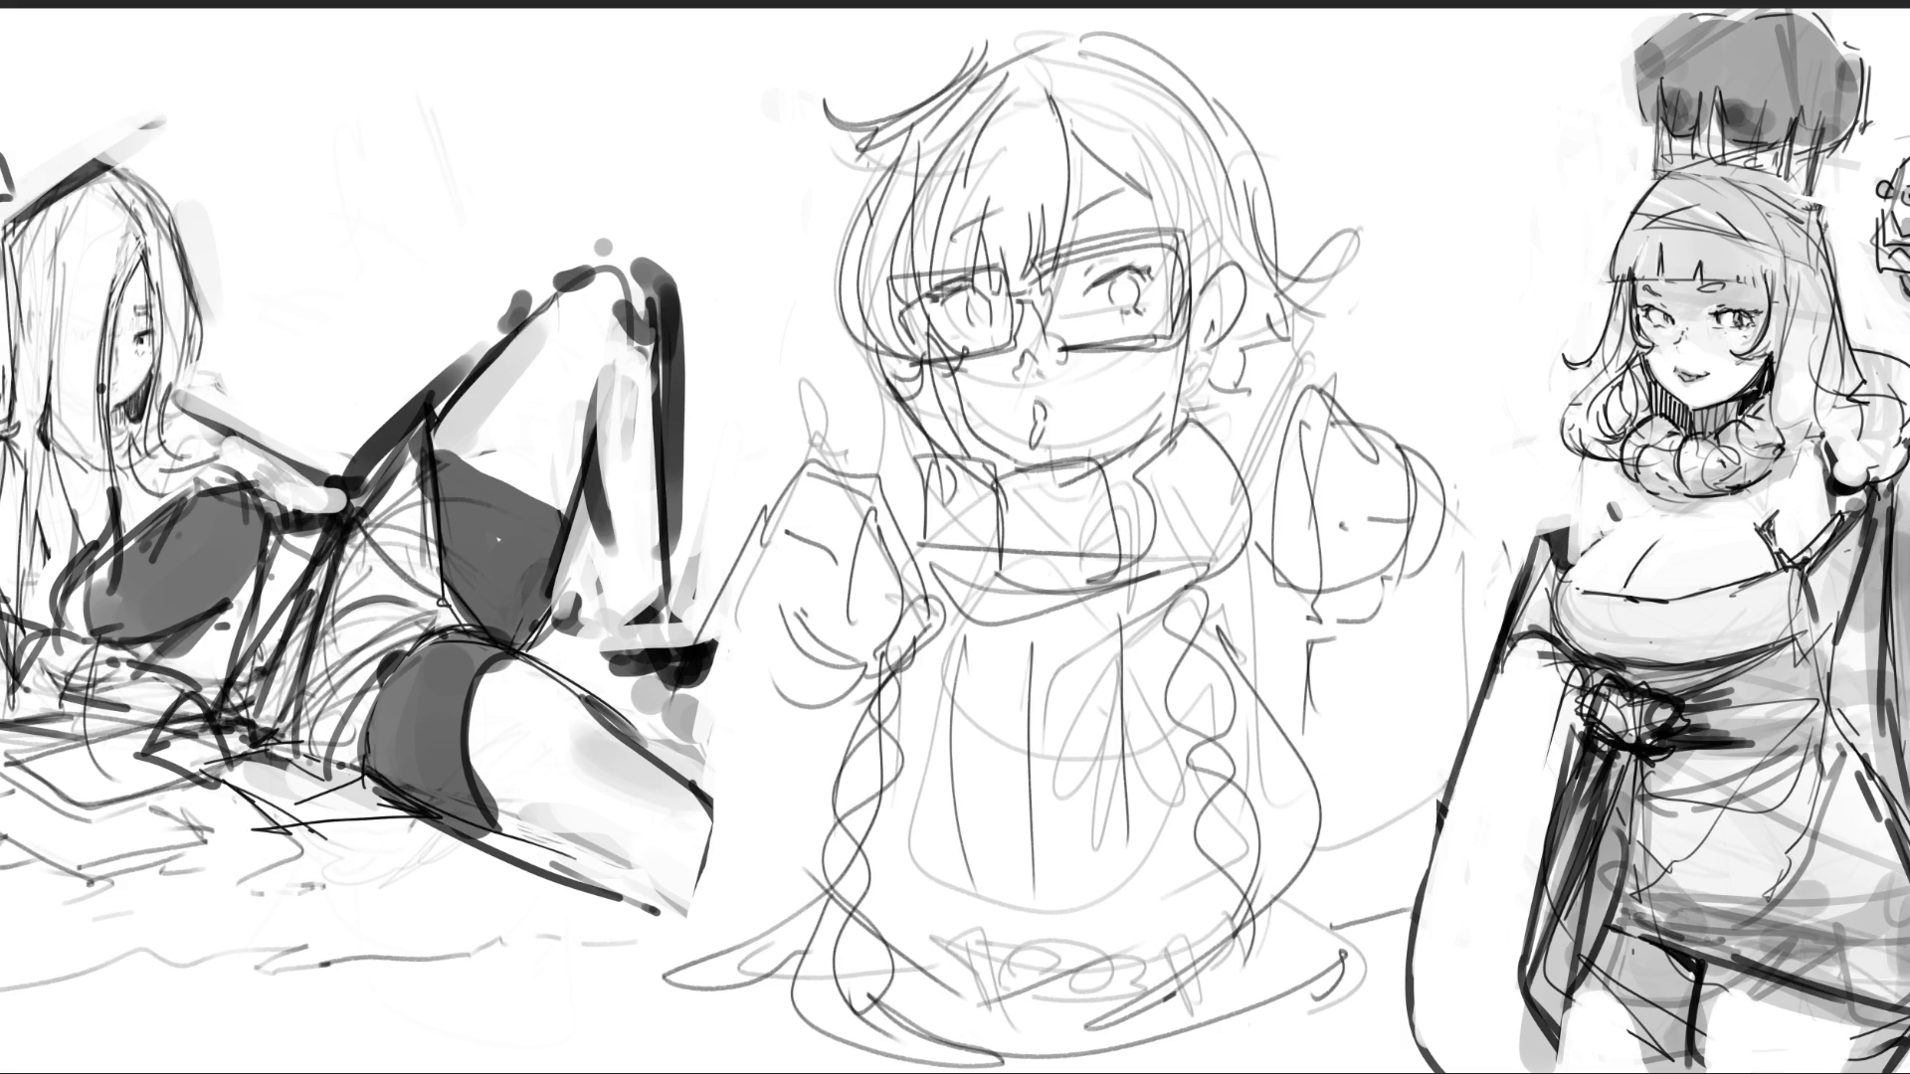
pyautogui.moveTo(1171, 198)
pyautogui.mouseDown()
pyautogui.moveTo(1226, 221)
pyautogui.moveTo(1232, 255)
pyautogui.mouseUp()
# - Use Ctrl+T to shrink the central sketch and move it toward the top
pyautogui.hotkey('ctrl', 't')
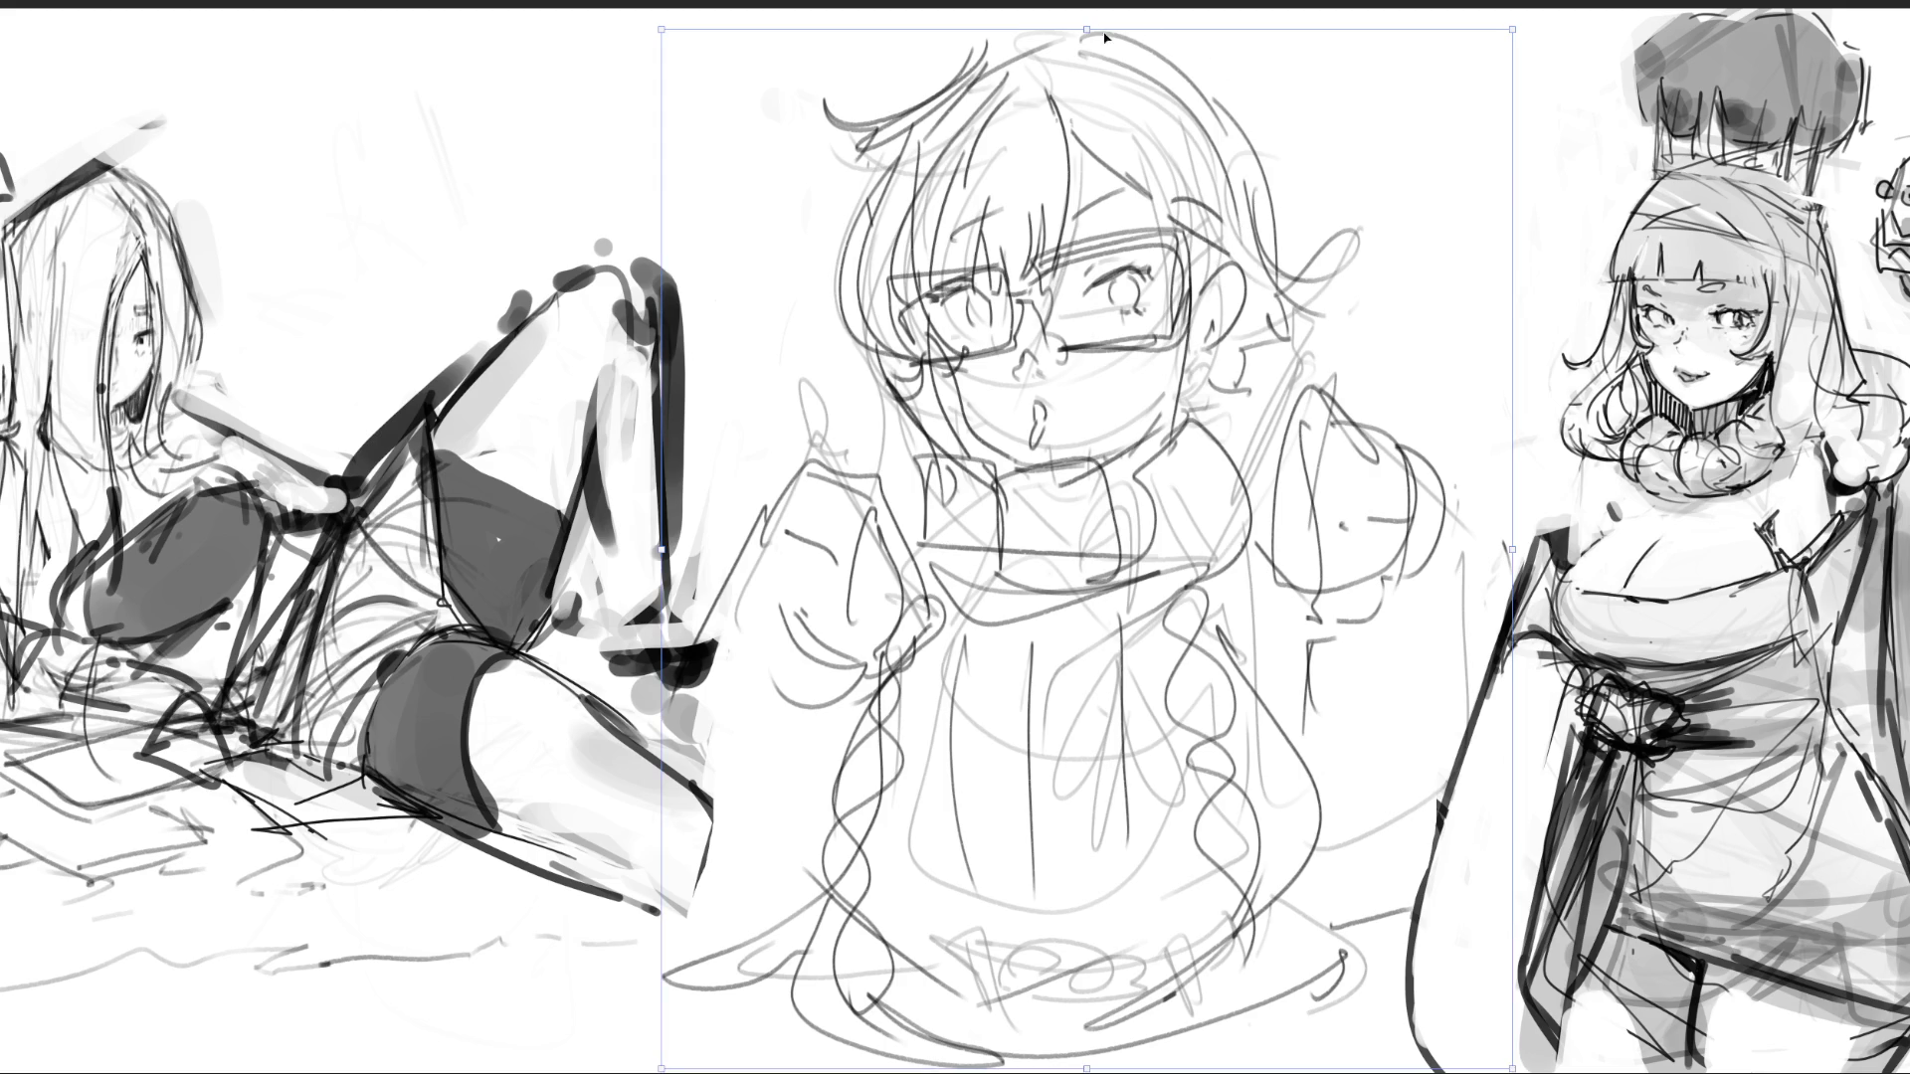
pyautogui.moveTo(1101, 67)
pyautogui.mouseDown()
pyautogui.moveTo(1101, 548)
pyautogui.moveTo(1102, 203)
pyautogui.moveTo(1079, 113)
pyautogui.mouseUp()
pyautogui.press('Return')
# - Sketch the hips and lower-body lines beneath the sweater hem
pyautogui.moveTo(1084, 587)
pyautogui.mouseDown()
pyautogui.moveTo(1040, 604)
pyautogui.moveTo(1065, 602)
pyautogui.mouseUp()
pyautogui.moveTo(1062, 597)
pyautogui.mouseDown()
pyautogui.moveTo(985, 608)
pyautogui.moveTo(1231, 670)
pyautogui.moveTo(1017, 697)
pyautogui.mouseUp()
pyautogui.moveTo(1015, 696)
pyautogui.mouseDown()
pyautogui.moveTo(964, 603)
pyautogui.moveTo(1131, 702)
pyautogui.mouseUp()
pyautogui.moveTo(1238, 575); pyautogui.dragTo(1225, 710)
pyautogui.moveTo(1073, 593)
pyautogui.mouseDown()
pyautogui.moveTo(1106, 728)
pyautogui.moveTo(1100, 698)
pyautogui.mouseUp()
pyautogui.moveTo(1184, 583); pyautogui.dragTo(1234, 577)
pyautogui.moveTo(977, 588)
pyautogui.mouseDown()
pyautogui.moveTo(1140, 597)
pyautogui.moveTo(1249, 660)
pyautogui.moveTo(1263, 695)
pyautogui.mouseUp()
# - Sketch both leg contours down to the feet, shape the calves and add a right-side bulge
pyautogui.moveTo(1228, 698); pyautogui.dragTo(1135, 748)
pyautogui.moveTo(1273, 639)
pyautogui.mouseDown()
pyautogui.moveTo(1280, 718)
pyautogui.moveTo(1149, 963)
pyautogui.mouseUp()
pyautogui.moveTo(951, 653)
pyautogui.mouseDown()
pyautogui.moveTo(1098, 953)
pyautogui.moveTo(1121, 960)
pyautogui.mouseUp()
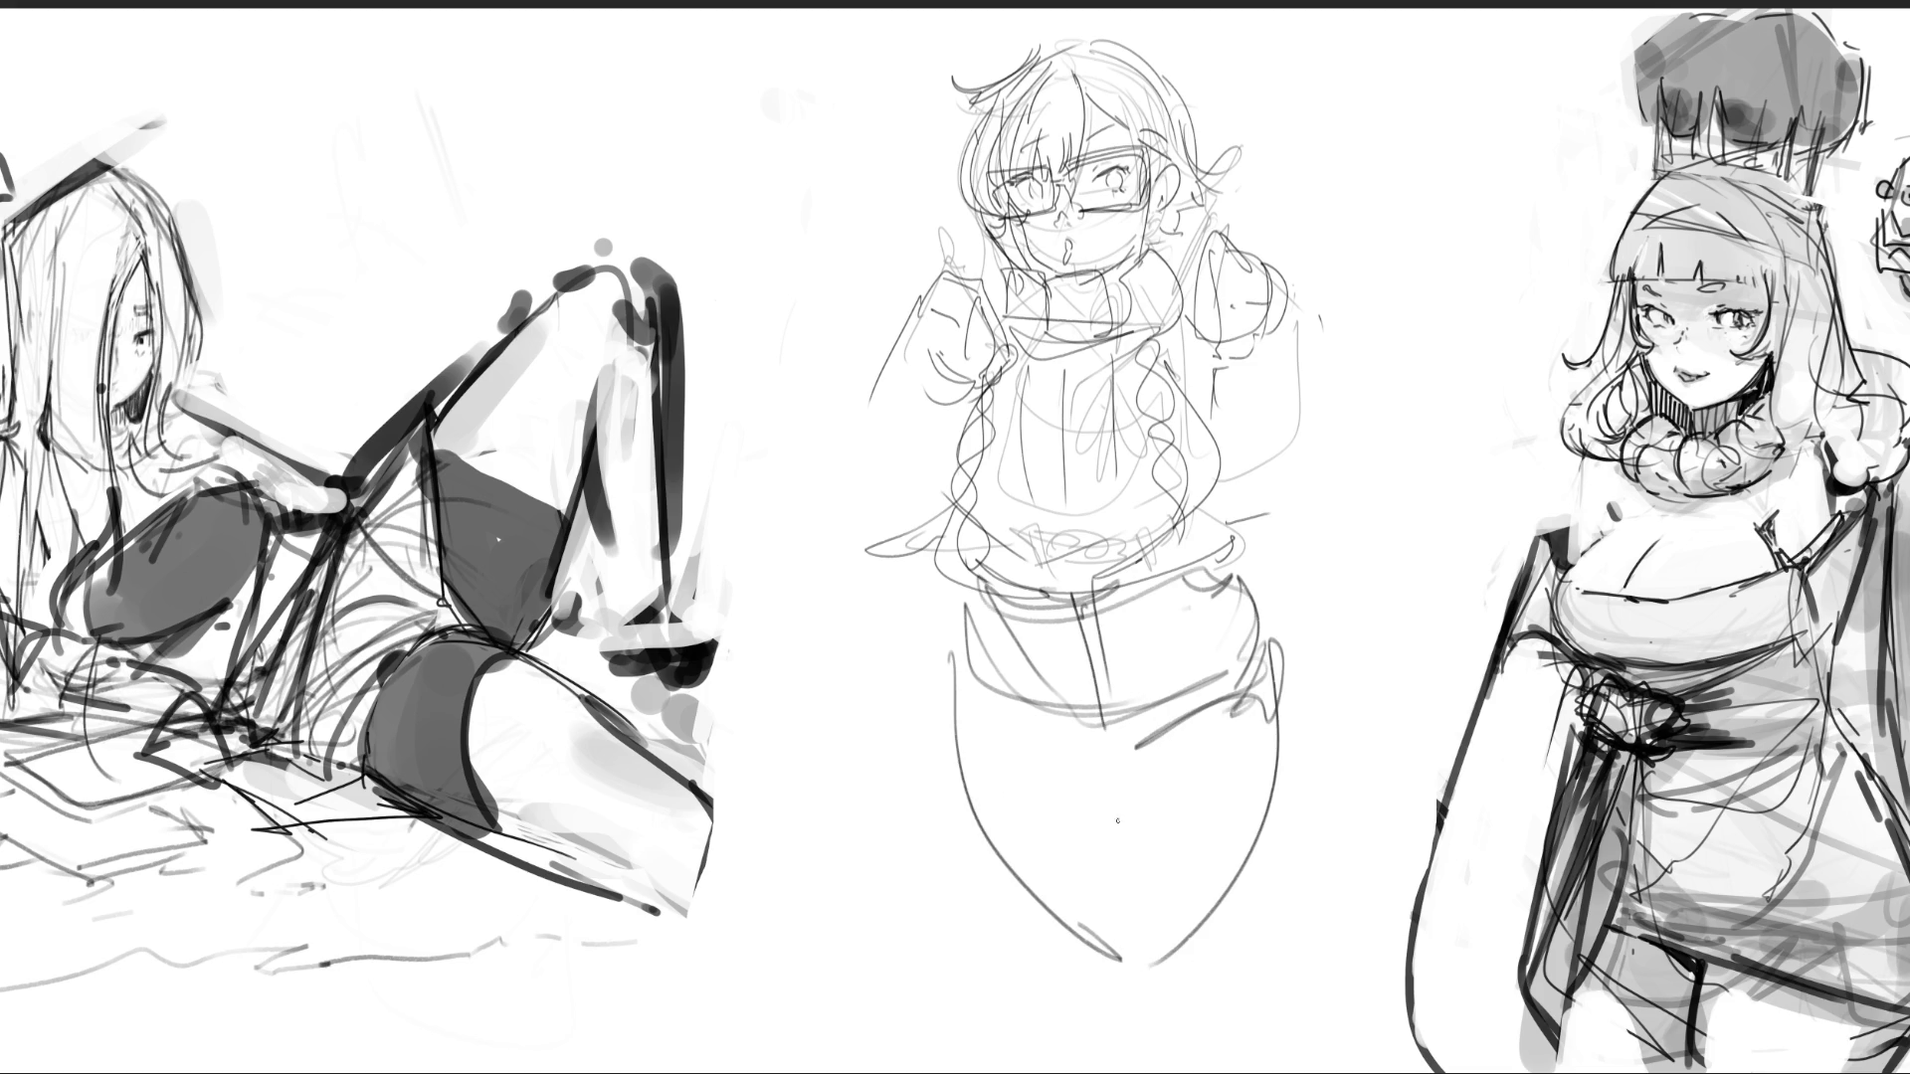
pyautogui.moveTo(1144, 732)
pyautogui.mouseDown()
pyautogui.moveTo(1113, 873)
pyautogui.moveTo(1243, 905)
pyautogui.mouseUp()
pyautogui.moveTo(1288, 712)
pyautogui.mouseDown()
pyautogui.moveTo(1204, 1000)
pyautogui.moveTo(1251, 948)
pyautogui.moveTo(1224, 1069)
pyautogui.mouseUp()
pyautogui.moveTo(1027, 885); pyautogui.dragTo(1111, 1062)
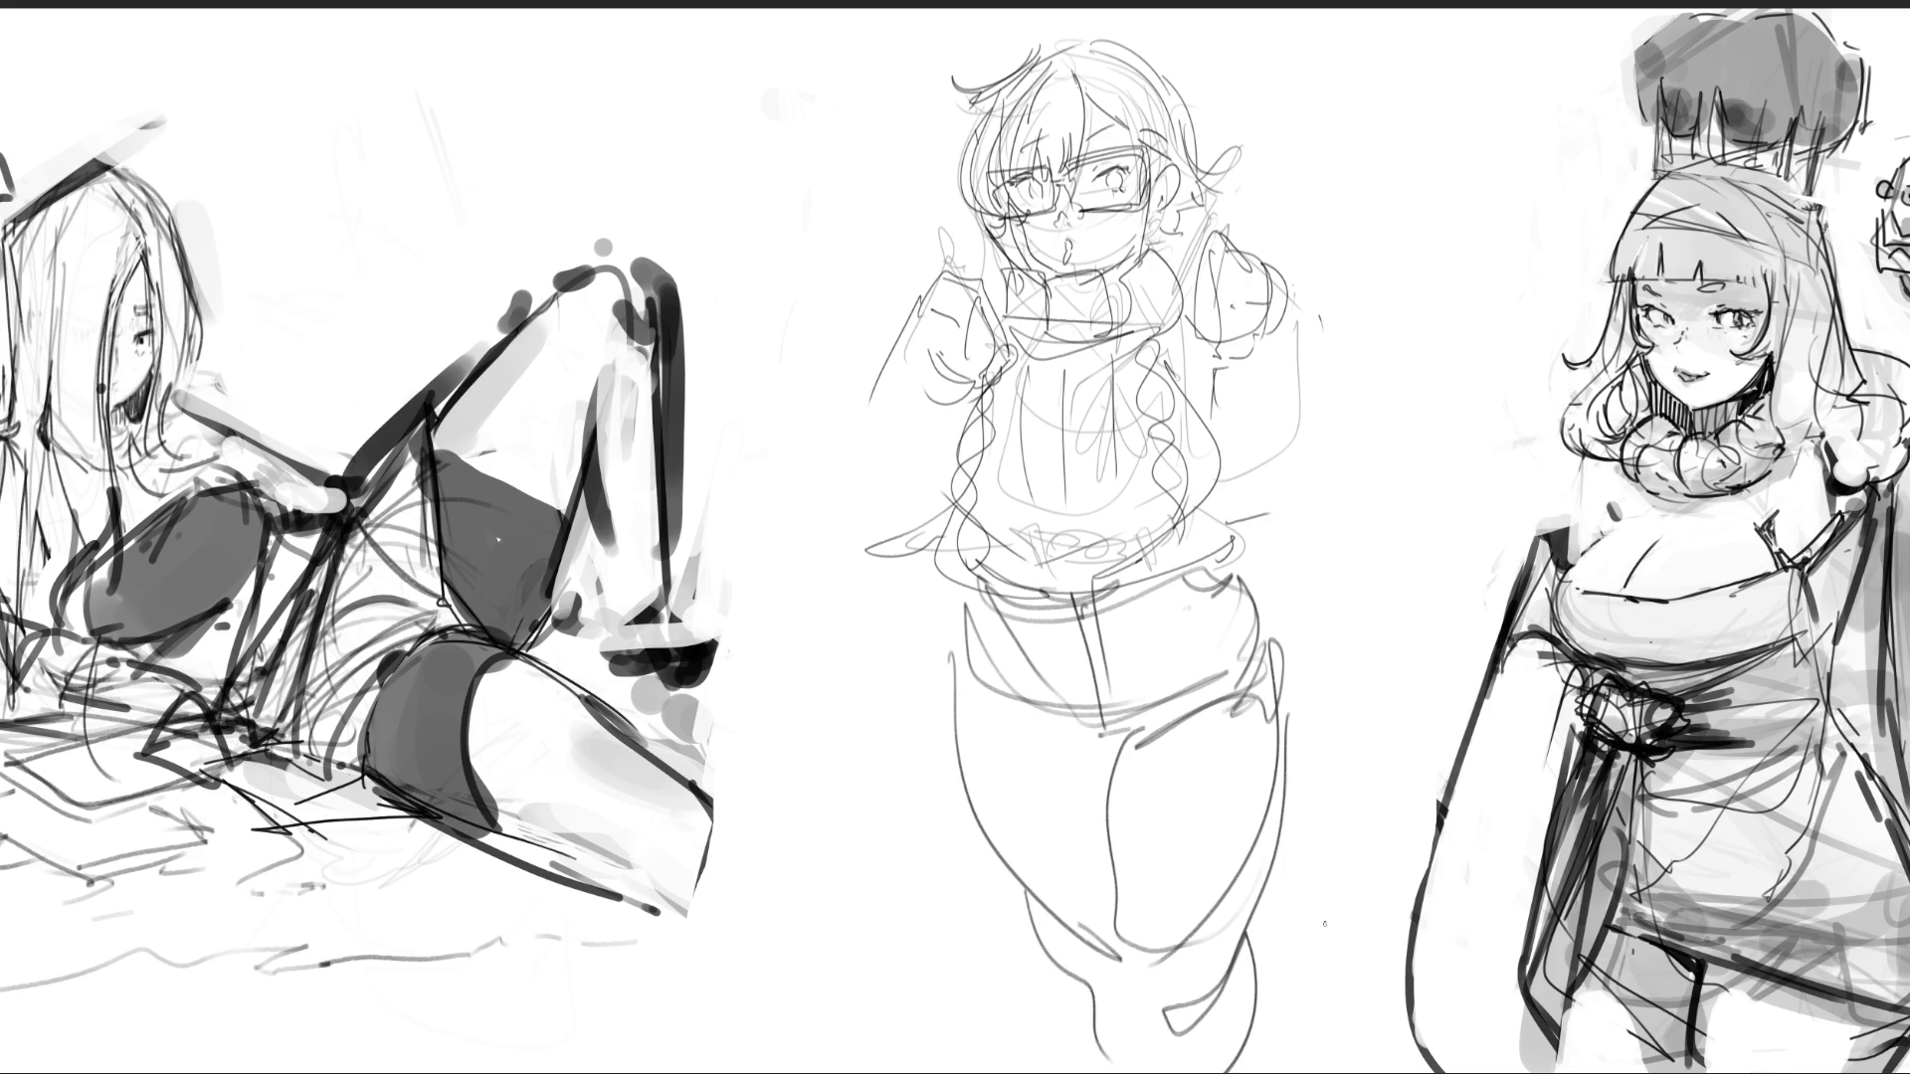
pyautogui.moveTo(1291, 379)
pyautogui.mouseDown()
pyautogui.moveTo(1255, 518)
pyautogui.moveTo(1323, 464)
pyautogui.mouseUp()
pyautogui.hotkey('ctrl', 't')
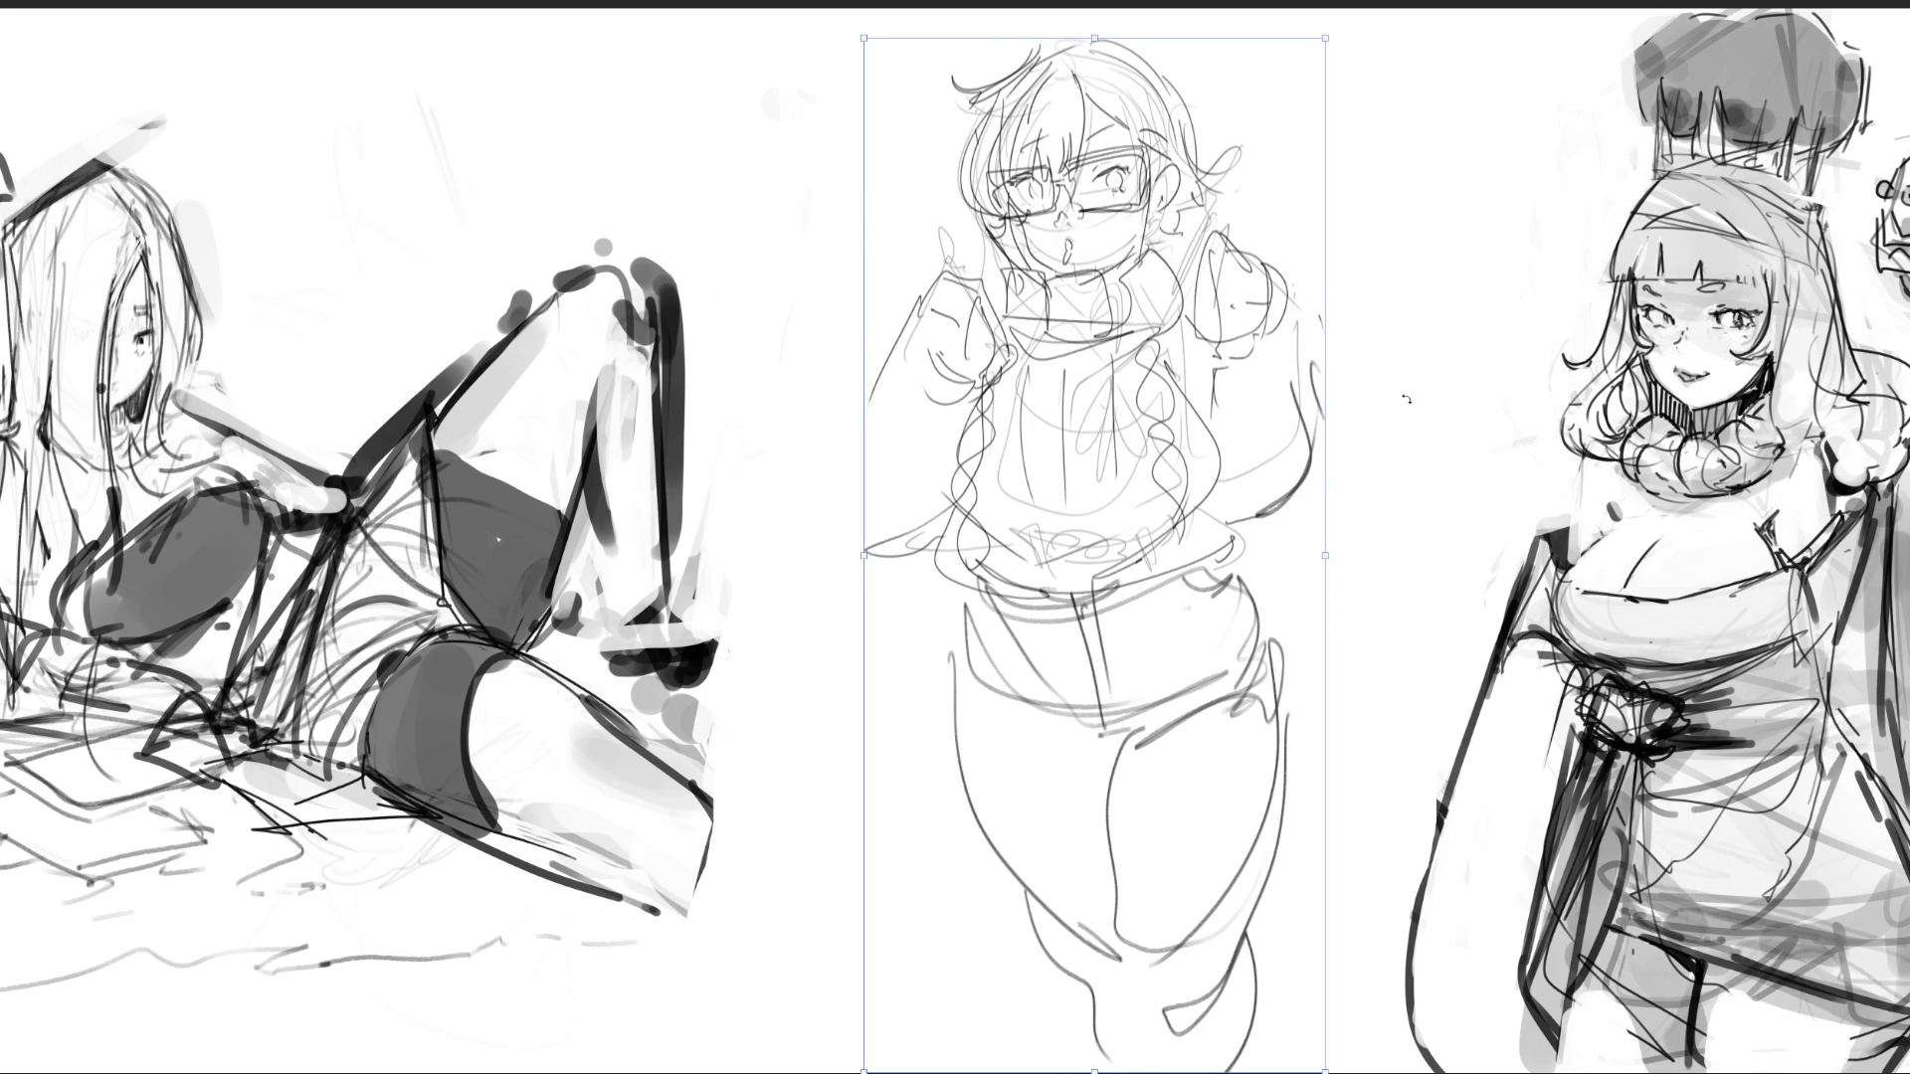
# - Tilt, skew and rescale the glasses girl sketch, then try fading it with the eraser and undo
pyautogui.moveTo(1406, 399); pyautogui.dragTo(1408, 420)
pyautogui.moveTo(1325, 569); pyautogui.dragTo(1327, 590)
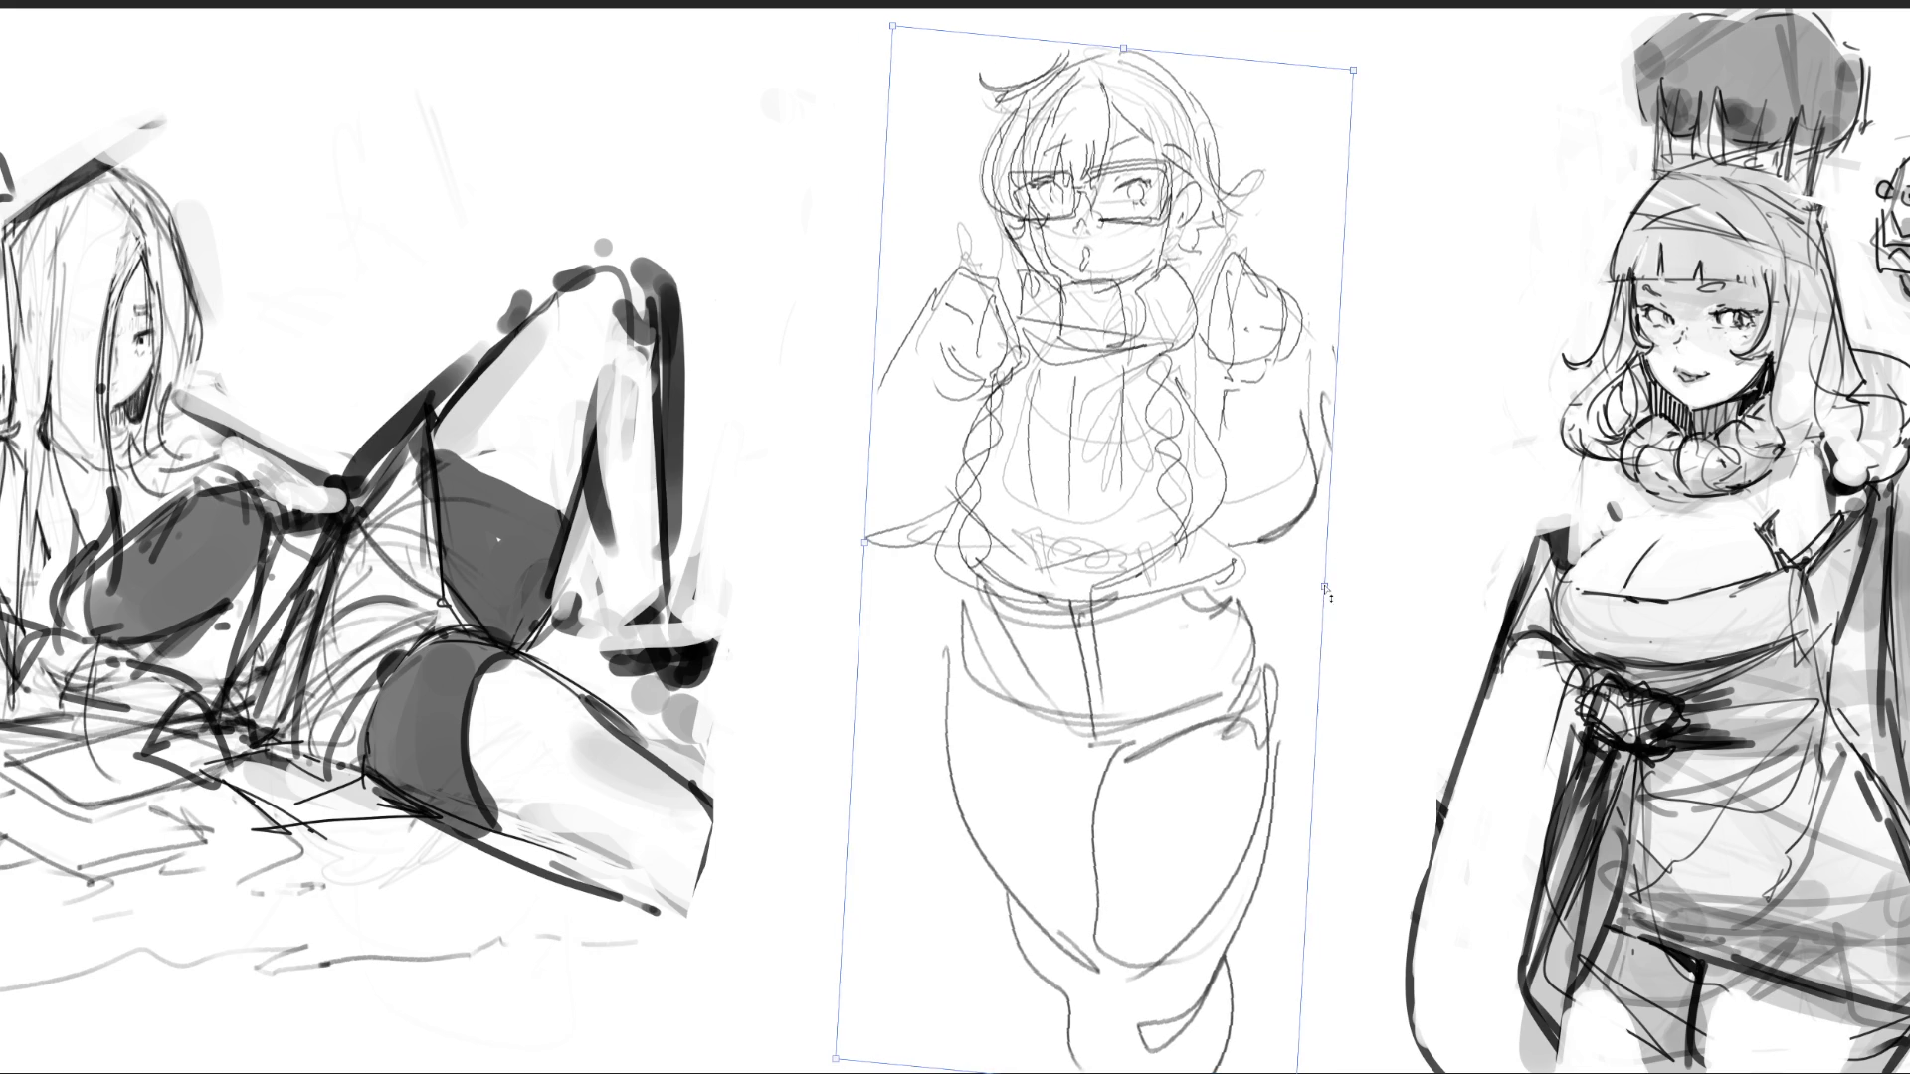
pyautogui.moveTo(1353, 68)
pyautogui.mouseDown()
pyautogui.moveTo(1330, 171)
pyautogui.moveTo(1334, 57)
pyautogui.mouseUp()
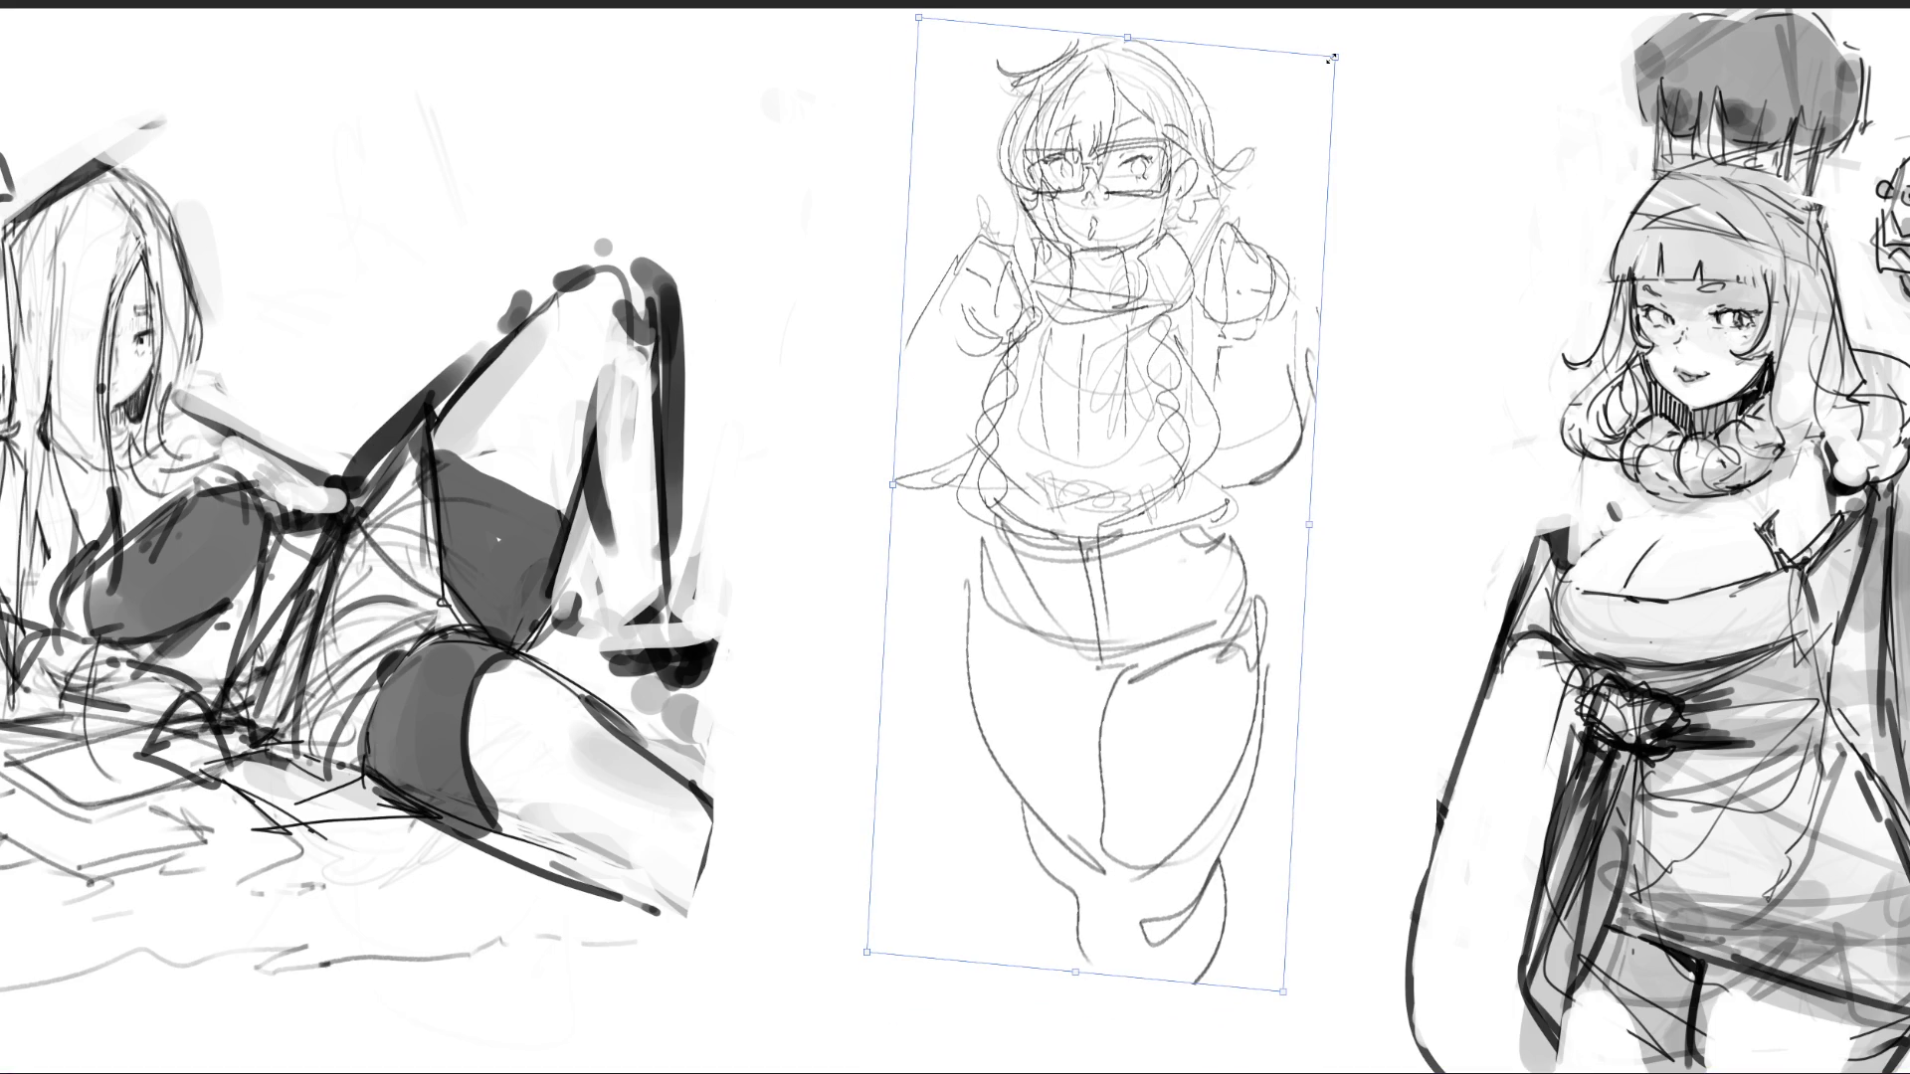
pyautogui.moveTo(1258, 172)
pyautogui.mouseDown()
pyautogui.moveTo(1248, 273)
pyautogui.moveTo(1251, 239)
pyautogui.mouseUp()
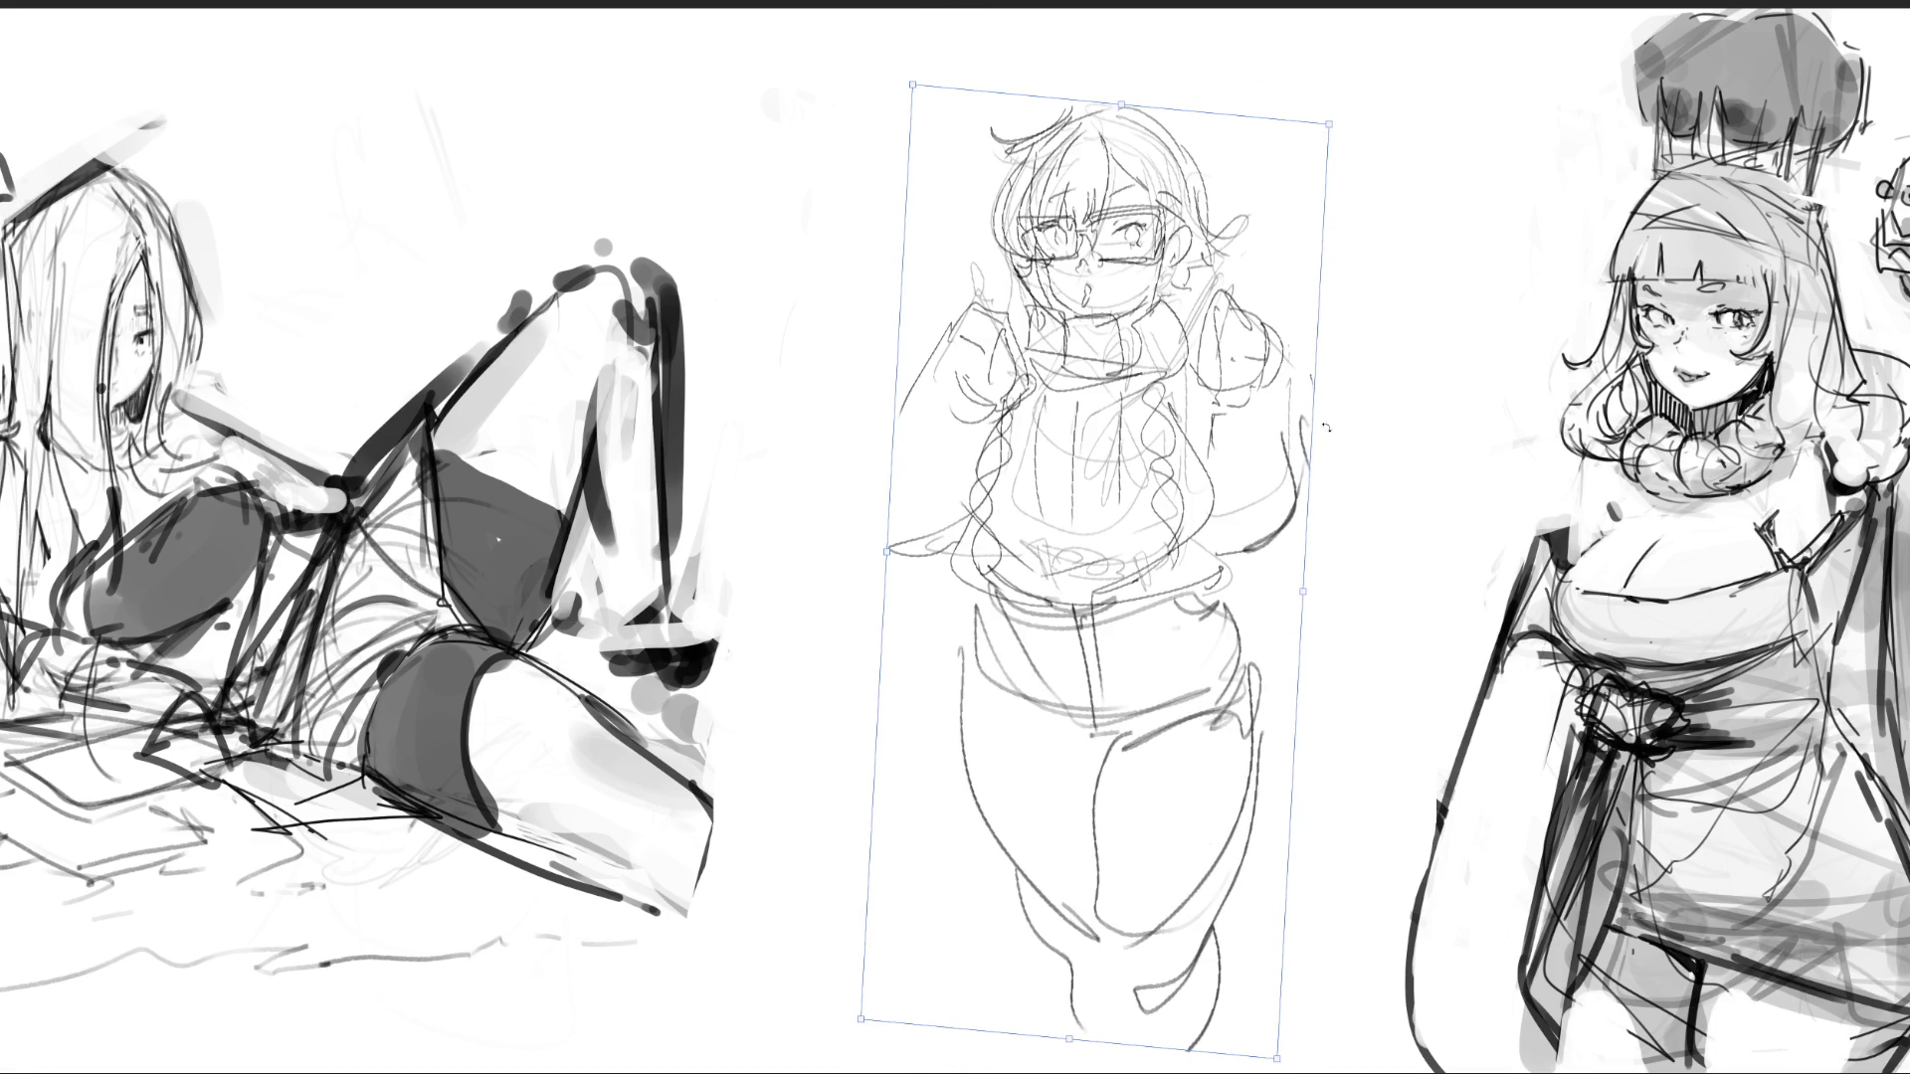
pyautogui.moveTo(1299, 588)
pyautogui.mouseDown()
pyautogui.moveTo(1323, 637)
pyautogui.moveTo(1260, 557)
pyautogui.moveTo(1293, 579)
pyautogui.moveTo(1237, 571)
pyautogui.moveTo(1293, 517)
pyautogui.moveTo(1249, 484)
pyautogui.mouseUp()
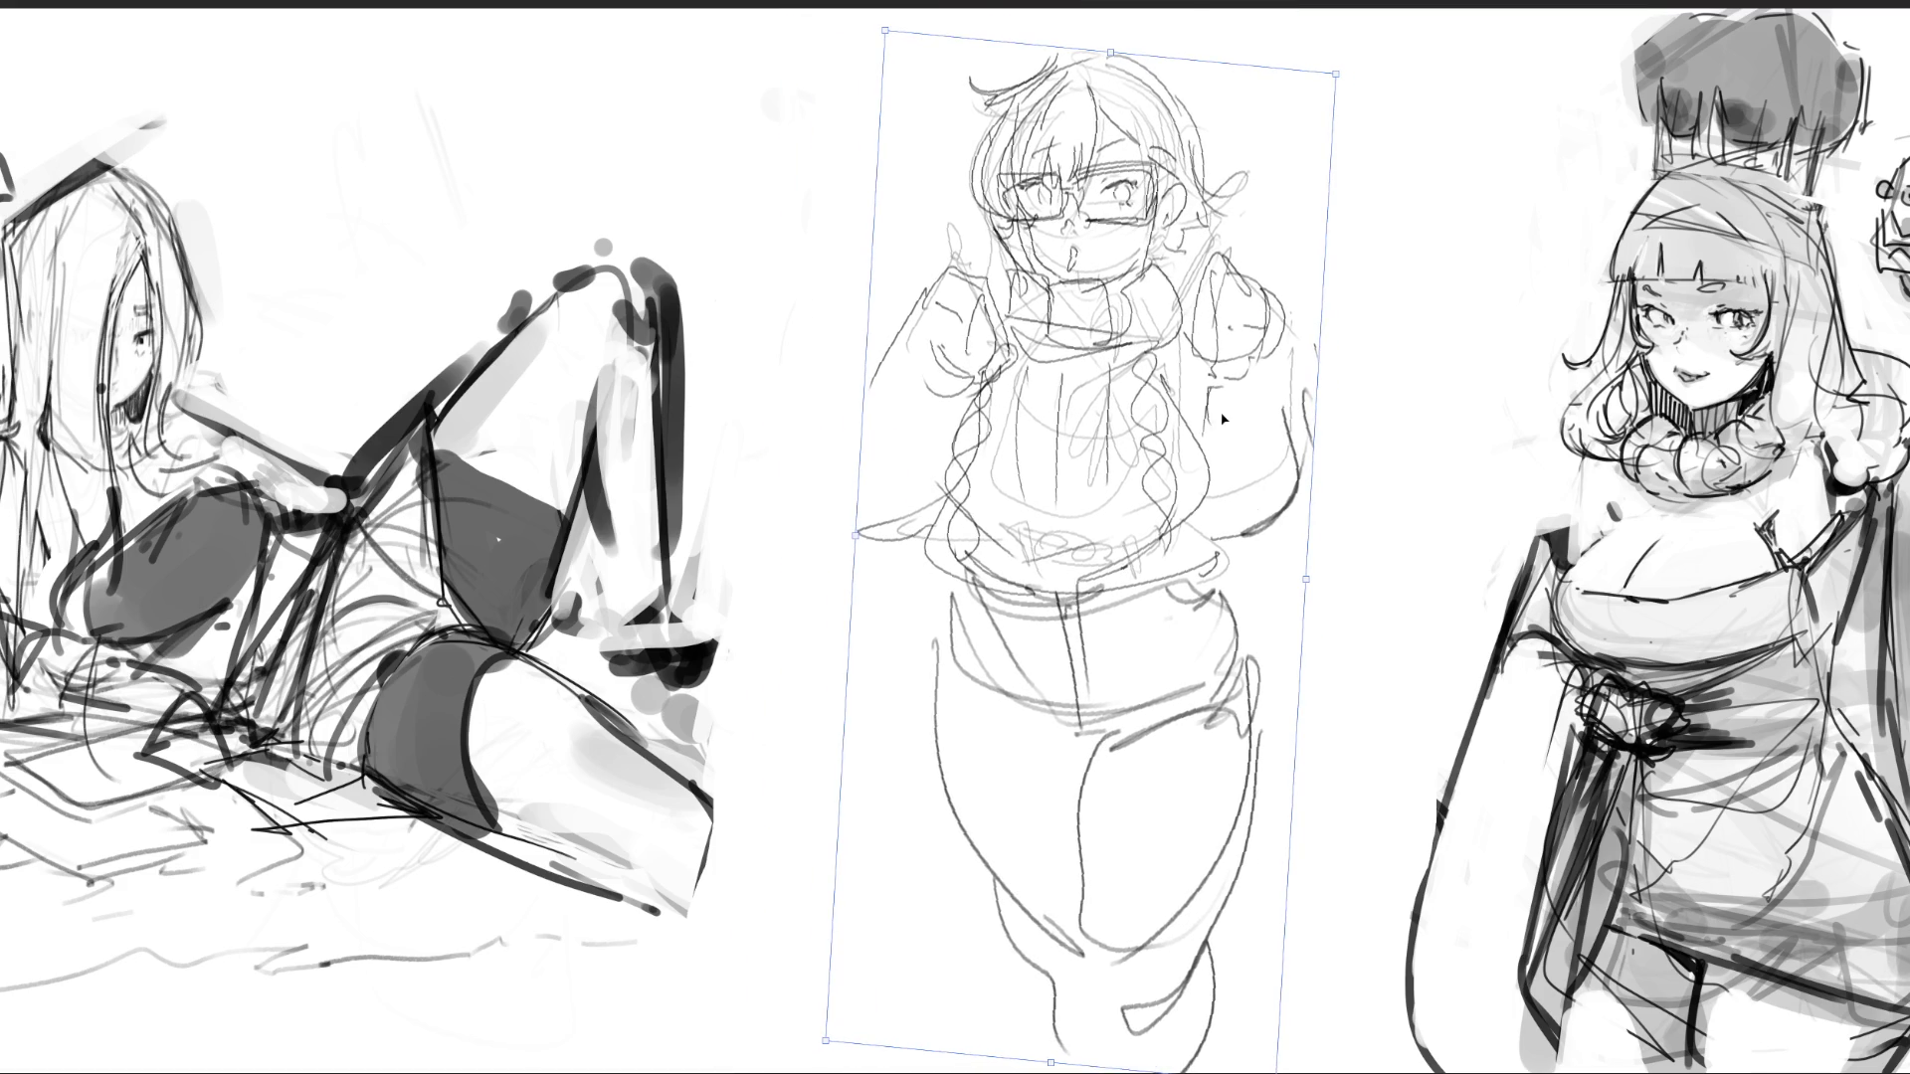
pyautogui.press('Return')
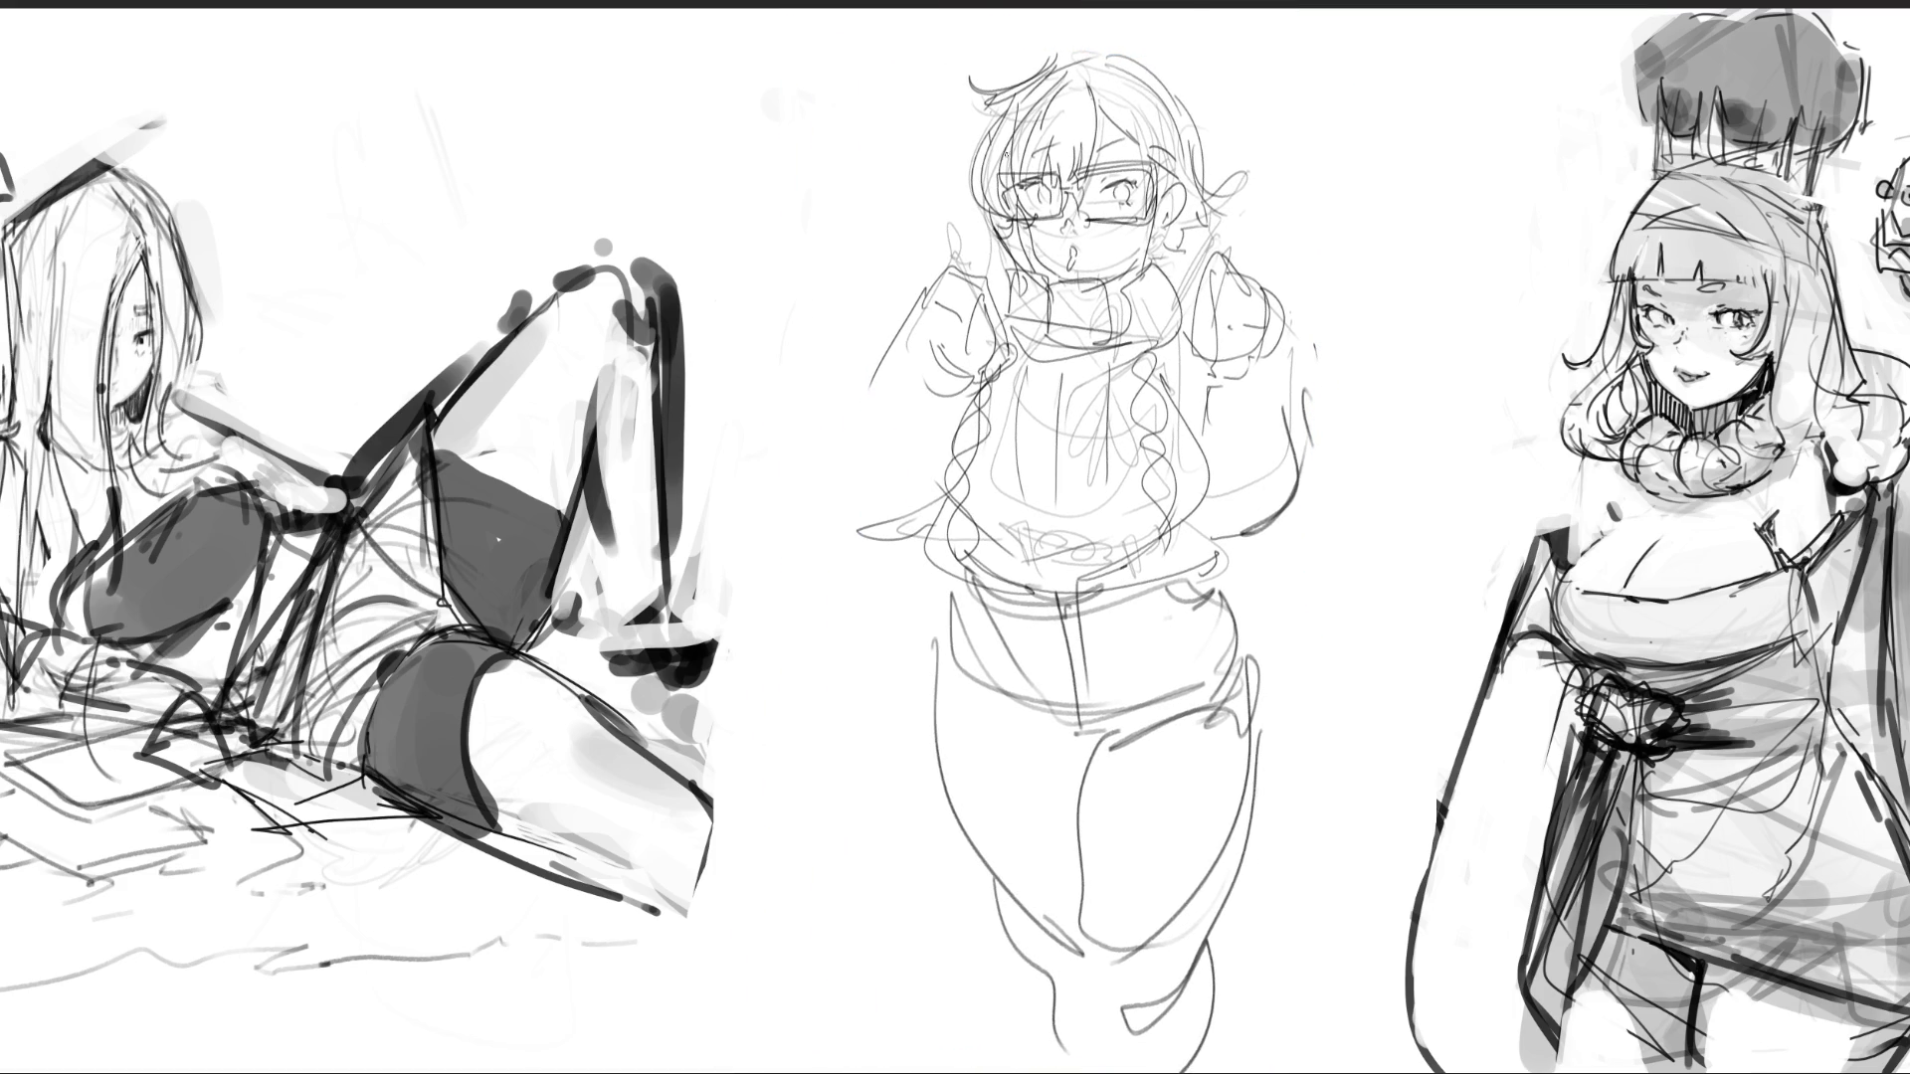
pyautogui.moveTo(995, 60)
pyautogui.mouseDown()
pyautogui.moveTo(1055, 90)
pyautogui.moveTo(832, 428)
pyautogui.moveTo(1214, 407)
pyautogui.moveTo(1274, 662)
pyautogui.mouseUp()
pyautogui.hotkey('ctrl', 'z')
pyautogui.hotkey('ctrl', 'z')
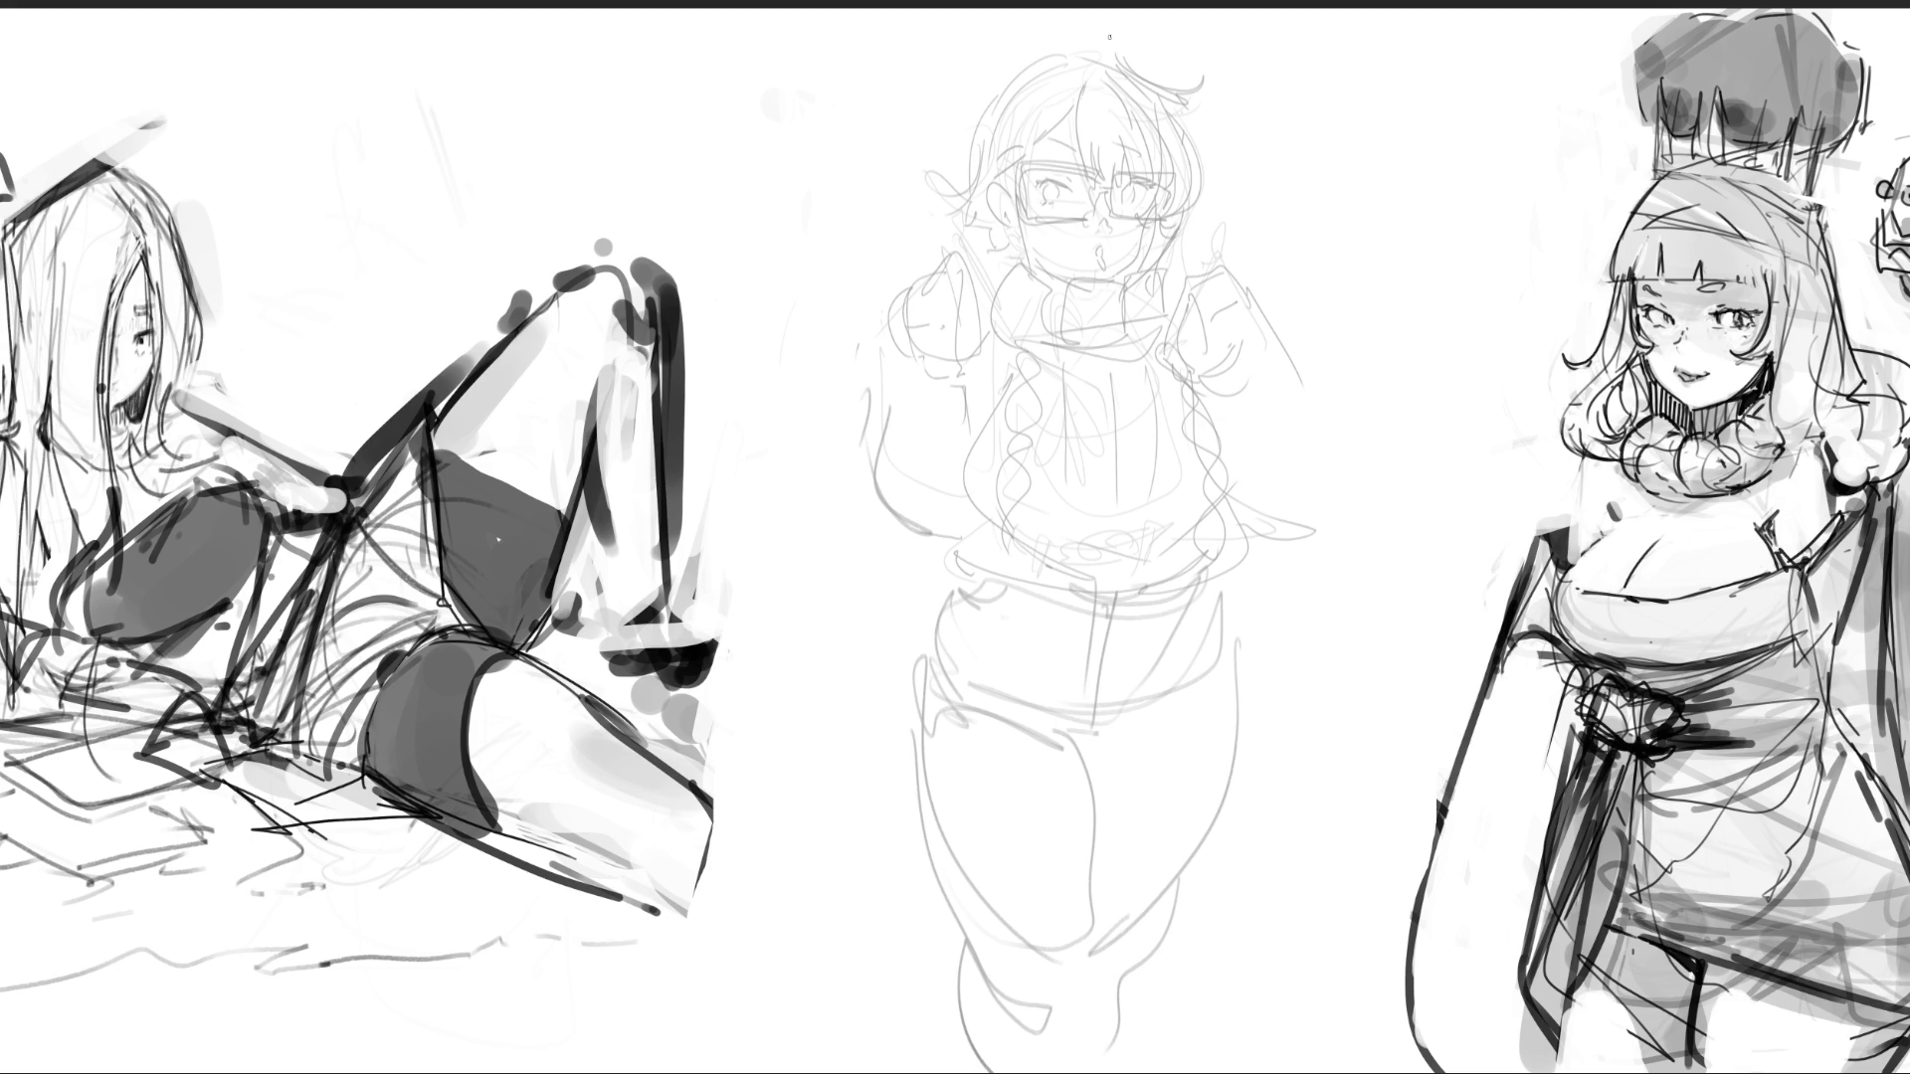
# - Ink the glasses' top edge, both lens outlines, pupils, left eyebrow and thicker bridge
pyautogui.moveTo(1013, 166)
pyautogui.mouseDown()
pyautogui.moveTo(1020, 221)
pyautogui.moveTo(1086, 225)
pyautogui.mouseUp()
pyautogui.moveTo(1015, 167)
pyautogui.mouseDown()
pyautogui.moveTo(1077, 163)
pyautogui.moveTo(1112, 211)
pyautogui.moveTo(1158, 168)
pyautogui.moveTo(1172, 228)
pyautogui.mouseUp()
pyautogui.moveTo(1022, 171)
pyautogui.mouseDown()
pyautogui.moveTo(1080, 169)
pyautogui.moveTo(1092, 214)
pyautogui.moveTo(1154, 174)
pyautogui.mouseUp()
pyautogui.moveTo(1164, 174); pyautogui.dragTo(1167, 231)
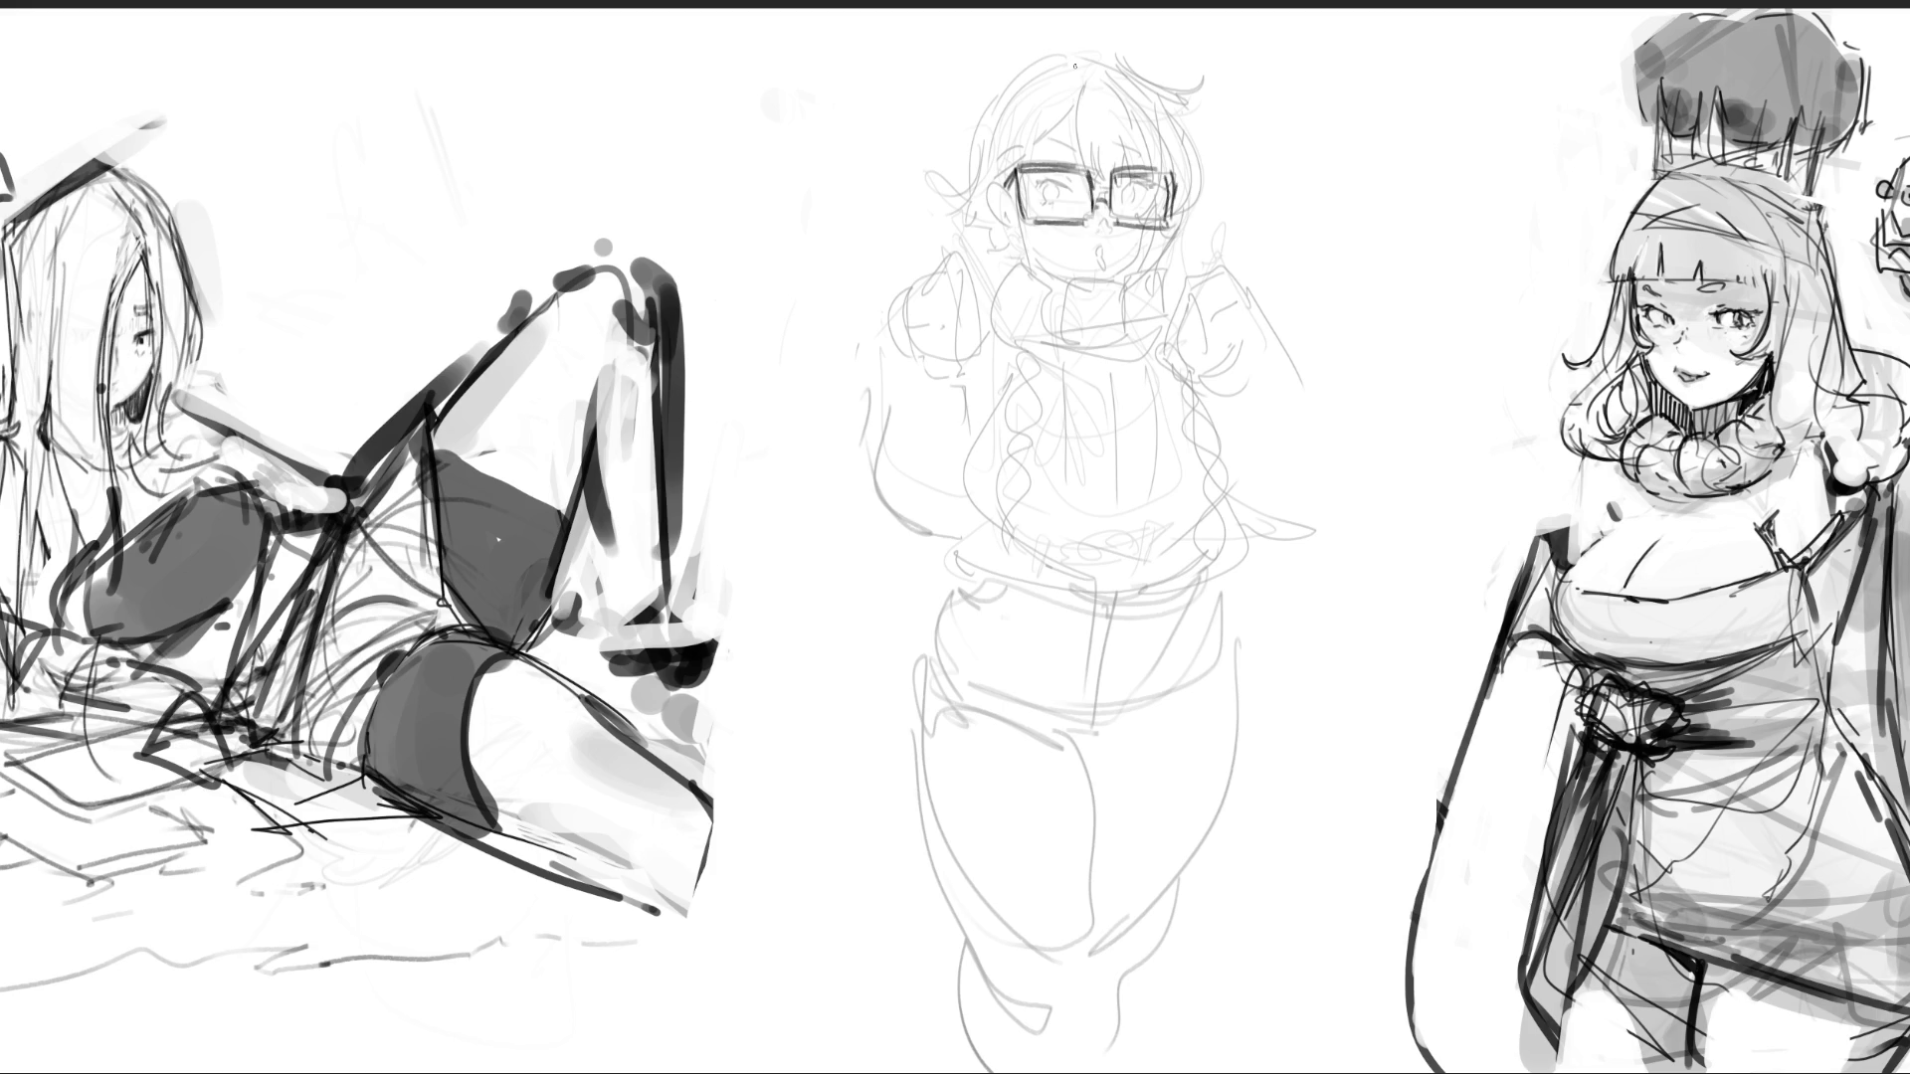
pyautogui.moveTo(1046, 185); pyautogui.dragTo(1128, 205)
pyautogui.moveTo(1128, 186)
pyautogui.mouseDown()
pyautogui.moveTo(1134, 205)
pyautogui.moveTo(1147, 191)
pyautogui.mouseUp()
pyautogui.moveTo(1050, 153); pyautogui.dragTo(1074, 145)
pyautogui.moveTo(1100, 221)
pyautogui.mouseDown()
pyautogui.moveTo(1112, 210)
pyautogui.moveTo(1110, 265)
pyautogui.mouseUp()
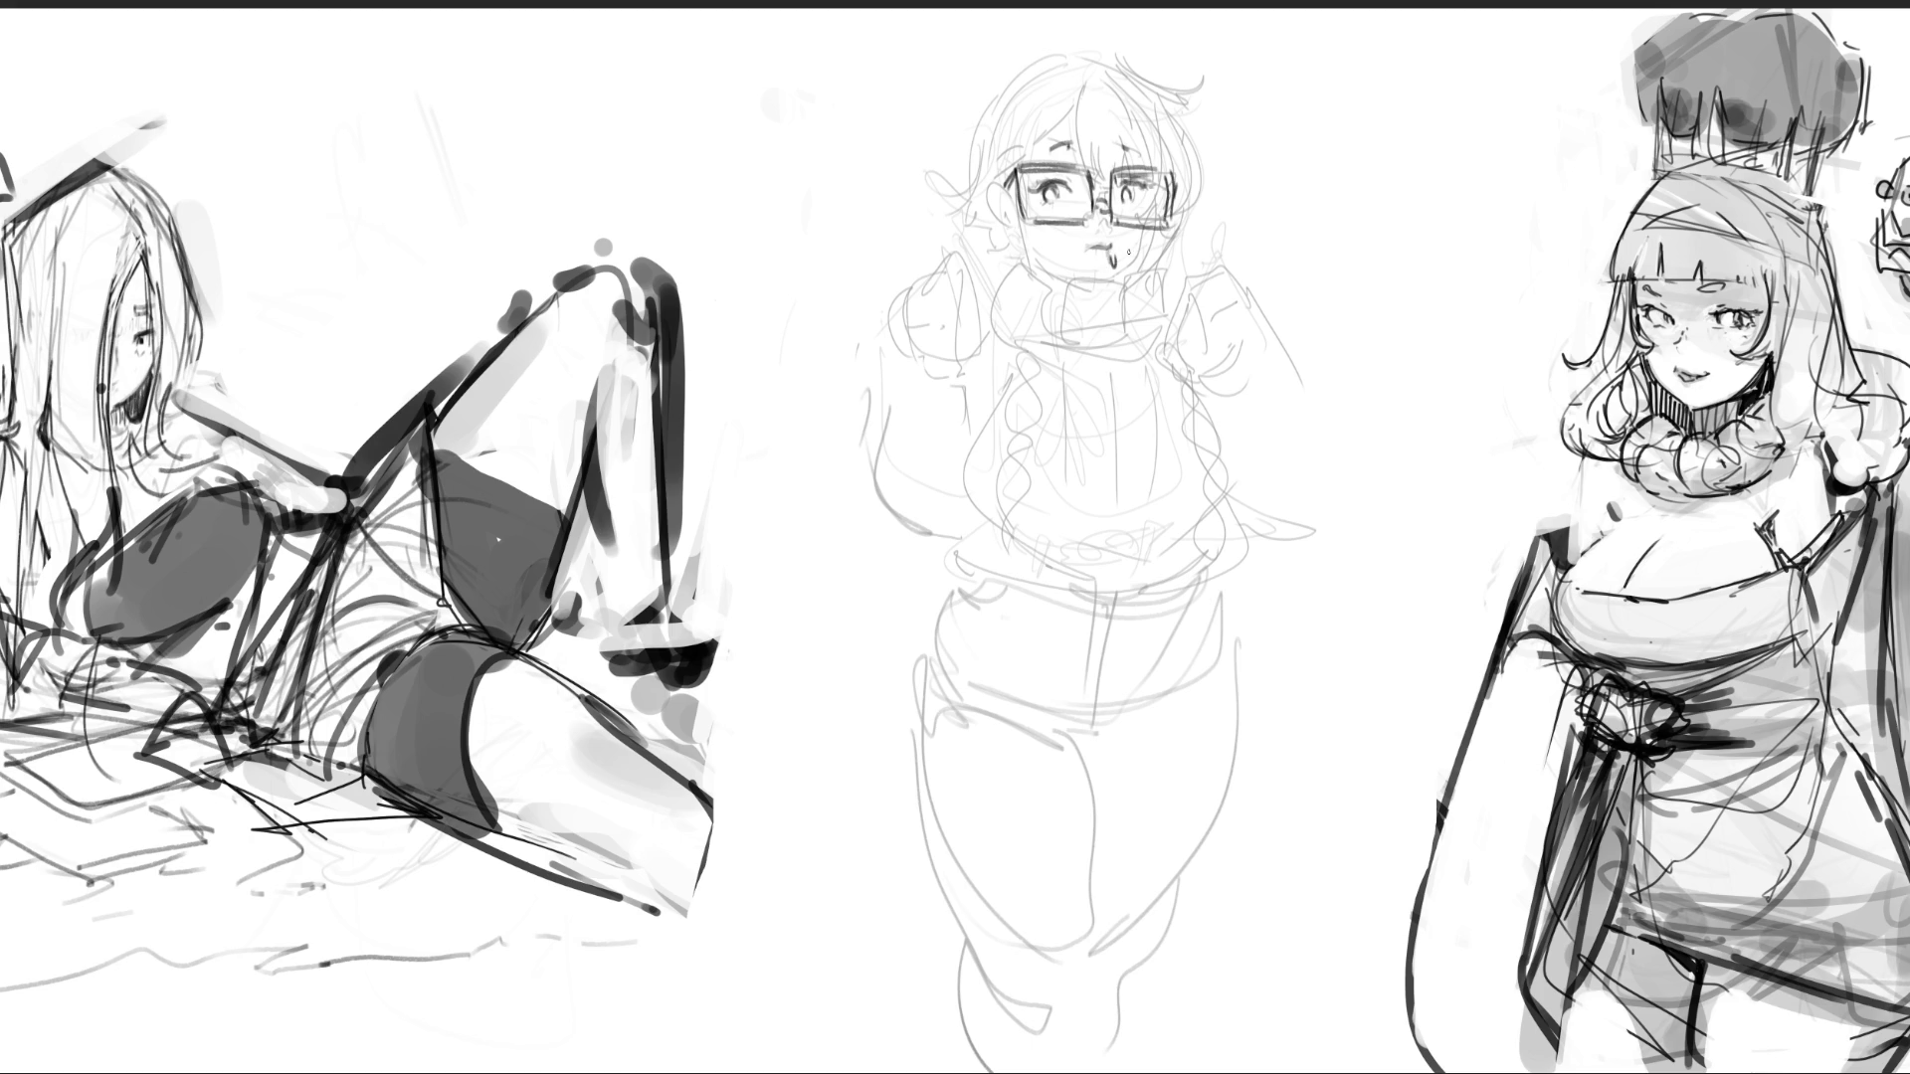
# - Undo the squiggle, then ink the ear, the hair's left edge and hair curving over the head
pyautogui.hotkey('ctrl', 'z')
pyautogui.moveTo(1005, 179); pyautogui.dragTo(1013, 222)
pyautogui.moveTo(1034, 80); pyautogui.dragTo(1009, 187)
pyautogui.moveTo(1033, 75); pyautogui.dragTo(1006, 179)
pyautogui.hotkey('ctrl', 'z')
pyautogui.moveTo(1070, 57)
pyautogui.mouseDown()
pyautogui.moveTo(1010, 114)
pyautogui.moveTo(1005, 176)
pyautogui.mouseUp()
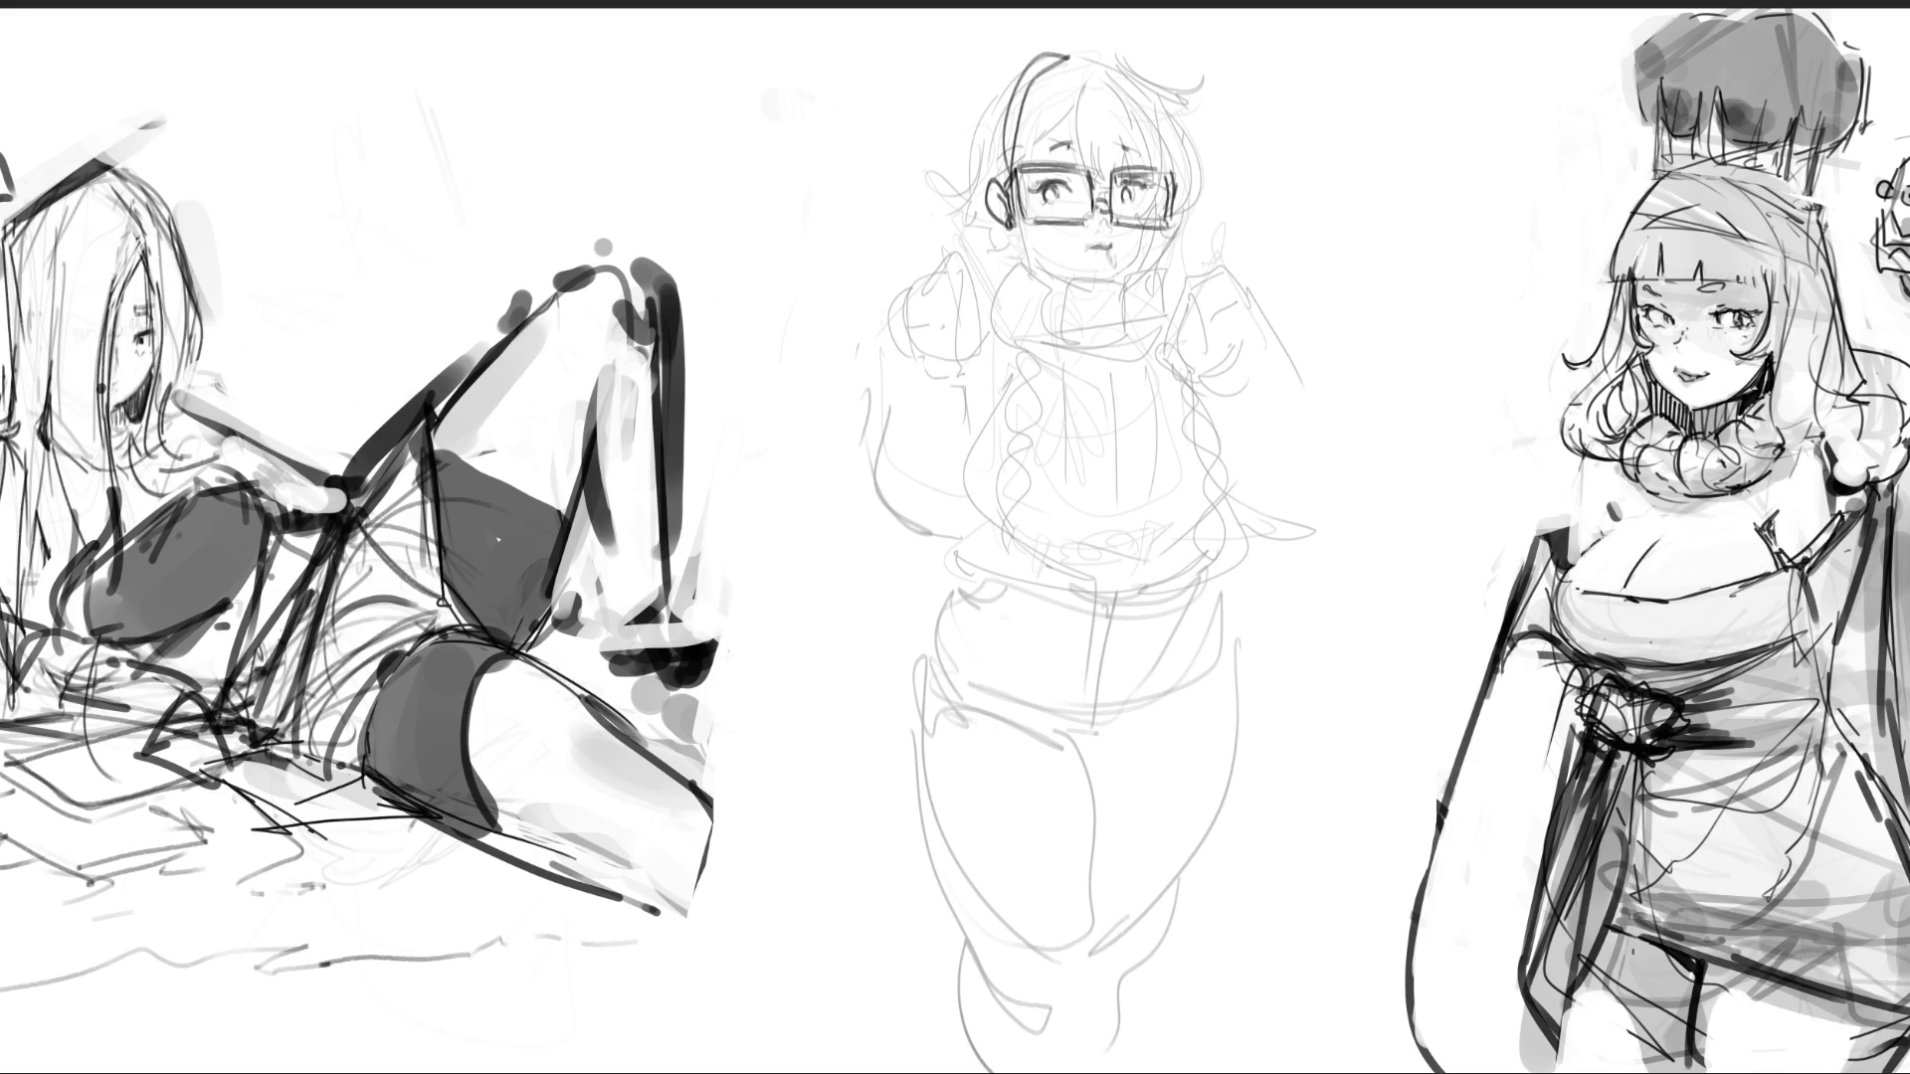
pyautogui.moveTo(1015, 149)
pyautogui.mouseDown()
pyautogui.moveTo(1072, 97)
pyautogui.moveTo(1106, 184)
pyautogui.mouseUp()
# - Add right-side hair strands, a curling strand and the hair's right edge, plus hatching under the chin
pyautogui.moveTo(1099, 84); pyautogui.dragTo(1132, 177)
pyautogui.moveTo(1102, 80)
pyautogui.mouseDown()
pyautogui.moveTo(1140, 154)
pyautogui.moveTo(1151, 92)
pyautogui.moveTo(1177, 117)
pyautogui.moveTo(1142, 181)
pyautogui.moveTo(1166, 187)
pyautogui.moveTo(1169, 122)
pyautogui.mouseUp()
pyautogui.hotkey('ctrl', 'z')
pyautogui.hotkey('ctrl', 'z')
pyautogui.moveTo(1164, 112); pyautogui.dragTo(1198, 189)
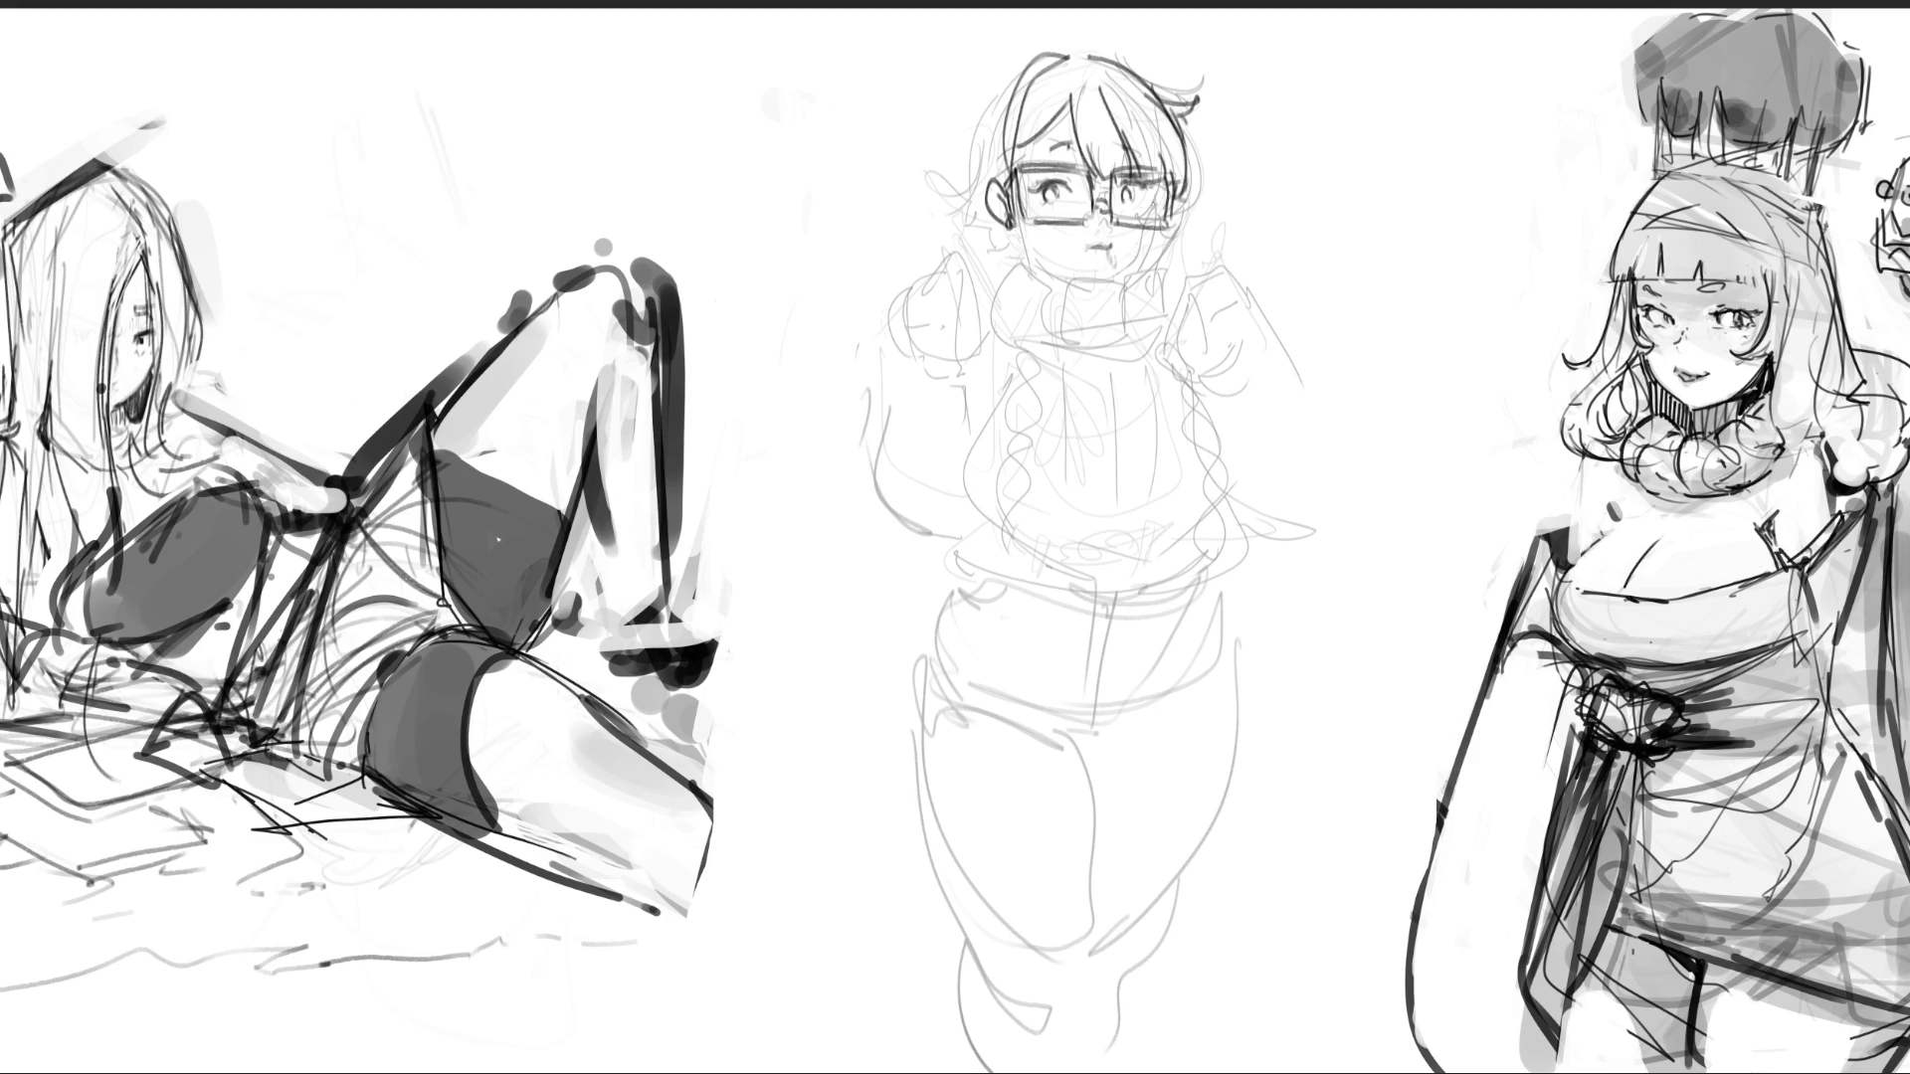
pyautogui.moveTo(1151, 229)
pyautogui.mouseDown()
pyautogui.moveTo(1132, 269)
pyautogui.moveTo(1087, 280)
pyautogui.mouseUp()
pyautogui.moveTo(1065, 278); pyautogui.dragTo(1082, 277)
pyautogui.moveTo(1172, 206)
pyautogui.mouseDown()
pyautogui.moveTo(1190, 269)
pyautogui.moveTo(1152, 267)
pyautogui.moveTo(1169, 252)
pyautogui.mouseUp()
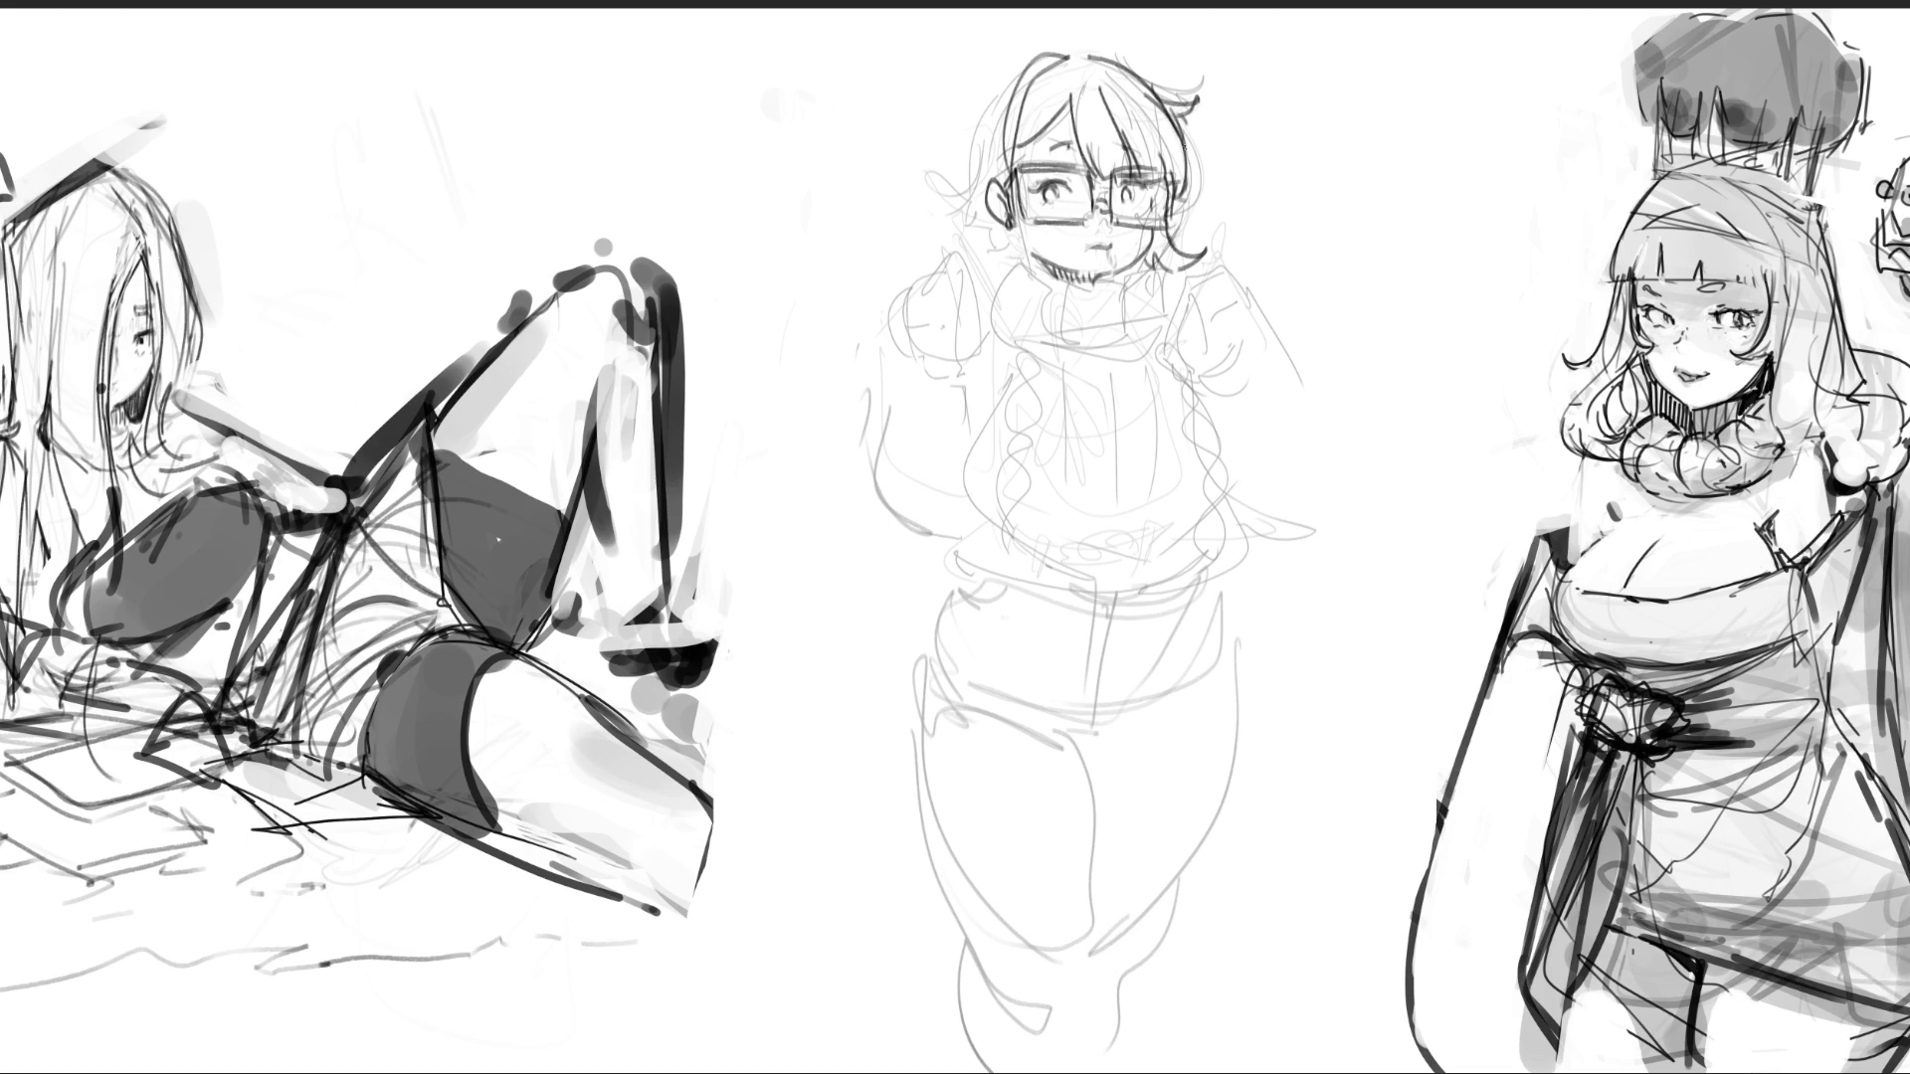
pyautogui.moveTo(1180, 127)
pyautogui.mouseDown()
pyautogui.moveTo(1208, 196)
pyautogui.moveTo(1184, 208)
pyautogui.mouseUp()
# - Undo the rough hair strokes and redraw the glasses girl's hair strands at top right and left
pyautogui.hotkey('ctrl', 'z')
pyautogui.hotkey('ctrl', 'z')
pyautogui.hotkey('ctrl', 'z')
pyautogui.hotkey('ctrl', 'z')
pyautogui.moveTo(1139, 66); pyautogui.dragTo(1186, 94)
pyautogui.moveTo(1024, 75)
pyautogui.mouseDown()
pyautogui.moveTo(965, 199)
pyautogui.moveTo(1014, 117)
pyautogui.moveTo(998, 94)
pyautogui.mouseUp()
pyautogui.hotkey('ctrl', 'z')
pyautogui.hotkey('ctrl', 'z')
pyautogui.hotkey('ctrl', 'z')
pyautogui.moveTo(1003, 89)
pyautogui.mouseDown()
pyautogui.moveTo(982, 202)
pyautogui.moveTo(945, 209)
pyautogui.moveTo(1018, 267)
pyautogui.mouseUp()
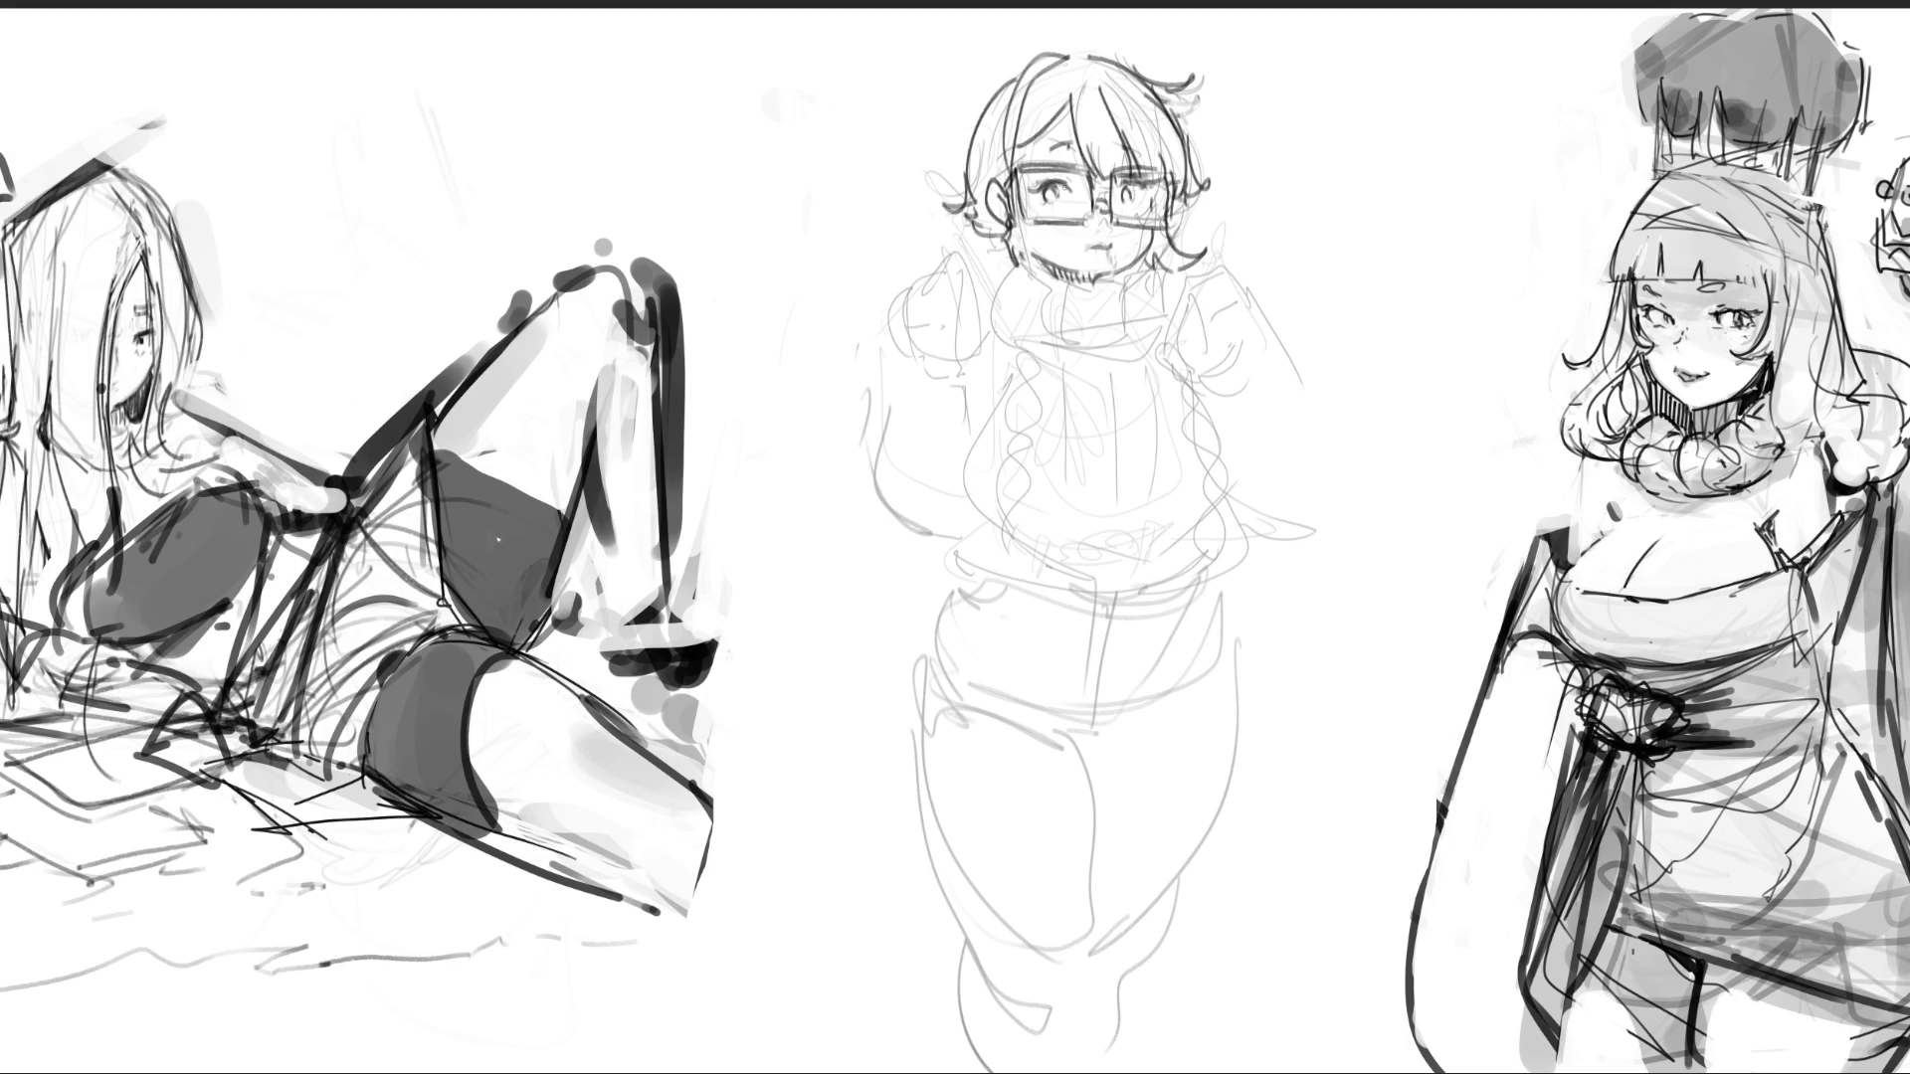
# - Ink the ribbed turtleneck collar around her neck, closing its right edge
pyautogui.moveTo(1046, 276)
pyautogui.mouseDown()
pyautogui.moveTo(1030, 334)
pyautogui.moveTo(1062, 296)
pyautogui.moveTo(1065, 348)
pyautogui.moveTo(1017, 322)
pyautogui.moveTo(1042, 345)
pyautogui.moveTo(1095, 289)
pyautogui.mouseUp()
pyautogui.moveTo(1094, 284)
pyautogui.mouseDown()
pyautogui.moveTo(1098, 348)
pyautogui.moveTo(1127, 338)
pyautogui.mouseUp()
pyautogui.moveTo(1106, 338)
pyautogui.mouseDown()
pyautogui.moveTo(1146, 323)
pyautogui.moveTo(1133, 342)
pyautogui.mouseUp()
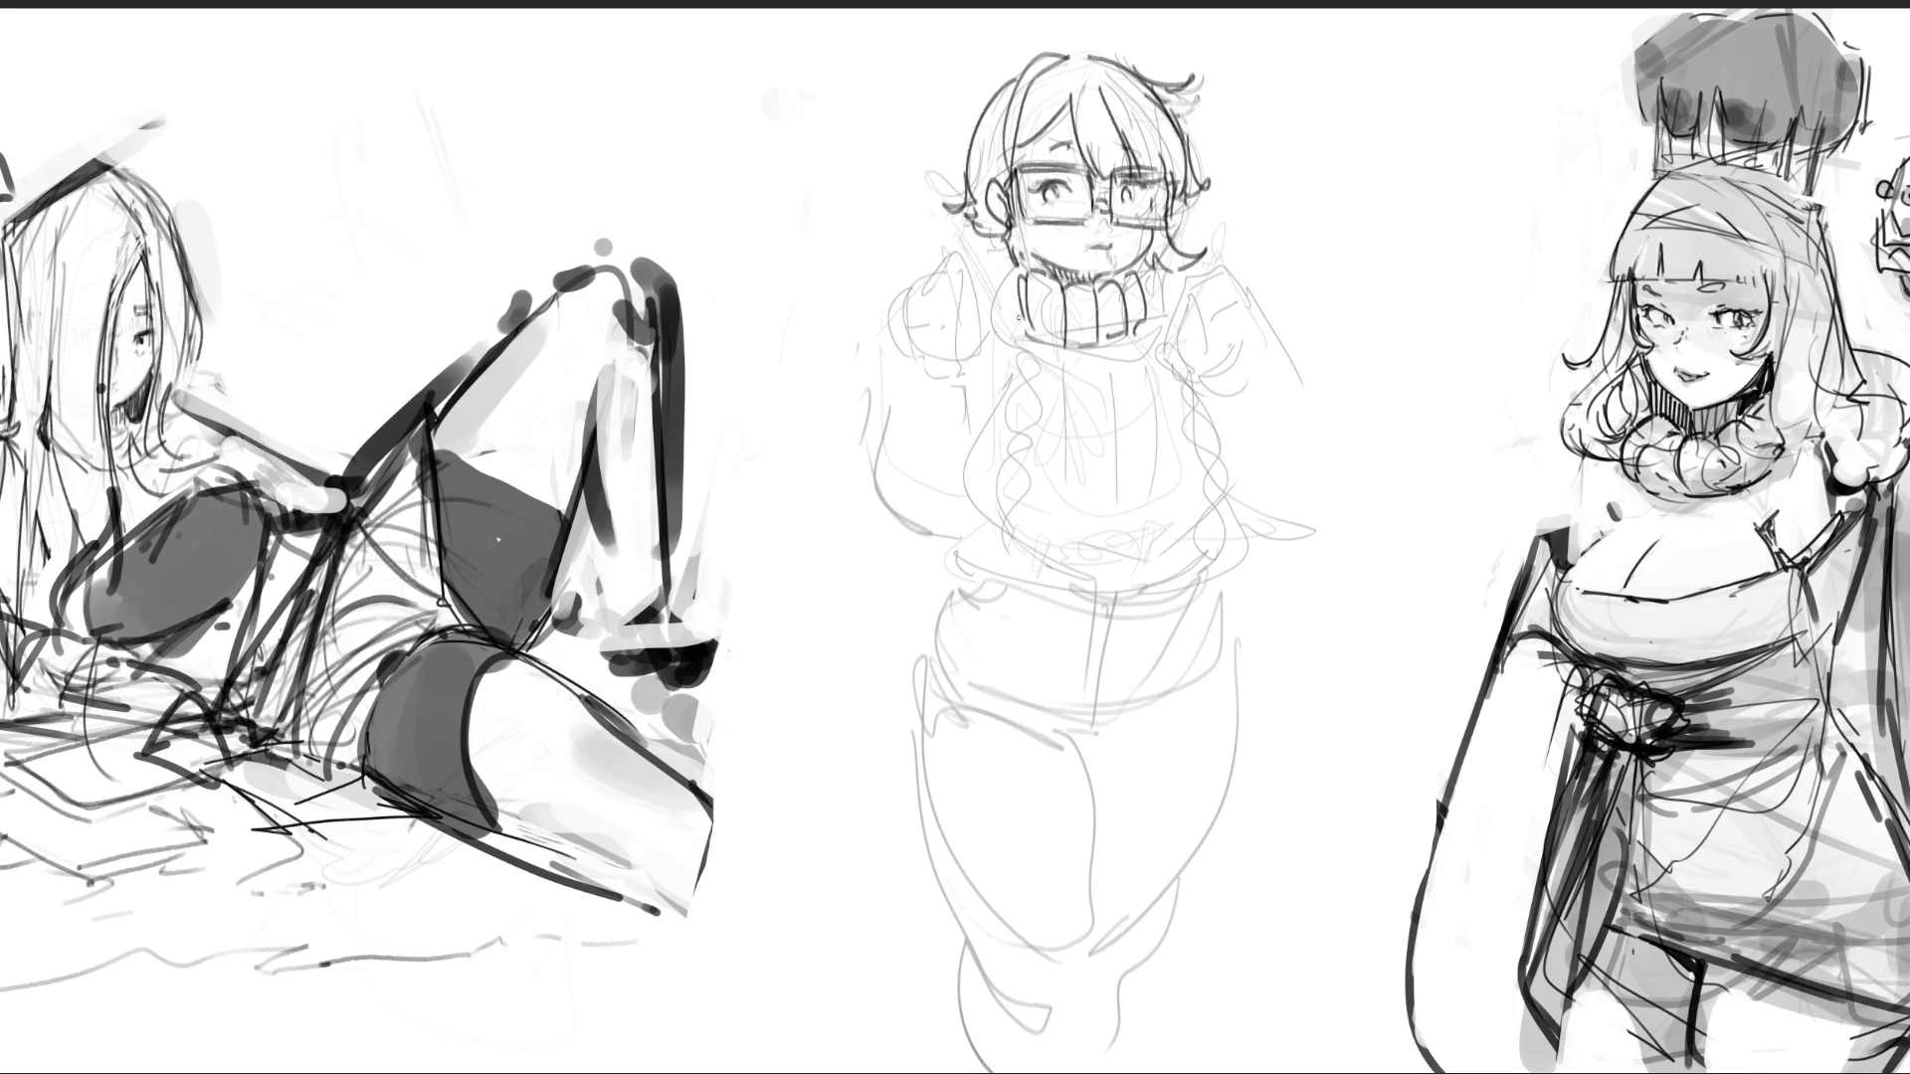
pyautogui.moveTo(1145, 309); pyautogui.dragTo(1130, 344)
# - Outline the sweater's left and right sides down from the collar, redoing the left side
pyautogui.moveTo(1104, 360)
pyautogui.mouseDown()
pyautogui.moveTo(1125, 370)
pyautogui.moveTo(1104, 367)
pyautogui.moveTo(1141, 333)
pyautogui.mouseUp()
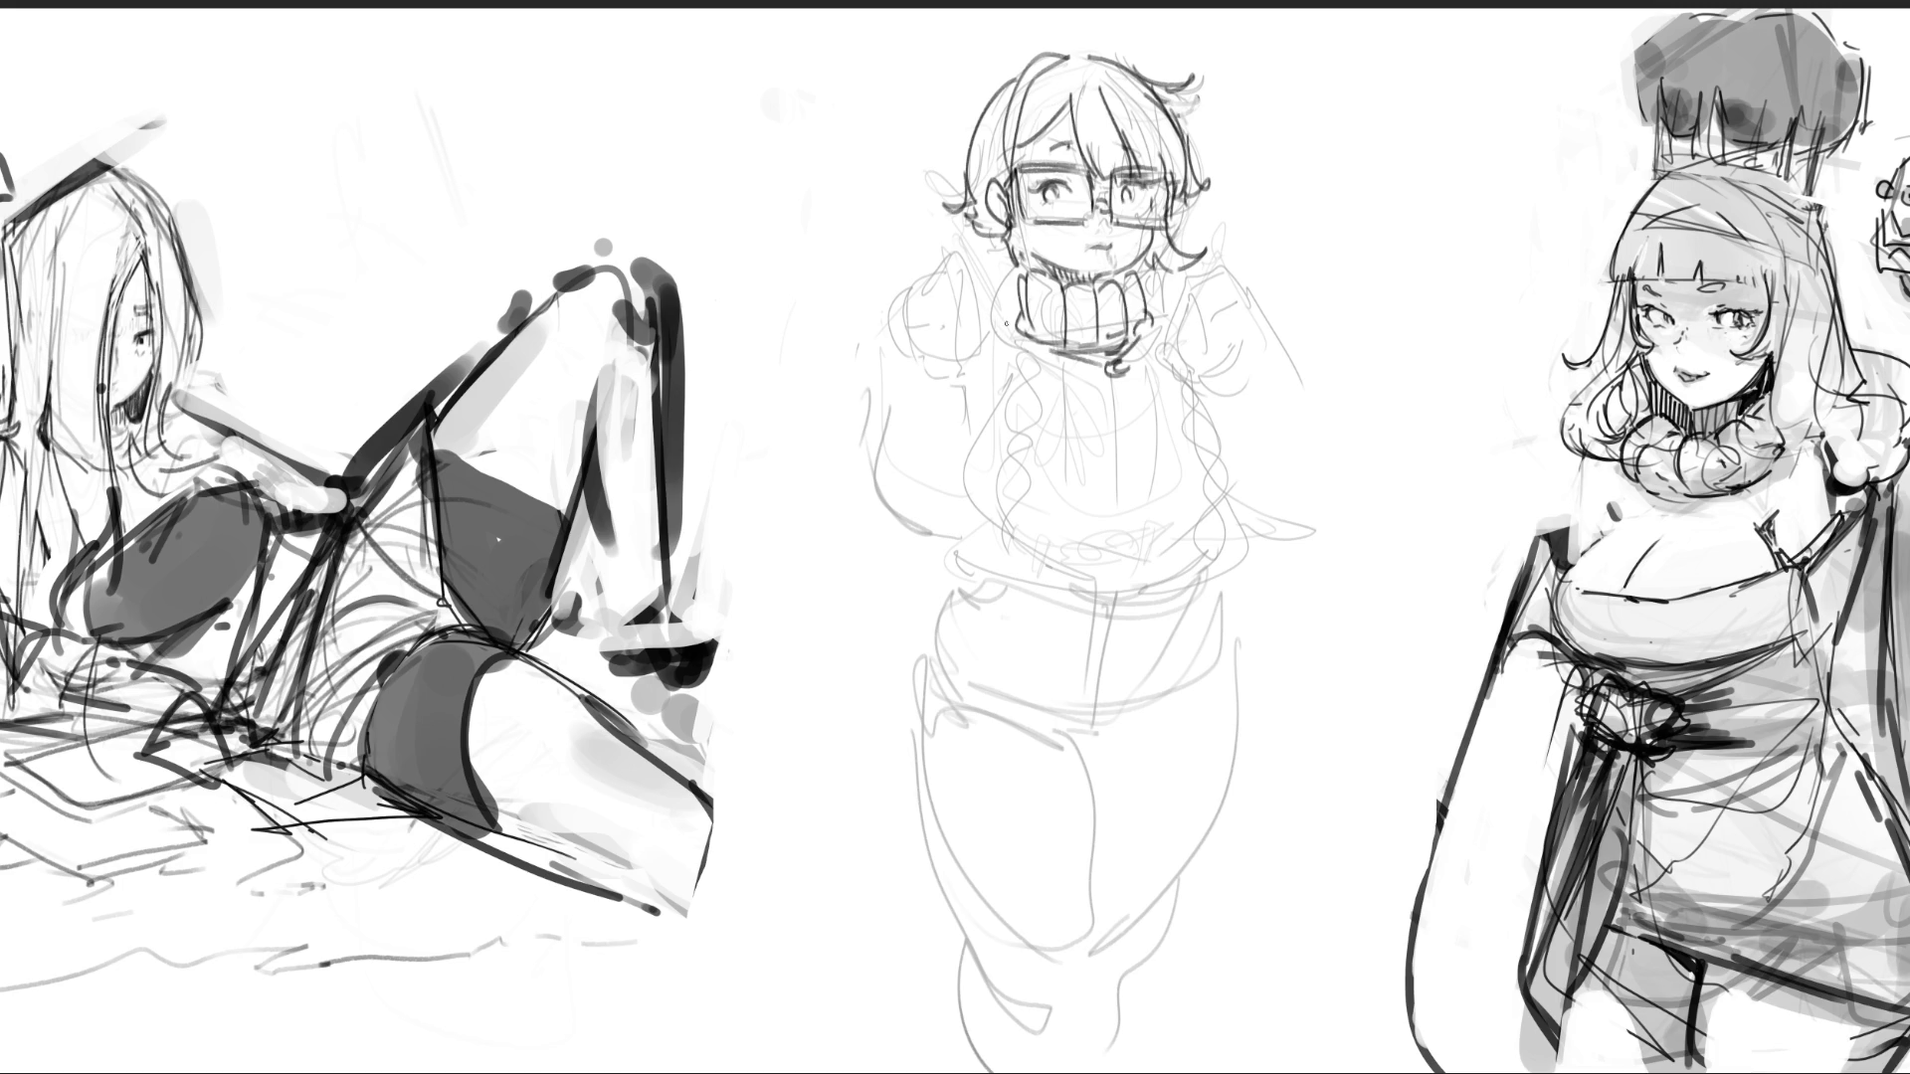
pyautogui.moveTo(987, 316); pyautogui.dragTo(1022, 335)
pyautogui.moveTo(972, 323); pyautogui.dragTo(1036, 647)
pyautogui.hotkey('ctrl', 'z')
pyautogui.moveTo(970, 326)
pyautogui.mouseDown()
pyautogui.moveTo(990, 627)
pyautogui.moveTo(1132, 647)
pyautogui.mouseUp()
pyautogui.moveTo(1184, 318)
pyautogui.mouseDown()
pyautogui.moveTo(1241, 426)
pyautogui.moveTo(1211, 664)
pyautogui.mouseUp()
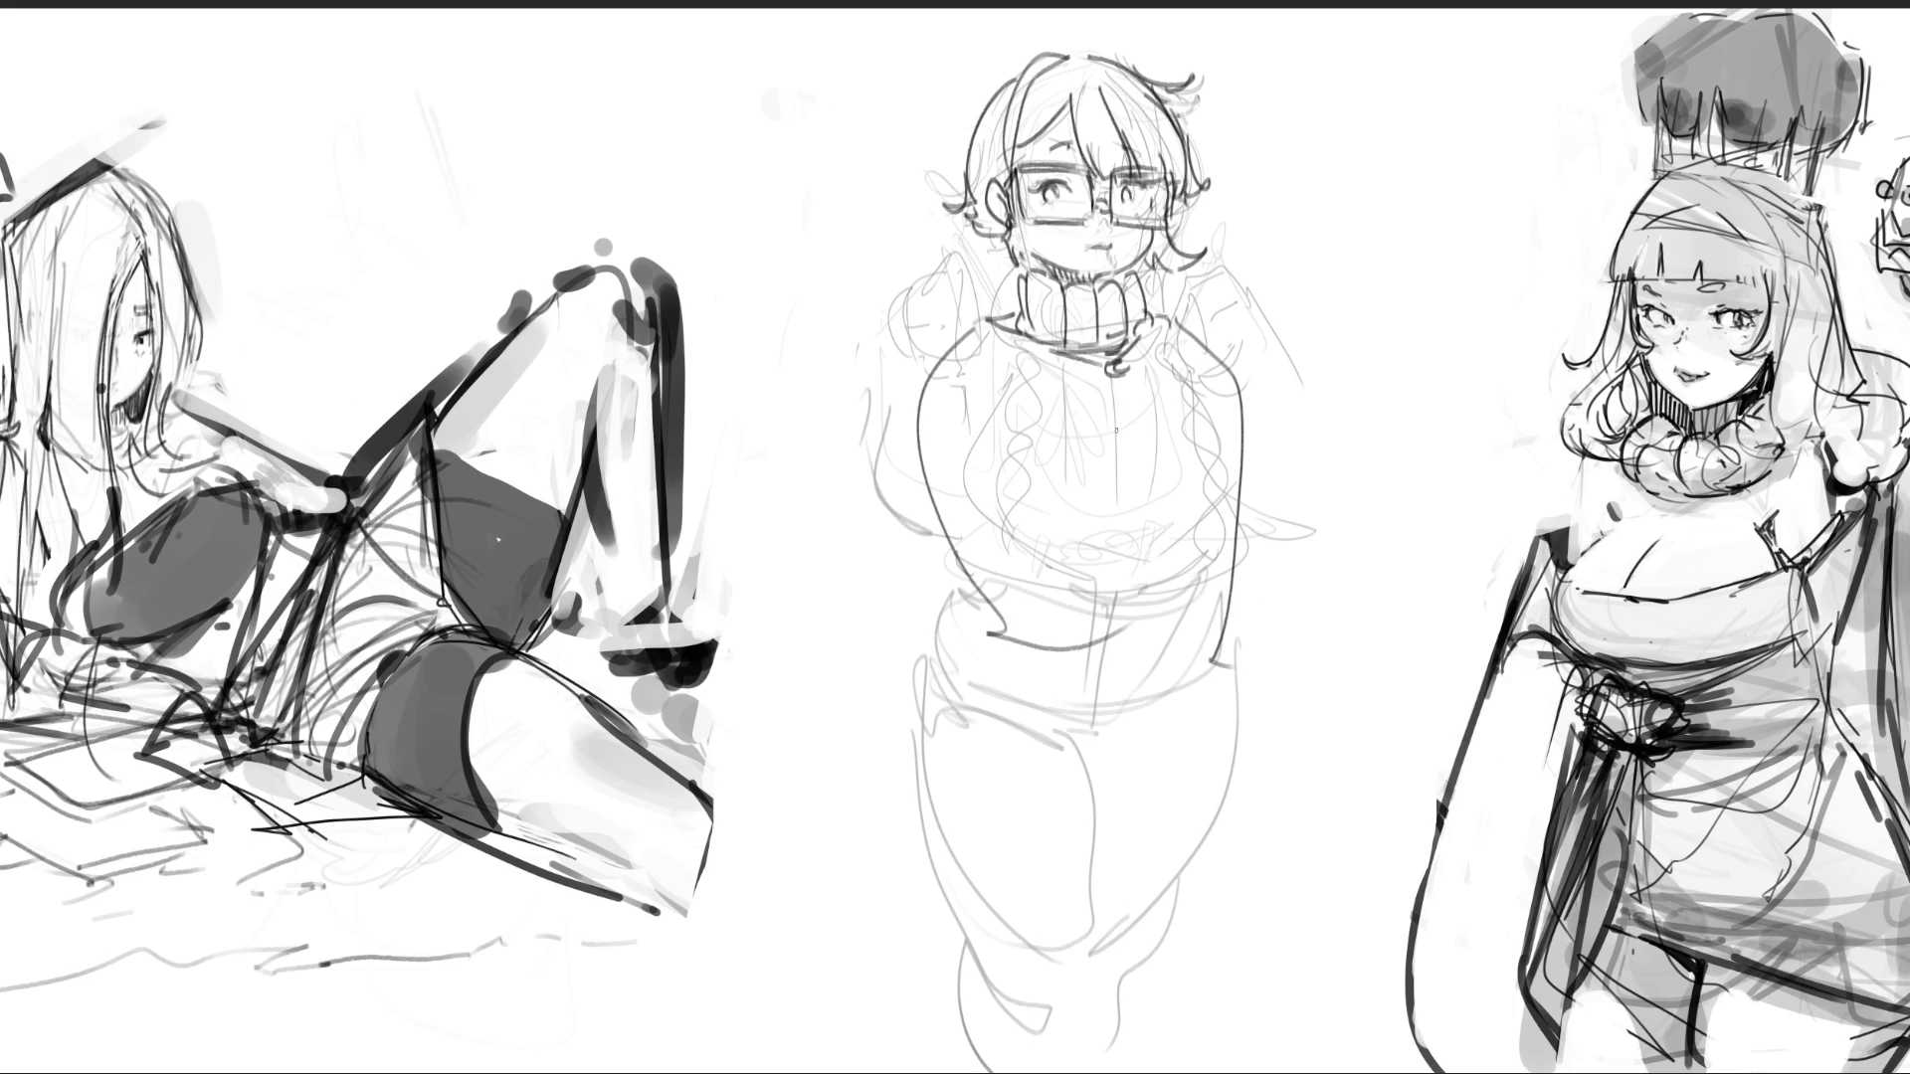
# - Draw wavy cable braids down the centre, left and right of the sweater
pyautogui.moveTo(1016, 358); pyautogui.dragTo(1053, 532)
pyautogui.moveTo(1034, 356); pyautogui.dragTo(1084, 582)
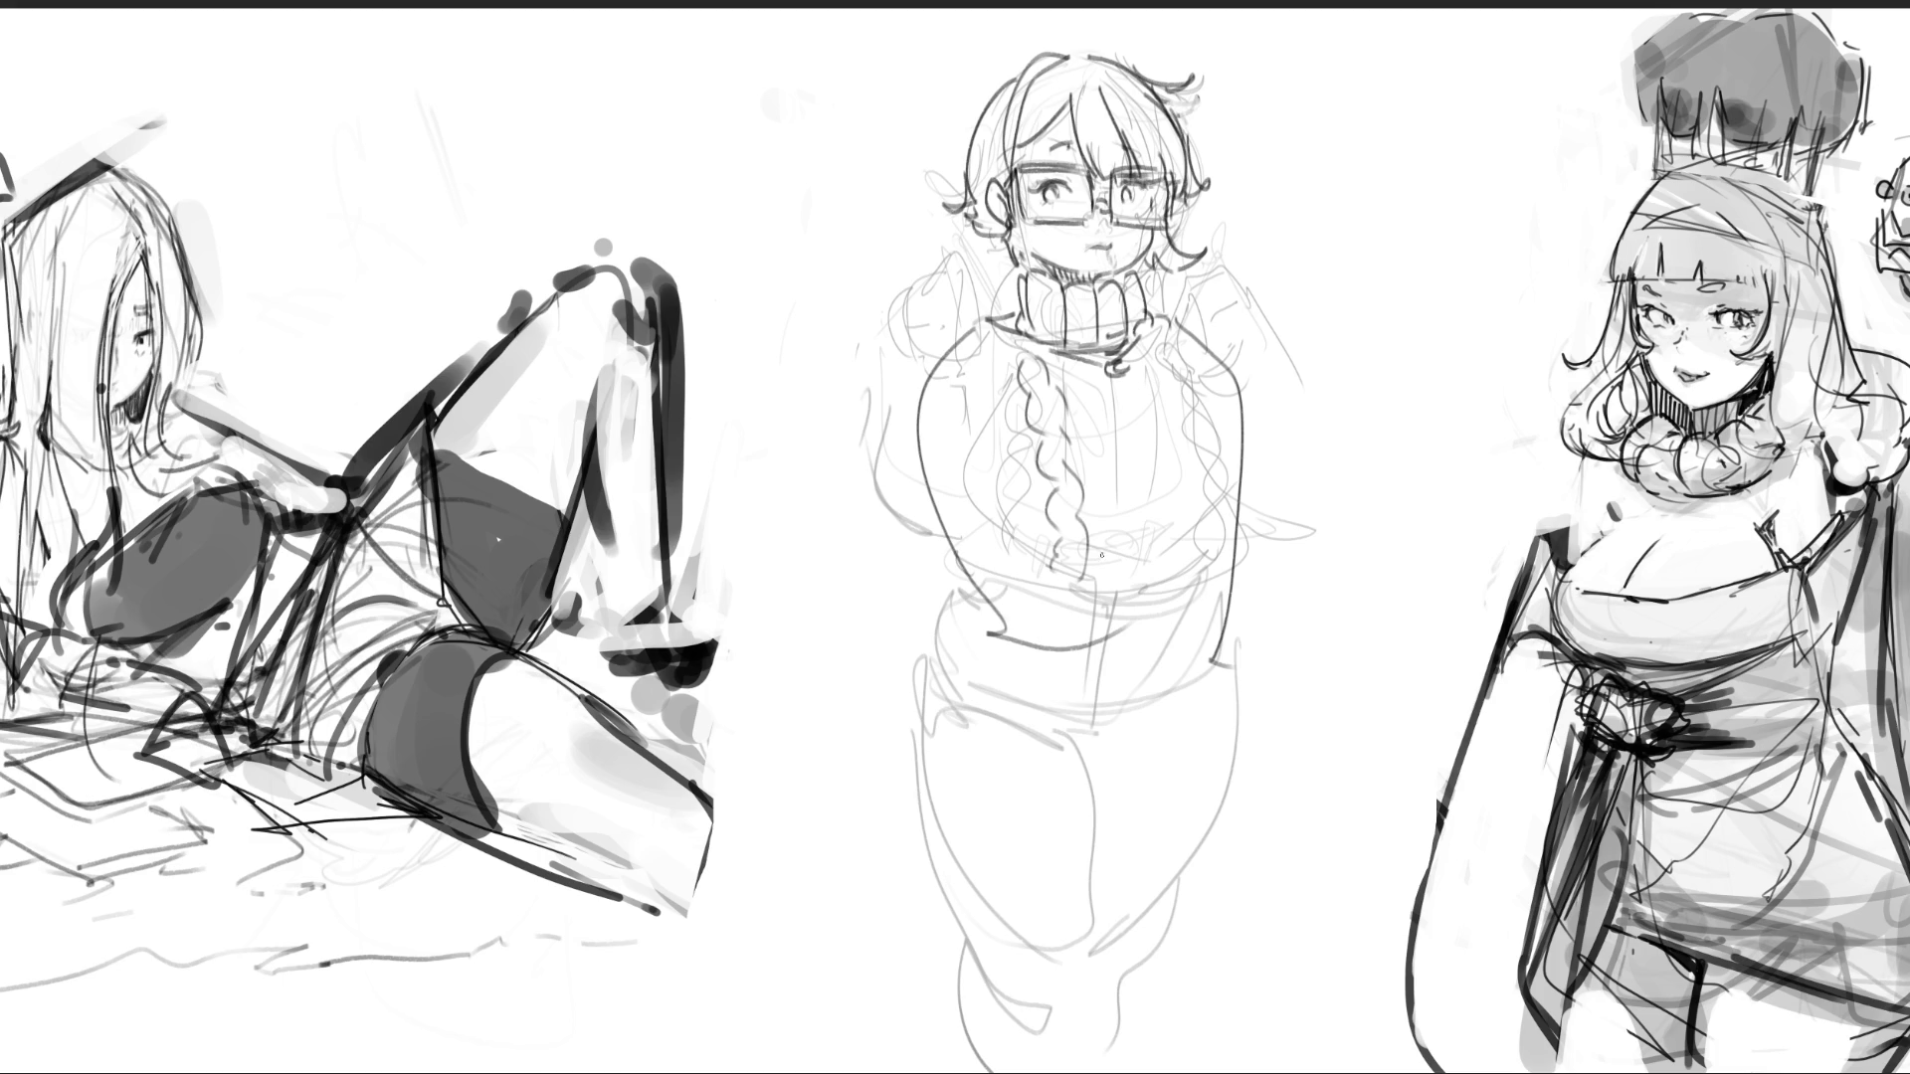
pyautogui.moveTo(1145, 369)
pyautogui.mouseDown()
pyautogui.moveTo(1189, 486)
pyautogui.moveTo(1204, 432)
pyautogui.moveTo(1187, 579)
pyautogui.mouseUp()
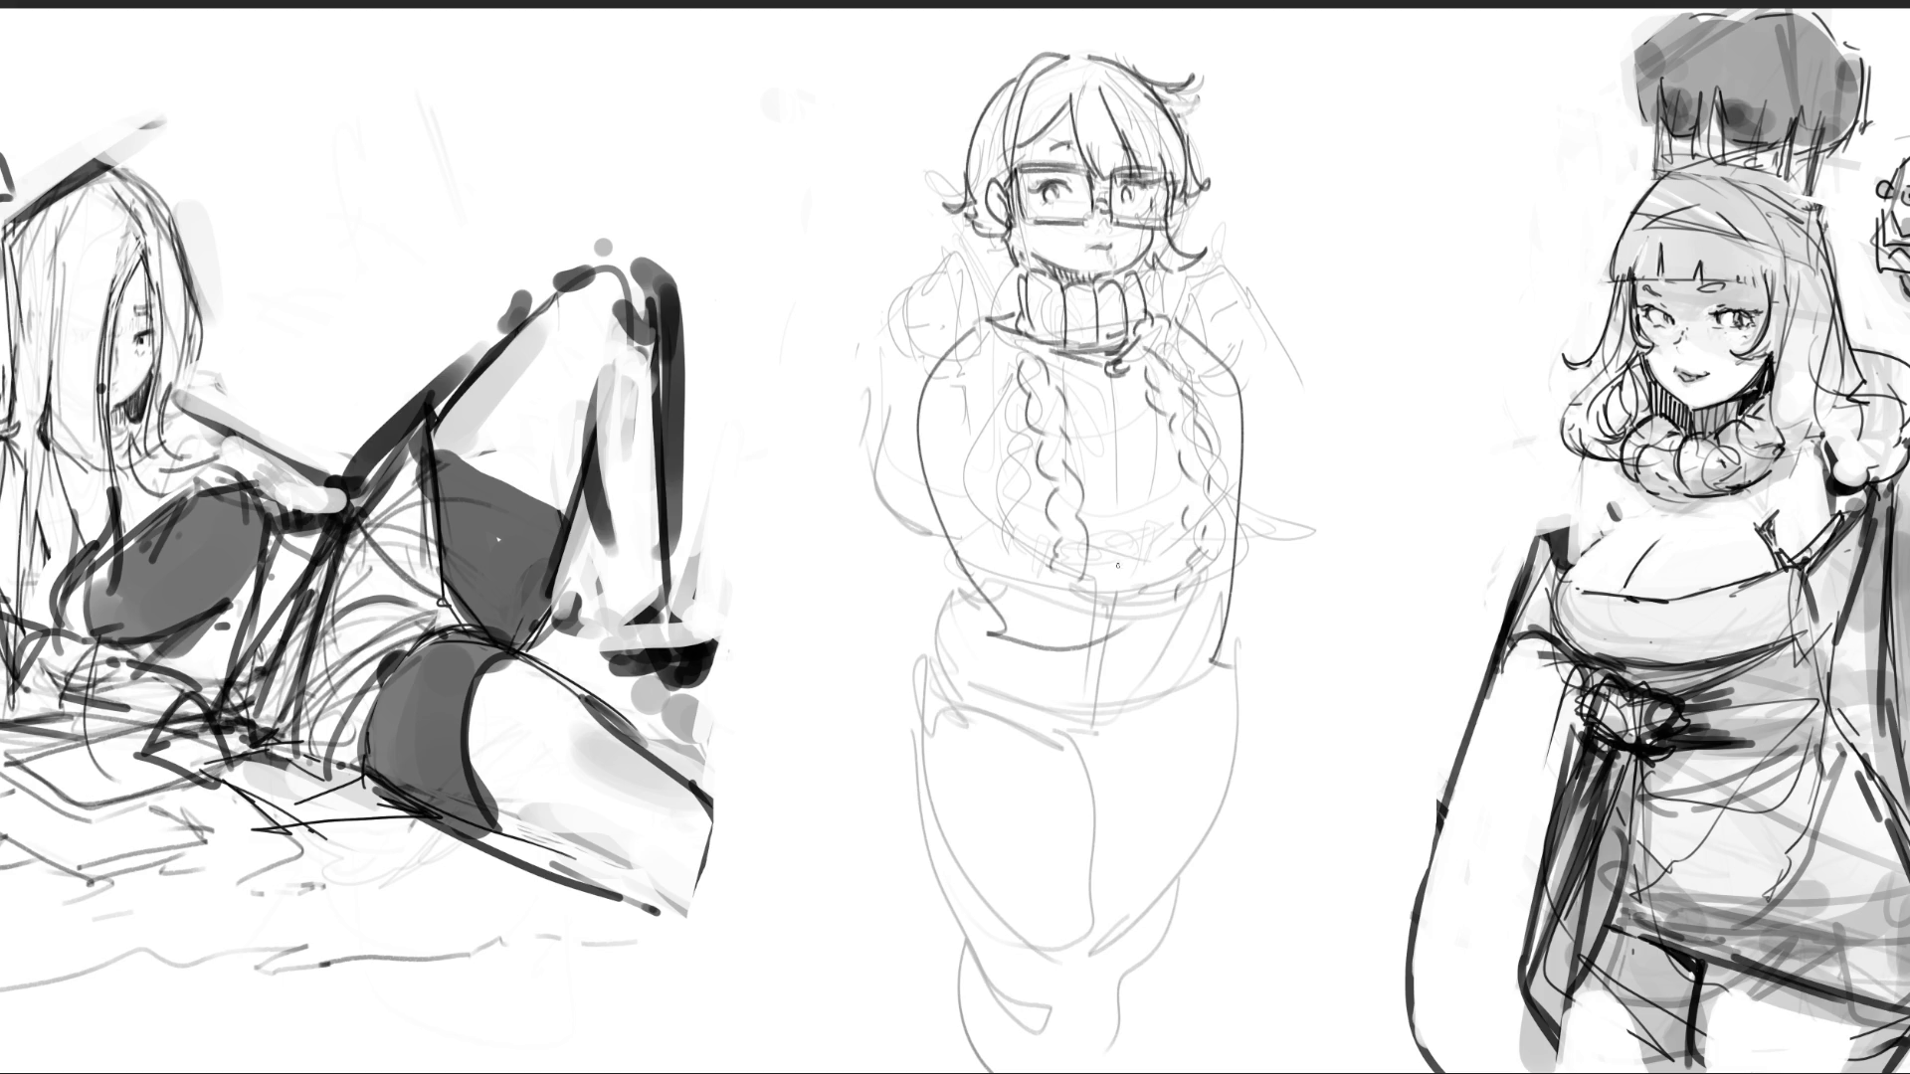
pyautogui.moveTo(972, 398); pyautogui.dragTo(1040, 525)
# - Draw the sweater's waistband and hem, redoing the waistband's left and right sides
pyautogui.moveTo(1036, 583); pyautogui.dragTo(1169, 577)
pyautogui.moveTo(1097, 631); pyautogui.dragTo(1140, 629)
pyautogui.moveTo(1002, 637); pyautogui.dragTo(1131, 626)
pyautogui.moveTo(935, 553)
pyautogui.mouseDown()
pyautogui.moveTo(998, 614)
pyautogui.moveTo(1083, 609)
pyautogui.mouseUp()
pyautogui.moveTo(1163, 585); pyautogui.dragTo(1194, 627)
pyautogui.hotkey('ctrl', 'z')
pyautogui.moveTo(955, 557); pyautogui.dragTo(1040, 625)
pyautogui.moveTo(1189, 575); pyautogui.dragTo(1162, 632)
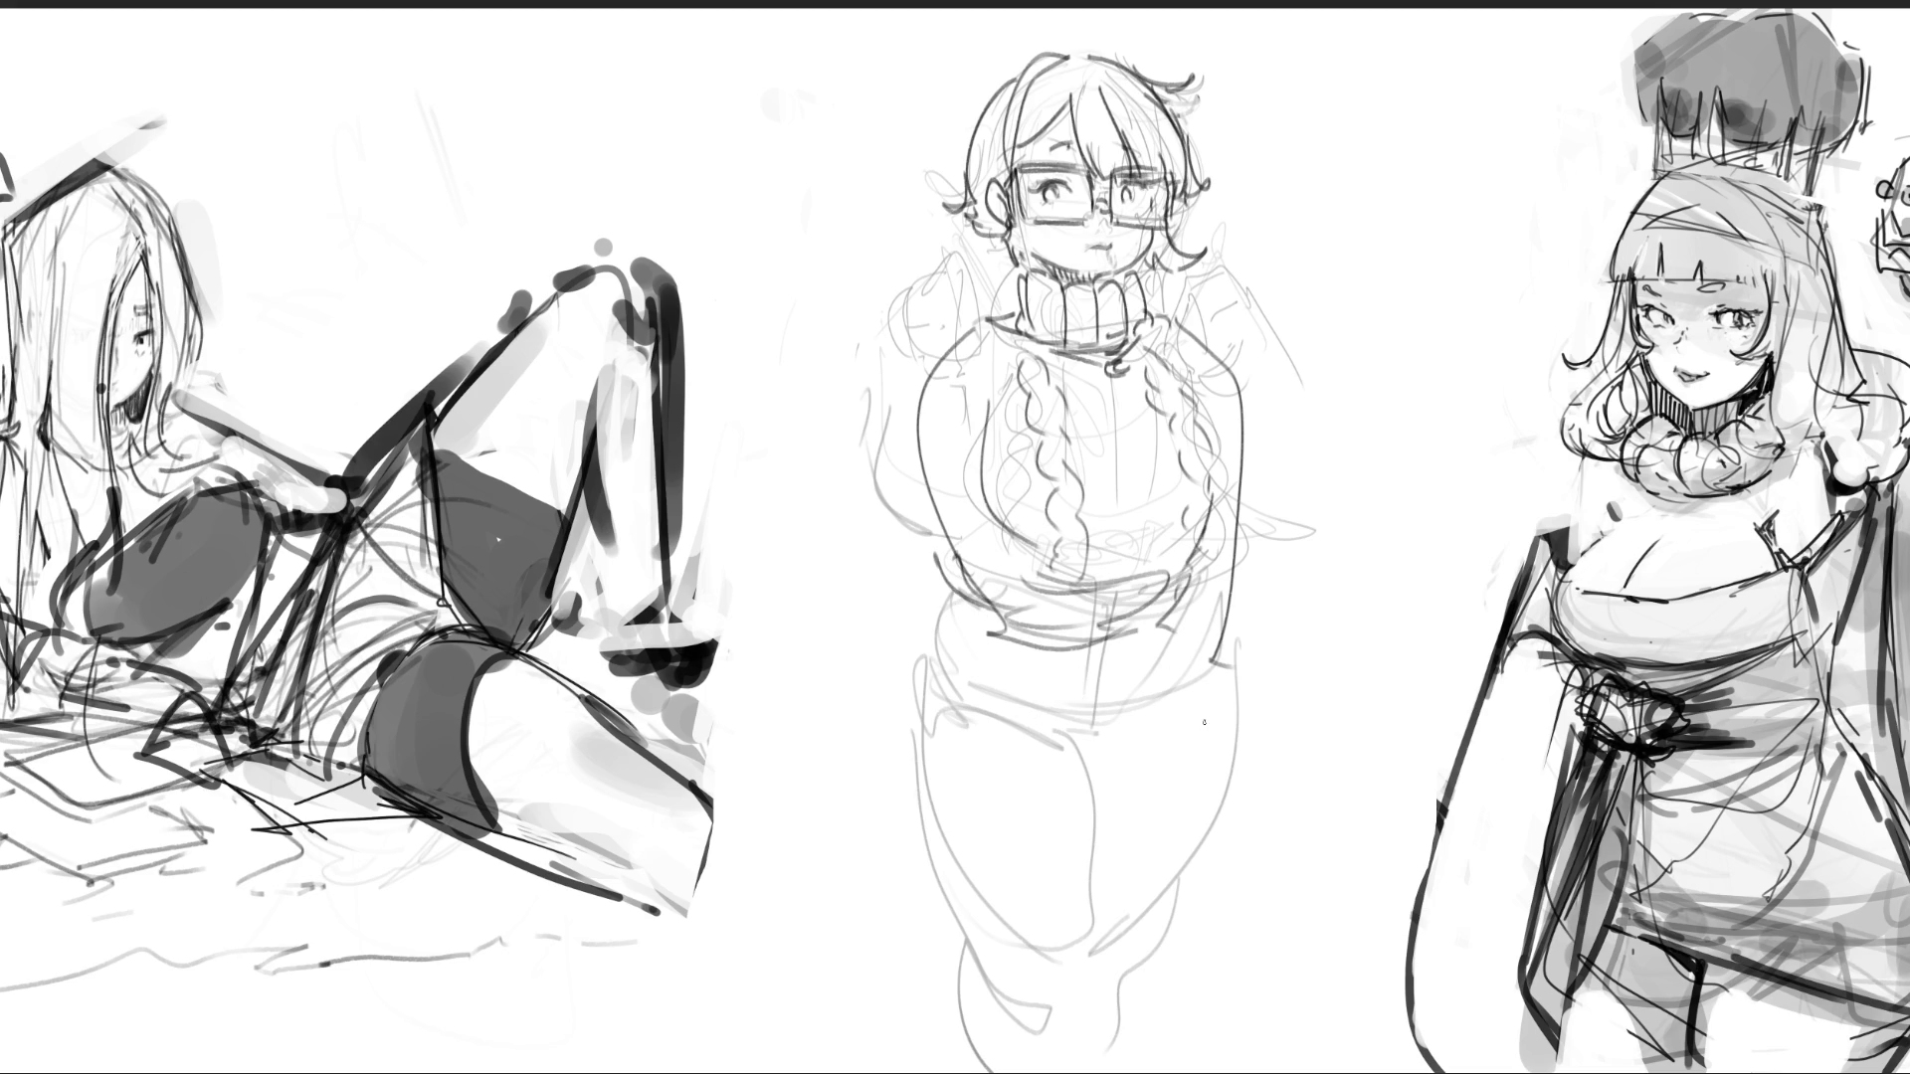
# - Sketch pants folds, a pocket tab, a hand tucked in the pocket and the arm contour
pyautogui.moveTo(990, 609); pyautogui.dragTo(1061, 749)
pyautogui.moveTo(1069, 597)
pyautogui.mouseDown()
pyautogui.moveTo(1127, 720)
pyautogui.moveTo(1087, 770)
pyautogui.mouseUp()
pyautogui.moveTo(1104, 772)
pyautogui.mouseDown()
pyautogui.moveTo(1120, 760)
pyautogui.moveTo(1149, 801)
pyautogui.mouseUp()
pyautogui.moveTo(1094, 811); pyautogui.dragTo(1144, 793)
pyautogui.moveTo(1136, 721); pyautogui.dragTo(1203, 726)
pyautogui.moveTo(1200, 751); pyautogui.dragTo(1202, 796)
pyautogui.moveTo(1156, 722); pyautogui.dragTo(1159, 773)
pyautogui.moveTo(1184, 726); pyautogui.dragTo(1197, 784)
pyautogui.moveTo(1234, 604); pyautogui.dragTo(1183, 741)
pyautogui.moveTo(1171, 604)
pyautogui.mouseDown()
pyautogui.moveTo(1146, 620)
pyautogui.moveTo(1215, 702)
pyautogui.mouseUp()
pyautogui.moveTo(1244, 608); pyautogui.dragTo(1222, 684)
pyautogui.moveTo(1246, 429)
pyautogui.mouseDown()
pyautogui.moveTo(1205, 680)
pyautogui.moveTo(1225, 687)
pyautogui.mouseUp()
# - Undo the hip hatching and redraw the hip strokes and the curves around the hand
pyautogui.hotkey('ctrl', 'z')
pyautogui.hotkey('ctrl', 'z')
pyautogui.moveTo(1084, 629); pyautogui.dragTo(1104, 670)
pyautogui.moveTo(1108, 654)
pyautogui.mouseDown()
pyautogui.moveTo(1049, 708)
pyautogui.moveTo(1142, 761)
pyautogui.moveTo(1199, 716)
pyautogui.mouseUp()
pyautogui.moveTo(1153, 738); pyautogui.dragTo(1196, 709)
pyautogui.moveTo(1088, 780); pyautogui.dragTo(1231, 703)
pyautogui.moveTo(1135, 766); pyautogui.dragTo(1104, 784)
pyautogui.moveTo(1180, 738); pyautogui.dragTo(1162, 785)
# - Outline the thighs, legs, knee and feet below the sweater
pyautogui.moveTo(935, 608)
pyautogui.mouseDown()
pyautogui.moveTo(947, 698)
pyautogui.moveTo(999, 751)
pyautogui.mouseUp()
pyautogui.moveTo(1154, 694); pyautogui.dragTo(1211, 768)
pyautogui.moveTo(941, 758); pyautogui.dragTo(963, 857)
pyautogui.moveTo(989, 928); pyautogui.dragTo(1132, 987)
pyautogui.moveTo(1229, 721); pyautogui.dragTo(1192, 983)
pyautogui.moveTo(1230, 746)
pyautogui.mouseDown()
pyautogui.moveTo(1171, 970)
pyautogui.moveTo(1116, 996)
pyautogui.mouseUp()
pyautogui.moveTo(1124, 838); pyautogui.dragTo(1100, 993)
pyautogui.moveTo(1093, 793); pyautogui.dragTo(1104, 1018)
pyautogui.moveTo(1102, 1005)
pyautogui.mouseDown()
pyautogui.moveTo(986, 1024)
pyautogui.moveTo(1191, 985)
pyautogui.mouseUp()
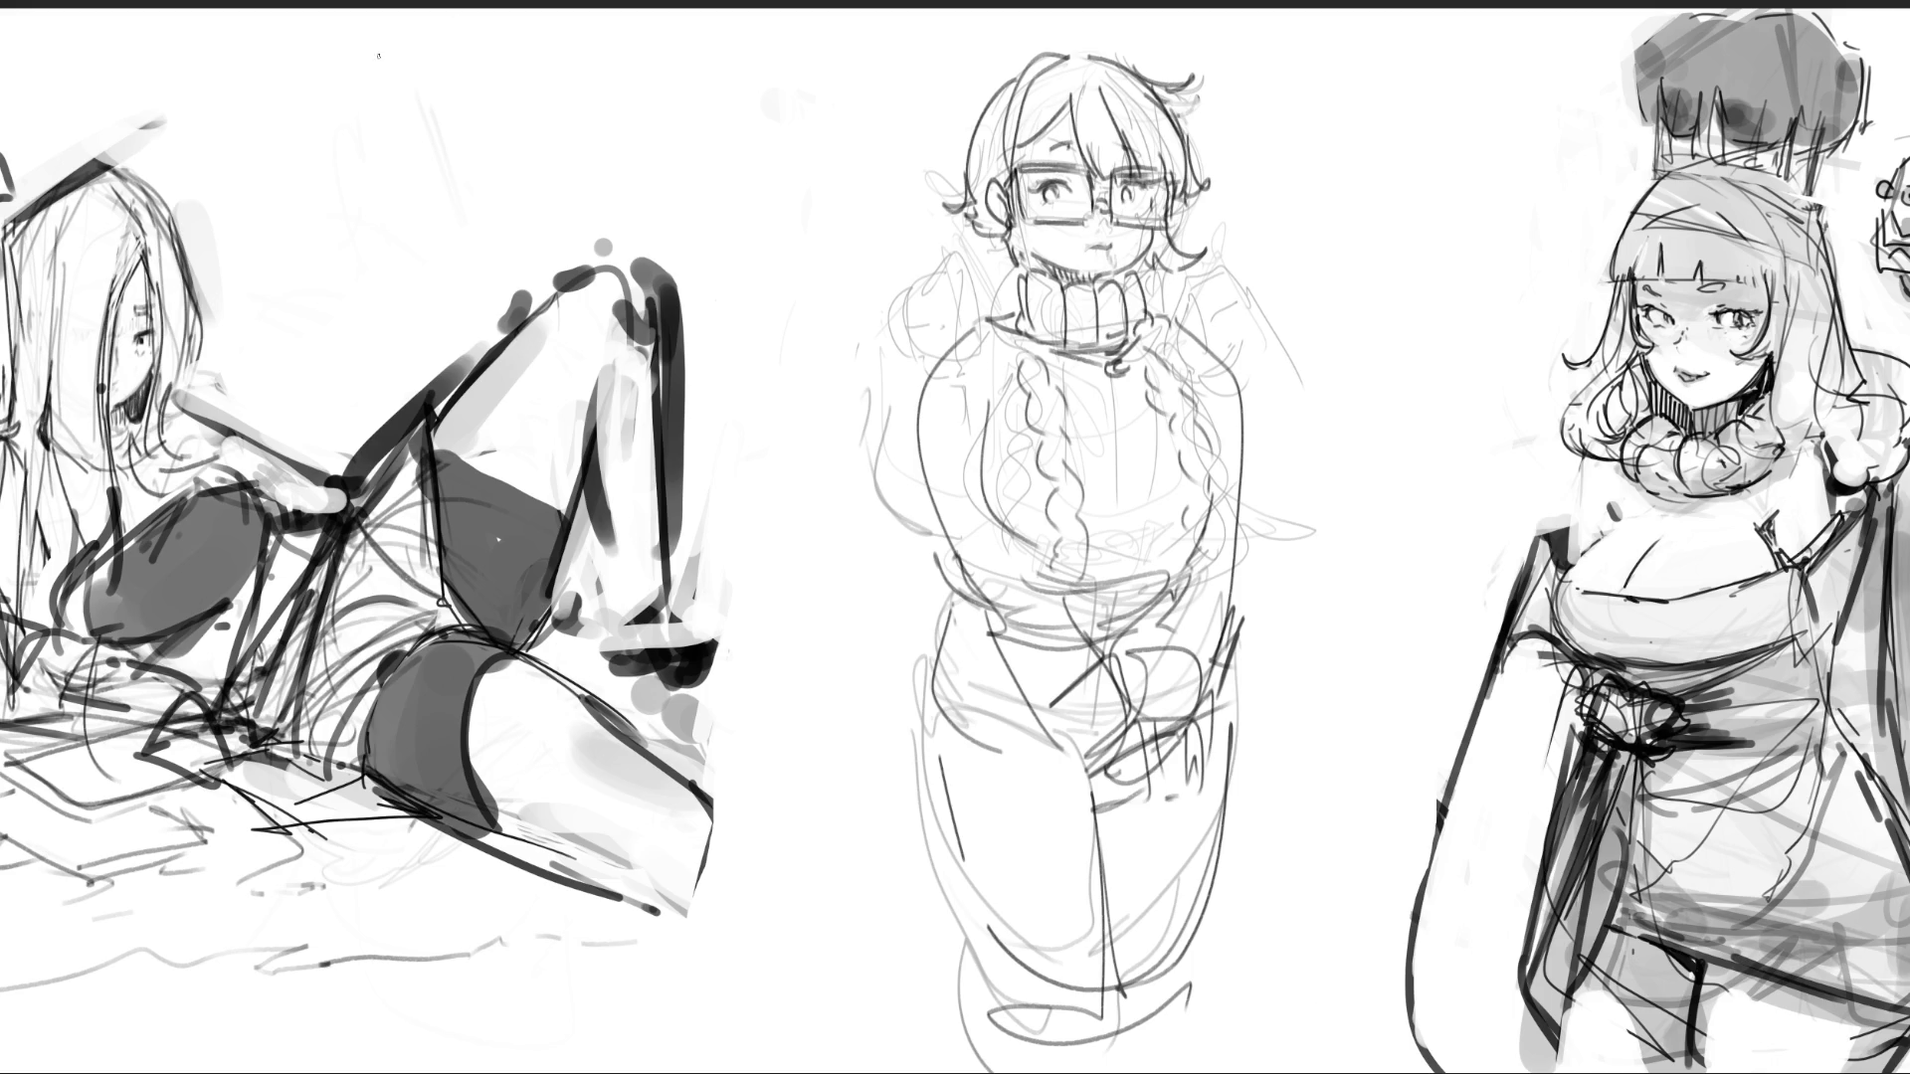
# - Lasso the glasses girl's body below the neck, scale it down and move it up under her head
pyautogui.moveTo(1355, 479); pyautogui.dragTo(1189, 309)
pyautogui.moveTo(1028, 269)
pyautogui.mouseDown()
pyautogui.moveTo(854, 537)
pyautogui.moveTo(851, 1069)
pyautogui.mouseUp()
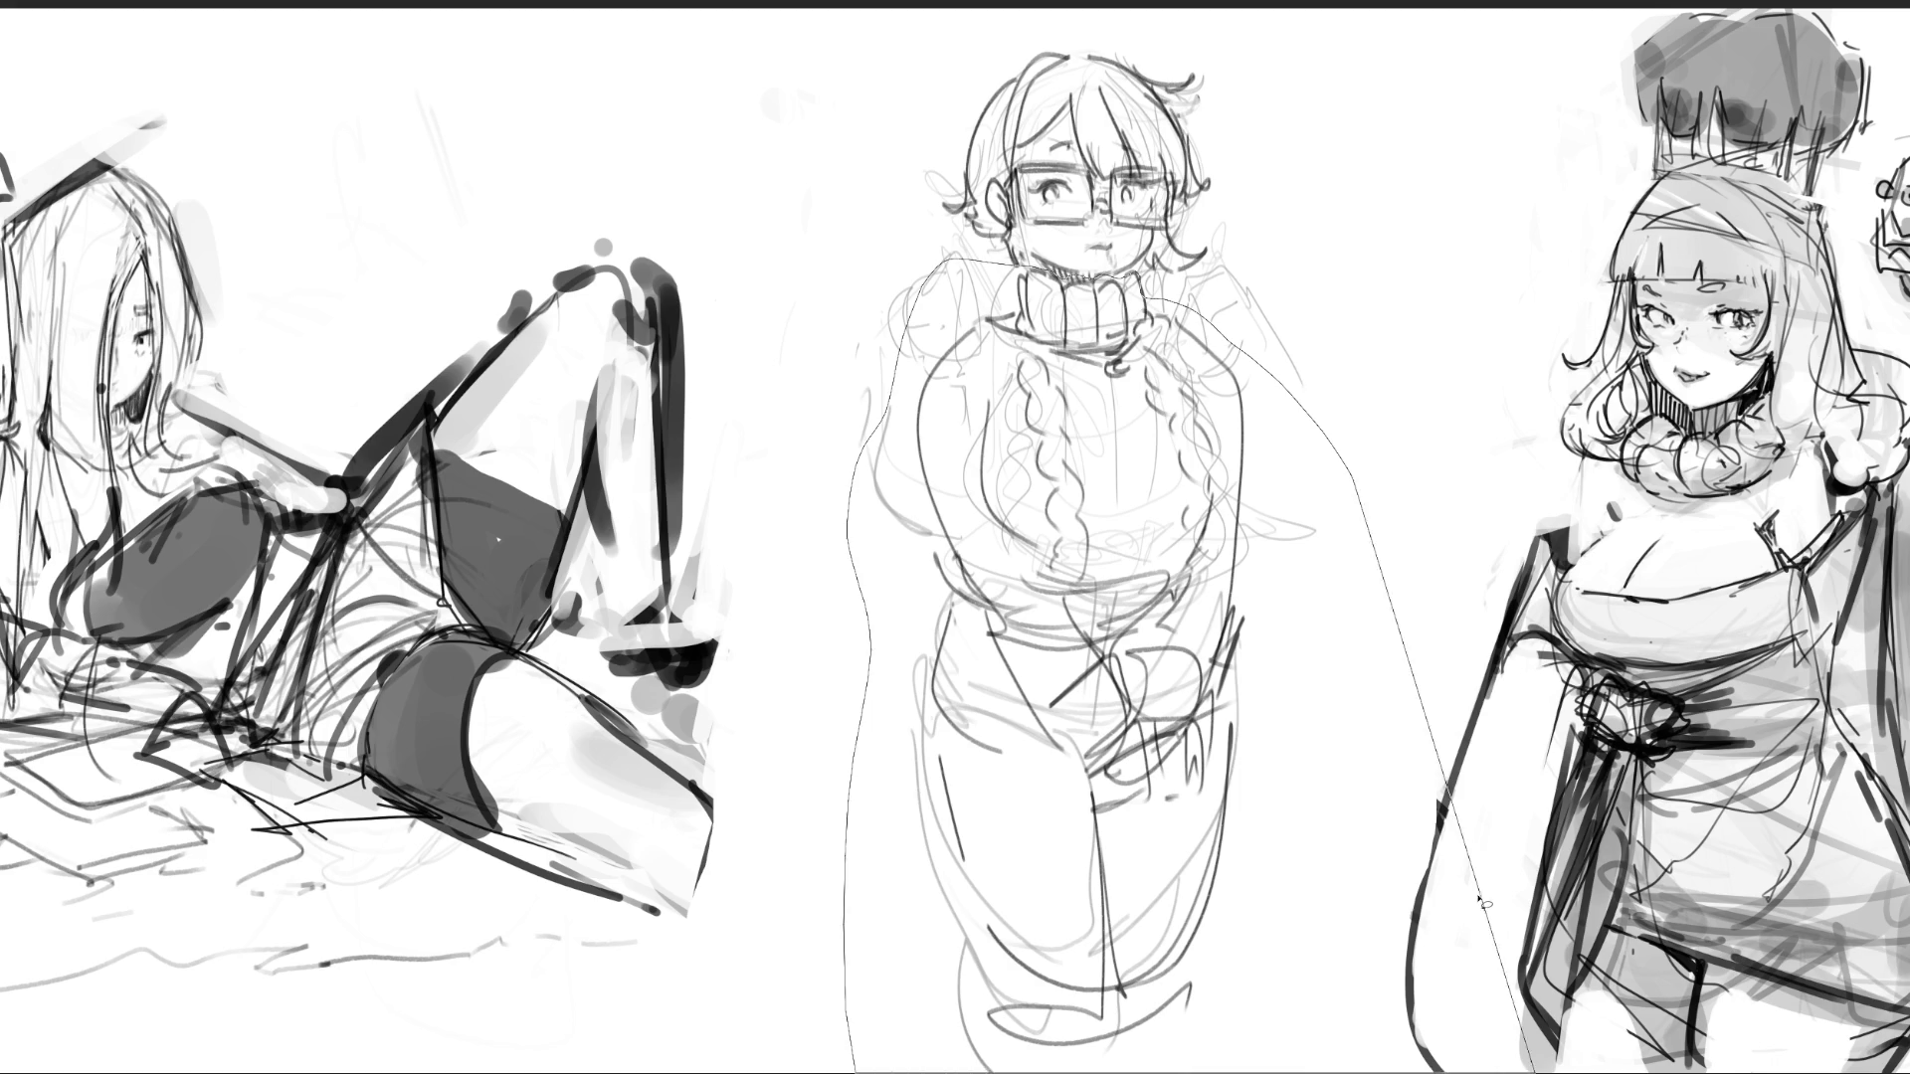
pyautogui.hotkey('ctrl', 't')
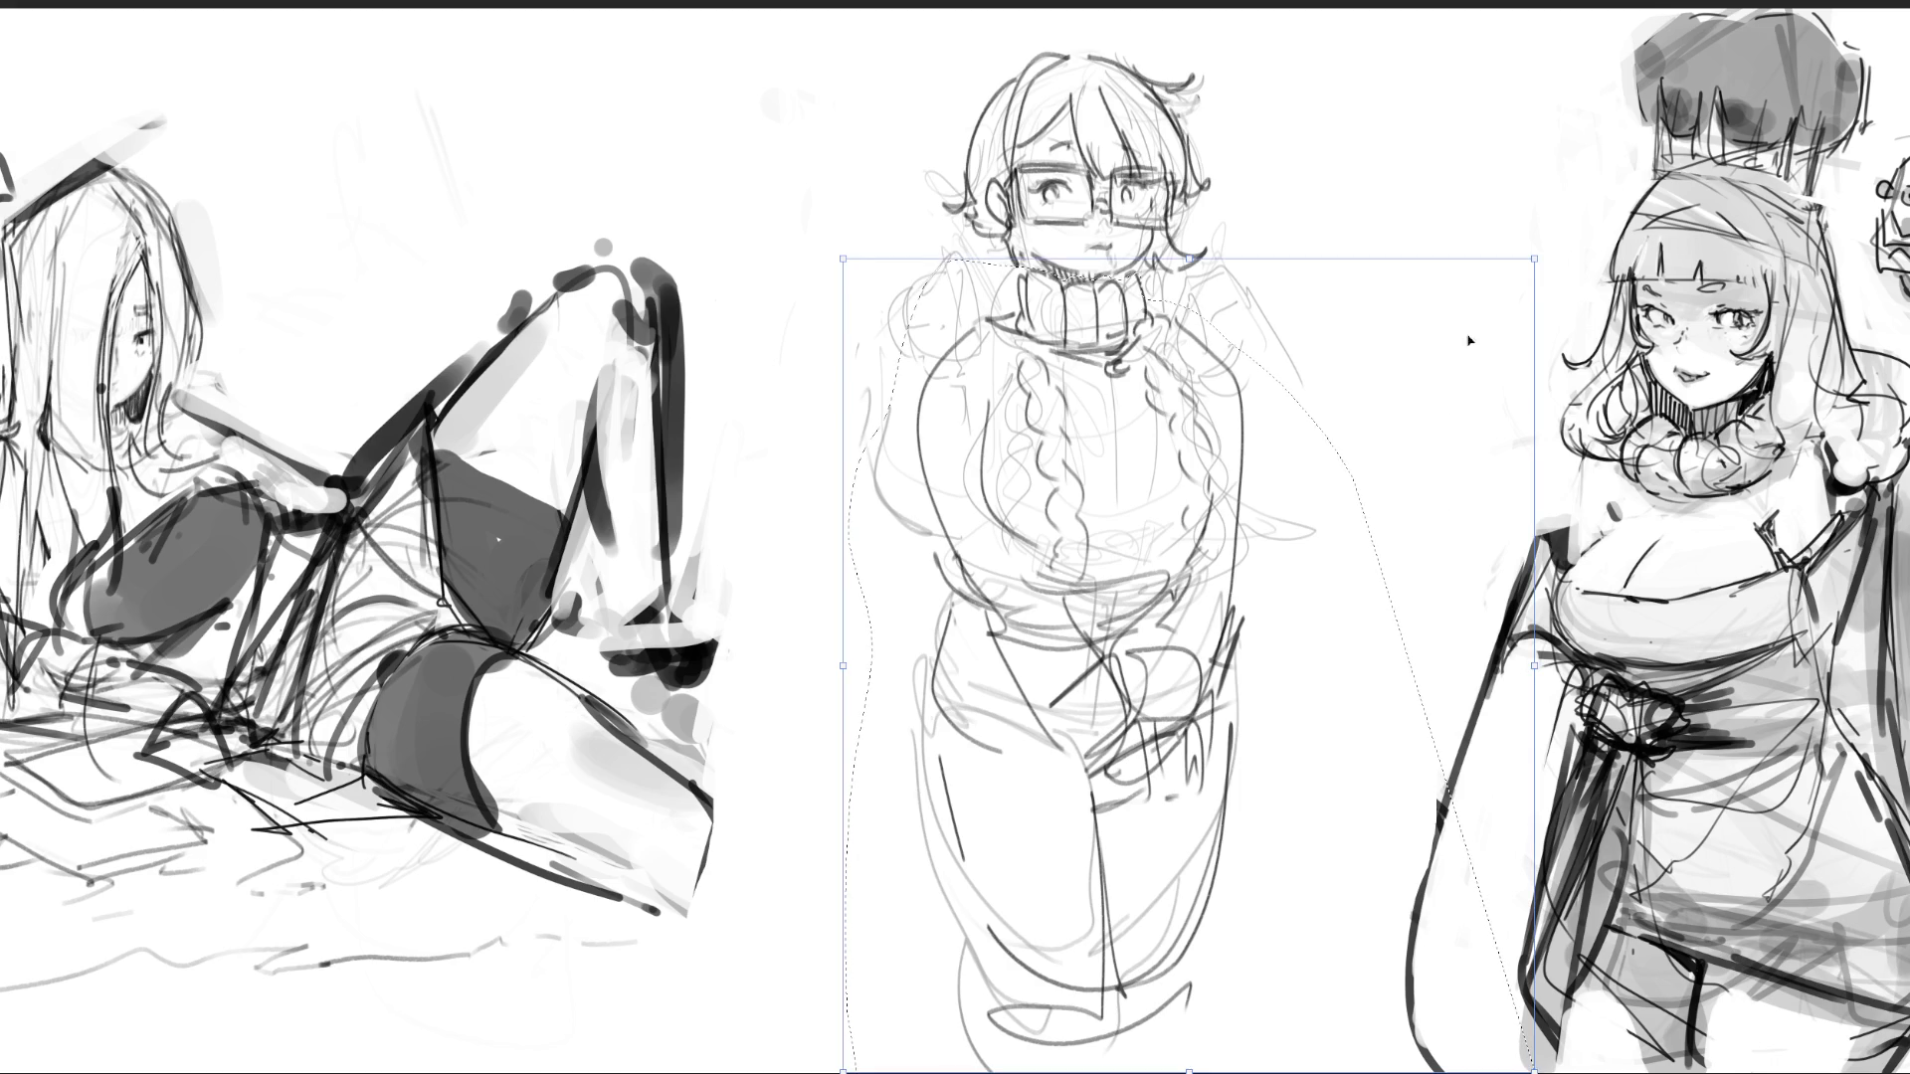
pyautogui.moveTo(1534, 259); pyautogui.dragTo(1475, 328)
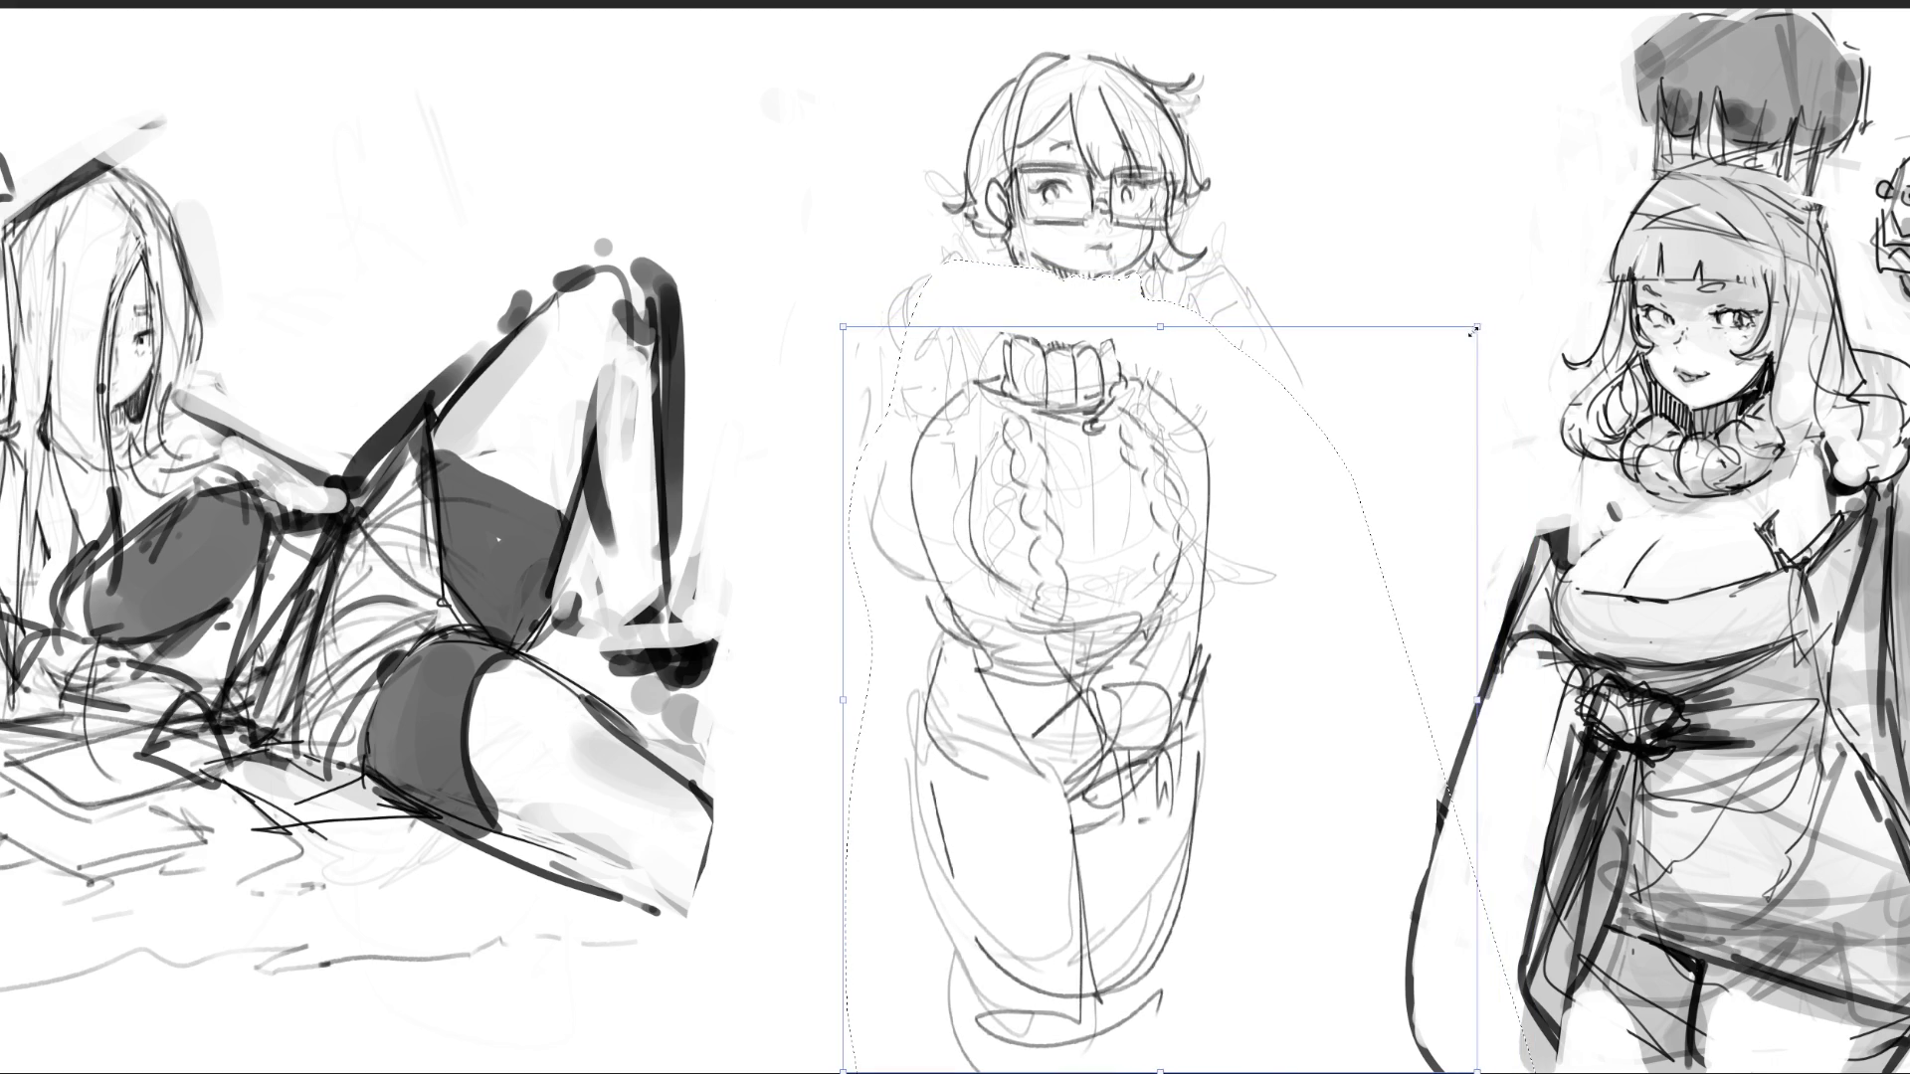
pyautogui.moveTo(1343, 533); pyautogui.dragTo(1366, 460)
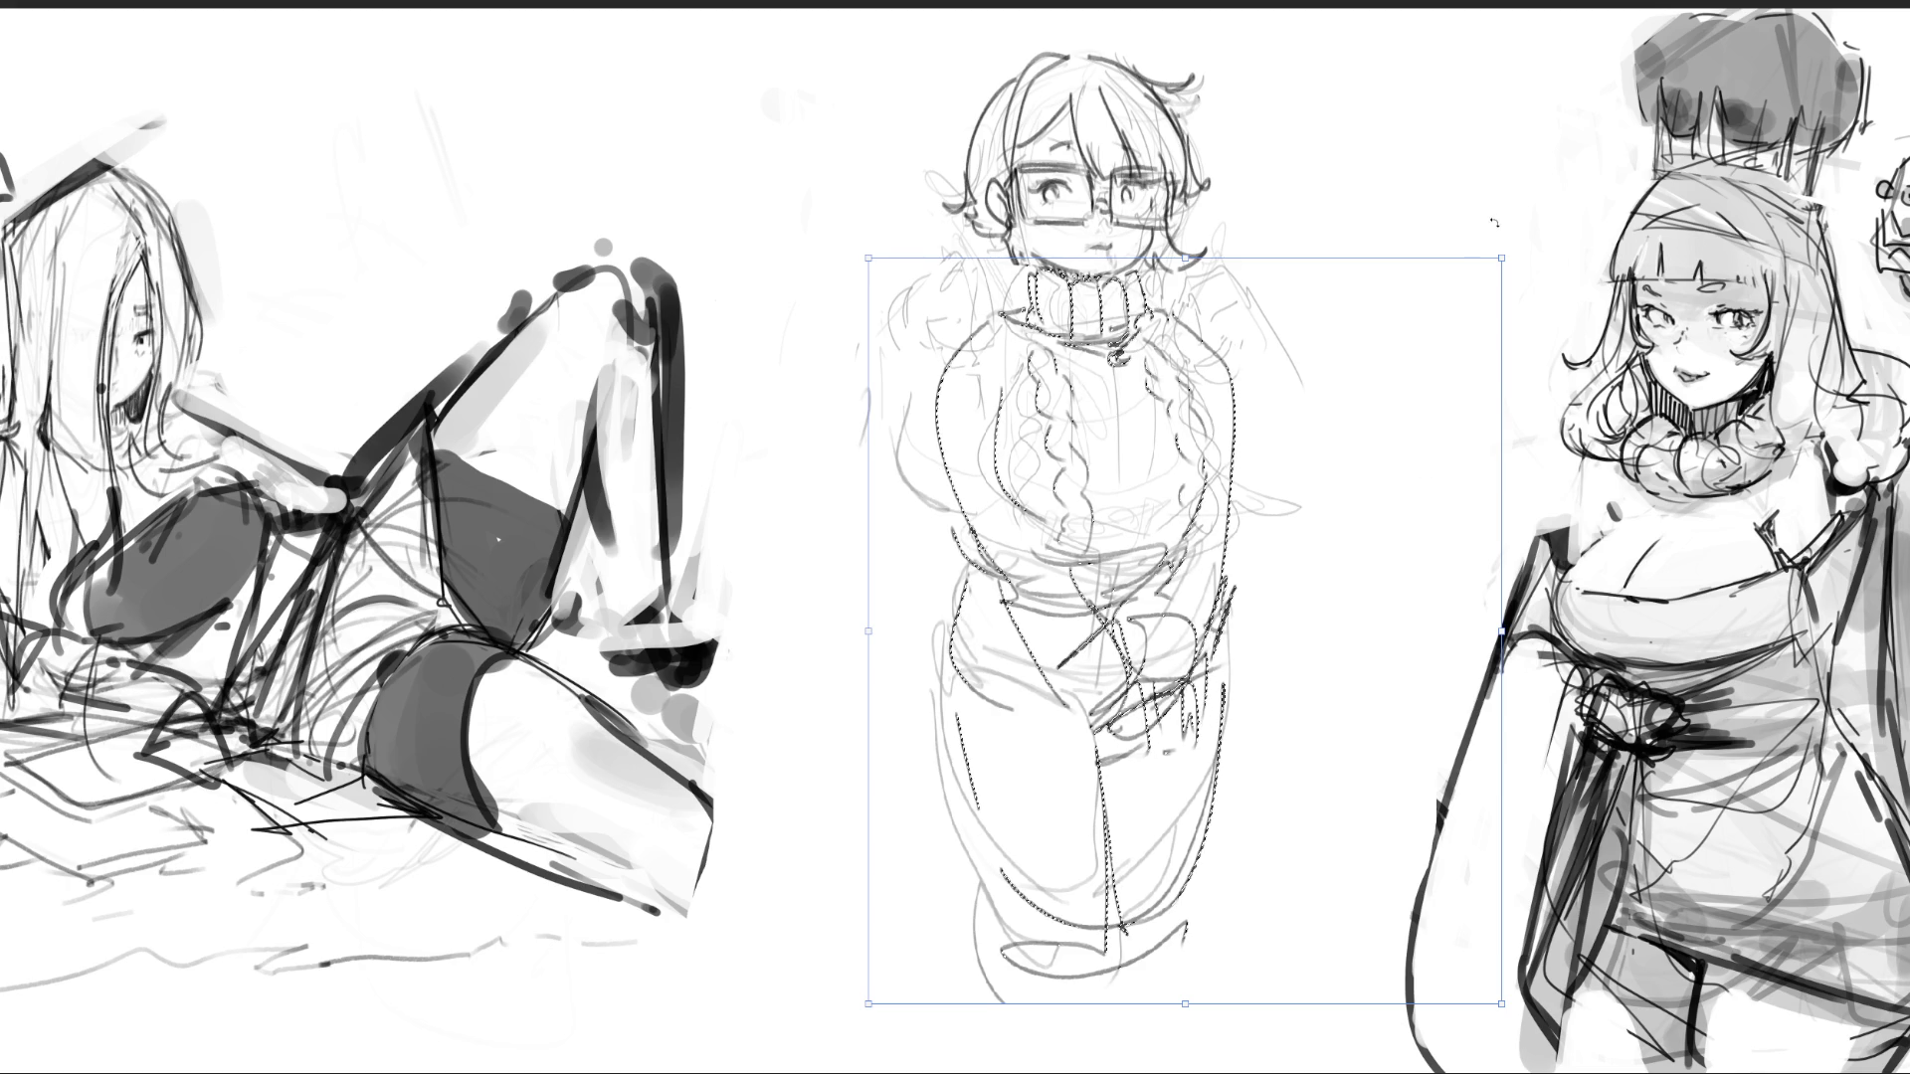
pyautogui.moveTo(1503, 257)
pyautogui.mouseDown()
pyautogui.moveTo(1347, 414)
pyautogui.moveTo(1356, 365)
pyautogui.mouseUp()
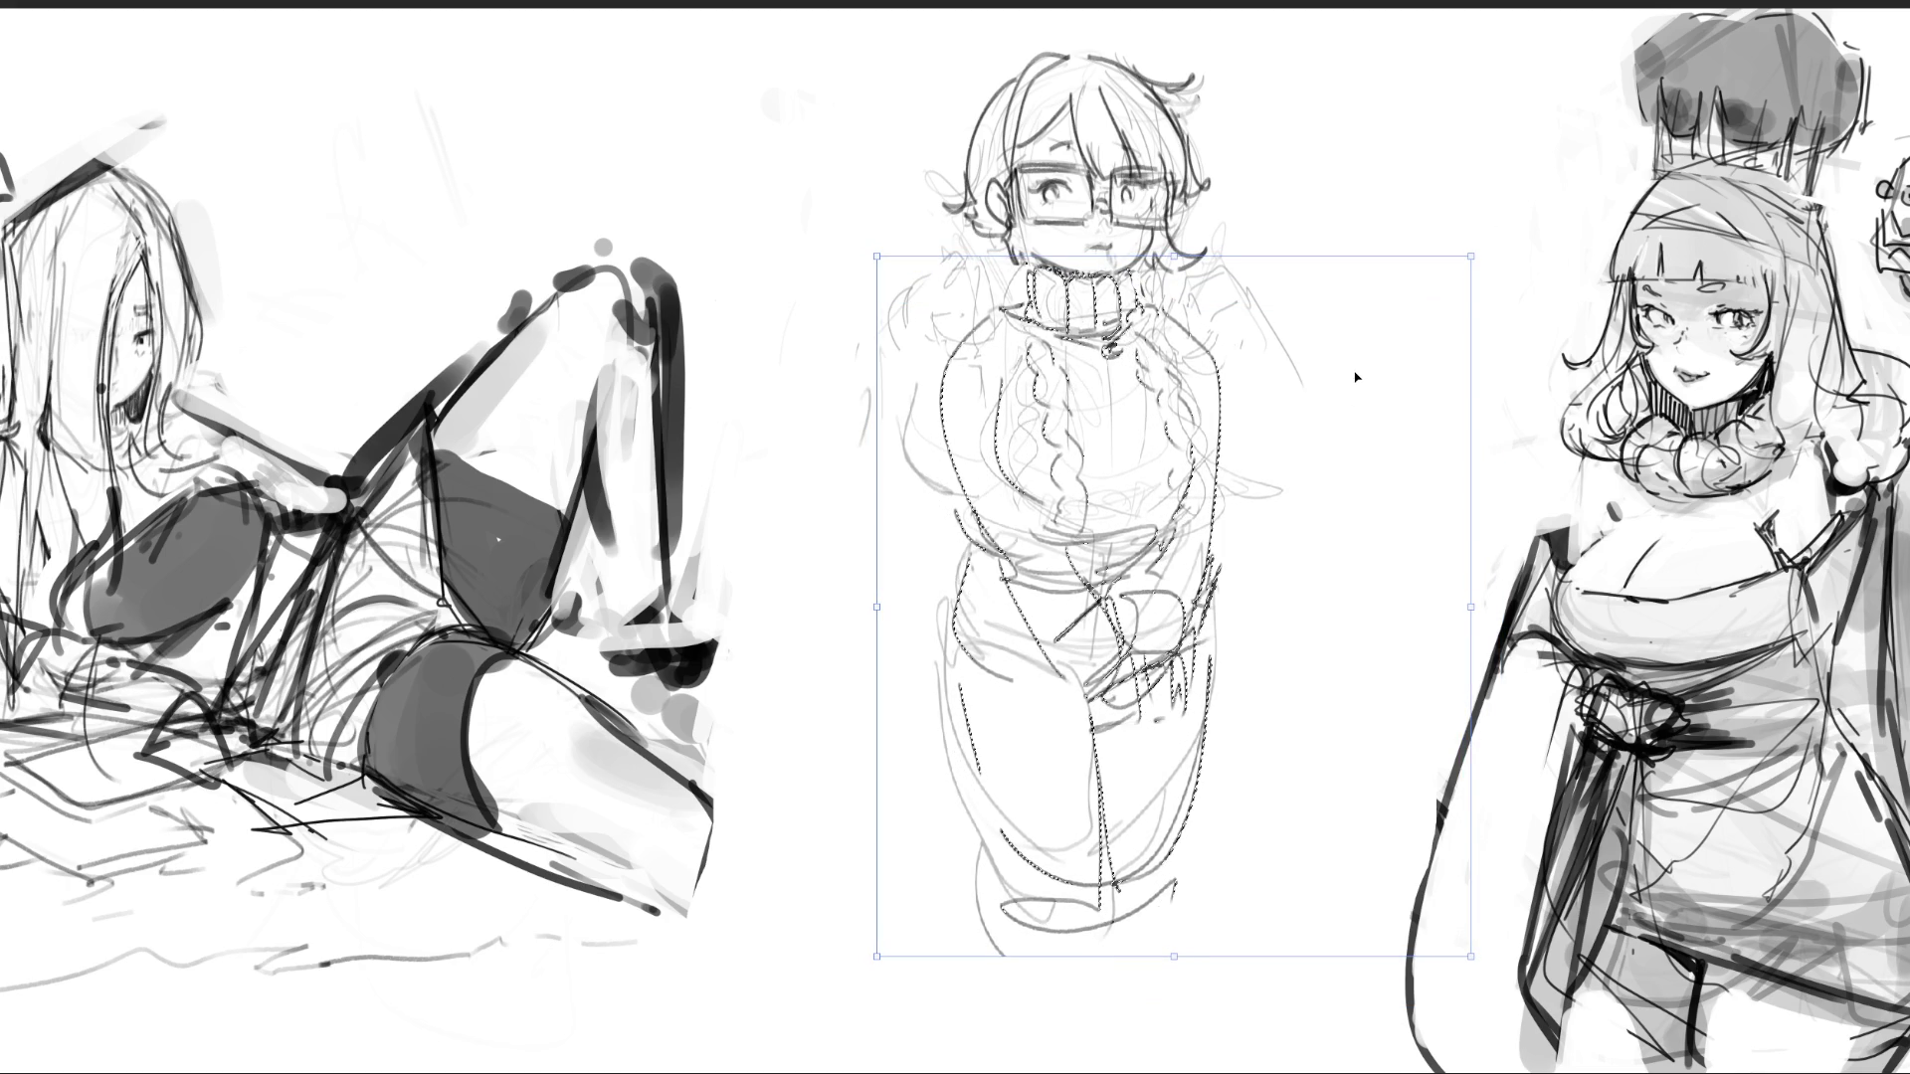
pyautogui.press('Return')
pyautogui.hotkey('ctrl', 'd')
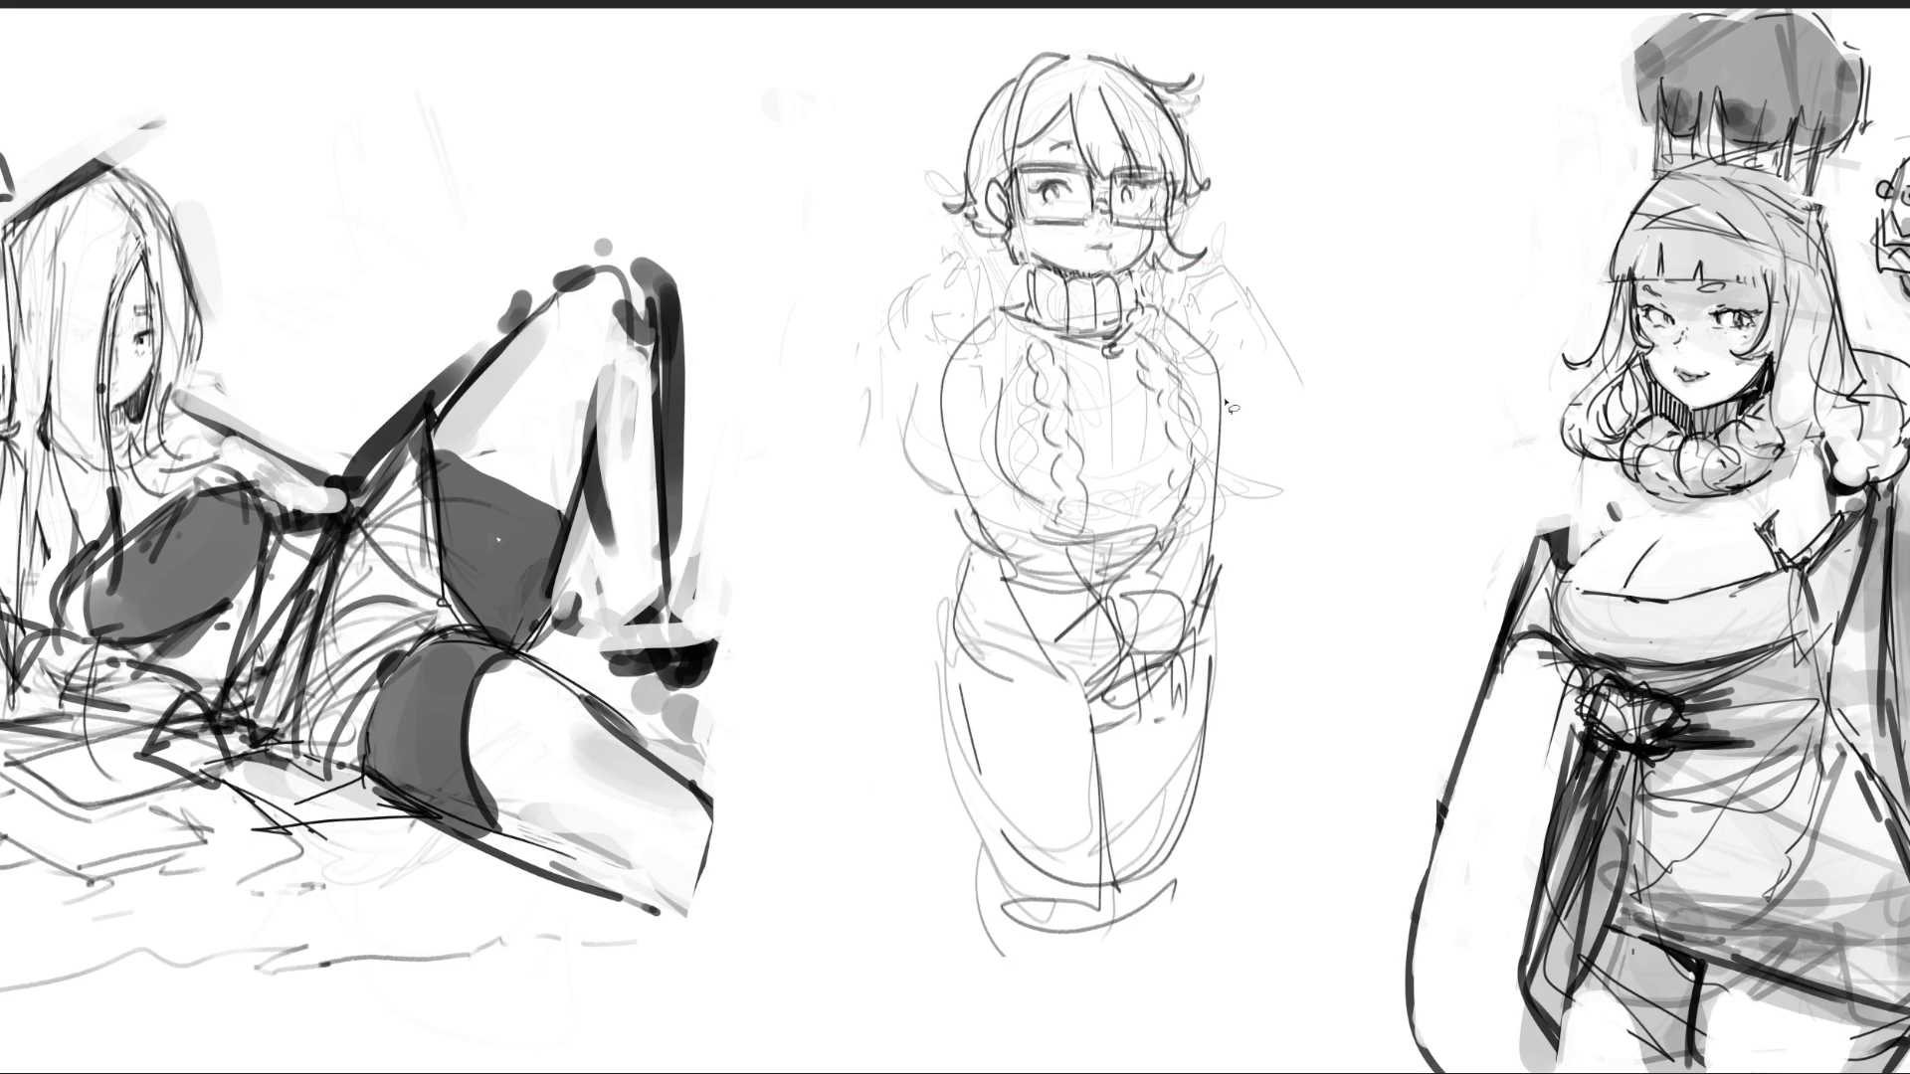
# - Draw the glasses girl's legs down to the bottom edge, then redo the left, centre and right leg lines
pyautogui.moveTo(996, 828); pyautogui.dragTo(1062, 1073)
pyautogui.moveTo(1090, 894)
pyautogui.mouseDown()
pyautogui.moveTo(1097, 1073)
pyautogui.moveTo(1142, 878)
pyautogui.mouseUp()
pyautogui.moveTo(1174, 837); pyautogui.dragTo(1149, 1051)
pyautogui.hotkey('ctrl', 'z')
pyautogui.hotkey('ctrl', 'z')
pyautogui.hotkey('ctrl', 'z')
pyautogui.moveTo(991, 814); pyautogui.dragTo(1082, 1072)
pyautogui.moveTo(1114, 1072)
pyautogui.mouseDown()
pyautogui.moveTo(1112, 916)
pyautogui.moveTo(1176, 852)
pyautogui.mouseUp()
pyautogui.moveTo(1192, 832); pyautogui.dragTo(1164, 1033)
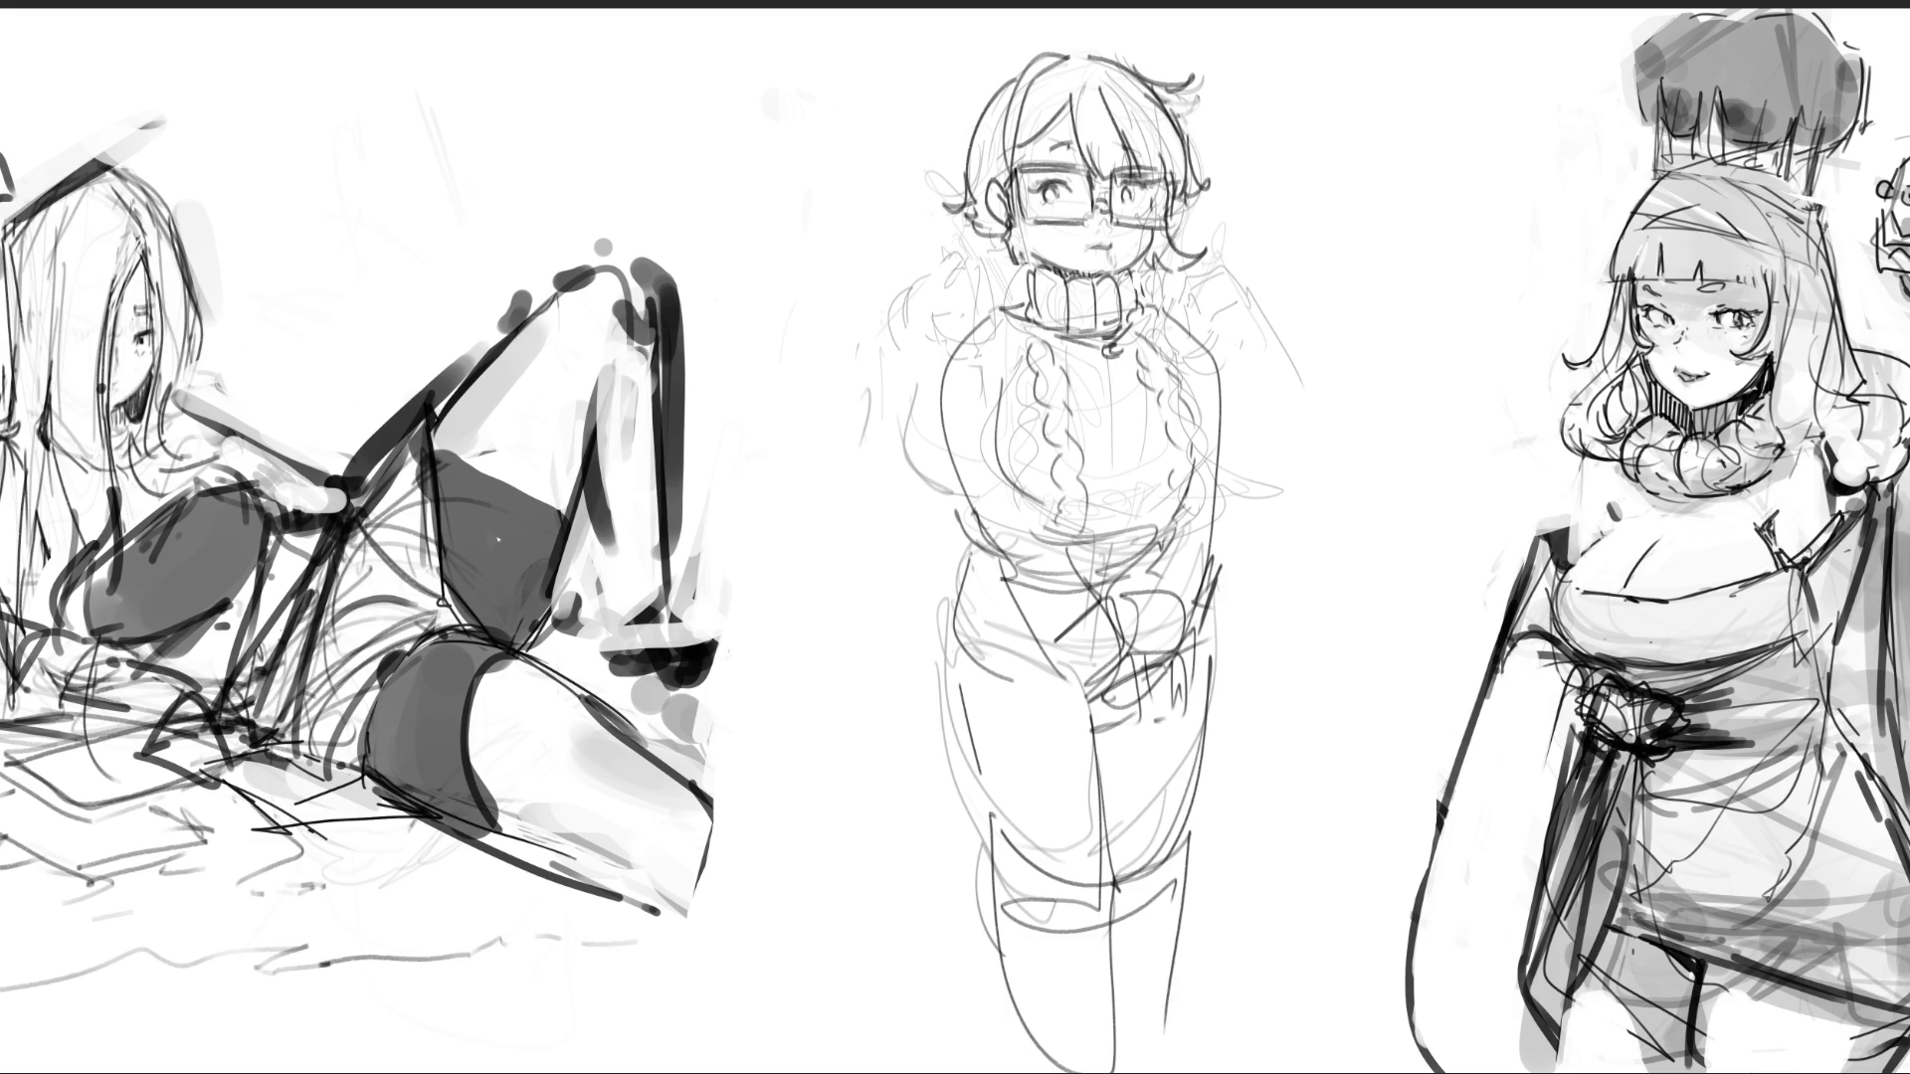
# - Sketch rough box, zigzag and V-shaped gesture lines for a new figure in the centre
pyautogui.moveTo(1214, 487)
pyautogui.mouseDown()
pyautogui.moveTo(1164, 515)
pyautogui.moveTo(1243, 338)
pyautogui.moveTo(1134, 320)
pyautogui.moveTo(1125, 497)
pyautogui.mouseUp()
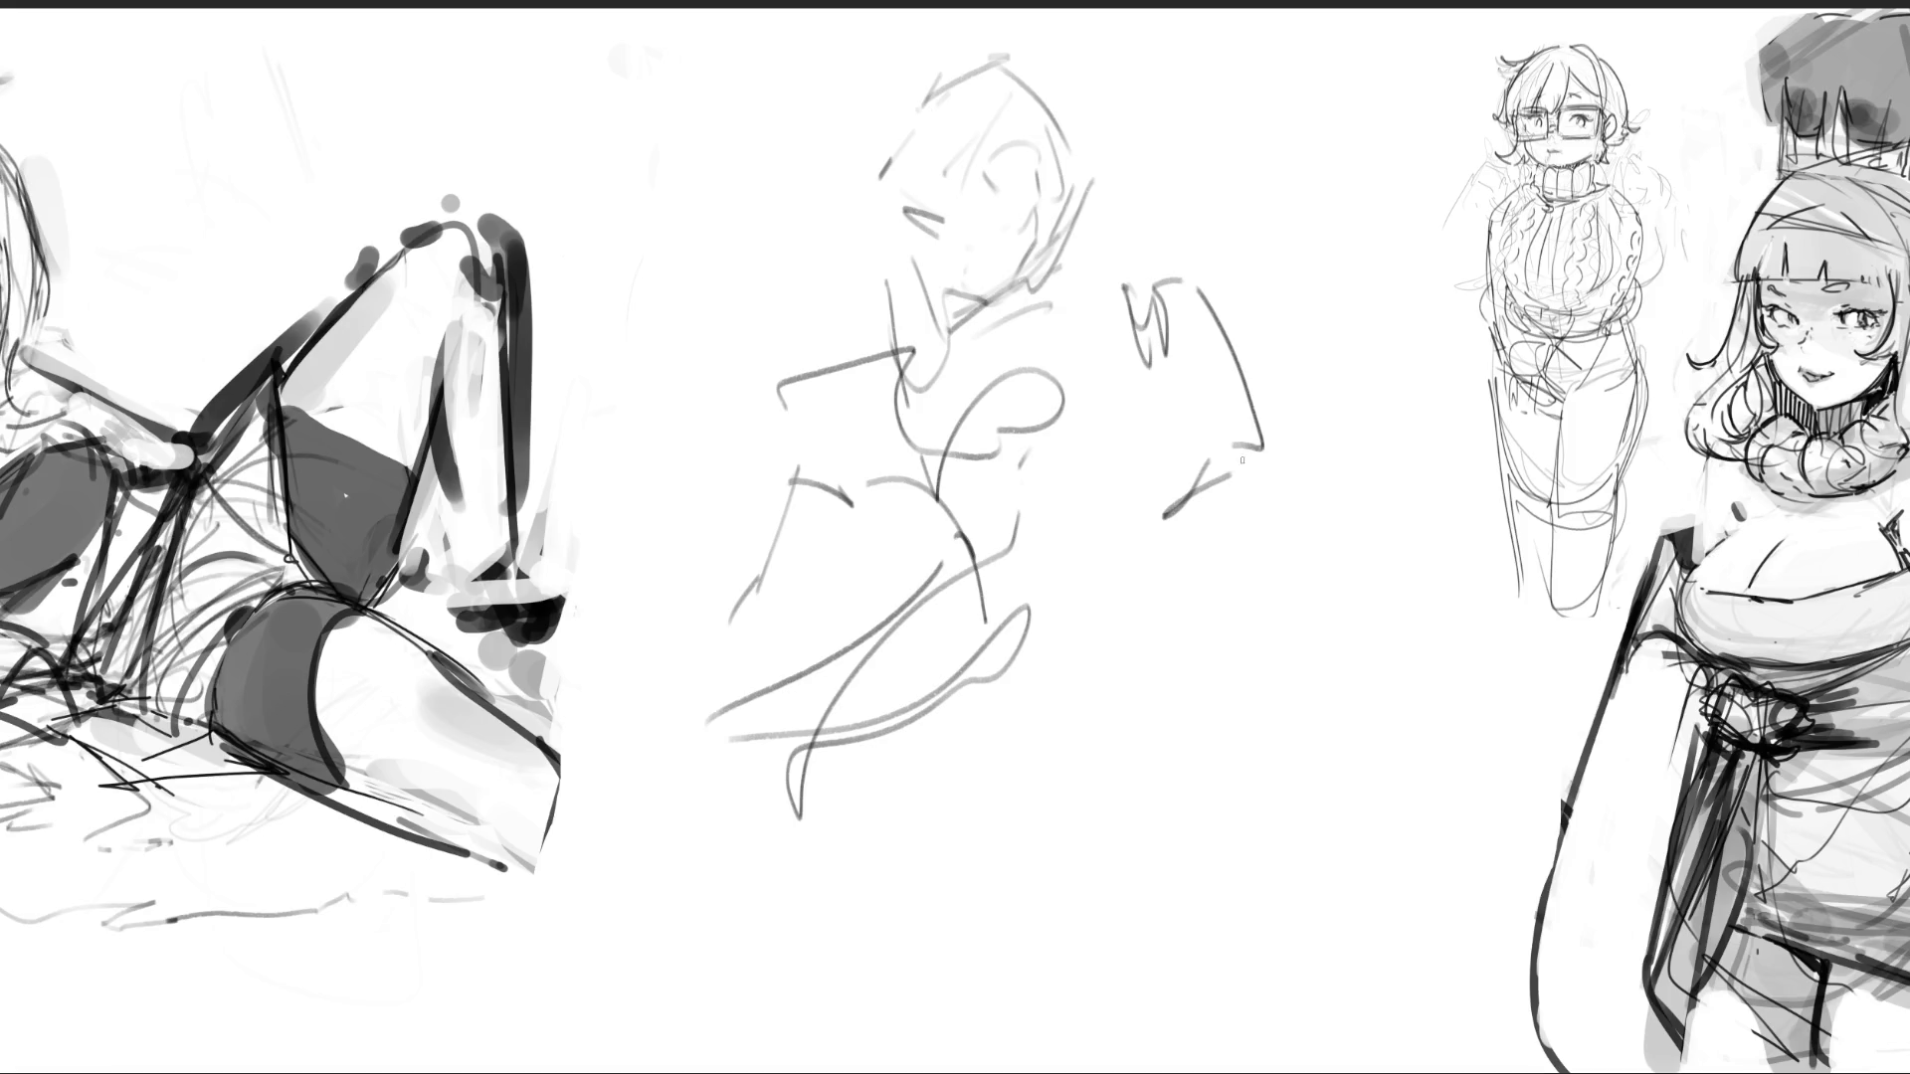
pyautogui.moveTo(1112, 317)
pyautogui.mouseDown()
pyautogui.moveTo(1072, 519)
pyautogui.moveTo(1041, 534)
pyautogui.mouseUp()
pyautogui.moveTo(1083, 545)
pyautogui.mouseDown()
pyautogui.moveTo(1159, 618)
pyautogui.moveTo(1222, 542)
pyautogui.moveTo(1301, 571)
pyautogui.mouseUp()
pyautogui.moveTo(1415, 594); pyautogui.dragTo(1432, 634)
pyautogui.moveTo(1420, 684)
pyautogui.mouseDown()
pyautogui.moveTo(1332, 777)
pyautogui.moveTo(1256, 697)
pyautogui.moveTo(1090, 718)
pyautogui.moveTo(1144, 717)
pyautogui.moveTo(853, 843)
pyautogui.moveTo(1272, 854)
pyautogui.mouseUp()
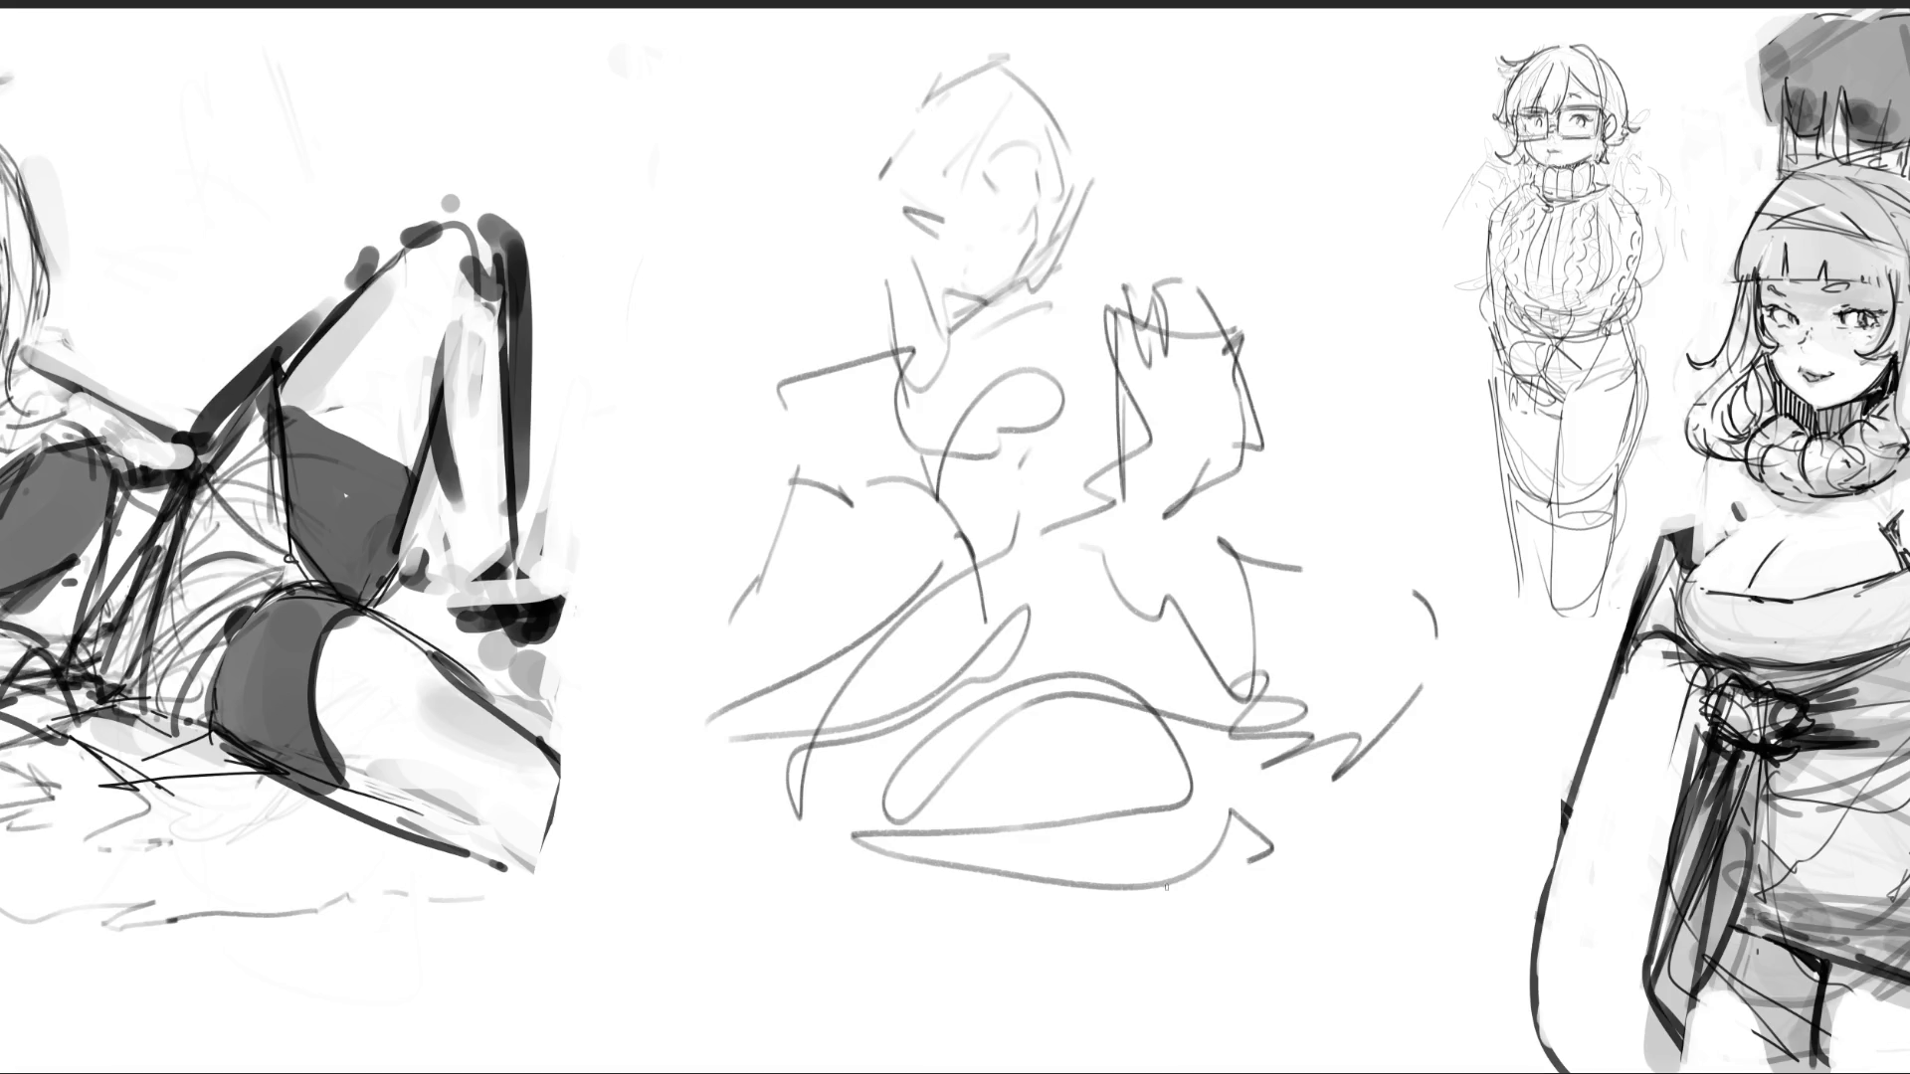
# - Rough in the seated base with a ground line, lighten the centre sketch and skew it by its corner
pyautogui.moveTo(953, 918); pyautogui.dragTo(1268, 913)
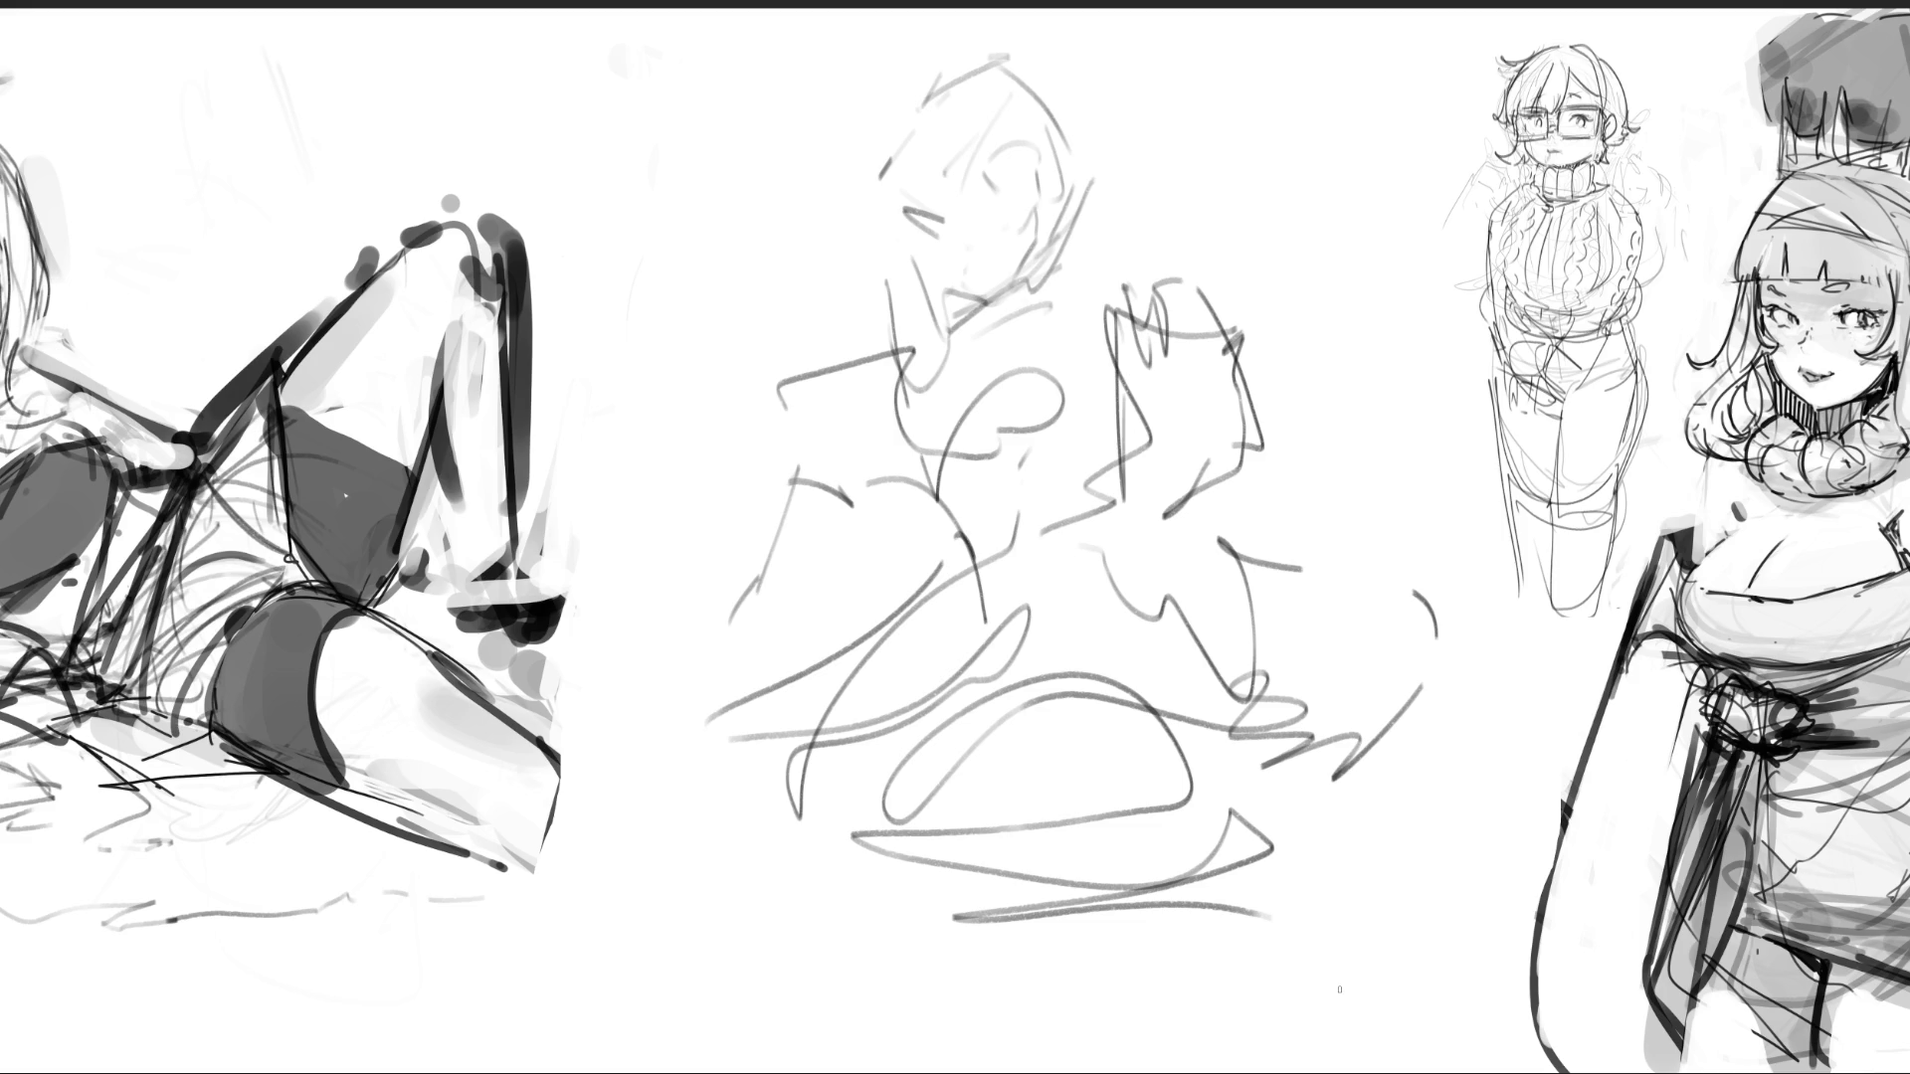
pyautogui.moveTo(1046, 511)
pyautogui.mouseDown()
pyautogui.moveTo(940, 39)
pyautogui.moveTo(807, 838)
pyautogui.moveTo(1234, 517)
pyautogui.moveTo(1322, 660)
pyautogui.moveTo(1415, 686)
pyautogui.mouseUp()
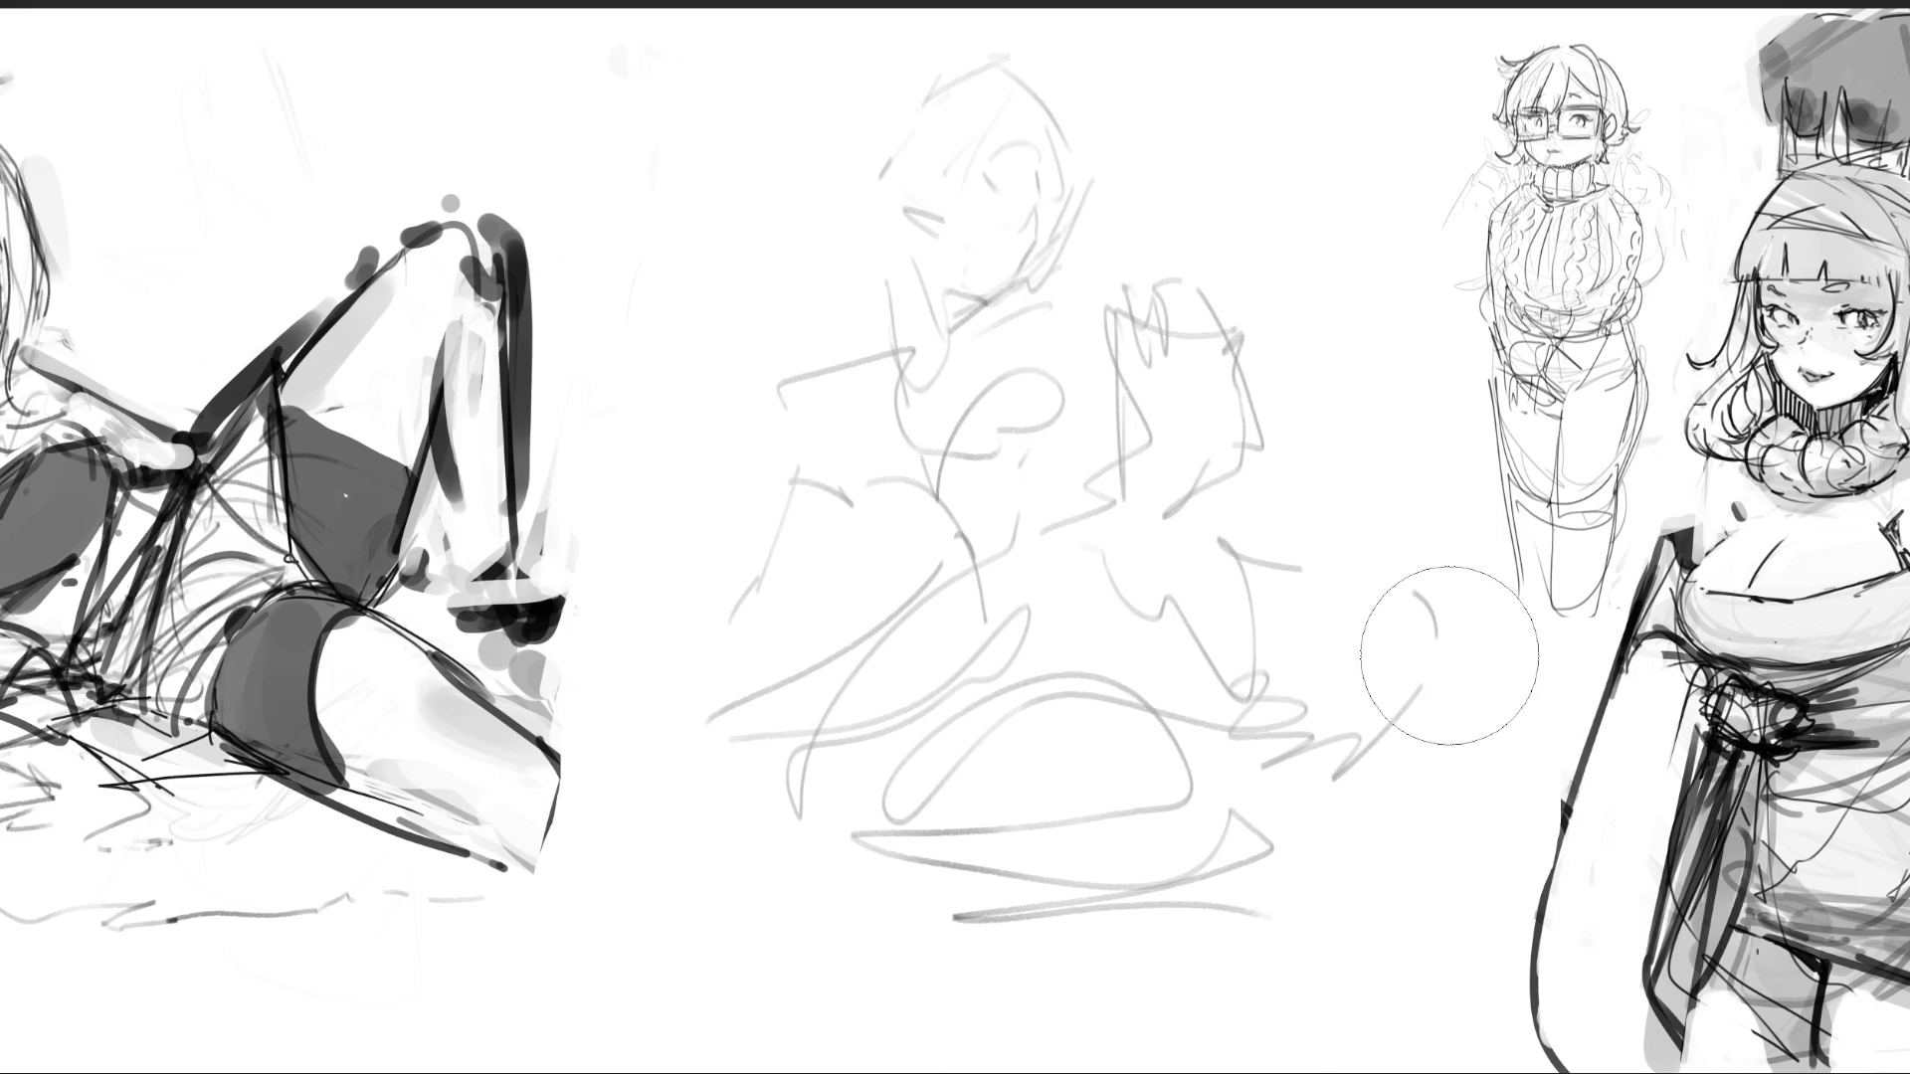
pyautogui.hotkey('ctrl', 't')
pyautogui.moveTo(1443, 60); pyautogui.dragTo(1578, 75)
pyautogui.press('Return')
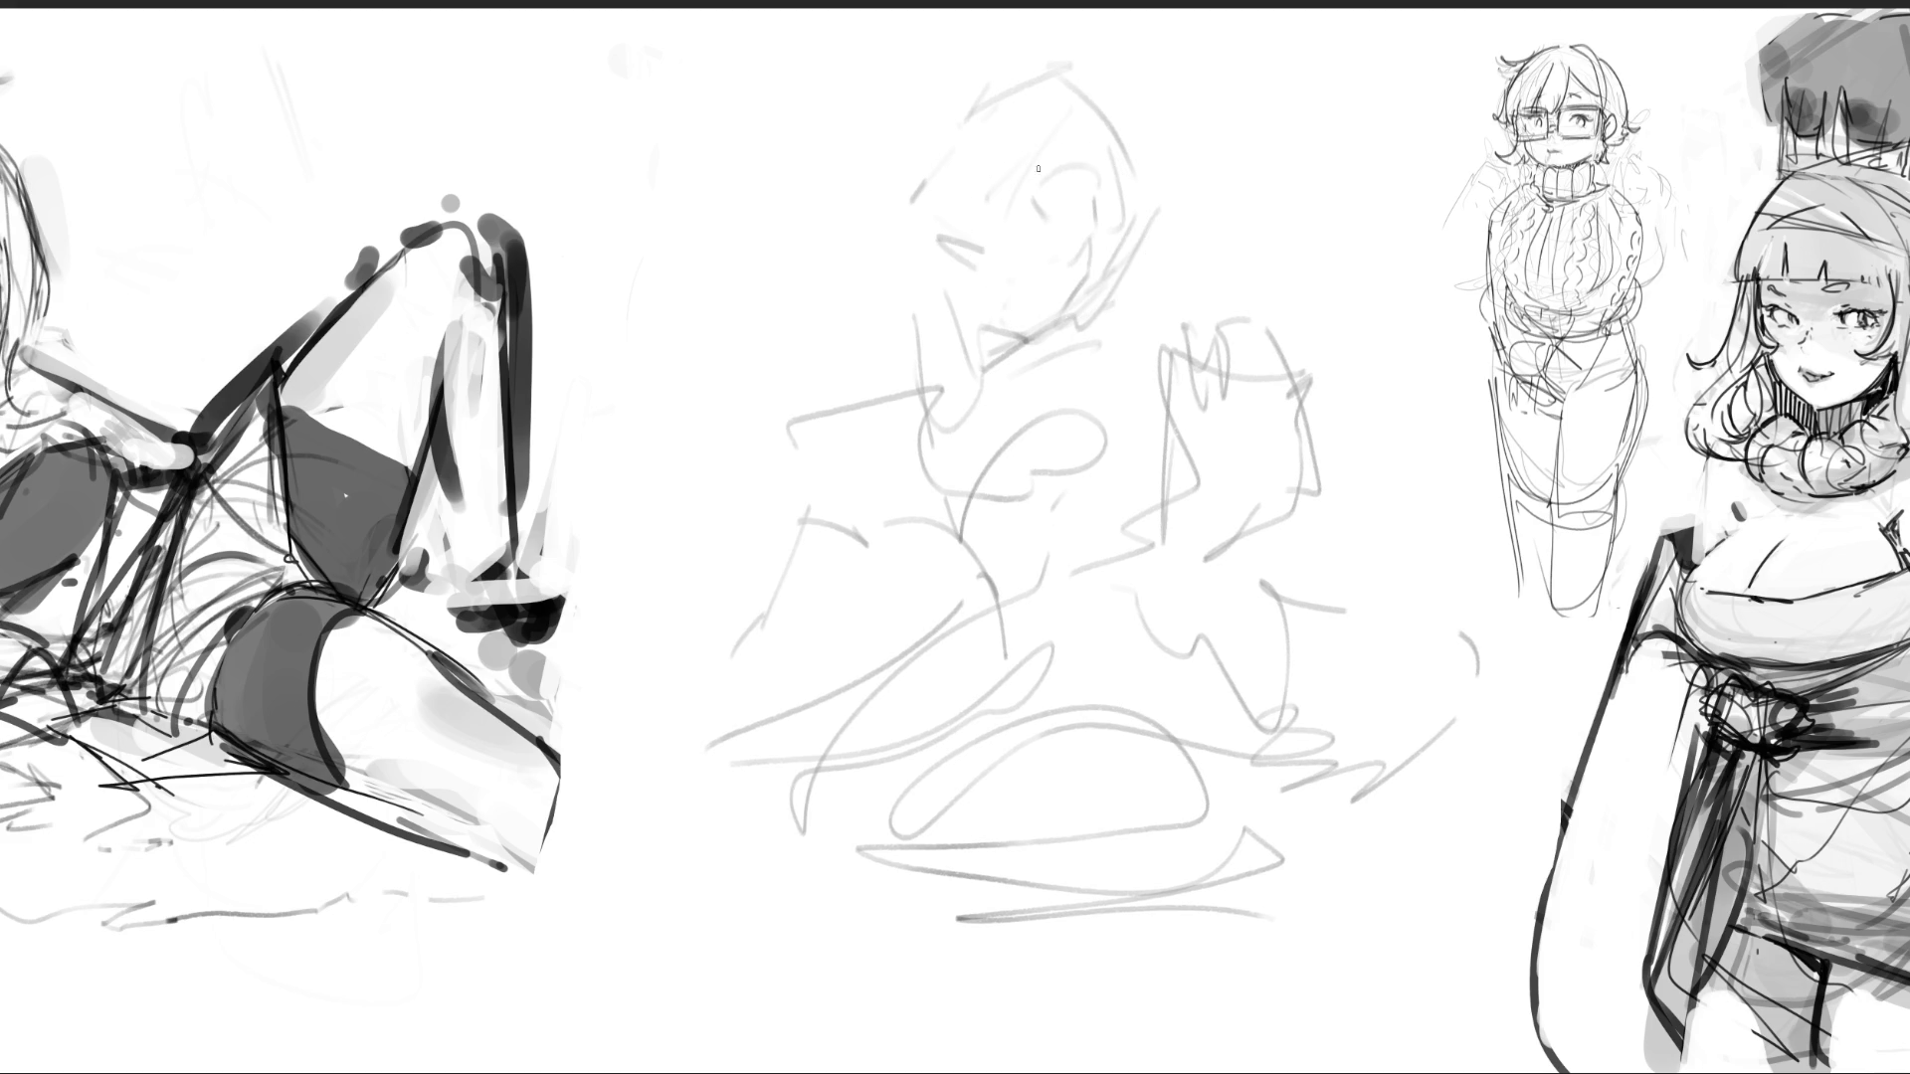
# - Draw the new figure's closed eye, cheek marks and a tick on the head
pyautogui.moveTo(1027, 207)
pyautogui.mouseDown()
pyautogui.moveTo(1059, 212)
pyautogui.moveTo(1102, 285)
pyautogui.mouseUp()
pyautogui.moveTo(933, 321); pyautogui.dragTo(1100, 287)
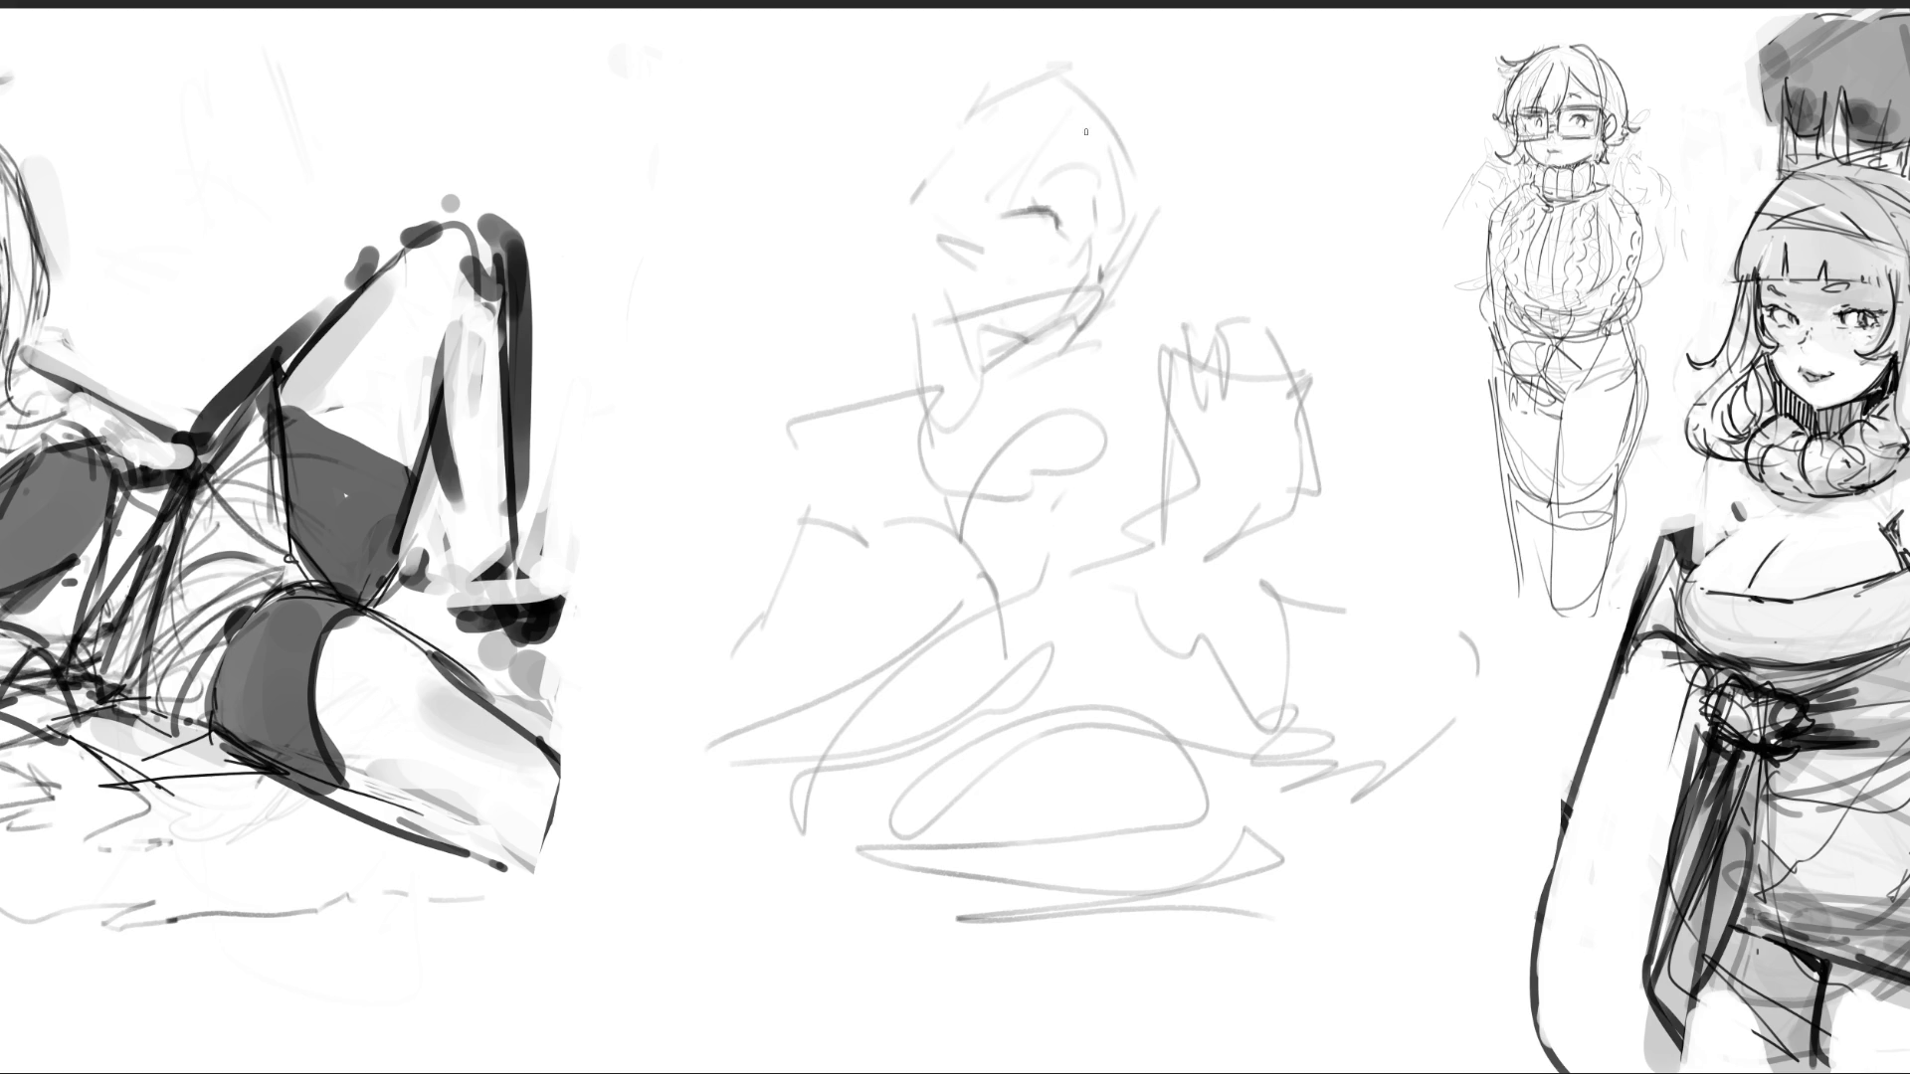
pyautogui.moveTo(1044, 102); pyautogui.dragTo(1039, 119)
pyautogui.moveTo(1006, 205); pyautogui.dragTo(1038, 282)
# - Ink the seated figure's face marks, head outline, chin and jaw curve
pyautogui.moveTo(1009, 171); pyautogui.dragTo(1039, 283)
pyautogui.moveTo(943, 207); pyautogui.dragTo(975, 296)
pyautogui.moveTo(1051, 96); pyautogui.dragTo(1056, 211)
pyautogui.moveTo(1078, 101); pyautogui.dragTo(1082, 116)
pyautogui.moveTo(1116, 180); pyautogui.dragTo(1110, 264)
pyautogui.moveTo(1104, 125); pyautogui.dragTo(1120, 151)
pyautogui.moveTo(1128, 175)
pyautogui.mouseDown()
pyautogui.moveTo(1127, 263)
pyautogui.moveTo(1128, 217)
pyautogui.mouseUp()
pyautogui.moveTo(1147, 282)
pyautogui.mouseDown()
pyautogui.moveTo(1144, 315)
pyautogui.moveTo(1091, 348)
pyautogui.mouseUp()
pyautogui.moveTo(960, 204); pyautogui.dragTo(1050, 357)
pyautogui.moveTo(948, 376); pyautogui.dragTo(1002, 366)
# - Draw messy hair arcs and curls around the head, plus the ear and neck curve
pyautogui.moveTo(998, 103)
pyautogui.mouseDown()
pyautogui.moveTo(917, 204)
pyautogui.moveTo(918, 125)
pyautogui.mouseUp()
pyautogui.moveTo(871, 177); pyautogui.dragTo(862, 249)
pyautogui.moveTo(963, 72); pyautogui.dragTo(968, 88)
pyautogui.moveTo(939, 69); pyautogui.dragTo(950, 66)
pyautogui.moveTo(903, 100)
pyautogui.mouseDown()
pyautogui.moveTo(861, 229)
pyautogui.moveTo(915, 323)
pyautogui.mouseUp()
pyautogui.moveTo(955, 194)
pyautogui.mouseDown()
pyautogui.moveTo(920, 256)
pyautogui.moveTo(980, 297)
pyautogui.mouseUp()
pyautogui.moveTo(995, 72); pyautogui.dragTo(1043, 60)
pyautogui.moveTo(1066, 72)
pyautogui.mouseDown()
pyautogui.moveTo(1116, 184)
pyautogui.moveTo(1076, 177)
pyautogui.moveTo(1134, 215)
pyautogui.mouseUp()
pyautogui.moveTo(1132, 134)
pyautogui.mouseDown()
pyautogui.moveTo(1149, 241)
pyautogui.moveTo(1129, 285)
pyautogui.mouseUp()
pyautogui.moveTo(1077, 184)
pyautogui.mouseDown()
pyautogui.moveTo(1060, 197)
pyautogui.moveTo(1111, 232)
pyautogui.moveTo(1064, 316)
pyautogui.moveTo(1000, 390)
pyautogui.moveTo(953, 388)
pyautogui.moveTo(973, 345)
pyautogui.mouseUp()
# - Draw the neck line, a V-shaped collar and a round pendant on a string
pyautogui.moveTo(918, 291)
pyautogui.mouseDown()
pyautogui.moveTo(930, 386)
pyautogui.moveTo(1018, 354)
pyautogui.mouseUp()
pyautogui.moveTo(1042, 342)
pyautogui.mouseDown()
pyautogui.moveTo(1015, 368)
pyautogui.moveTo(1006, 354)
pyautogui.mouseUp()
pyautogui.moveTo(1019, 339); pyautogui.dragTo(999, 360)
pyautogui.moveTo(987, 456)
pyautogui.mouseDown()
pyautogui.moveTo(905, 371)
pyautogui.moveTo(1075, 378)
pyautogui.mouseUp()
pyautogui.moveTo(1072, 380)
pyautogui.mouseDown()
pyautogui.moveTo(1035, 473)
pyautogui.moveTo(1057, 418)
pyautogui.moveTo(935, 456)
pyautogui.moveTo(913, 360)
pyautogui.mouseUp()
pyautogui.moveTo(931, 368)
pyautogui.mouseDown()
pyautogui.moveTo(846, 400)
pyautogui.moveTo(1019, 475)
pyautogui.mouseUp()
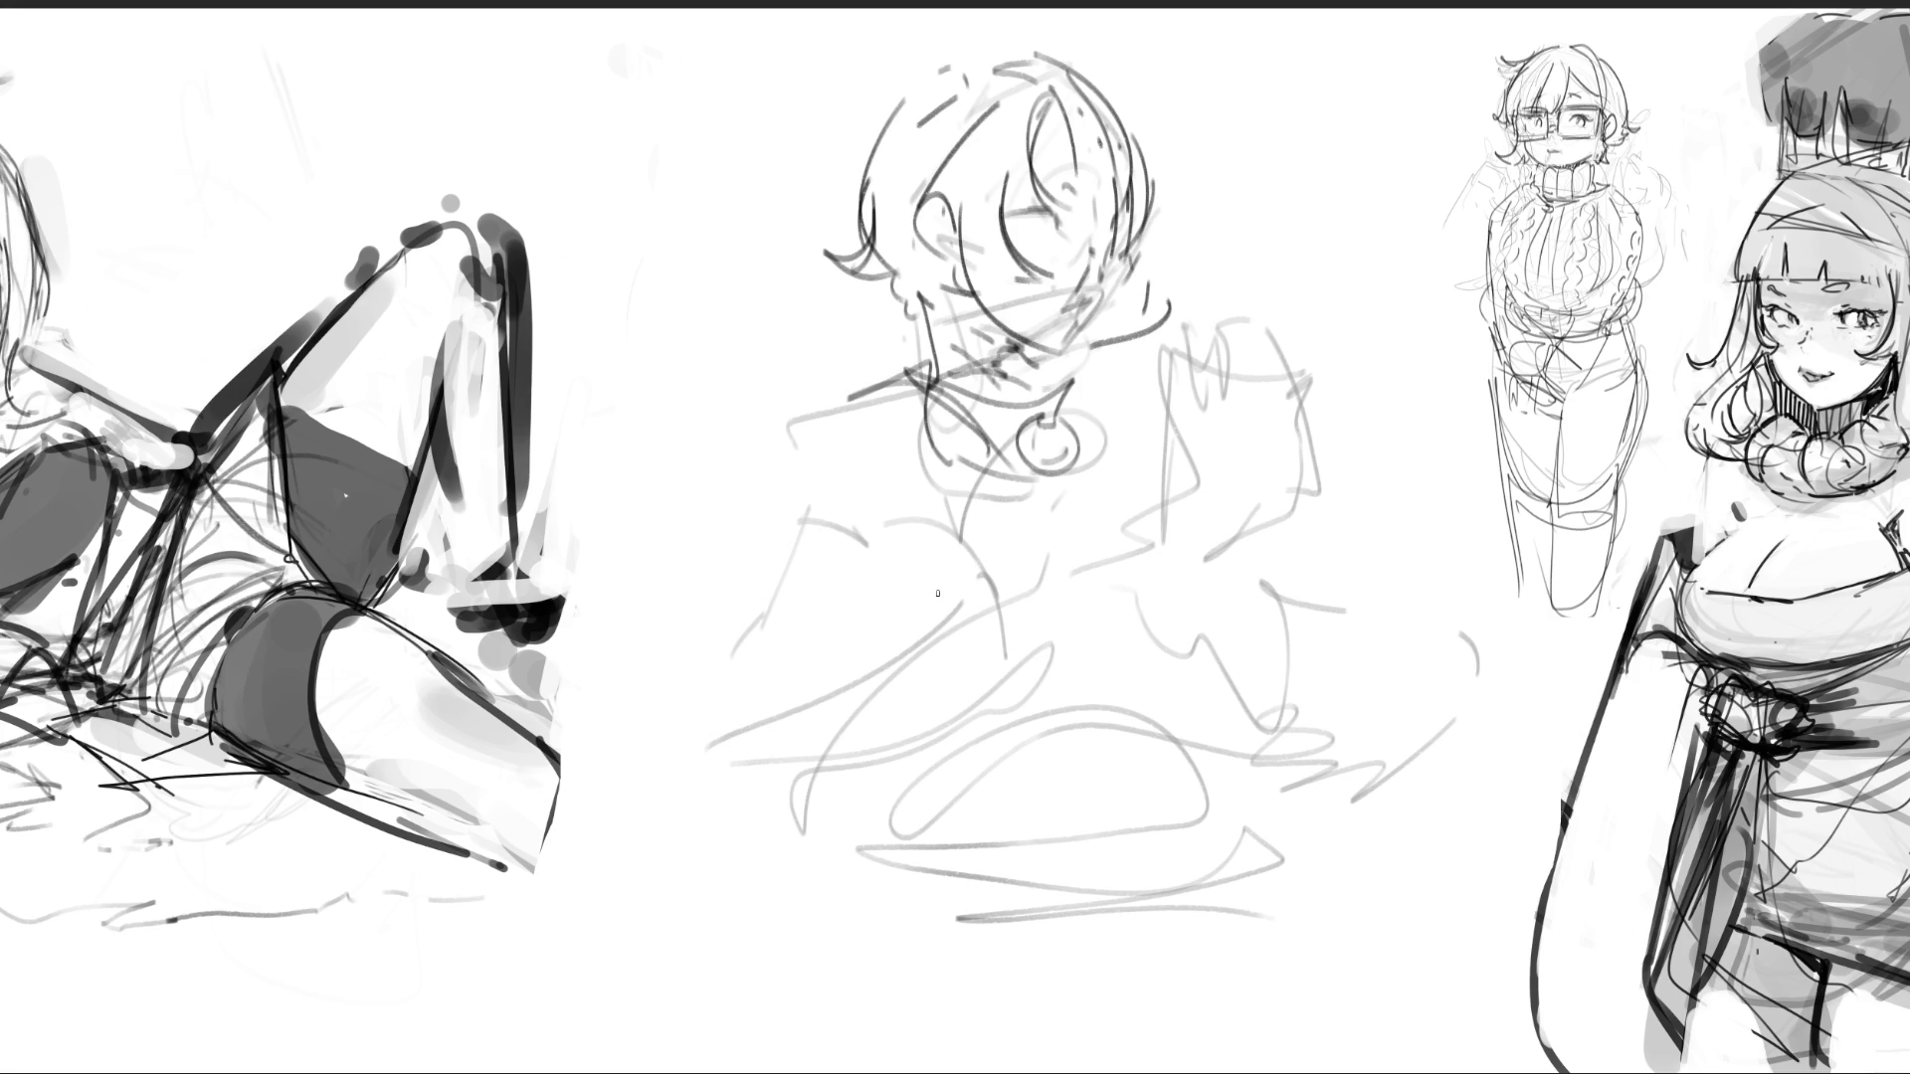
# - Draw the torso contours with an S-curve and a looping line down to the lap
pyautogui.moveTo(871, 370)
pyautogui.mouseDown()
pyautogui.moveTo(985, 549)
pyautogui.moveTo(985, 617)
pyautogui.mouseUp()
pyautogui.moveTo(961, 507)
pyautogui.mouseDown()
pyautogui.moveTo(1069, 646)
pyautogui.moveTo(976, 693)
pyautogui.mouseUp()
pyautogui.moveTo(1106, 519); pyautogui.dragTo(1085, 568)
pyautogui.moveTo(1105, 475)
pyautogui.mouseDown()
pyautogui.moveTo(1133, 519)
pyautogui.moveTo(1140, 632)
pyautogui.mouseUp()
pyautogui.moveTo(1067, 370)
pyautogui.mouseDown()
pyautogui.moveTo(1122, 508)
pyautogui.moveTo(1063, 636)
pyautogui.mouseUp()
pyautogui.moveTo(953, 687)
pyautogui.mouseDown()
pyautogui.moveTo(1139, 635)
pyautogui.moveTo(1110, 697)
pyautogui.mouseUp()
pyautogui.moveTo(1098, 602)
pyautogui.mouseDown()
pyautogui.moveTo(1095, 687)
pyautogui.moveTo(1184, 711)
pyautogui.moveTo(1106, 695)
pyautogui.mouseUp()
pyautogui.moveTo(1086, 569); pyautogui.dragTo(1154, 583)
pyautogui.moveTo(1072, 669)
pyautogui.mouseDown()
pyautogui.moveTo(1081, 728)
pyautogui.moveTo(909, 774)
pyautogui.moveTo(1177, 742)
pyautogui.moveTo(1211, 718)
pyautogui.moveTo(931, 844)
pyautogui.mouseUp()
# - Draw the boots and a tall curved leg below the figure
pyautogui.moveTo(1126, 863); pyautogui.dragTo(1272, 985)
pyautogui.moveTo(1161, 804); pyautogui.dragTo(1124, 861)
pyautogui.moveTo(1176, 771)
pyautogui.mouseDown()
pyautogui.moveTo(1293, 694)
pyautogui.moveTo(1315, 963)
pyautogui.mouseUp()
pyautogui.moveTo(1328, 967)
pyautogui.mouseDown()
pyautogui.moveTo(1224, 991)
pyautogui.moveTo(935, 994)
pyautogui.moveTo(1238, 1002)
pyautogui.mouseUp()
pyautogui.moveTo(1328, 716)
pyautogui.mouseDown()
pyautogui.moveTo(1492, 895)
pyautogui.moveTo(1473, 945)
pyautogui.mouseUp()
pyautogui.moveTo(1444, 957); pyautogui.dragTo(1251, 1024)
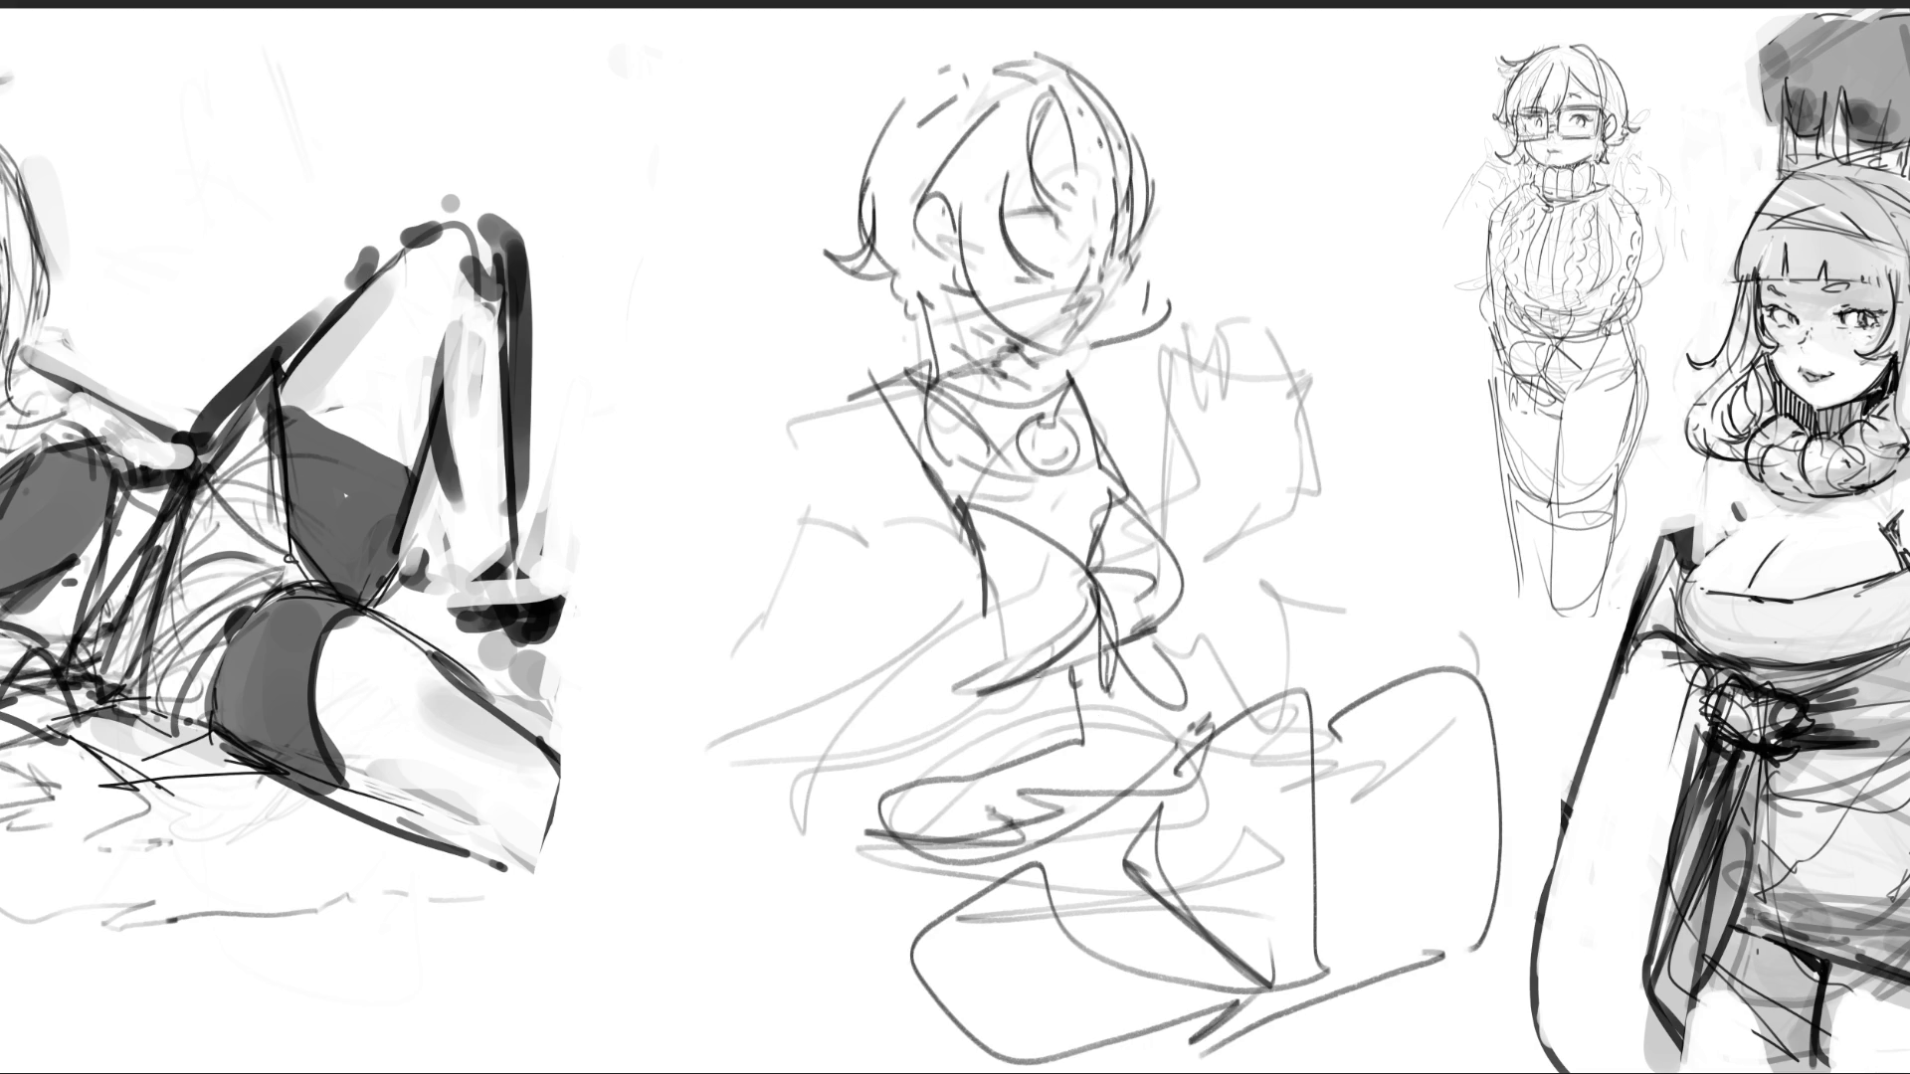
# - Draw wide sleeves, shoulder lines, a left arm and hand, and a raised hand beside the chest
pyautogui.moveTo(823, 609)
pyautogui.mouseDown()
pyautogui.moveTo(960, 586)
pyautogui.moveTo(954, 651)
pyautogui.mouseUp()
pyautogui.moveTo(942, 527); pyautogui.dragTo(888, 542)
pyautogui.moveTo(826, 632)
pyautogui.mouseDown()
pyautogui.moveTo(835, 704)
pyautogui.moveTo(945, 748)
pyautogui.mouseUp()
pyautogui.moveTo(910, 536)
pyautogui.mouseDown()
pyautogui.moveTo(761, 527)
pyautogui.moveTo(702, 682)
pyautogui.moveTo(945, 711)
pyautogui.moveTo(821, 911)
pyautogui.mouseUp()
pyautogui.moveTo(704, 811)
pyautogui.mouseDown()
pyautogui.moveTo(771, 1066)
pyautogui.moveTo(928, 883)
pyautogui.mouseUp()
pyautogui.moveTo(935, 877); pyautogui.dragTo(878, 923)
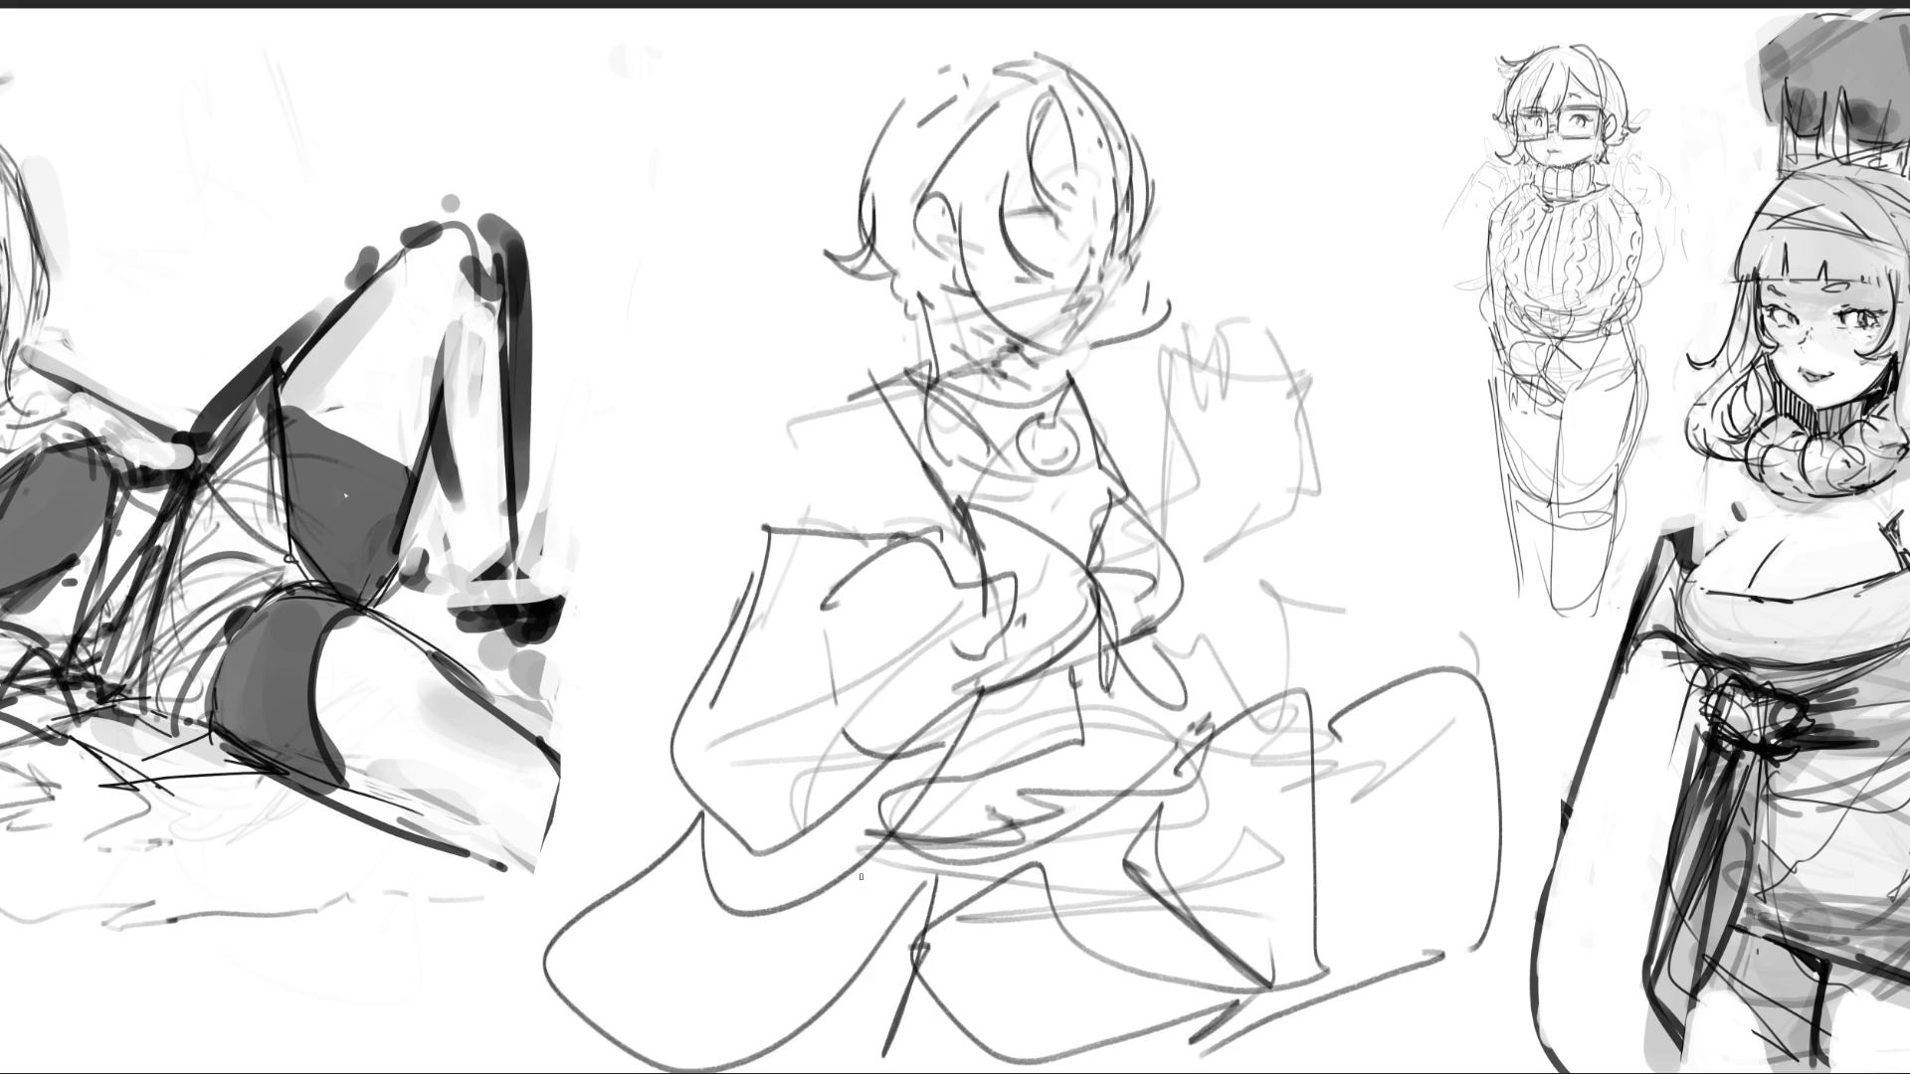
pyautogui.moveTo(811, 433); pyautogui.dragTo(812, 498)
pyautogui.moveTo(816, 428)
pyautogui.mouseDown()
pyautogui.moveTo(890, 381)
pyautogui.moveTo(982, 460)
pyautogui.mouseUp()
pyautogui.moveTo(1090, 394); pyautogui.dragTo(1110, 433)
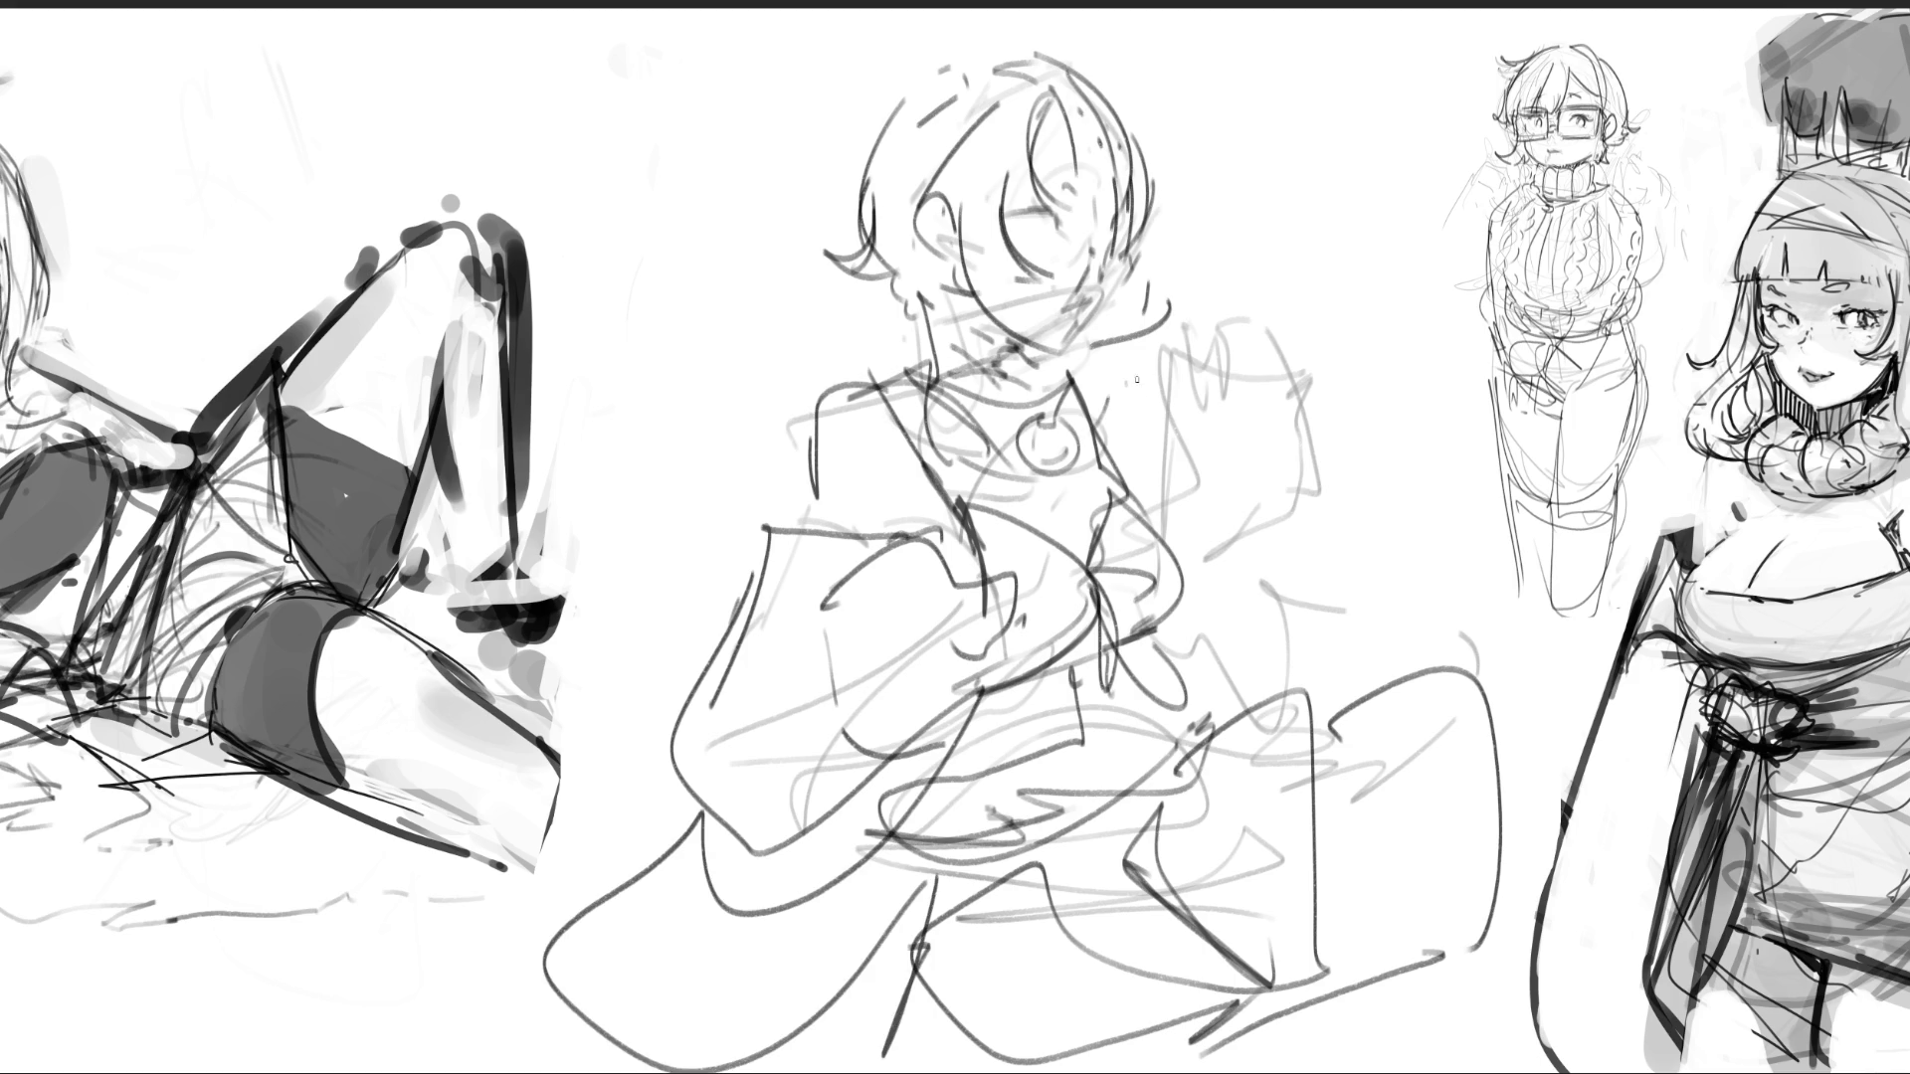
pyautogui.moveTo(1231, 440)
pyautogui.mouseDown()
pyautogui.moveTo(1245, 465)
pyautogui.moveTo(1219, 492)
pyautogui.moveTo(1127, 438)
pyautogui.moveTo(1240, 343)
pyautogui.moveTo(1218, 284)
pyautogui.moveTo(1194, 378)
pyautogui.moveTo(1258, 408)
pyautogui.moveTo(1219, 487)
pyautogui.mouseUp()
pyautogui.moveTo(1313, 374)
pyautogui.mouseDown()
pyautogui.moveTo(1244, 626)
pyautogui.moveTo(1382, 637)
pyautogui.moveTo(1084, 393)
pyautogui.moveTo(1493, 608)
pyautogui.moveTo(1488, 646)
pyautogui.mouseUp()
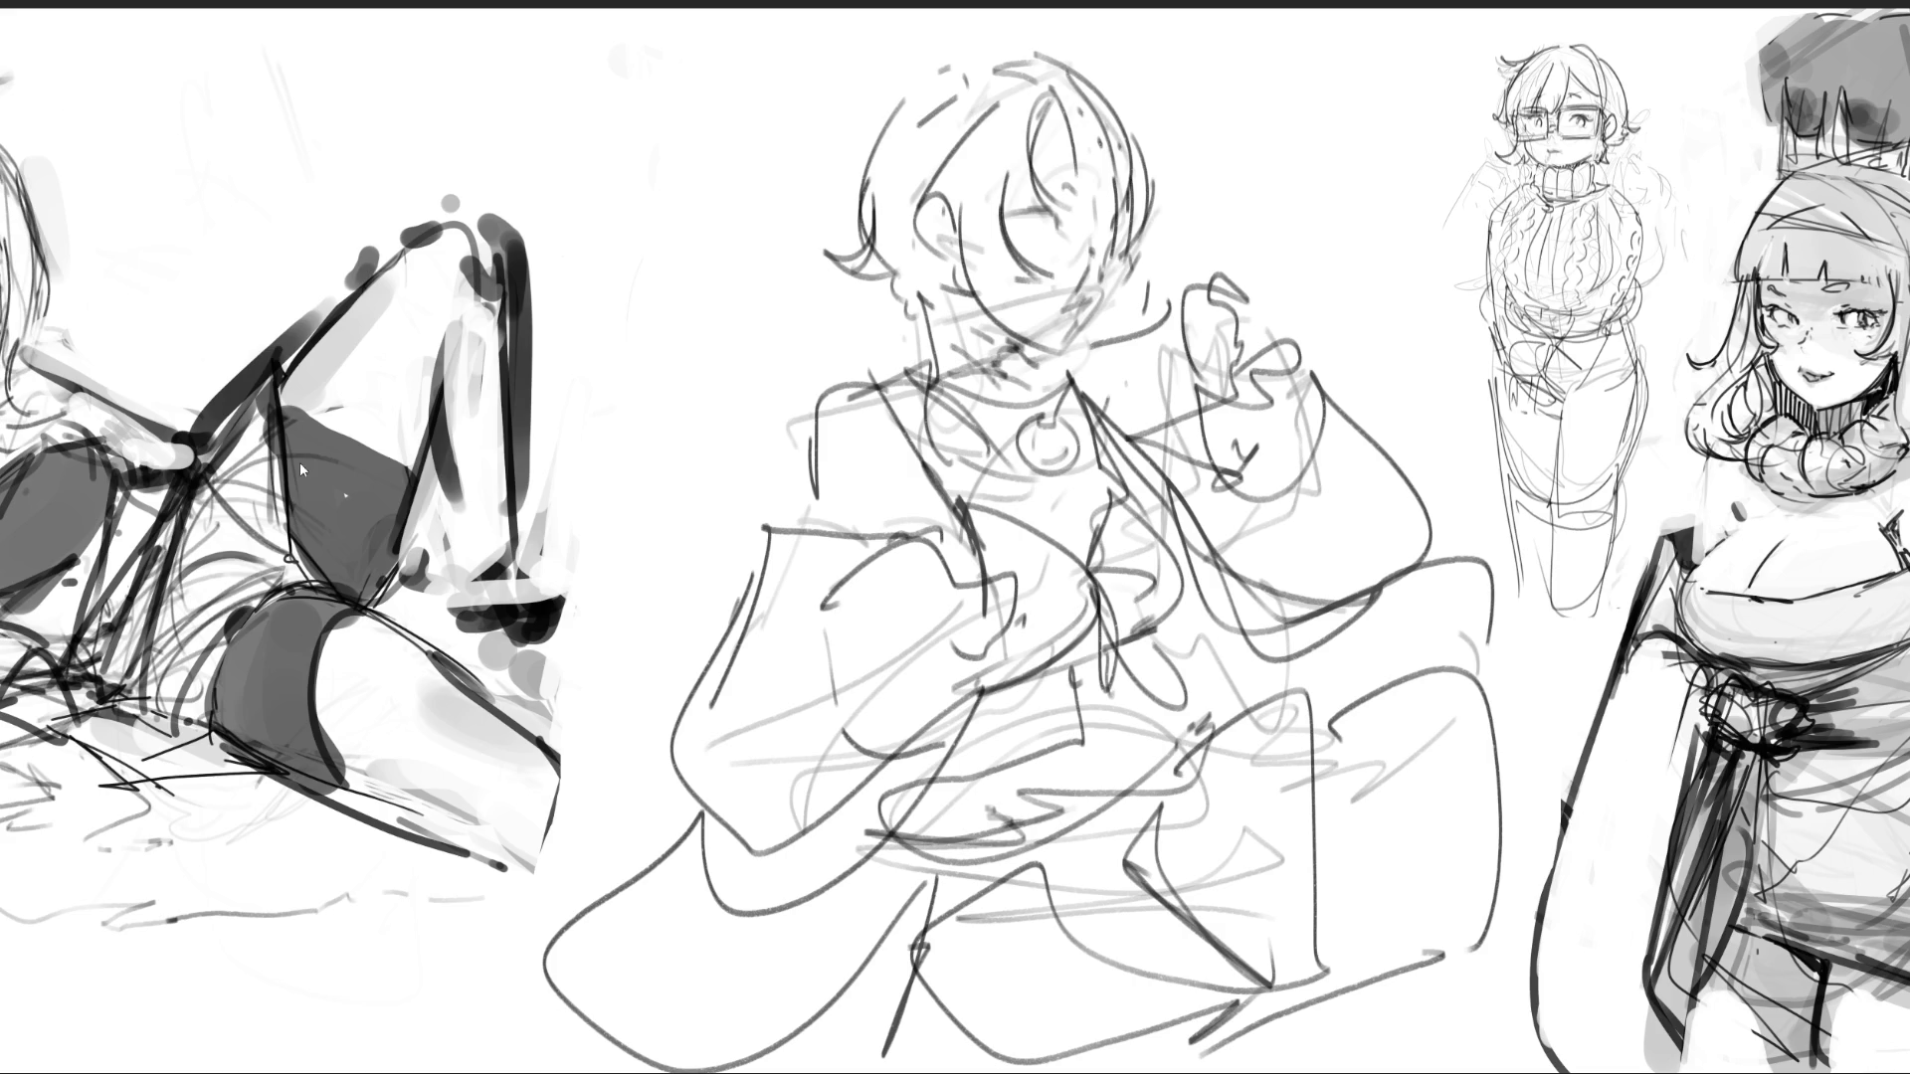
# - Mirror the middle seated-figure sketch, shift it right, and erase it down to pale gray guide lines
pyautogui.press('h')
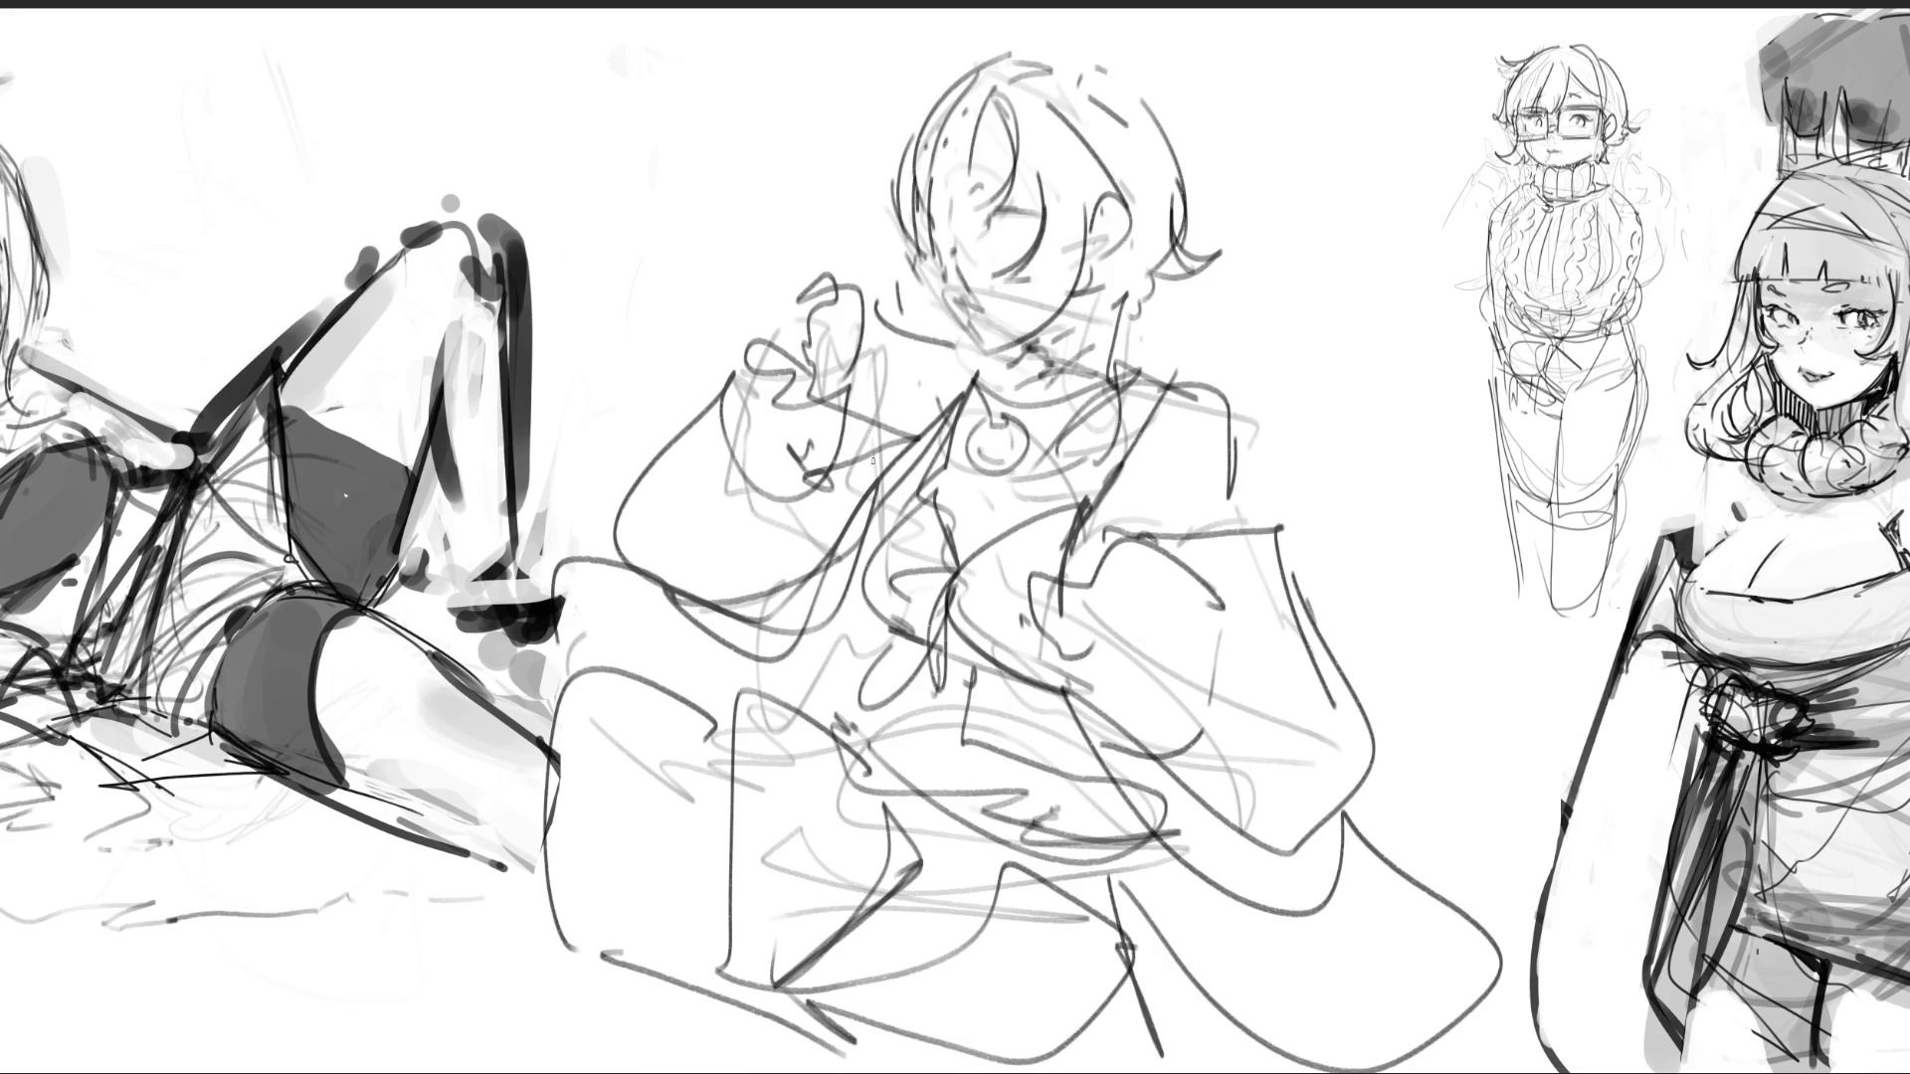
pyautogui.moveTo(986, 376); pyautogui.dragTo(1061, 351)
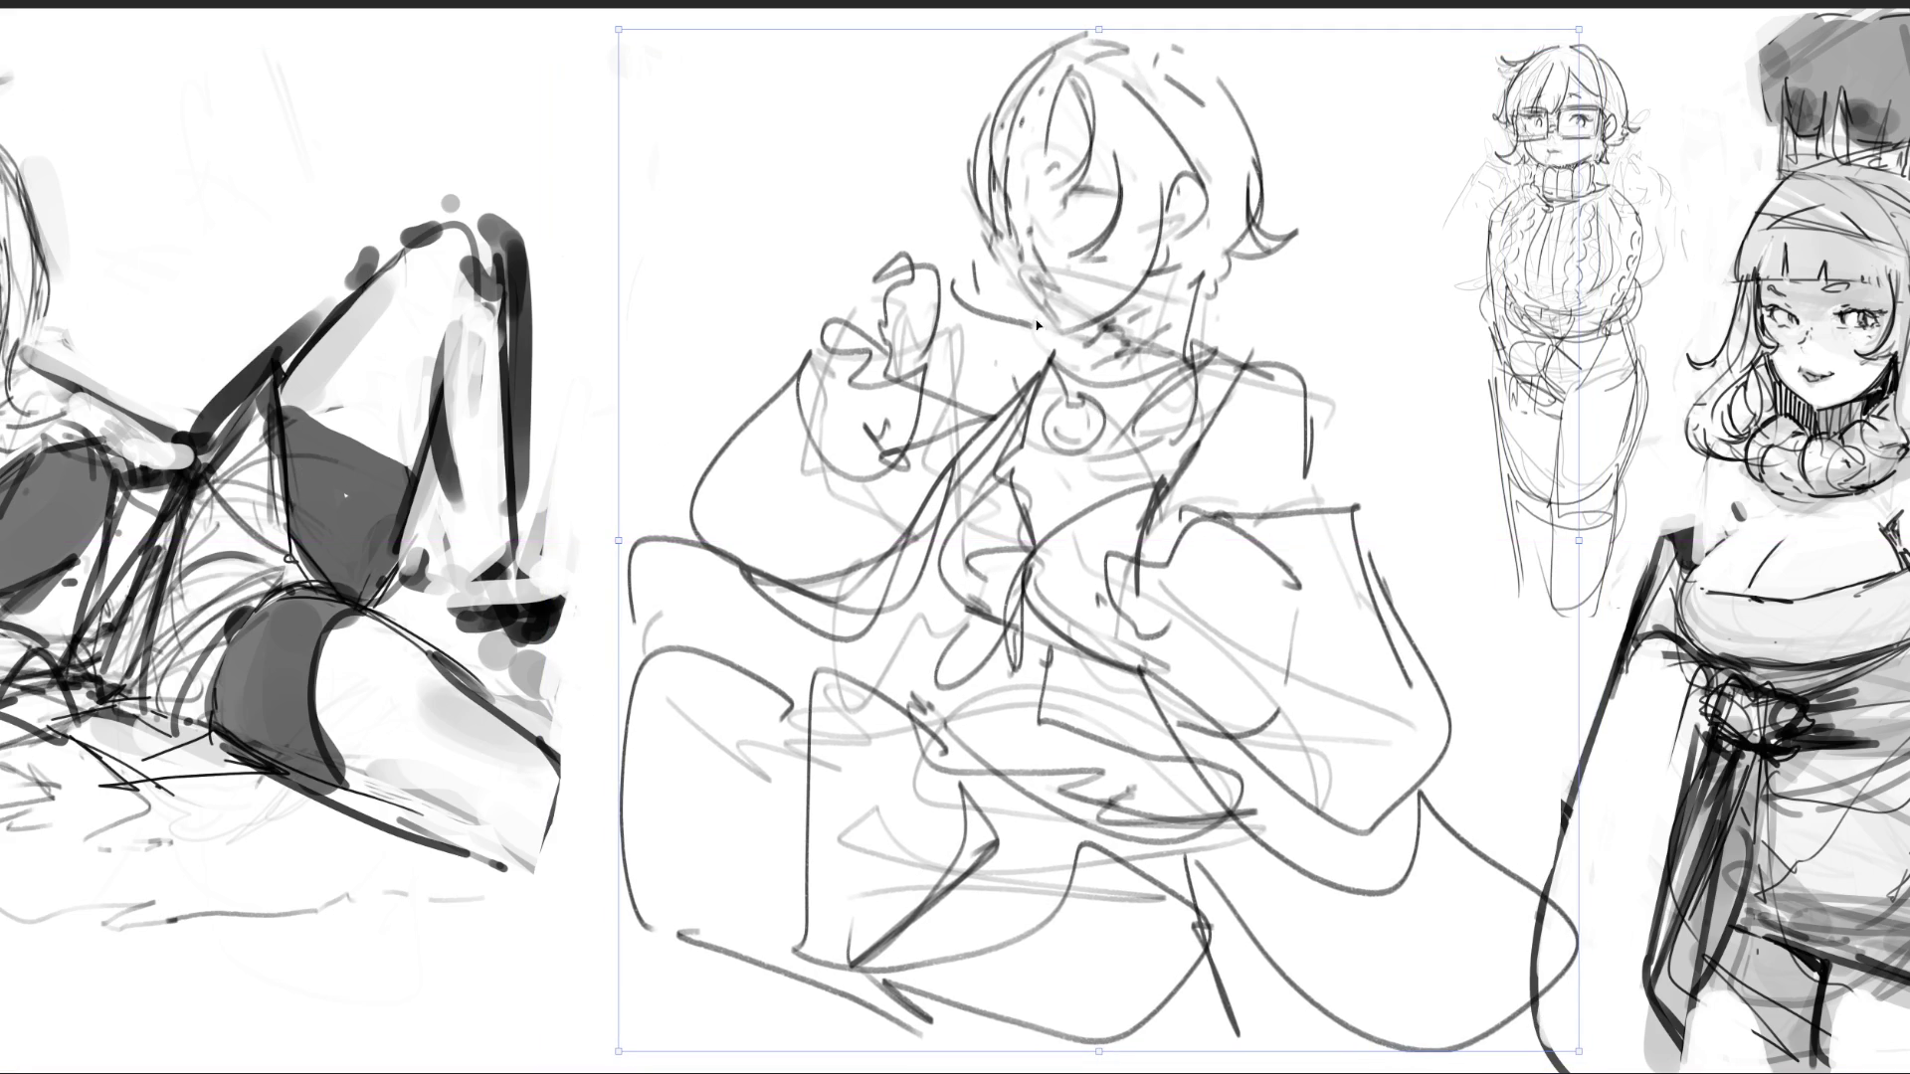
pyautogui.press('Return')
pyautogui.moveTo(1146, 210)
pyautogui.mouseDown()
pyautogui.moveTo(1194, 239)
pyautogui.moveTo(1005, 378)
pyautogui.moveTo(1233, 358)
pyautogui.moveTo(751, 470)
pyautogui.moveTo(994, 696)
pyautogui.moveTo(1492, 876)
pyautogui.moveTo(1179, 803)
pyautogui.moveTo(994, 984)
pyautogui.moveTo(1114, 716)
pyautogui.moveTo(1060, 59)
pyautogui.moveTo(1308, 119)
pyautogui.moveTo(1031, 681)
pyautogui.moveTo(1194, 896)
pyautogui.moveTo(1383, 627)
pyautogui.moveTo(1601, 1034)
pyautogui.mouseUp()
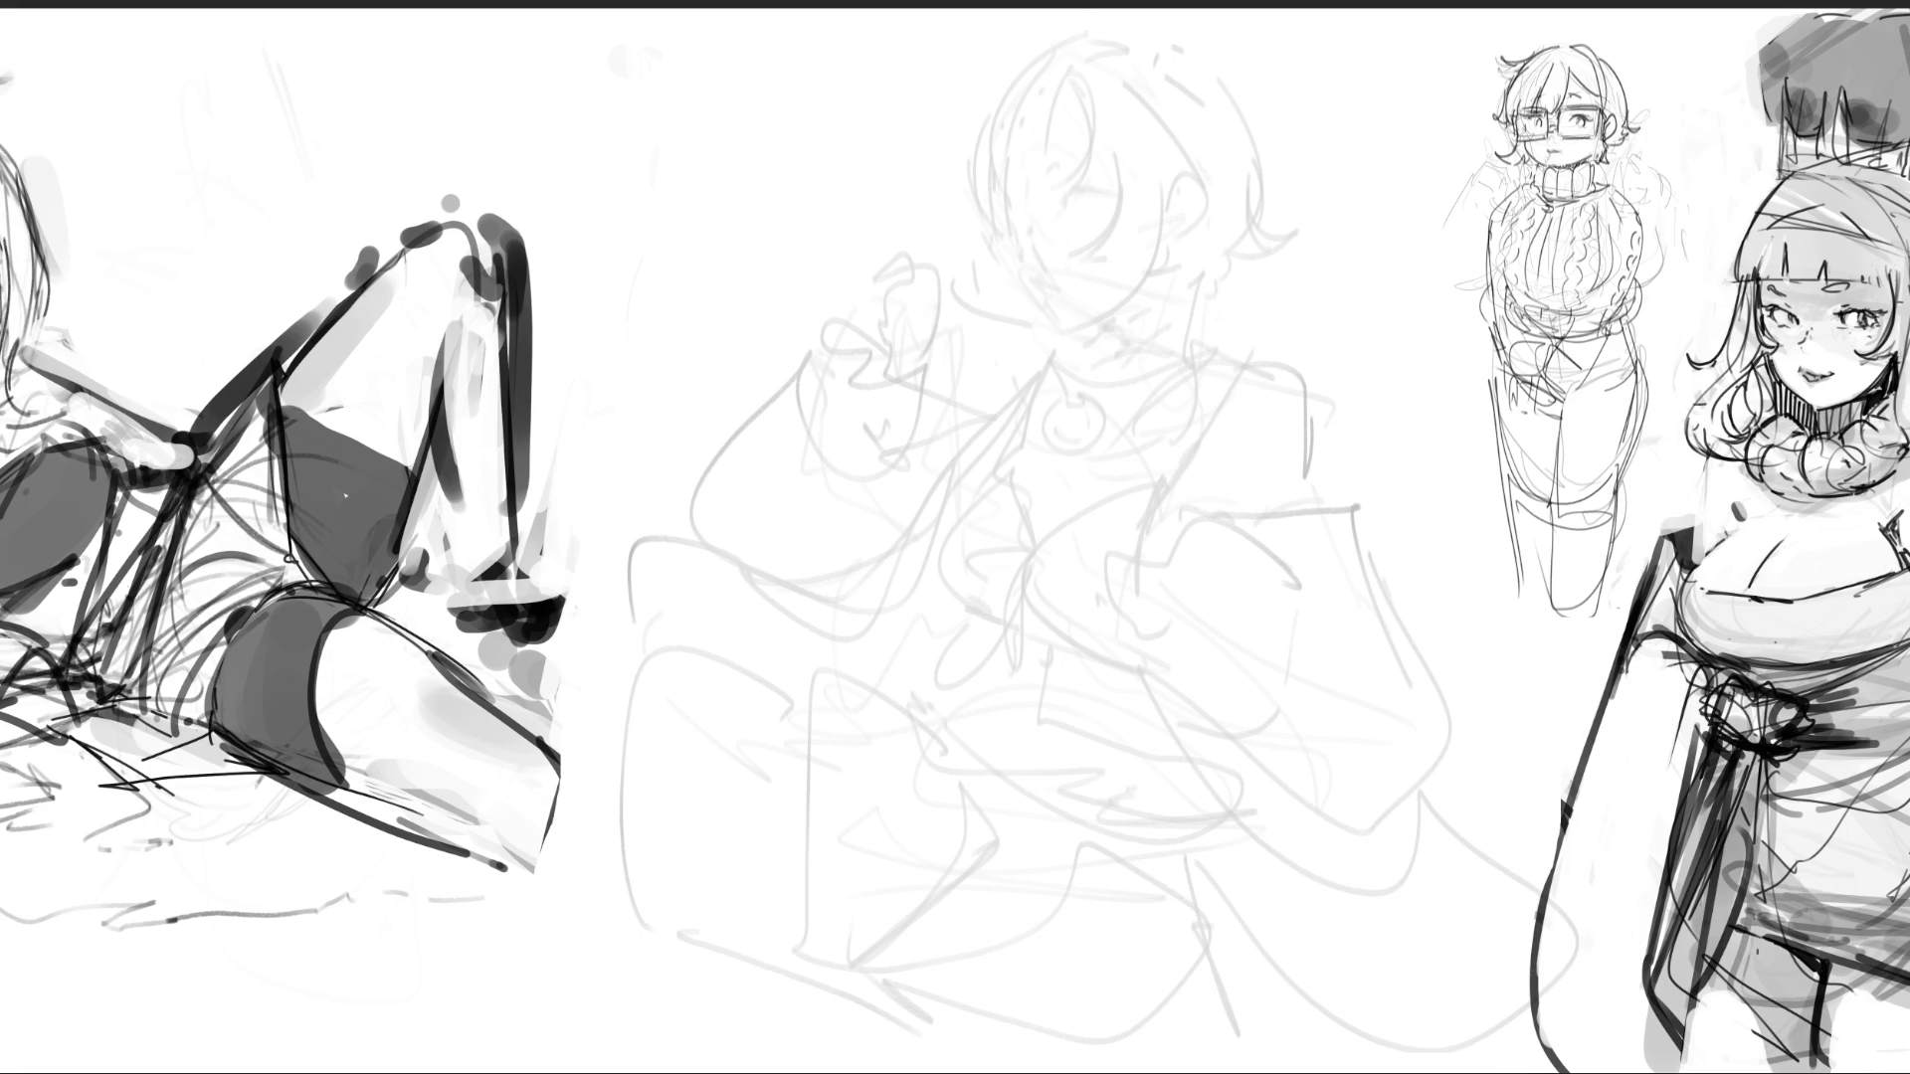
# - Ink the middle figure's closed-eye lines
pyautogui.moveTo(1064, 205); pyautogui.dragTo(1094, 188)
pyautogui.moveTo(1055, 197); pyautogui.dragTo(1098, 186)
pyautogui.moveTo(1003, 229); pyautogui.dragTo(1019, 224)
# - Draw the fringe strands across the forehead, the hair strands beside the face and the hairline above the ear
pyautogui.moveTo(1063, 73); pyautogui.dragTo(1031, 176)
pyautogui.moveTo(1065, 73); pyautogui.dragTo(1023, 191)
pyautogui.moveTo(1051, 55)
pyautogui.mouseDown()
pyautogui.moveTo(989, 199)
pyautogui.moveTo(1010, 105)
pyautogui.moveTo(995, 207)
pyautogui.moveTo(1065, 165)
pyautogui.moveTo(1135, 167)
pyautogui.mouseUp()
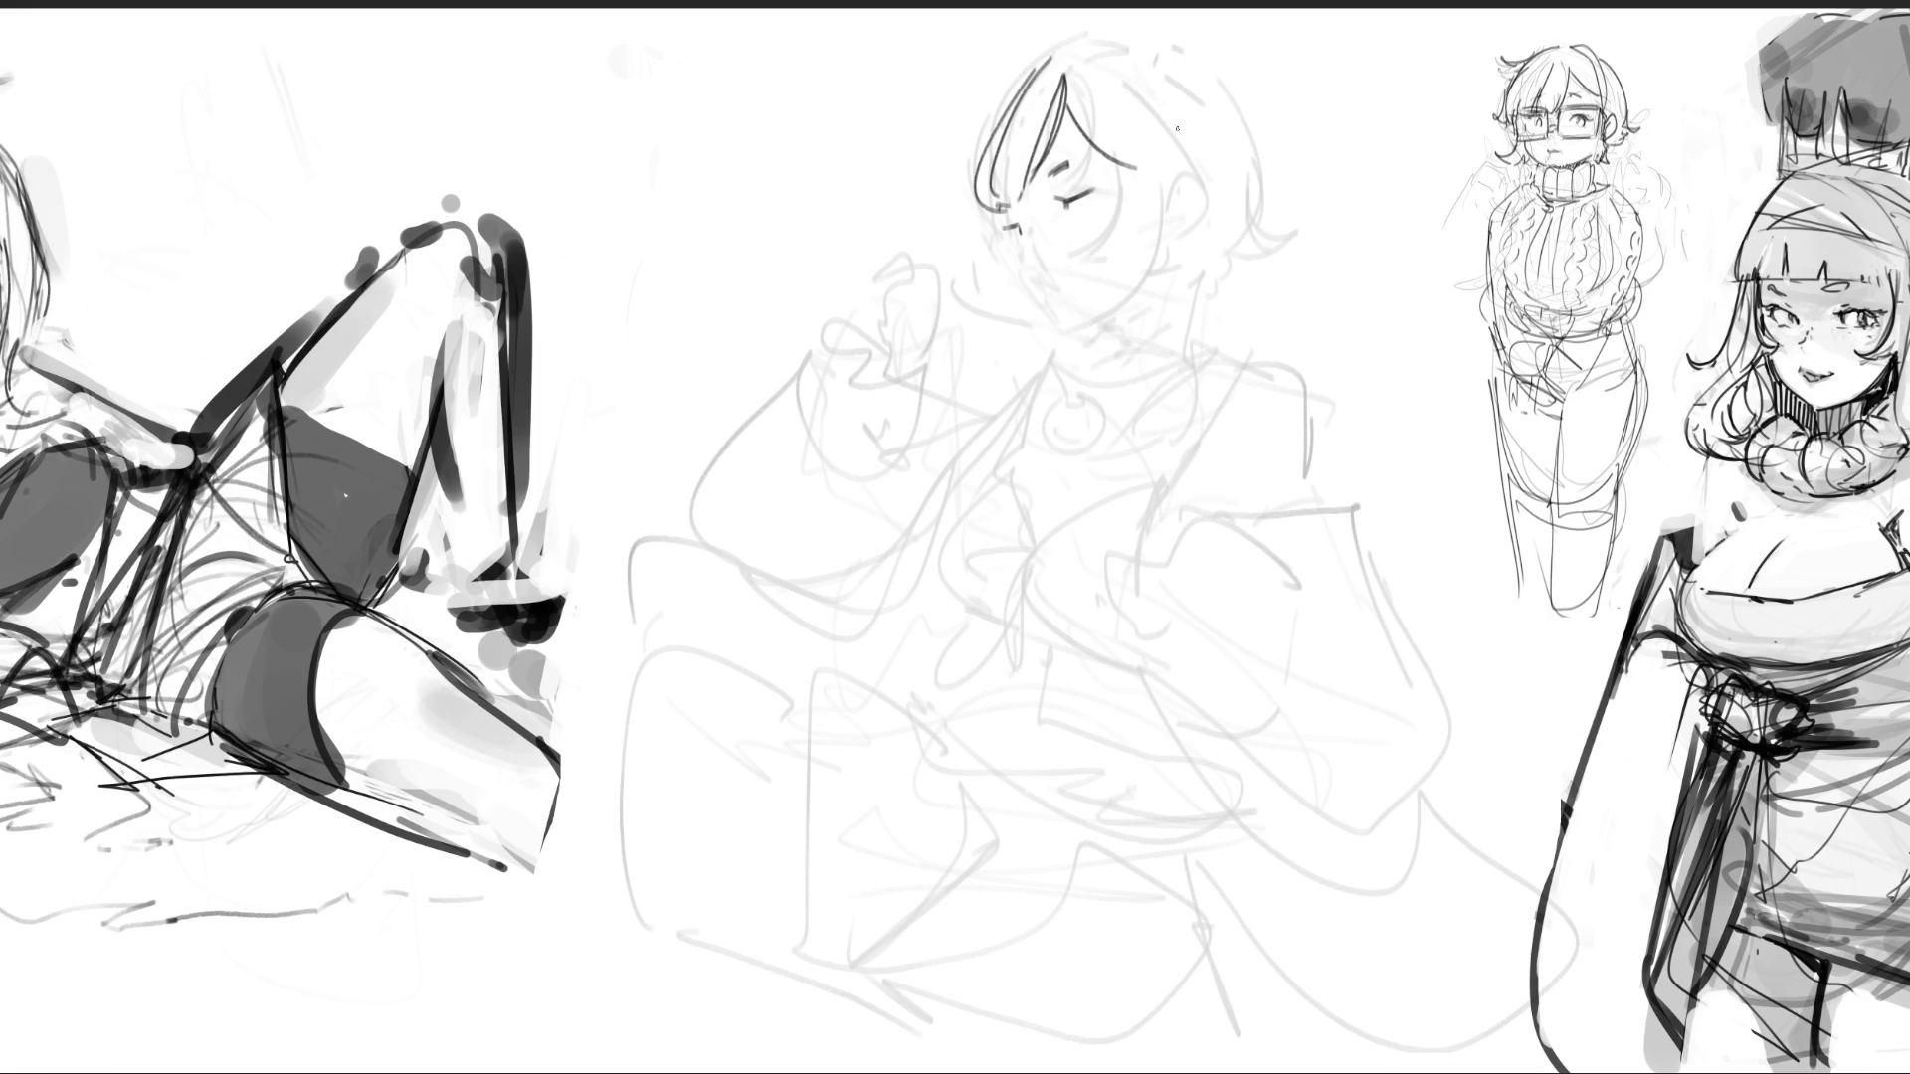
pyautogui.moveTo(1106, 51); pyautogui.dragTo(1134, 164)
pyautogui.moveTo(1157, 154); pyautogui.dragTo(1081, 271)
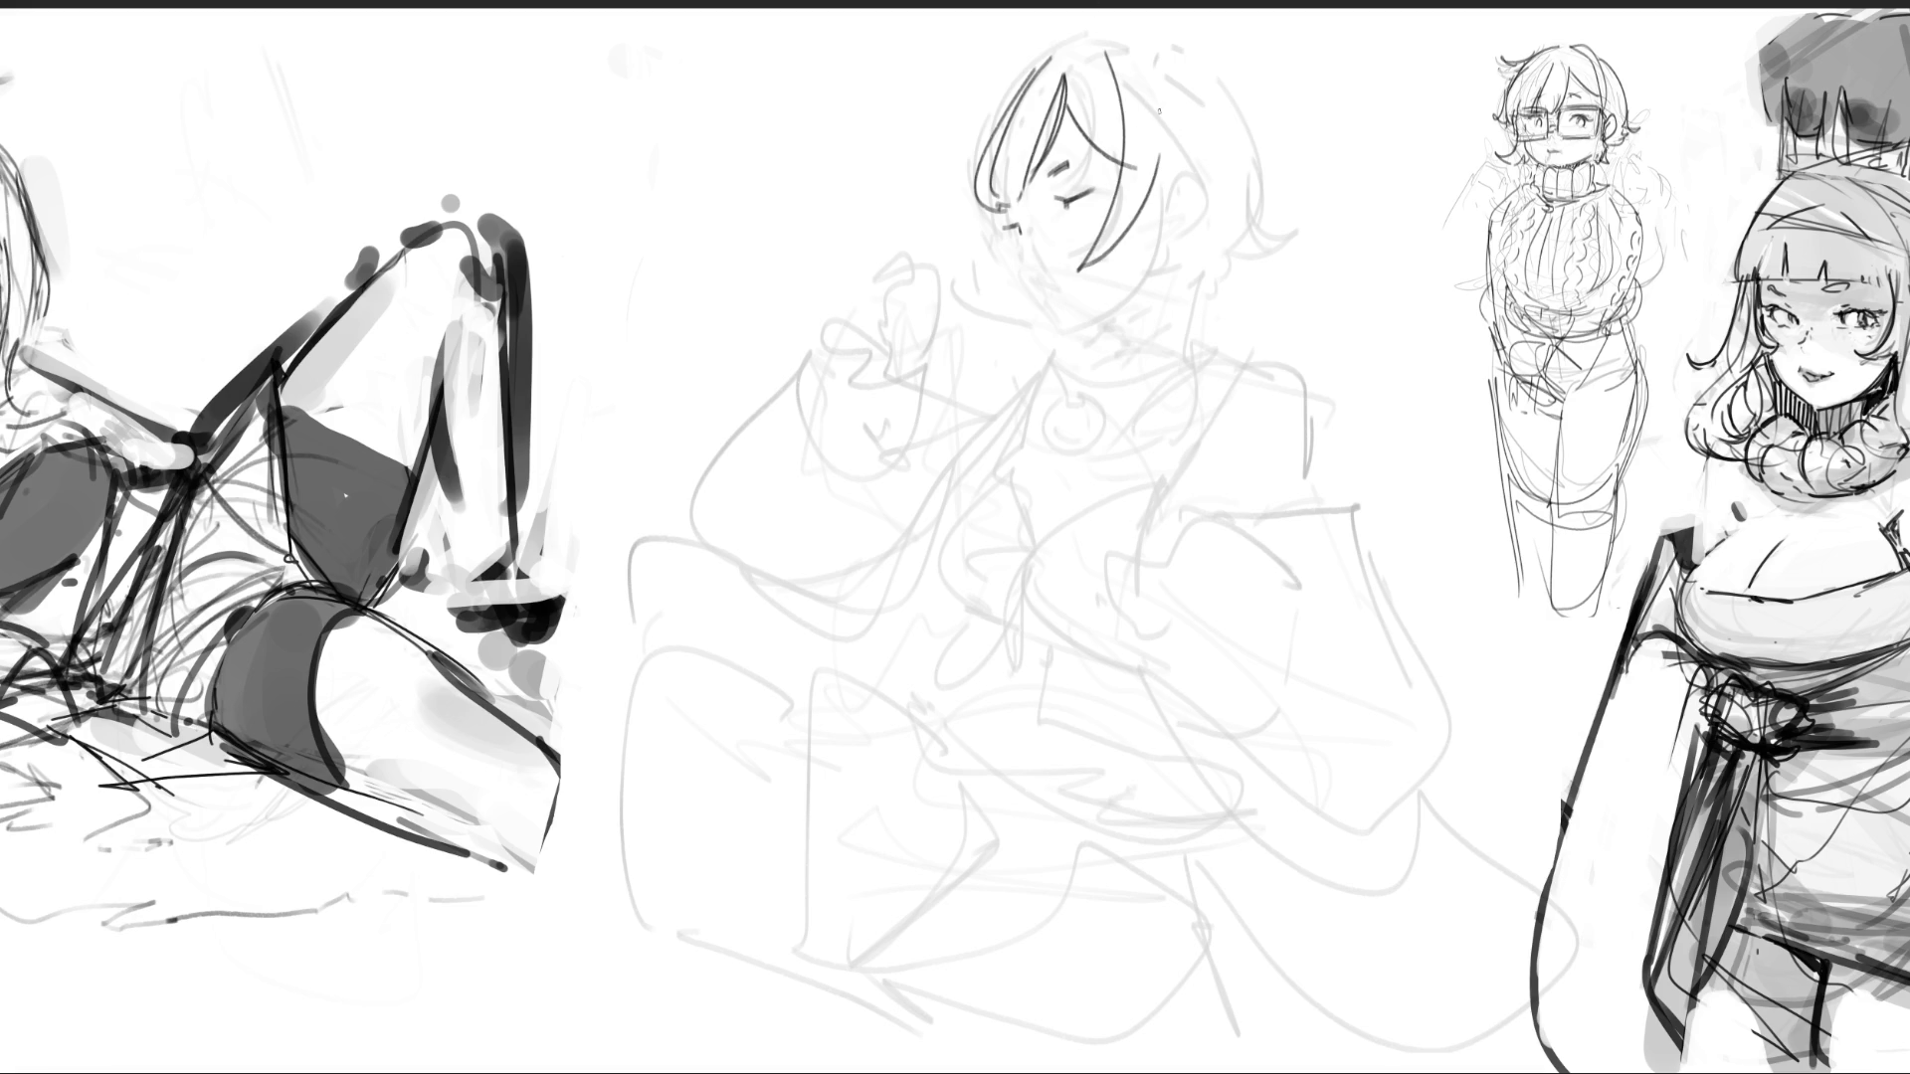
pyautogui.moveTo(1098, 116); pyautogui.dragTo(1122, 144)
pyautogui.moveTo(1163, 143)
pyautogui.mouseDown()
pyautogui.moveTo(1209, 125)
pyautogui.moveTo(1212, 194)
pyautogui.moveTo(1178, 227)
pyautogui.moveTo(1194, 216)
pyautogui.mouseUp()
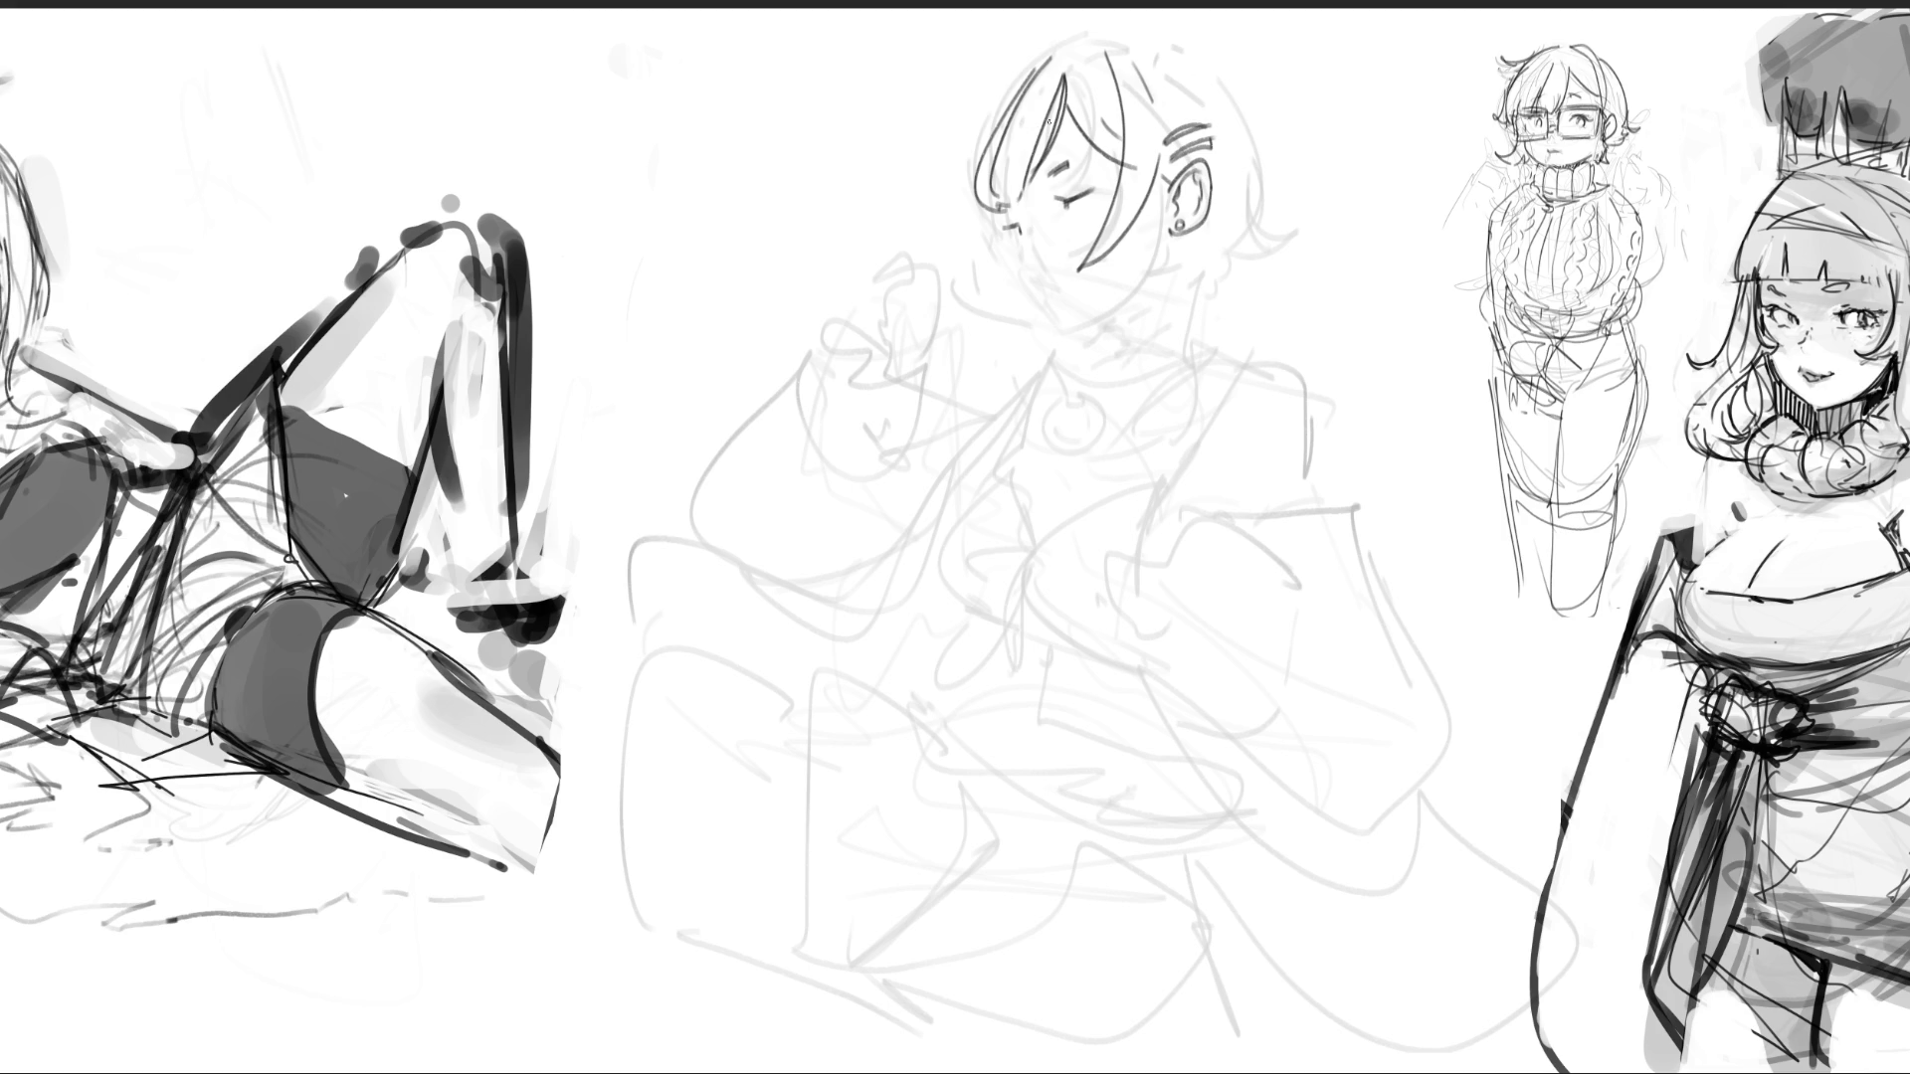
# - Ink the outer left hair curve and the strands hanging under the chin, redoing one strand
pyautogui.moveTo(1000, 216); pyautogui.dragTo(1007, 236)
pyautogui.moveTo(1035, 62)
pyautogui.mouseDown()
pyautogui.moveTo(959, 191)
pyautogui.moveTo(1012, 257)
pyautogui.mouseUp()
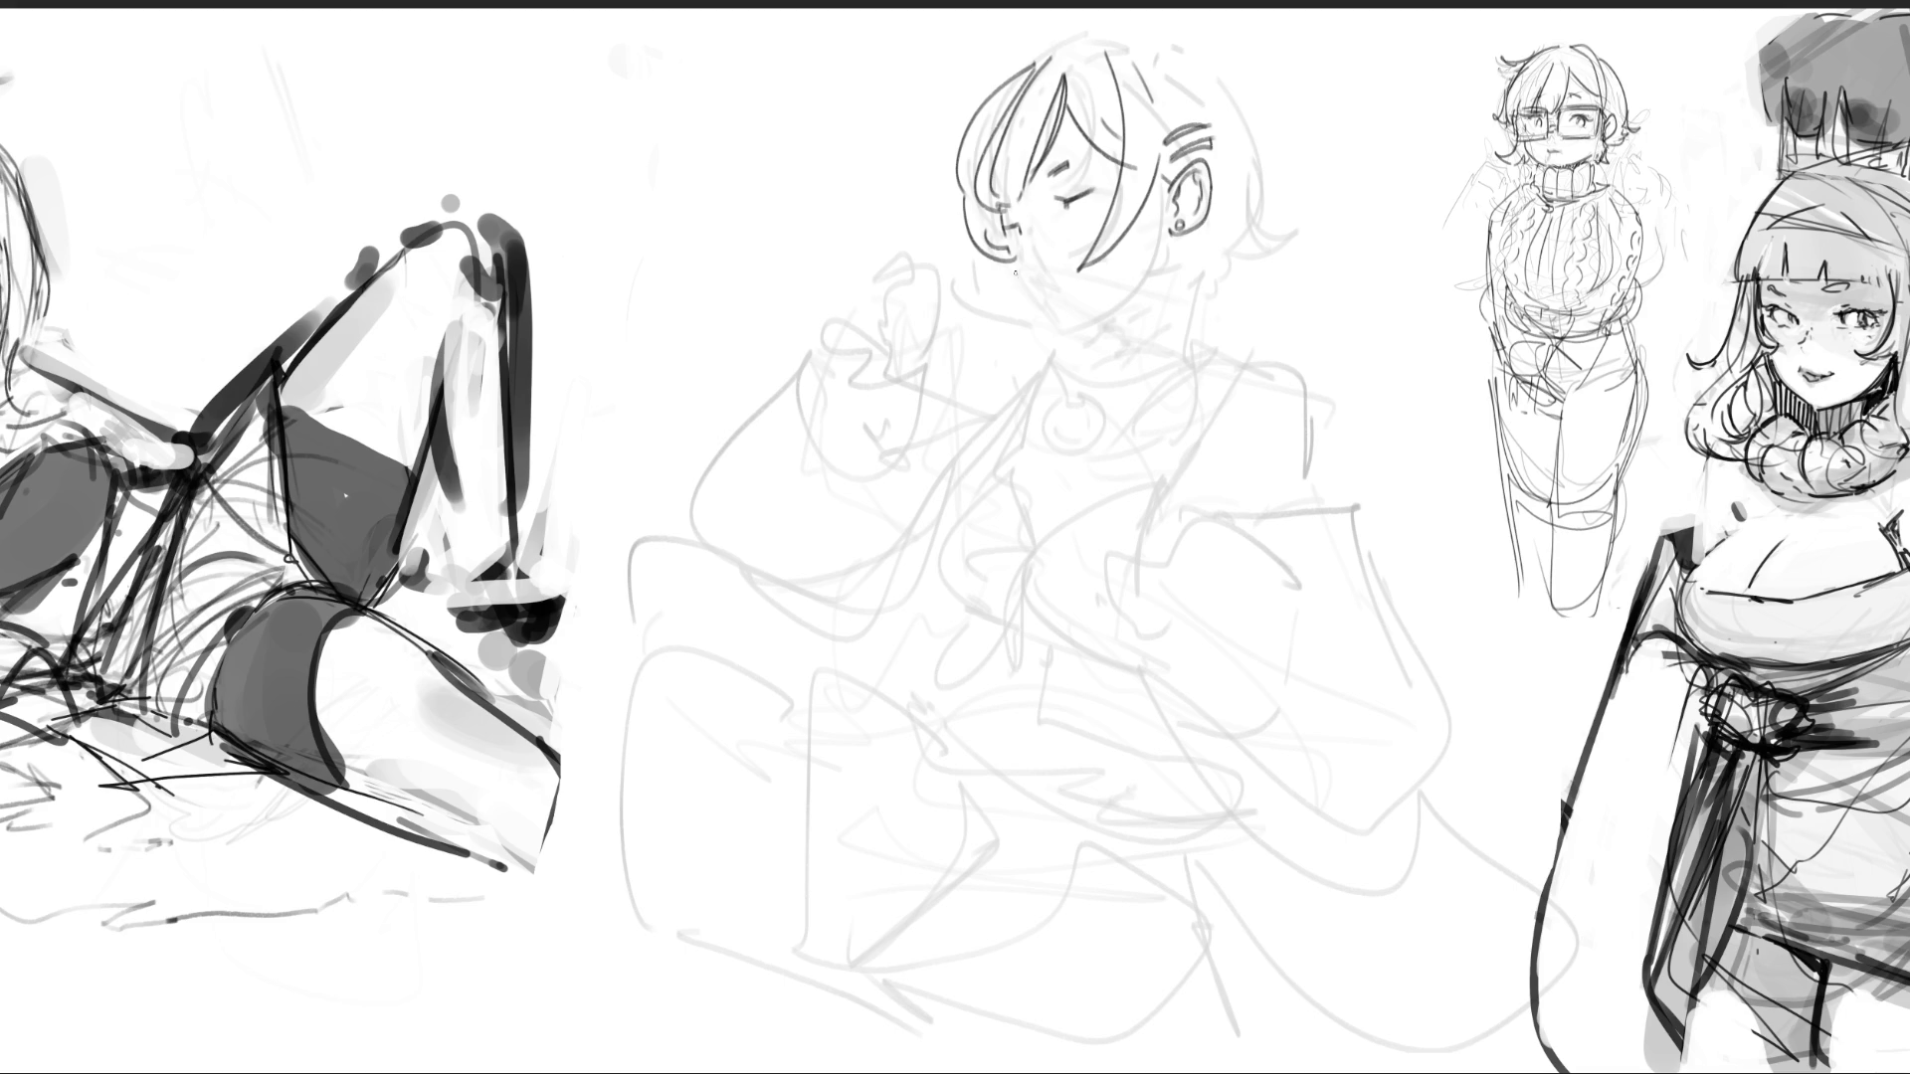
pyautogui.moveTo(993, 267)
pyautogui.mouseDown()
pyautogui.moveTo(971, 334)
pyautogui.moveTo(1076, 351)
pyautogui.mouseUp()
pyautogui.hotkey('ctrl', 'z')
pyautogui.moveTo(1006, 318); pyautogui.dragTo(1062, 363)
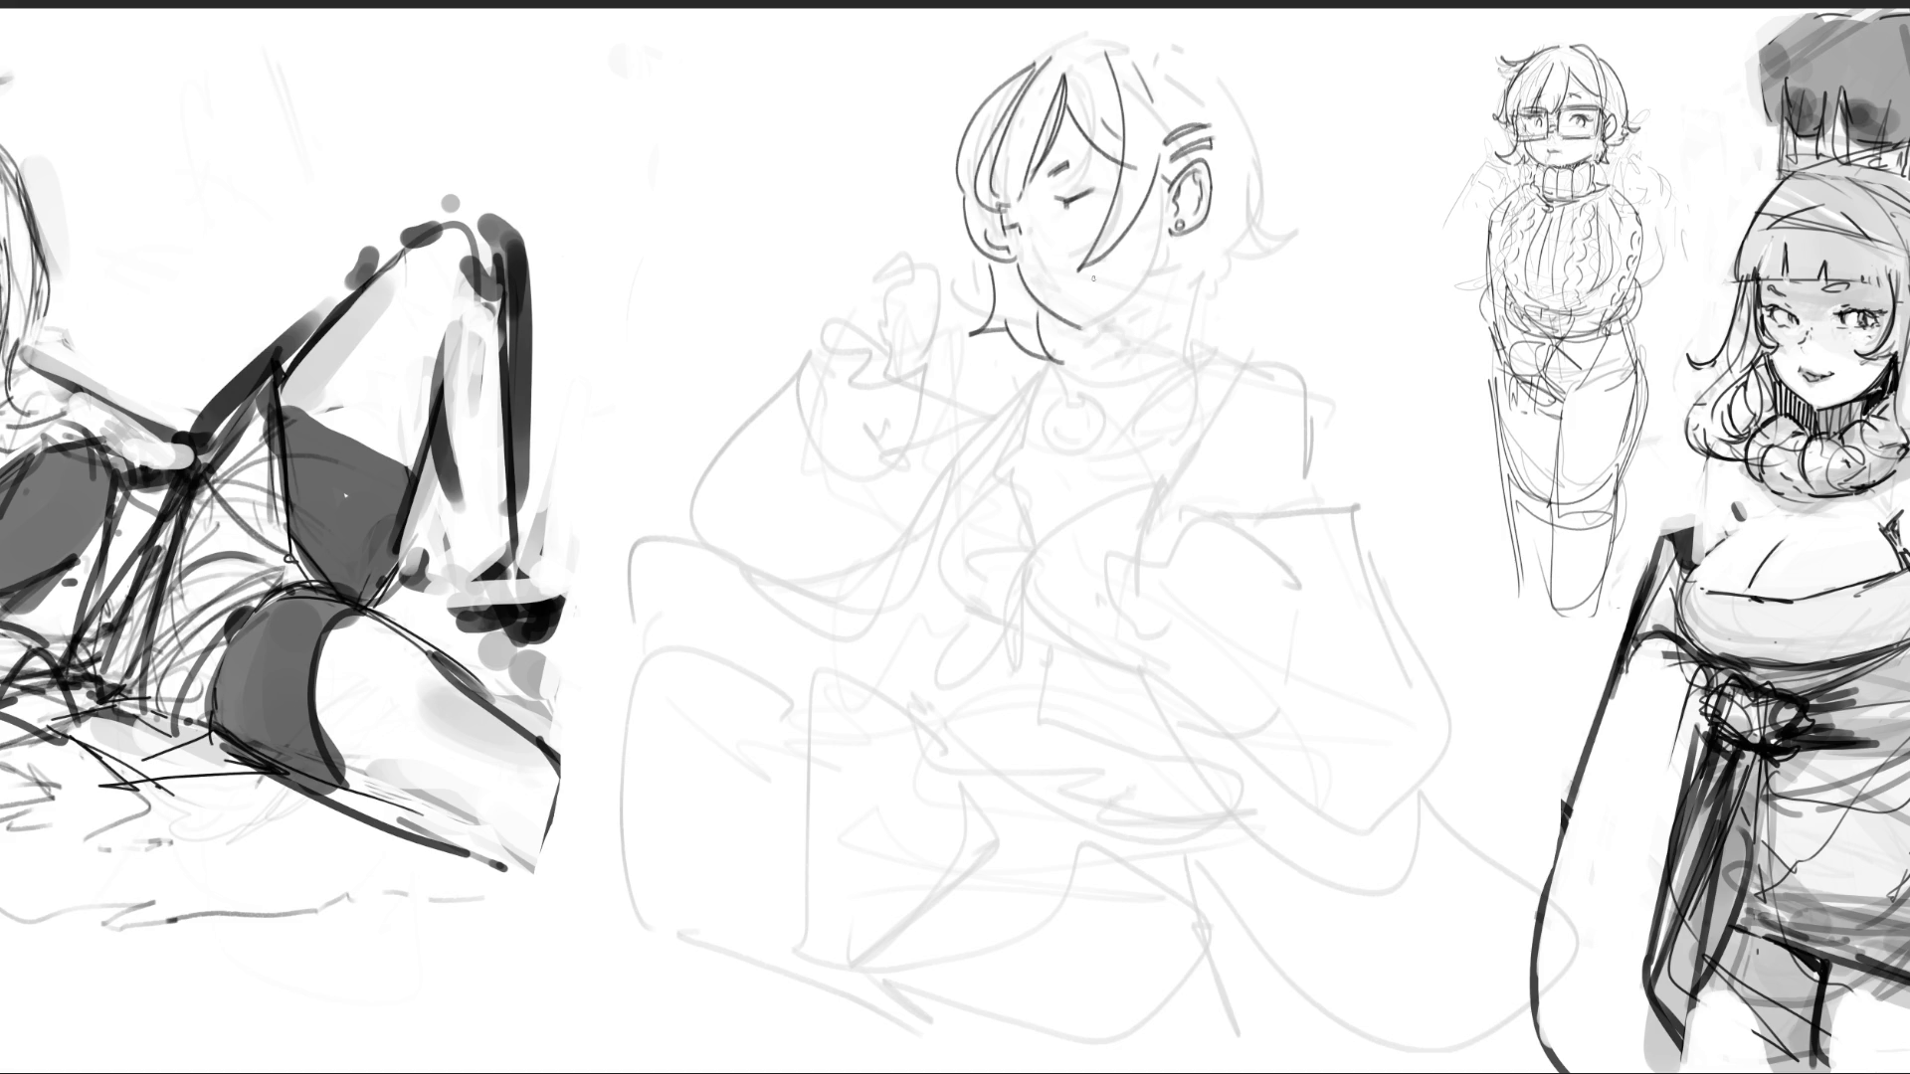
# - Ink the jaw and chin line, darken the earring and hatch the neck shading
pyautogui.moveTo(1029, 242); pyautogui.dragTo(1049, 288)
pyautogui.hotkey('ctrl', 'z')
pyautogui.moveTo(1067, 323); pyautogui.dragTo(1150, 284)
pyautogui.moveTo(1105, 311); pyautogui.dragTo(1115, 336)
pyautogui.moveTo(1177, 220); pyautogui.dragTo(1193, 356)
pyautogui.moveTo(1144, 291); pyautogui.dragTo(1122, 319)
# - Draw the hair strands behind the ear and the top and right side of the hair
pyautogui.moveTo(1189, 233)
pyautogui.mouseDown()
pyautogui.moveTo(1245, 296)
pyautogui.moveTo(1227, 290)
pyautogui.mouseUp()
pyautogui.moveTo(1250, 213)
pyautogui.mouseDown()
pyautogui.moveTo(1306, 198)
pyautogui.moveTo(1190, 305)
pyautogui.mouseUp()
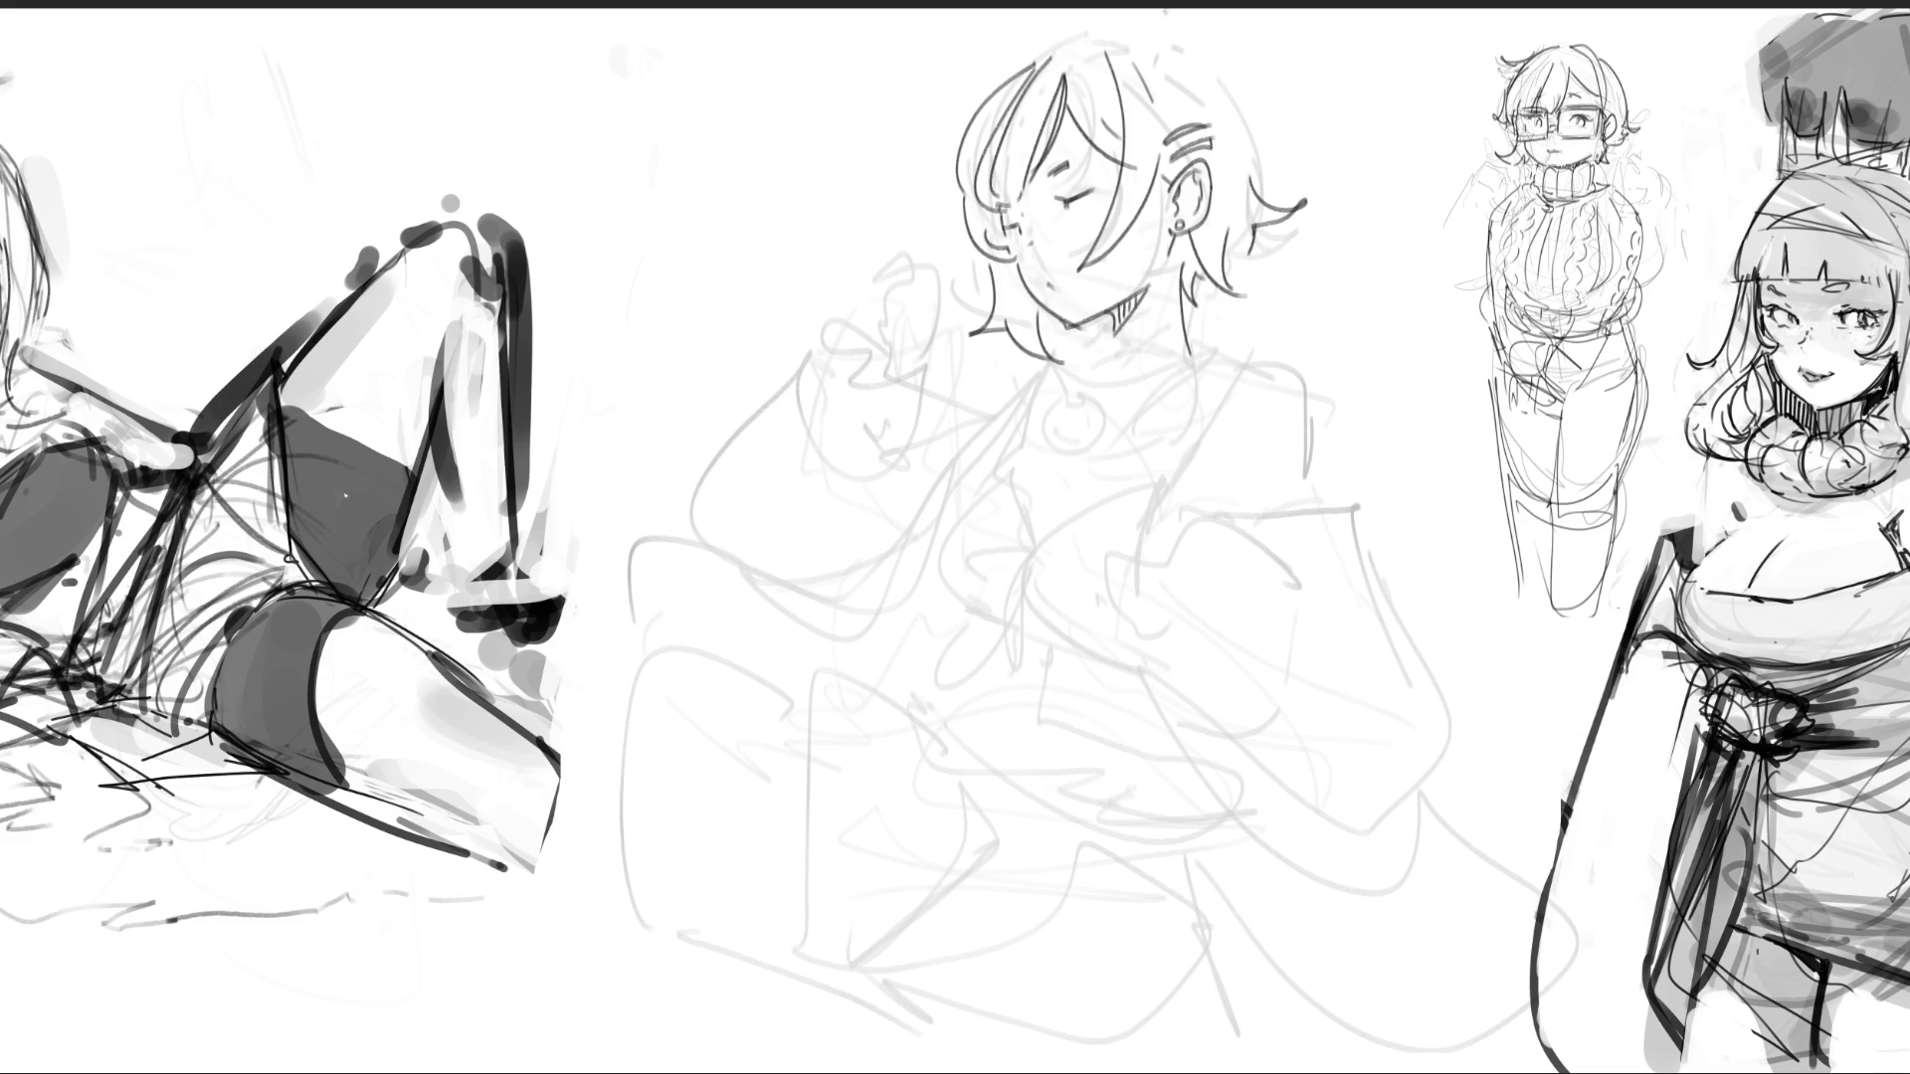
pyautogui.moveTo(1058, 49)
pyautogui.mouseDown()
pyautogui.moveTo(1142, 19)
pyautogui.moveTo(1260, 149)
pyautogui.mouseUp()
pyautogui.moveTo(1036, 50)
pyautogui.mouseDown()
pyautogui.moveTo(969, 75)
pyautogui.moveTo(1000, 105)
pyautogui.moveTo(1032, 58)
pyautogui.mouseUp()
pyautogui.hotkey('ctrl', 'z')
pyautogui.hotkey('ctrl', 'z')
pyautogui.hotkey('ctrl', 'z')
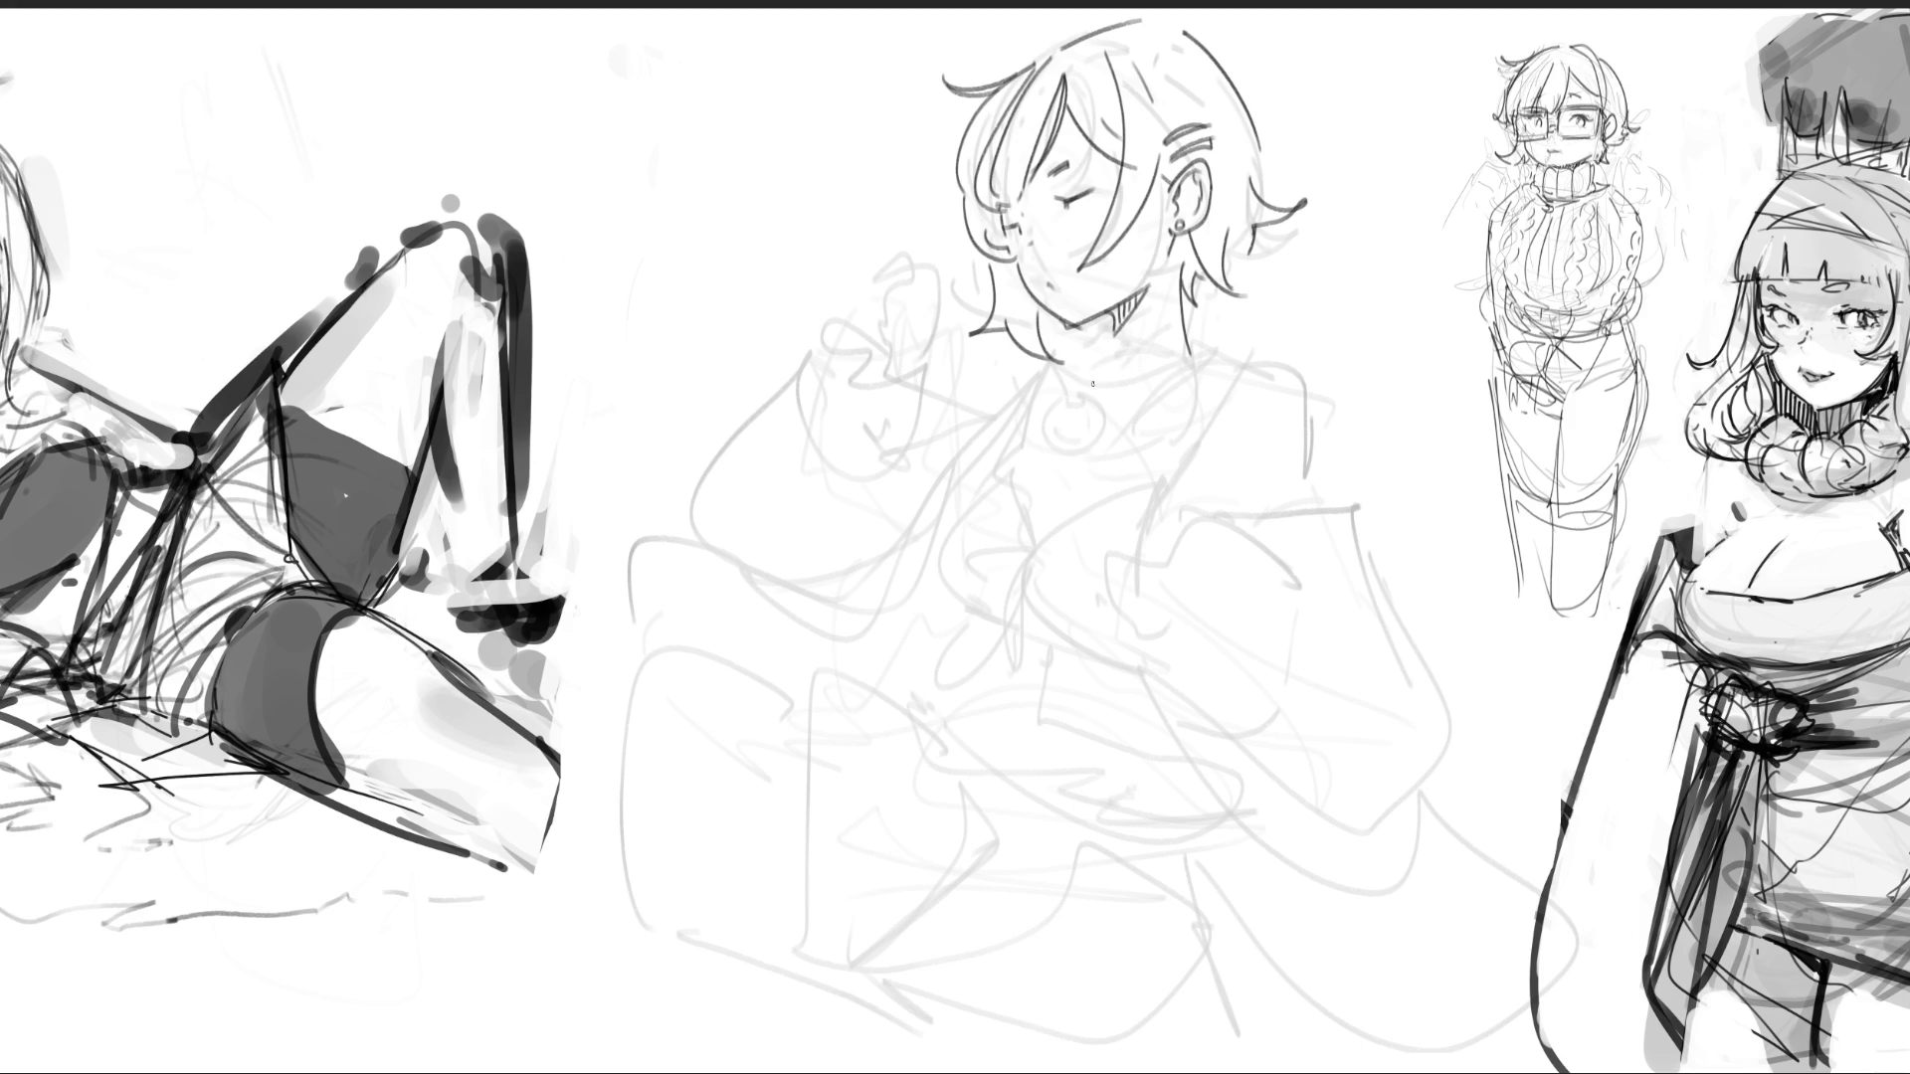
# - Add a crescent pendant below the chin, the collar line and the diagonal strap line
pyautogui.moveTo(1089, 384)
pyautogui.mouseDown()
pyautogui.moveTo(1062, 423)
pyautogui.moveTo(1044, 408)
pyautogui.moveTo(1060, 425)
pyautogui.mouseUp()
pyautogui.moveTo(1095, 338)
pyautogui.mouseDown()
pyautogui.moveTo(1069, 390)
pyautogui.moveTo(1094, 351)
pyautogui.moveTo(1073, 378)
pyautogui.moveTo(1205, 341)
pyautogui.moveTo(1194, 326)
pyautogui.mouseUp()
pyautogui.hotkey('ctrl', 'z')
pyautogui.hotkey('ctrl', 'z')
pyautogui.moveTo(1135, 389); pyautogui.dragTo(1210, 374)
pyautogui.moveTo(1119, 320); pyautogui.dragTo(1111, 348)
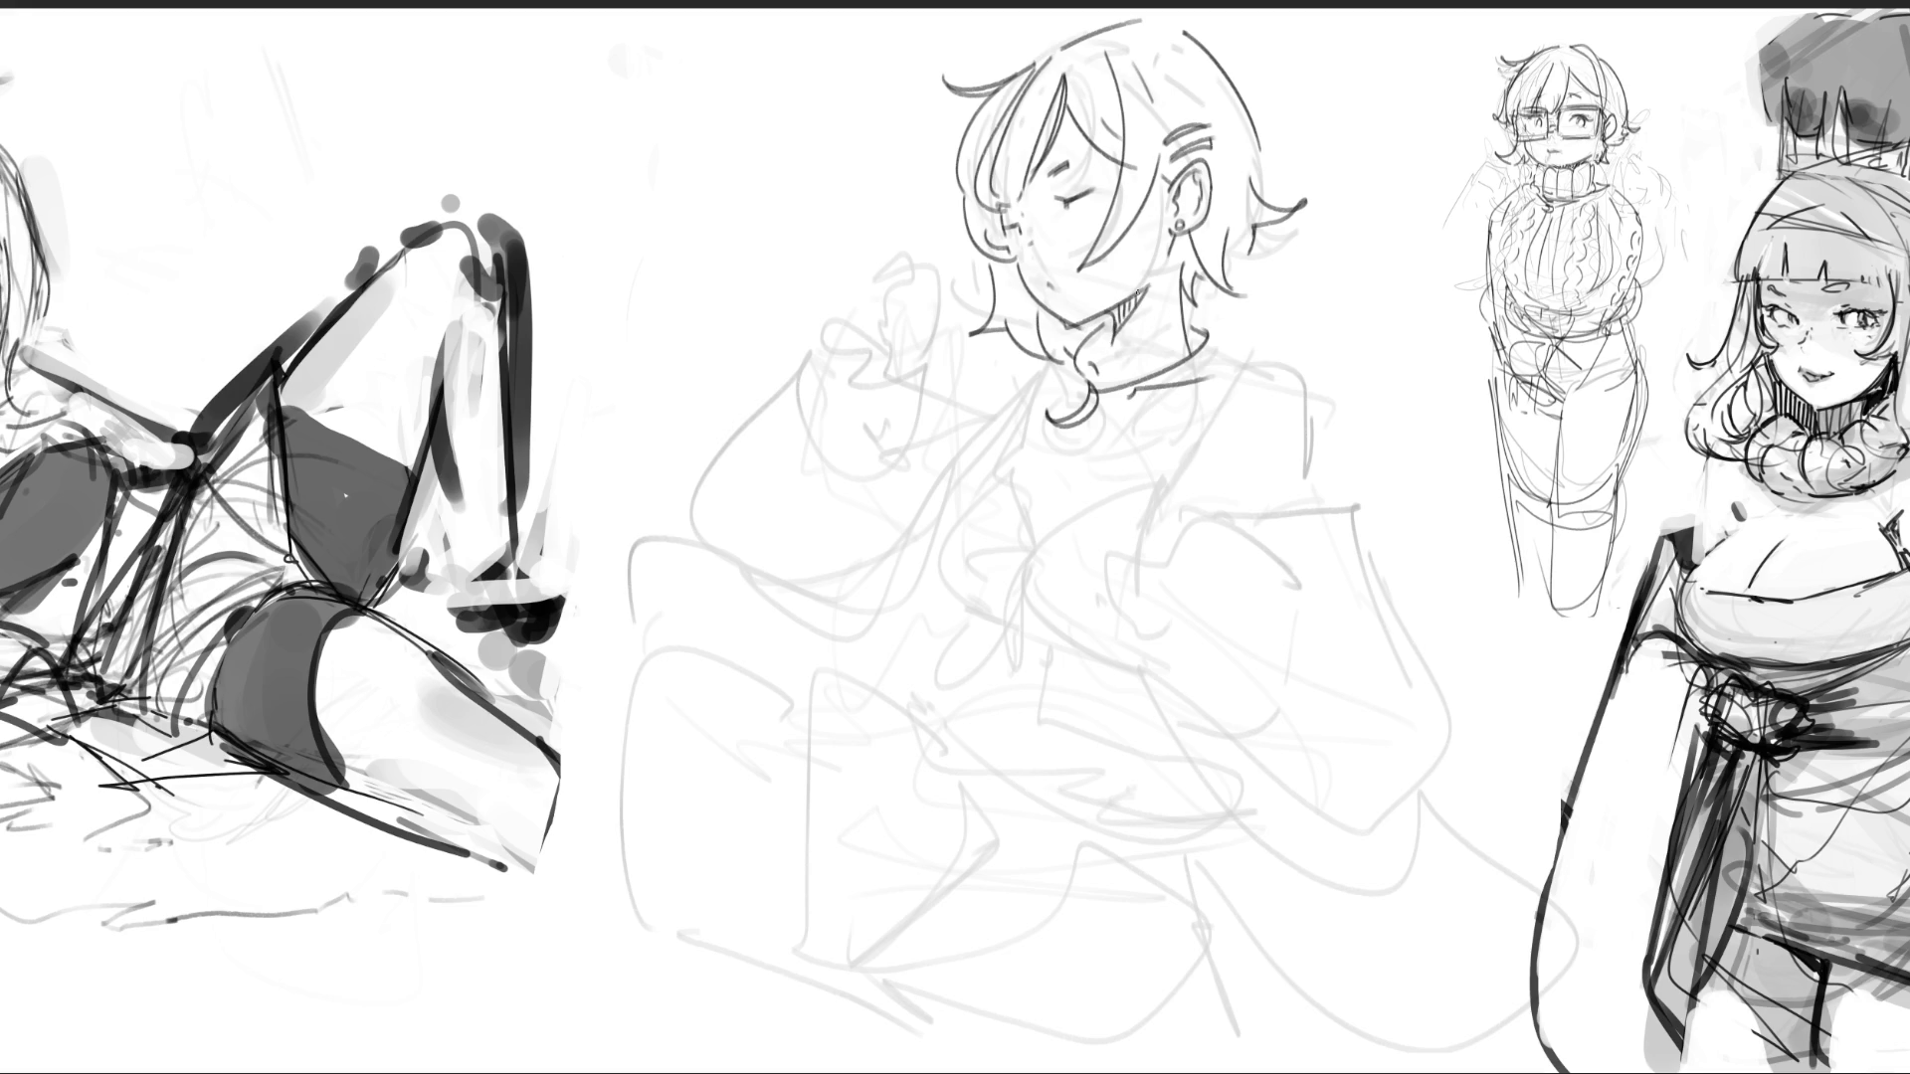
pyautogui.moveTo(1233, 340); pyautogui.dragTo(1136, 485)
pyautogui.moveTo(1237, 344)
pyautogui.mouseDown()
pyautogui.moveTo(1260, 347)
pyautogui.moveTo(1313, 469)
pyautogui.mouseUp()
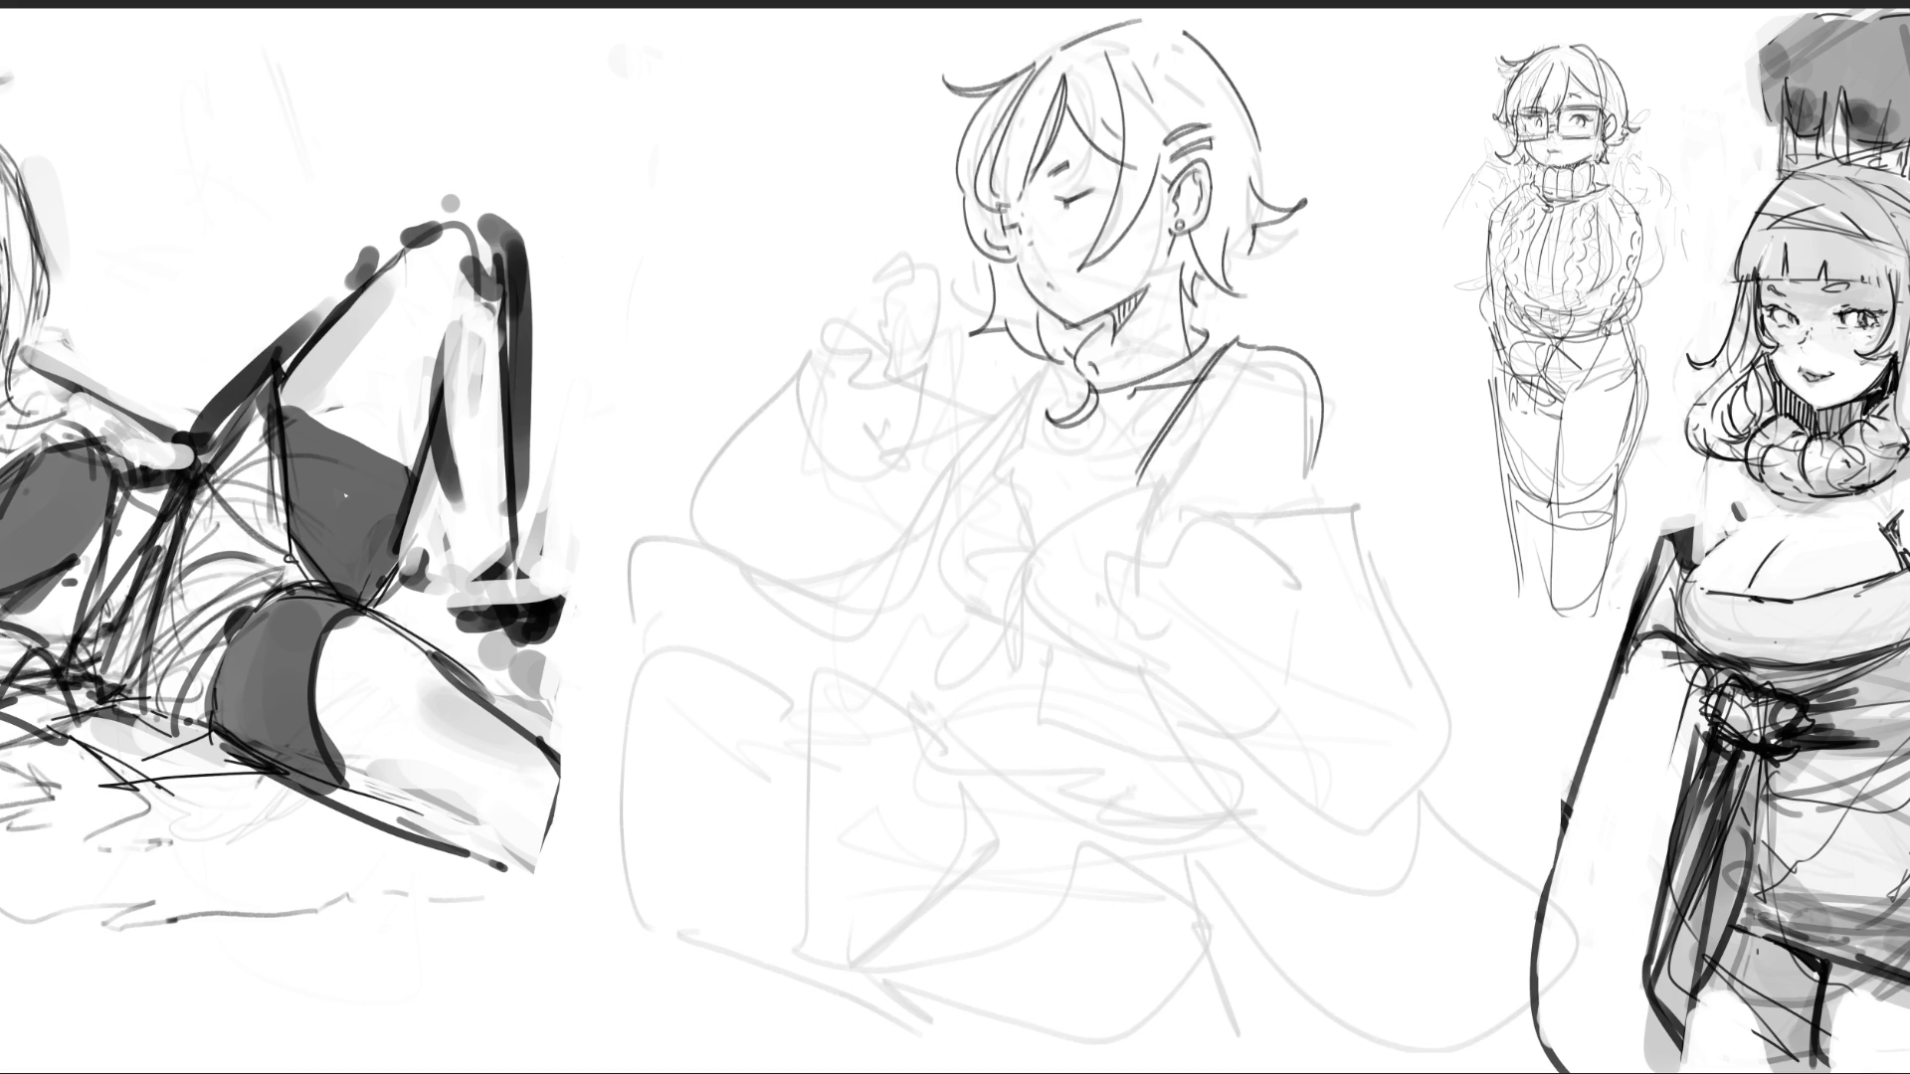
# - Outline the right shoulder's sleeve with curved arcs beside the strap
pyautogui.moveTo(1171, 510)
pyautogui.mouseDown()
pyautogui.moveTo(1185, 732)
pyautogui.moveTo(1341, 678)
pyautogui.mouseUp()
# - Ink the loose right sleeve's edges, cuff hook and inner fold lines
pyautogui.moveTo(1274, 577); pyautogui.dragTo(1339, 674)
pyautogui.moveTo(1224, 525)
pyautogui.mouseDown()
pyautogui.moveTo(1319, 494)
pyautogui.moveTo(1448, 704)
pyautogui.moveTo(1378, 851)
pyautogui.mouseUp()
pyautogui.moveTo(1183, 737)
pyautogui.mouseDown()
pyautogui.moveTo(1328, 875)
pyautogui.moveTo(1360, 867)
pyautogui.moveTo(1299, 1070)
pyautogui.mouseUp()
pyautogui.moveTo(1433, 791); pyautogui.dragTo(1519, 873)
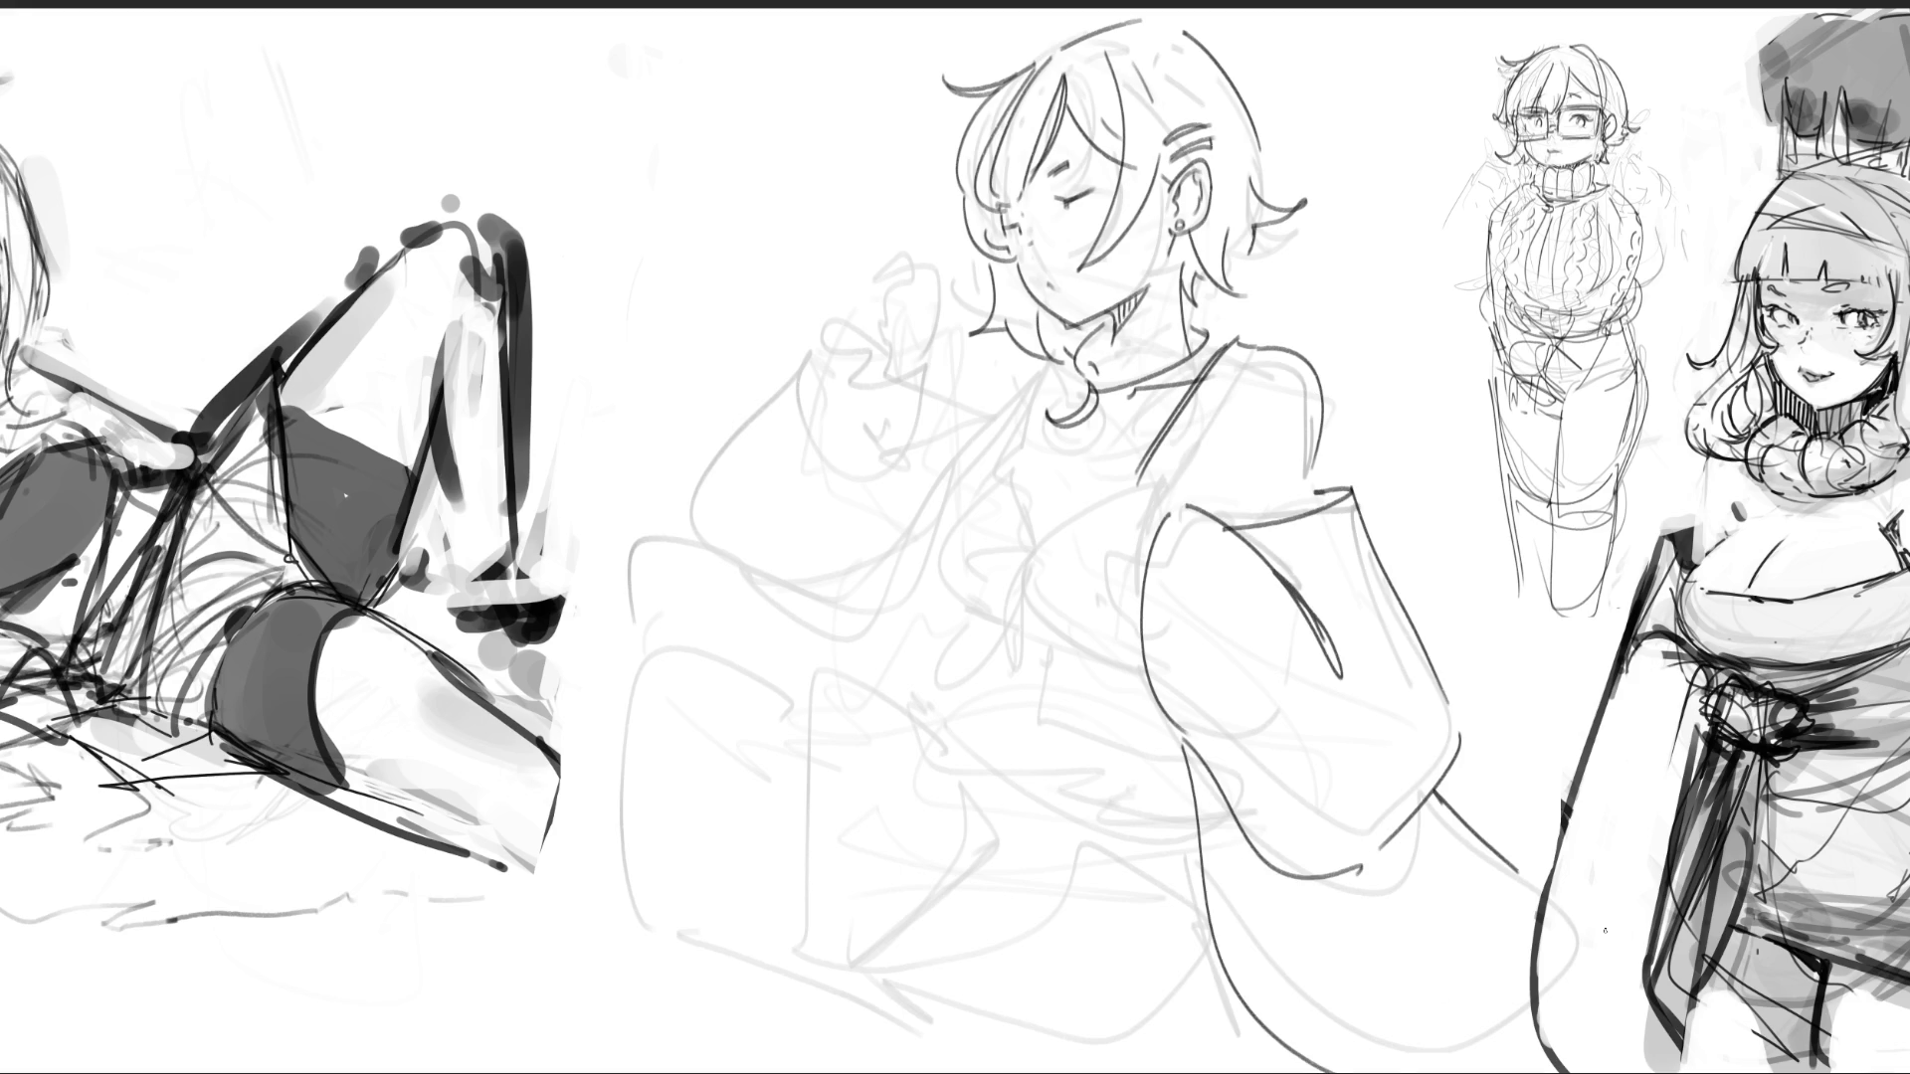
pyautogui.moveTo(1222, 444); pyautogui.dragTo(1205, 507)
pyautogui.moveTo(1311, 458); pyautogui.dragTo(1308, 494)
# - Trace the strap and shoulder edge, then draw the V neckline with its lace trim
pyautogui.moveTo(1232, 328); pyautogui.dragTo(1184, 362)
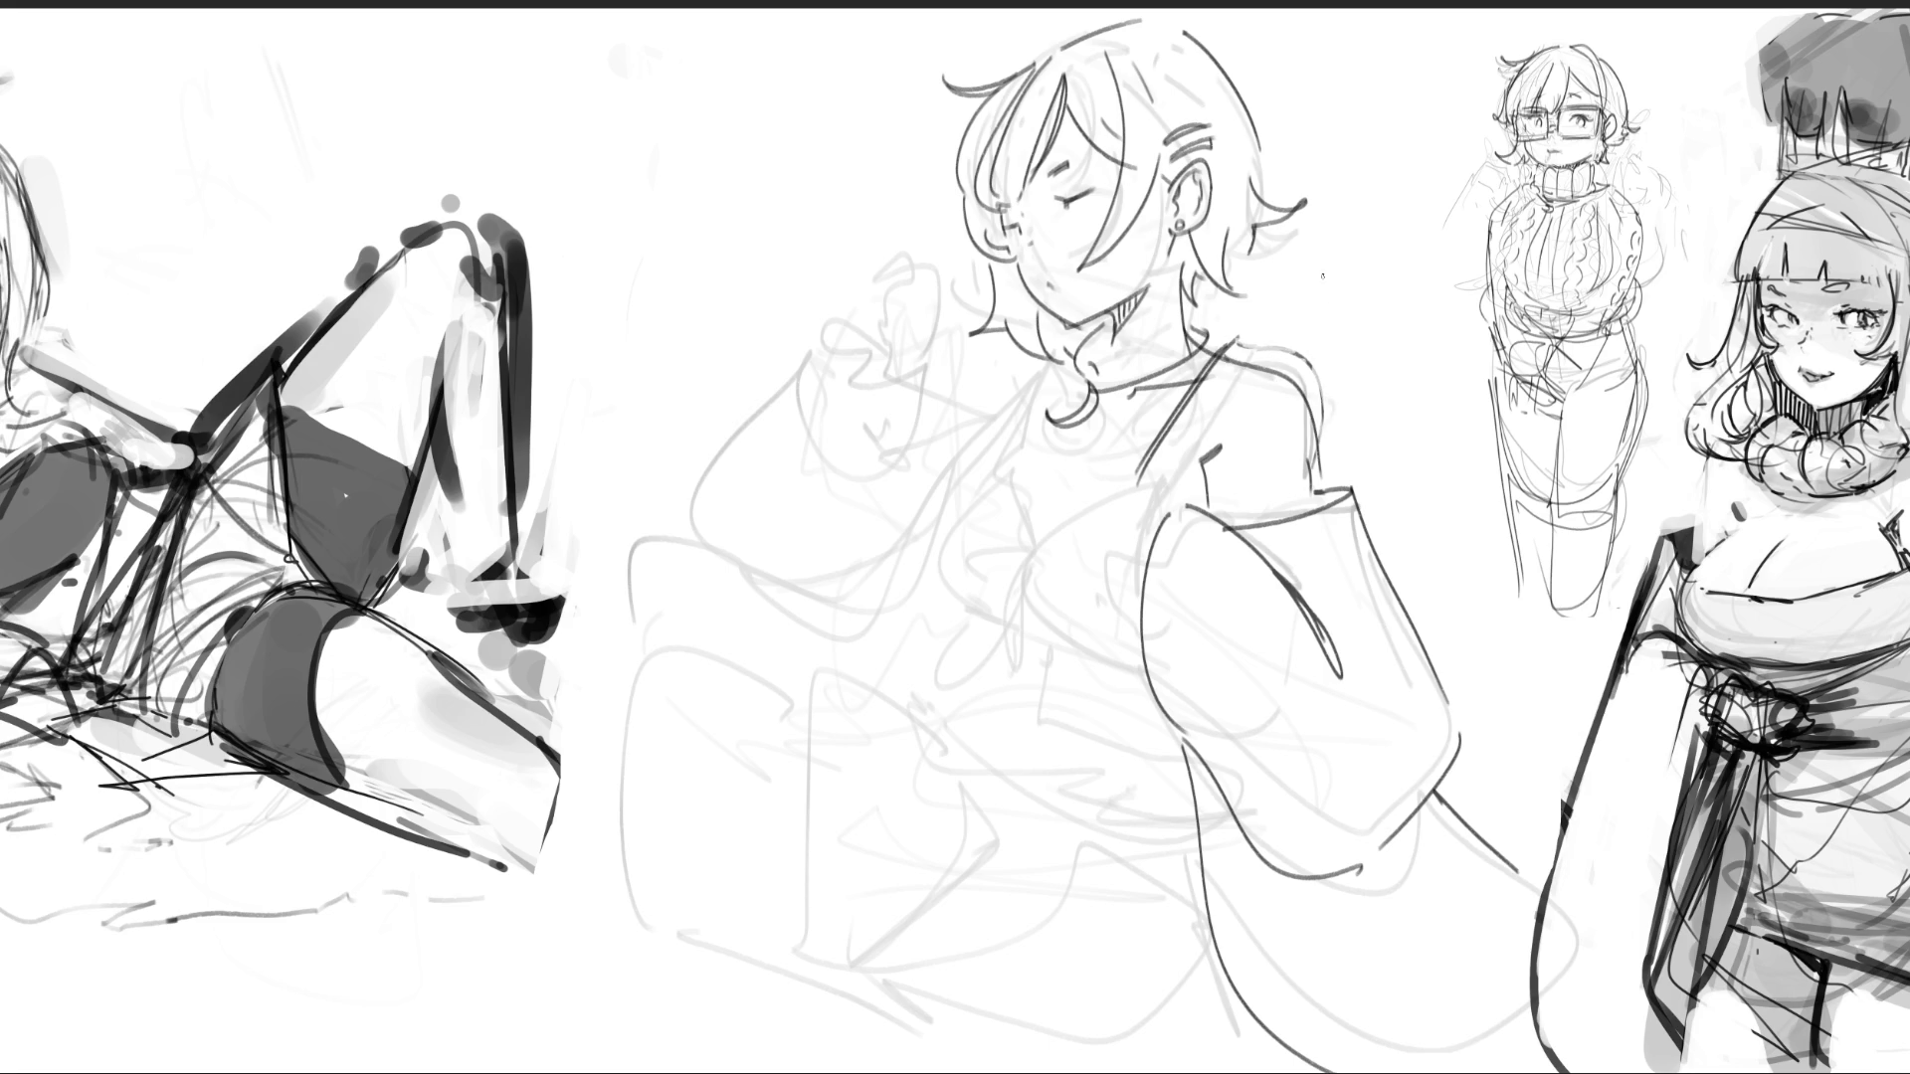
pyautogui.moveTo(1199, 351); pyautogui.dragTo(1315, 453)
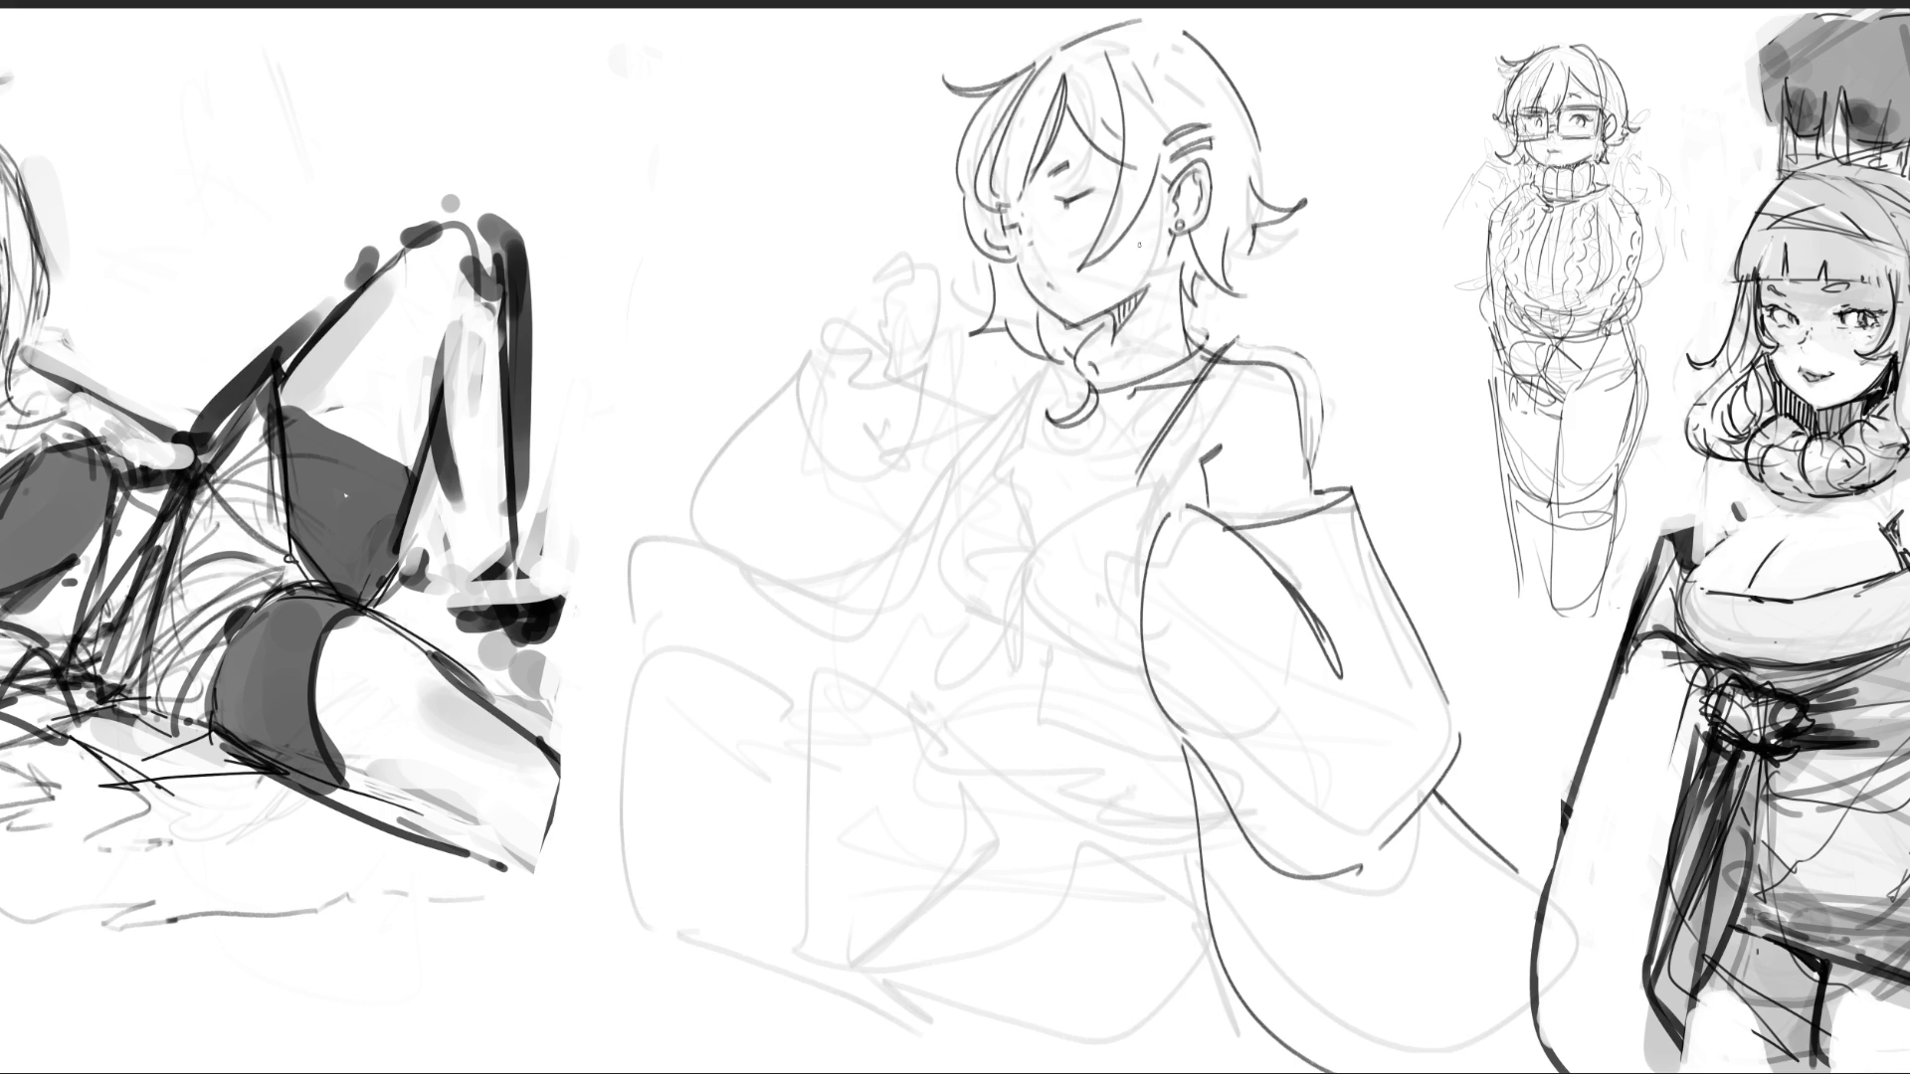
pyautogui.moveTo(1049, 366); pyautogui.dragTo(1022, 452)
pyautogui.moveTo(1047, 366)
pyautogui.mouseDown()
pyautogui.moveTo(1014, 515)
pyautogui.moveTo(1135, 479)
pyautogui.mouseUp()
pyautogui.moveTo(1046, 527)
pyautogui.mouseDown()
pyautogui.moveTo(1129, 472)
pyautogui.moveTo(1024, 487)
pyautogui.moveTo(1037, 528)
pyautogui.mouseUp()
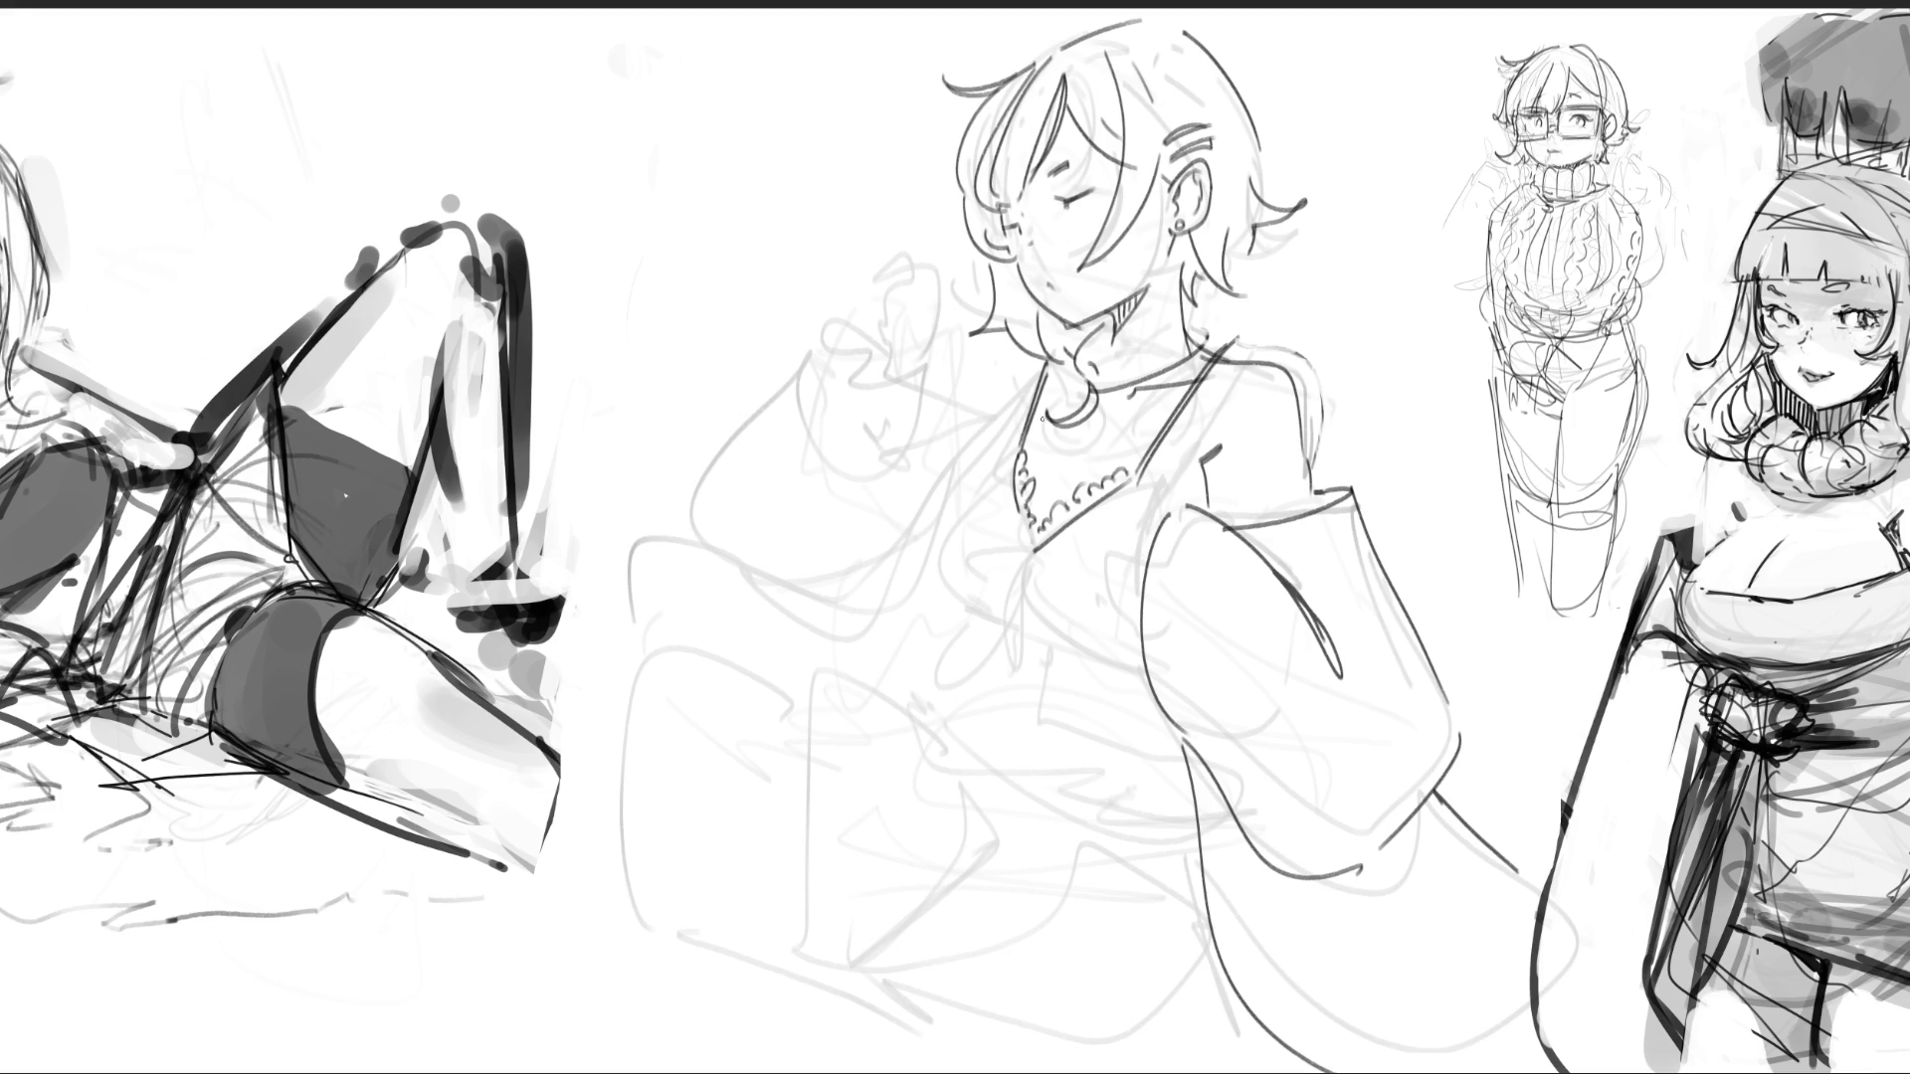
# - Draw the bust outline curve down from the left neckline
pyautogui.moveTo(1017, 437)
pyautogui.mouseDown()
pyautogui.moveTo(933, 571)
pyautogui.moveTo(986, 608)
pyautogui.mouseUp()
pyautogui.hotkey('ctrl', 'z')
pyautogui.moveTo(1003, 460); pyautogui.dragTo(983, 577)
# - Ink a ribbon tie with two long ends hanging from the neckline
pyautogui.moveTo(1027, 543)
pyautogui.mouseDown()
pyautogui.moveTo(967, 626)
pyautogui.moveTo(985, 637)
pyautogui.moveTo(990, 602)
pyautogui.moveTo(983, 629)
pyautogui.moveTo(1013, 668)
pyautogui.moveTo(1042, 652)
pyautogui.mouseUp()
pyautogui.moveTo(1021, 540); pyautogui.dragTo(943, 687)
pyautogui.hotkey('ctrl', 'z')
pyautogui.moveTo(1023, 549); pyautogui.dragTo(941, 693)
pyautogui.moveTo(1021, 561); pyautogui.dragTo(993, 712)
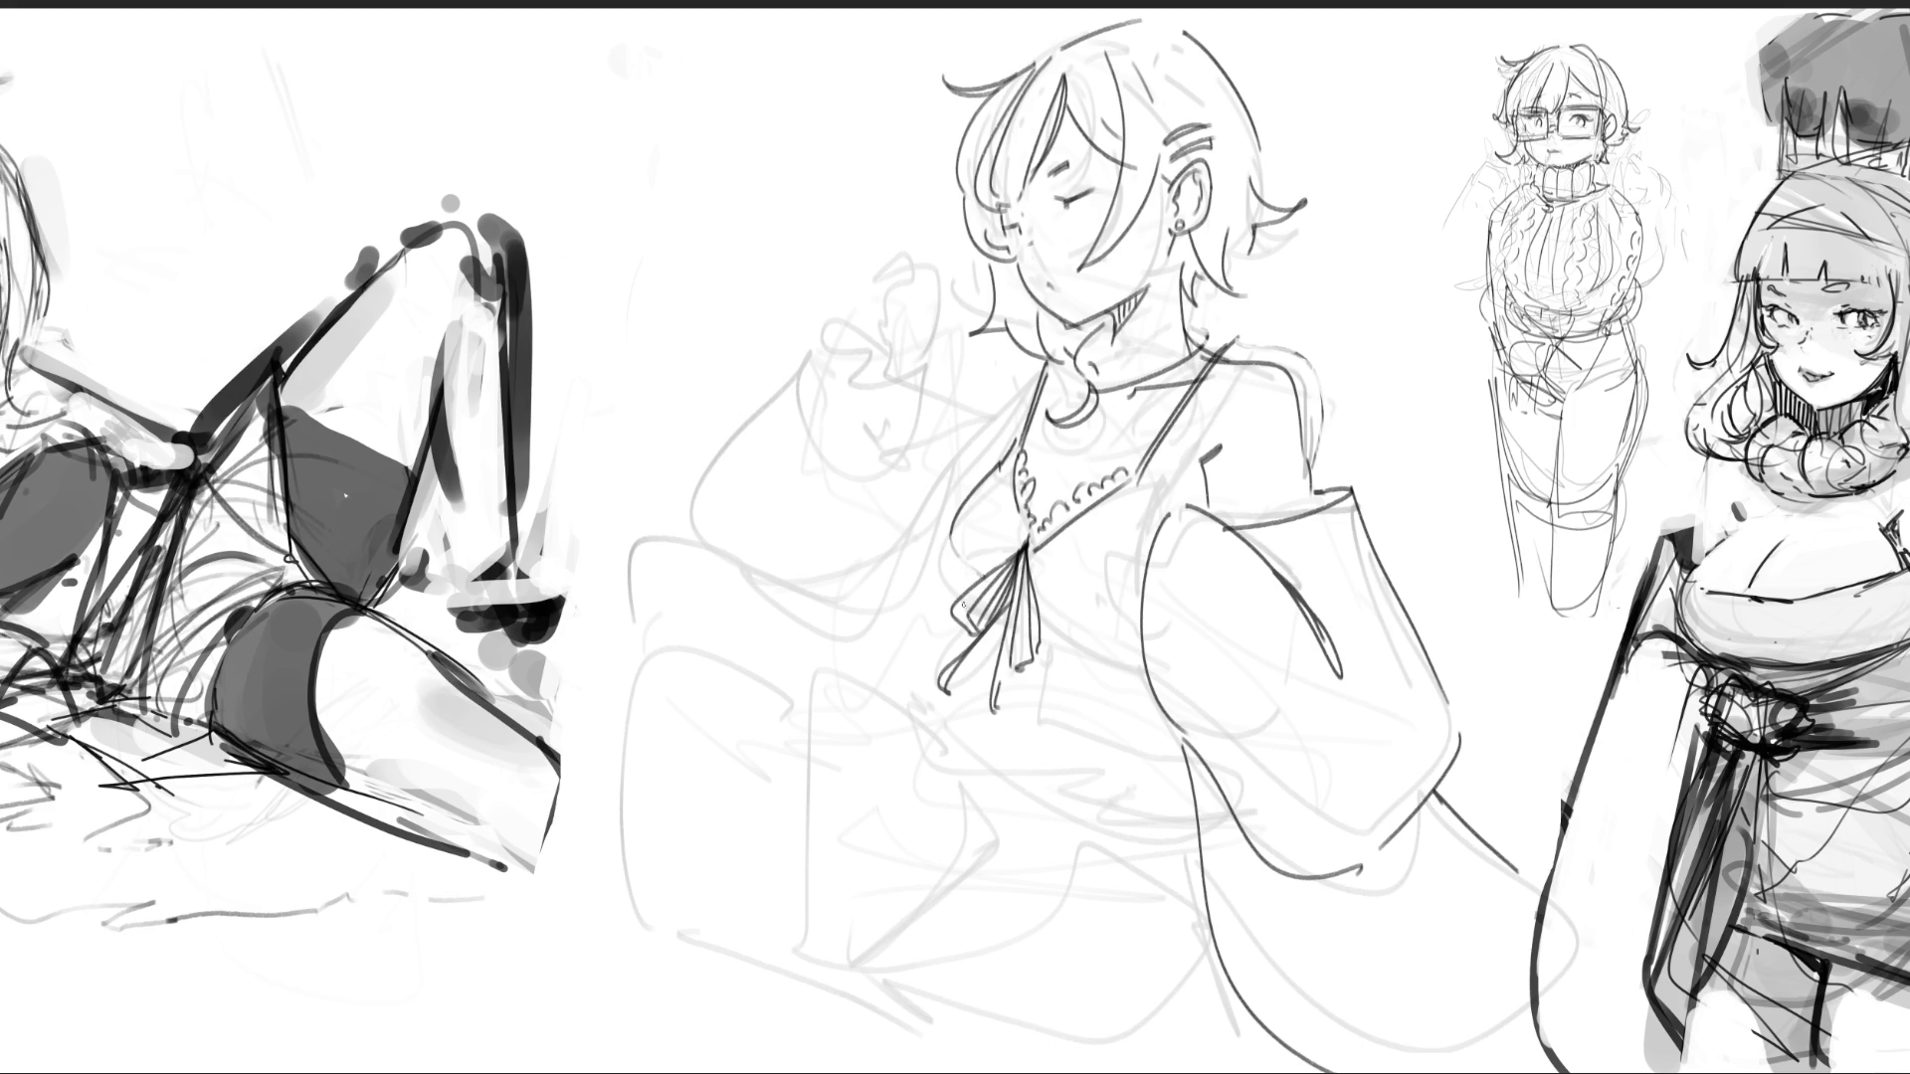
pyautogui.moveTo(947, 537); pyautogui.dragTo(952, 603)
# - Draw the top's lower hem under the chest plus small lines near the necklace and shoulder
pyautogui.moveTo(906, 664)
pyautogui.mouseDown()
pyautogui.moveTo(1014, 742)
pyautogui.moveTo(1170, 754)
pyautogui.mouseUp()
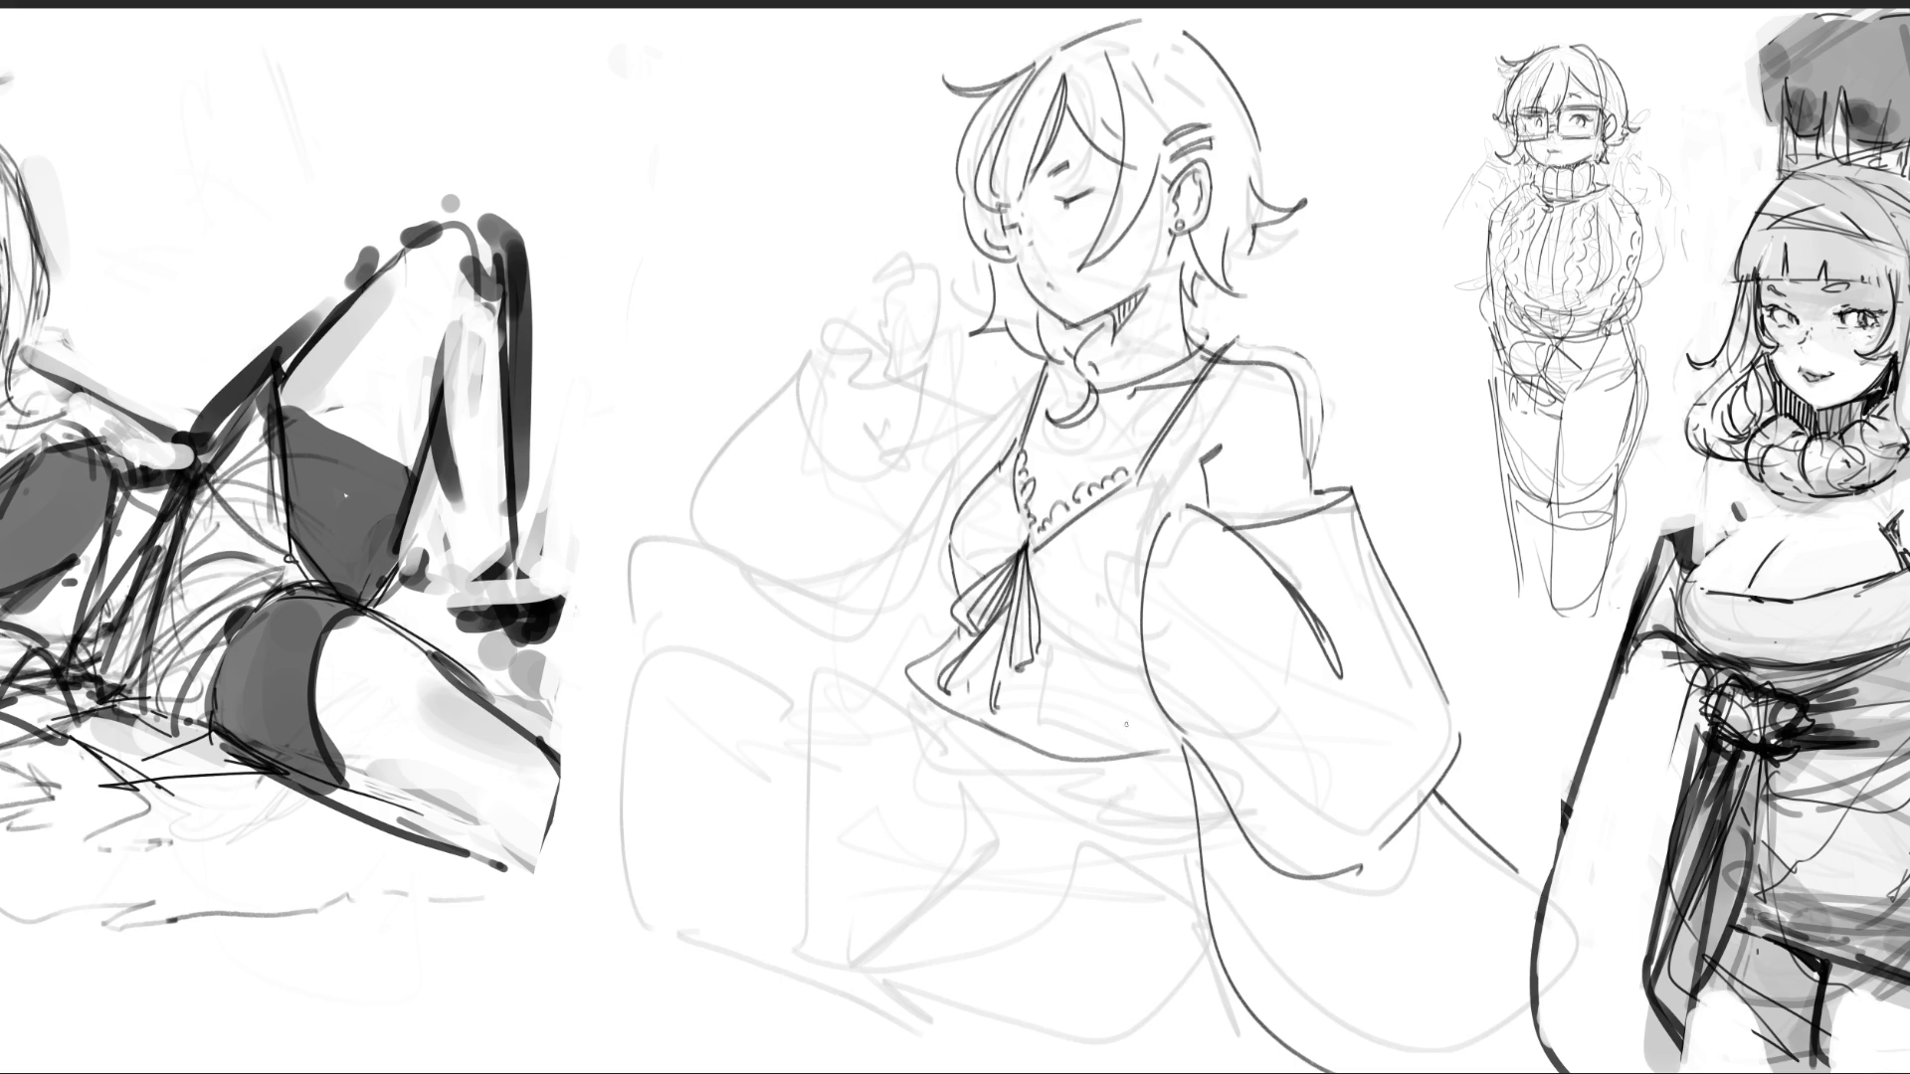
pyautogui.moveTo(1143, 484); pyautogui.dragTo(1164, 514)
pyautogui.moveTo(1203, 454)
pyautogui.mouseDown()
pyautogui.moveTo(1190, 483)
pyautogui.moveTo(1215, 460)
pyautogui.mouseUp()
pyautogui.moveTo(1146, 537); pyautogui.dragTo(1135, 548)
# - Try a head and bun outline left of the figure, then remove it
pyautogui.moveTo(817, 317); pyautogui.dragTo(818, 122)
pyautogui.moveTo(746, 206)
pyautogui.mouseDown()
pyautogui.moveTo(718, 161)
pyautogui.moveTo(833, 63)
pyautogui.moveTo(871, 59)
pyautogui.moveTo(903, 113)
pyautogui.mouseUp()
pyautogui.moveTo(903, 127); pyautogui.dragTo(948, 274)
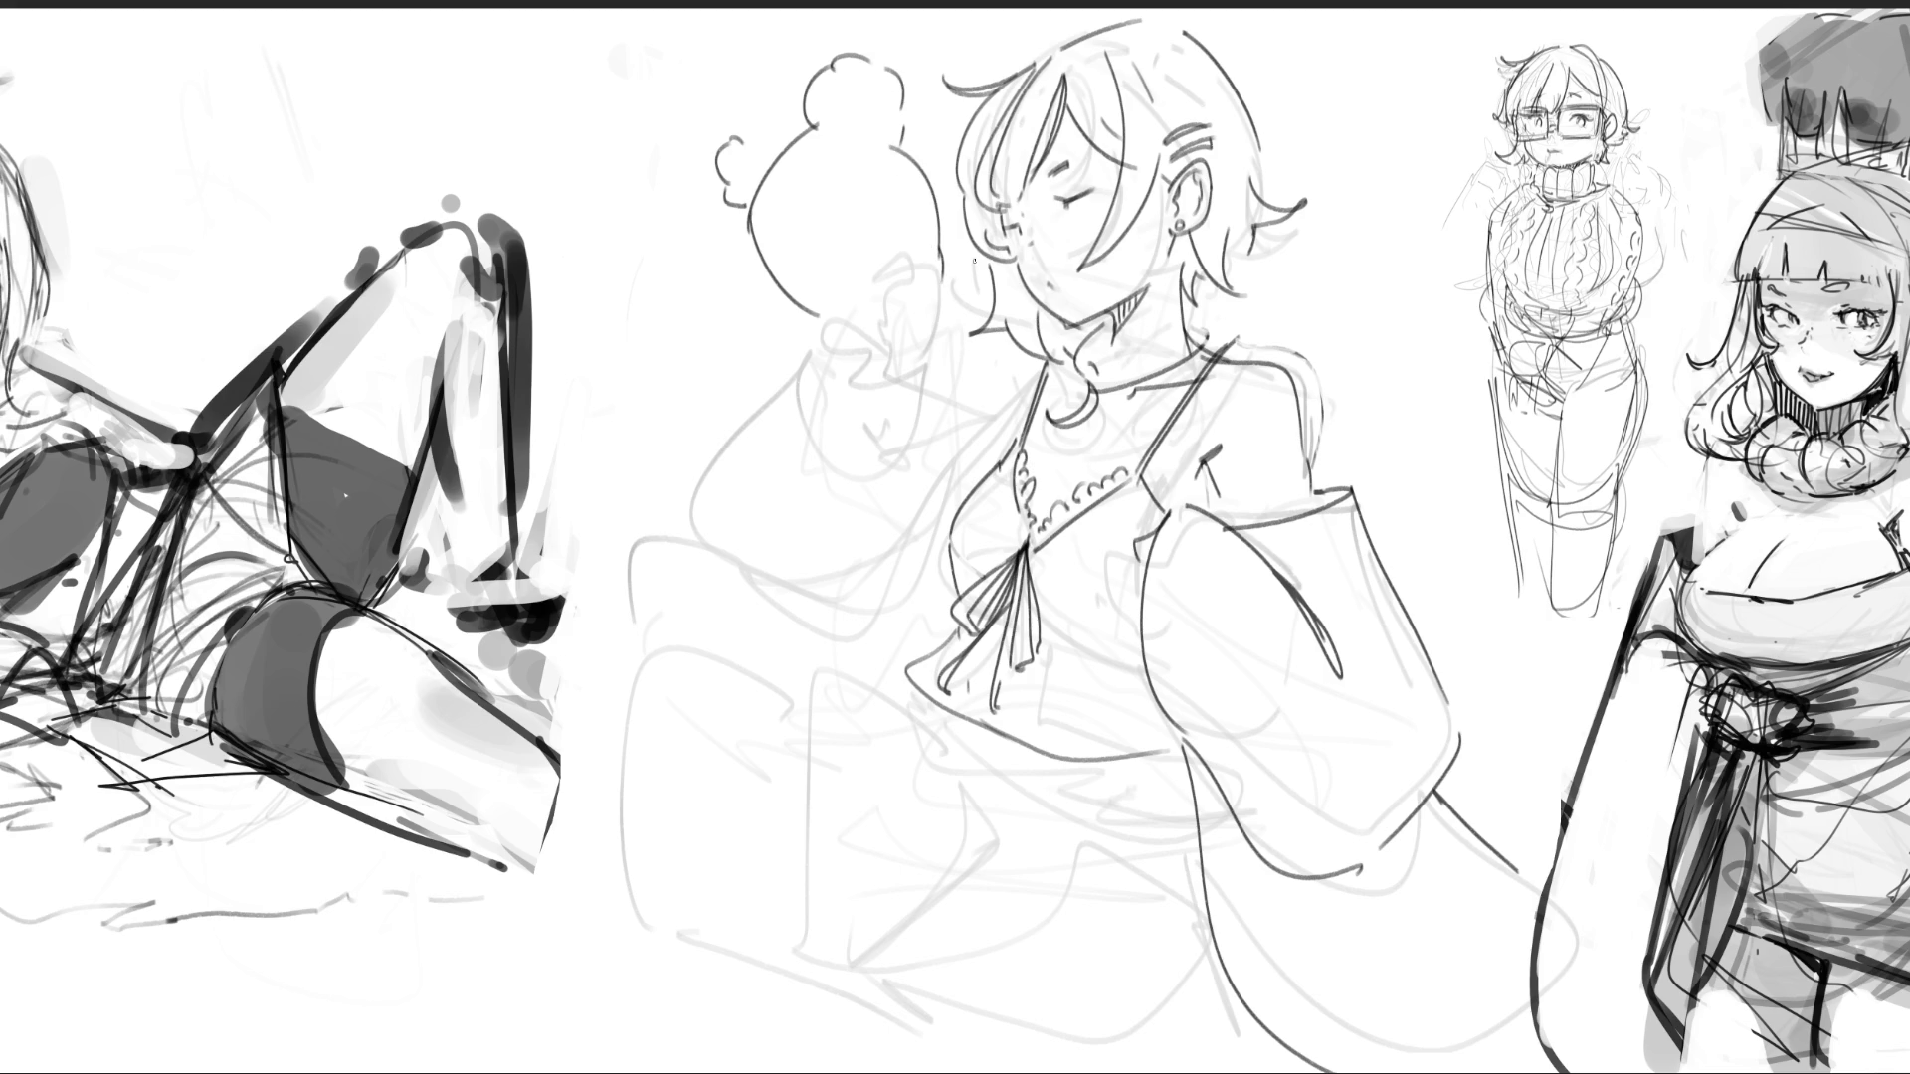
pyautogui.hotkey('ctrl', 'z')
pyautogui.hotkey('ctrl', 'z')
pyautogui.hotkey('ctrl', 'z')
pyautogui.hotkey('ctrl', 'z')
pyautogui.hotkey('ctrl', 'z')
pyautogui.hotkey('ctrl', 'z')
pyautogui.hotkey('ctrl', 'z')
pyautogui.hotkey('ctrl', 'z')
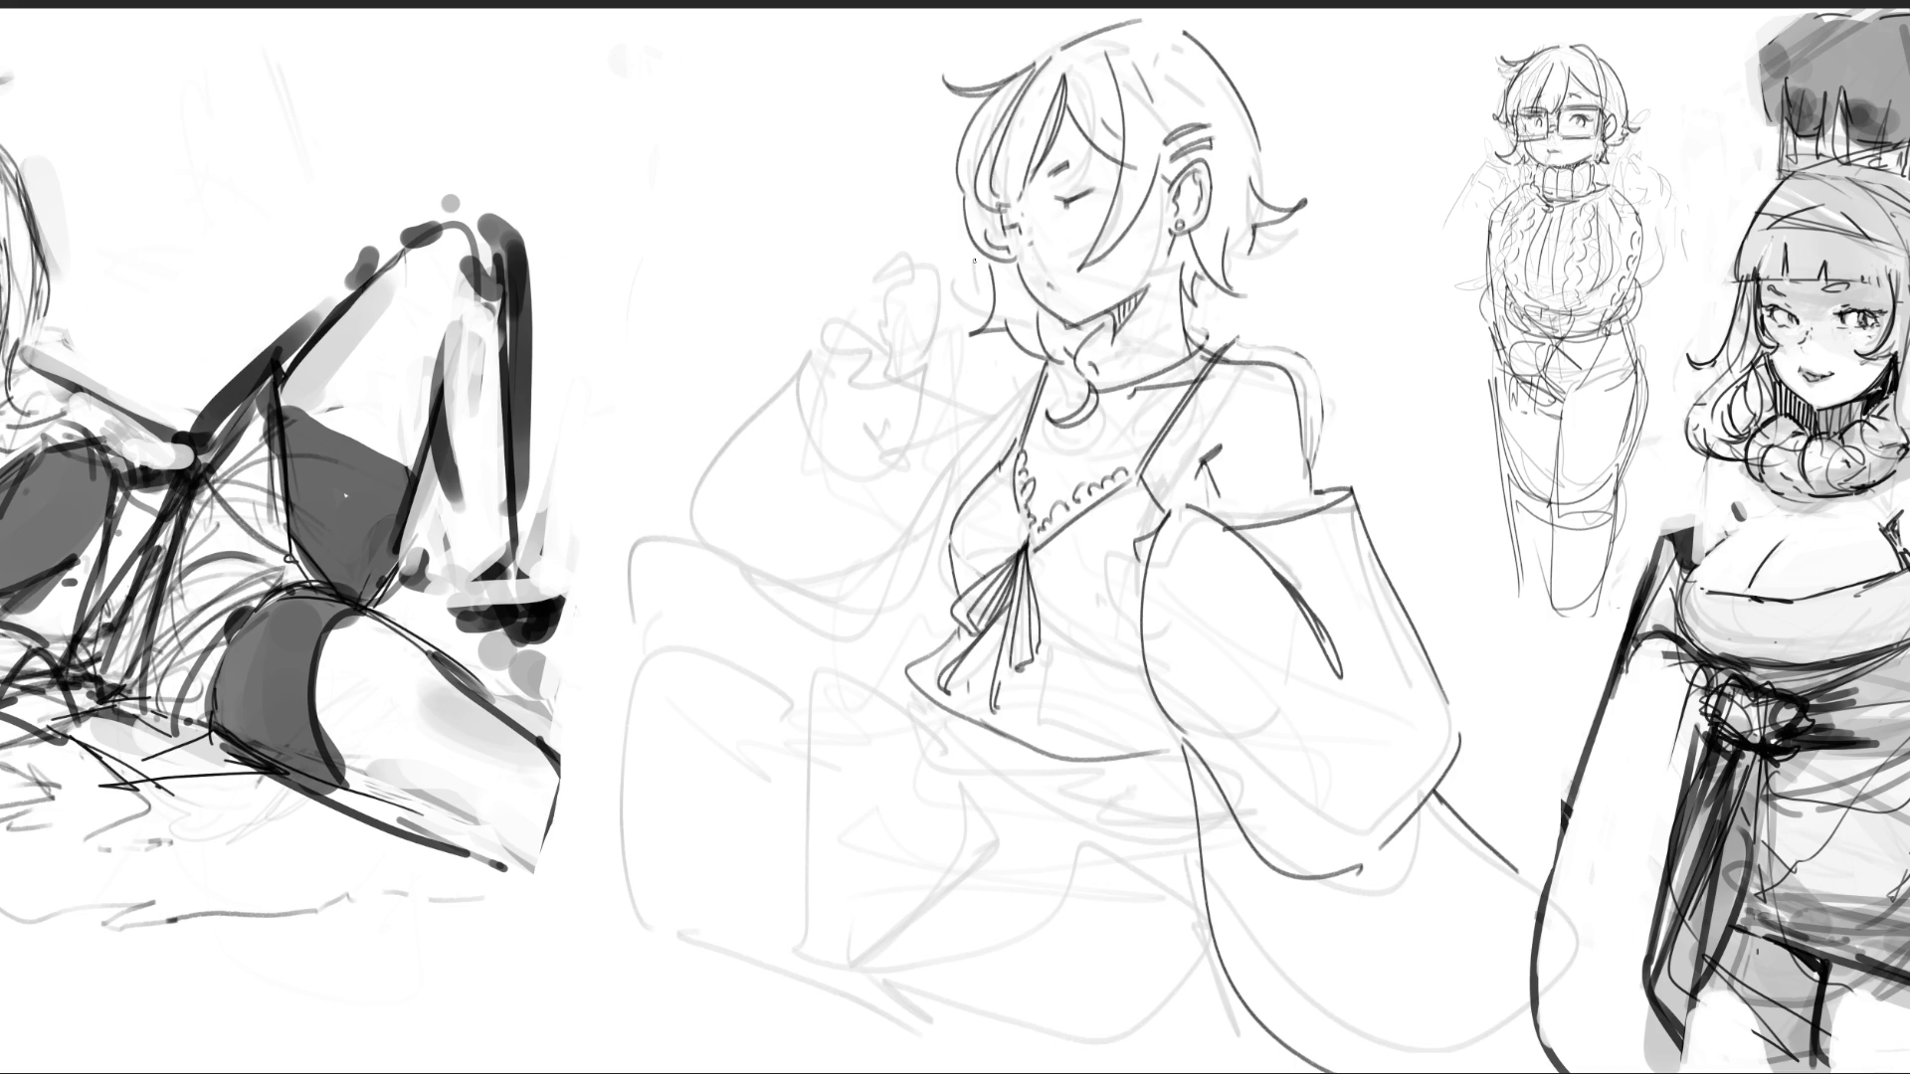
# - Outline the raised left sleeve's edges and outer curve
pyautogui.moveTo(861, 288); pyautogui.dragTo(868, 480)
pyautogui.moveTo(920, 366); pyautogui.dragTo(909, 546)
pyautogui.moveTo(856, 290); pyautogui.dragTo(890, 545)
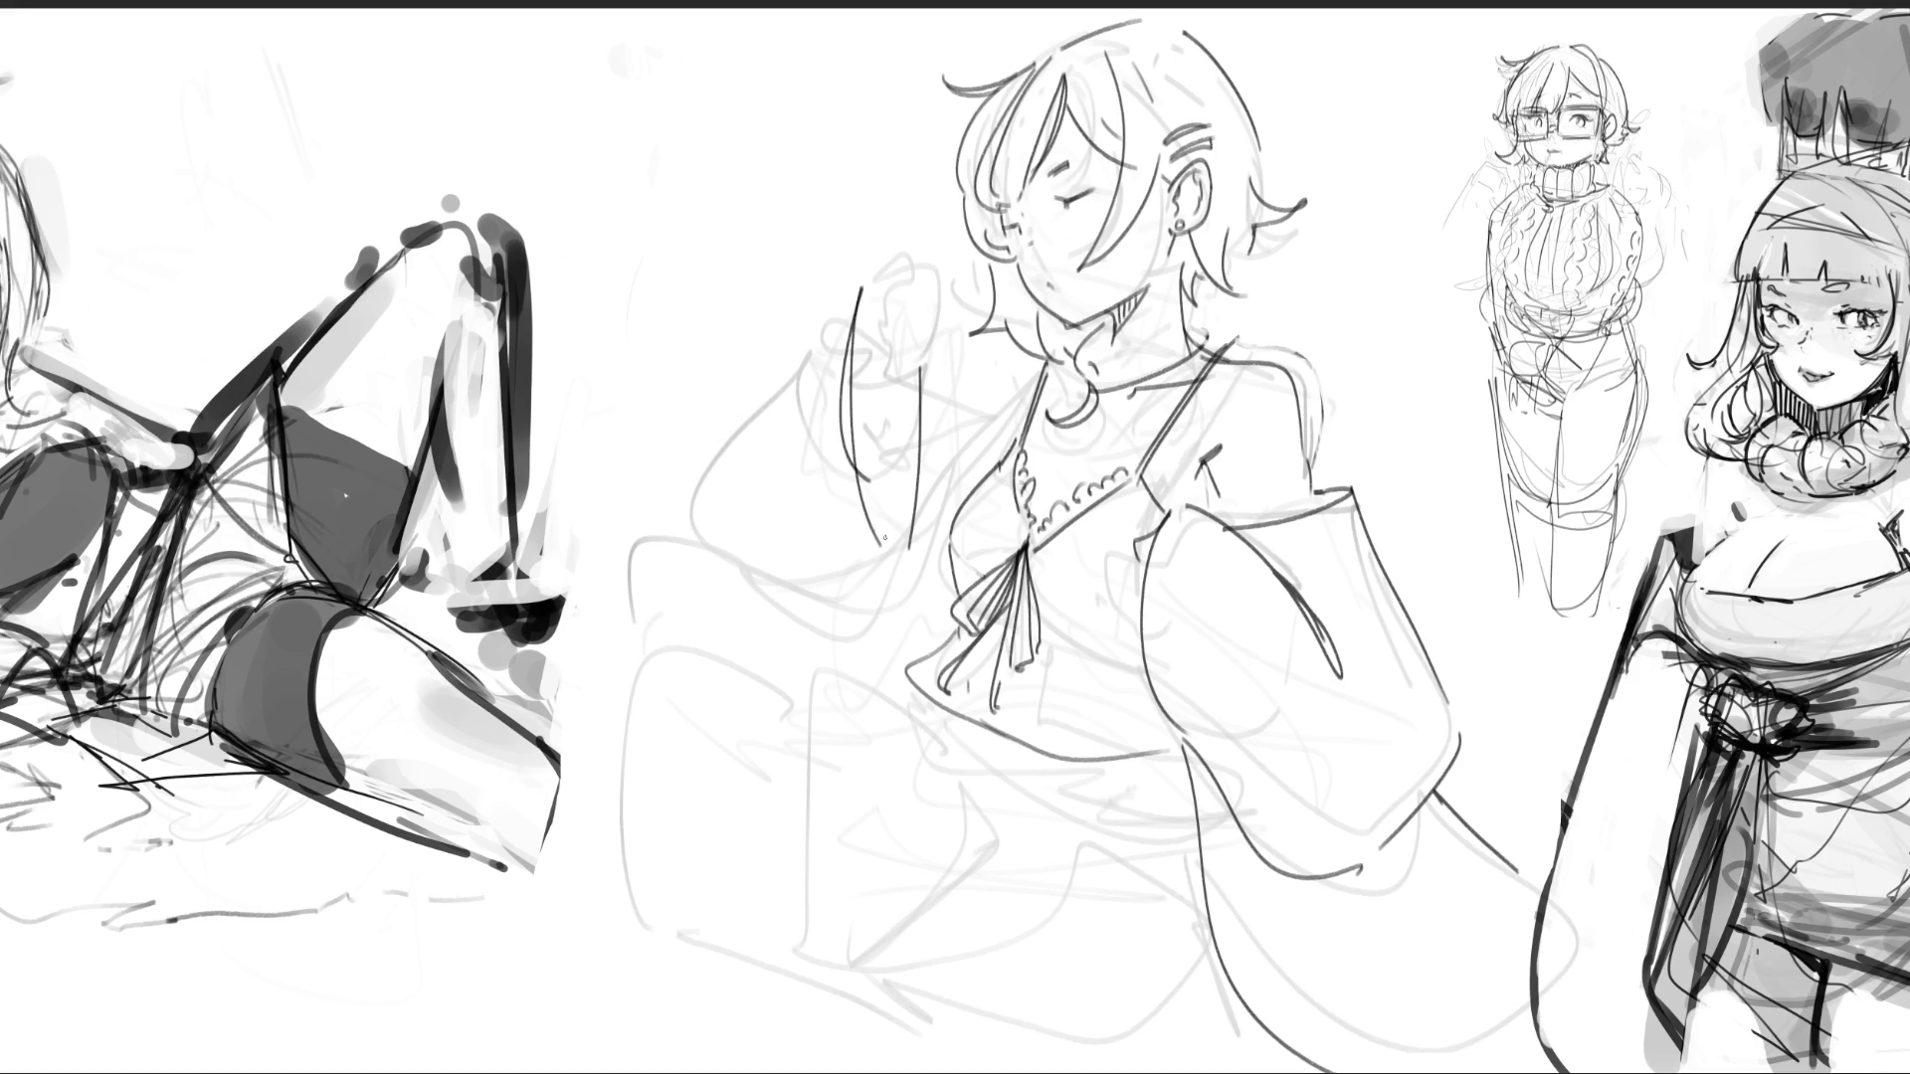
pyautogui.moveTo(843, 291)
pyautogui.mouseDown()
pyautogui.moveTo(782, 391)
pyautogui.moveTo(746, 574)
pyautogui.mouseUp()
pyautogui.moveTo(863, 286)
pyautogui.mouseDown()
pyautogui.moveTo(904, 241)
pyautogui.moveTo(888, 309)
pyautogui.moveTo(928, 353)
pyautogui.moveTo(917, 376)
pyautogui.mouseUp()
pyautogui.hotkey('ctrl', 'z')
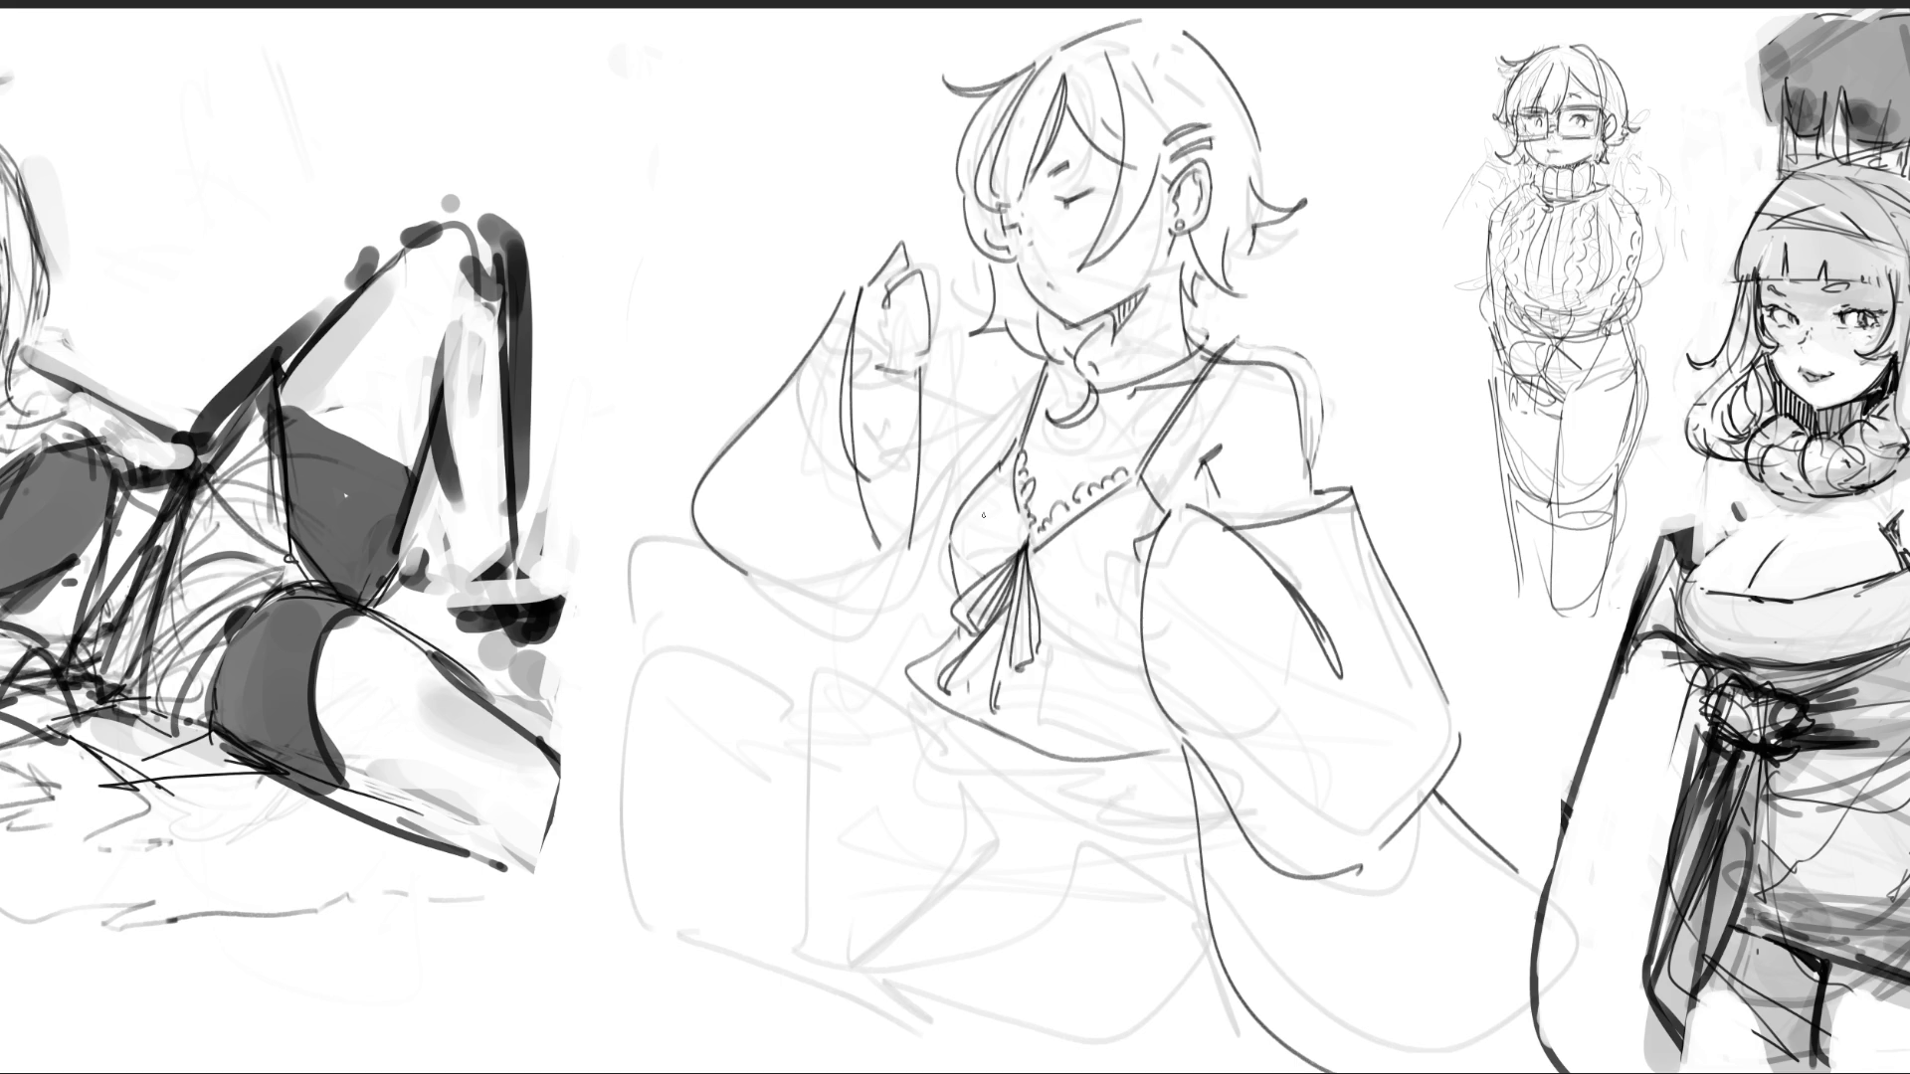
pyautogui.moveTo(878, 372)
pyautogui.mouseDown()
pyautogui.moveTo(876, 422)
pyautogui.moveTo(977, 480)
pyautogui.mouseUp()
pyautogui.hotkey('ctrl', 'z')
# - Trace the contour left of the neck and short strokes along the left torso
pyautogui.moveTo(977, 413); pyautogui.dragTo(995, 469)
pyautogui.moveTo(1016, 353); pyautogui.dragTo(978, 452)
pyautogui.hotkey('ctrl', 'z')
pyautogui.moveTo(1019, 356); pyautogui.dragTo(991, 426)
pyautogui.hotkey('ctrl', 'z')
pyautogui.hotkey('ctrl', 'z')
pyautogui.moveTo(1024, 351)
pyautogui.mouseDown()
pyautogui.moveTo(976, 463)
pyautogui.moveTo(1002, 419)
pyautogui.mouseUp()
pyautogui.hotkey('ctrl', 'z')
pyautogui.moveTo(982, 385); pyautogui.dragTo(957, 474)
pyautogui.moveTo(957, 470); pyautogui.dragTo(939, 510)
pyautogui.moveTo(932, 427); pyautogui.dragTo(933, 507)
pyautogui.moveTo(935, 459)
pyautogui.mouseDown()
pyautogui.moveTo(973, 430)
pyautogui.moveTo(960, 471)
pyautogui.mouseUp()
pyautogui.moveTo(964, 463); pyautogui.dragTo(964, 497)
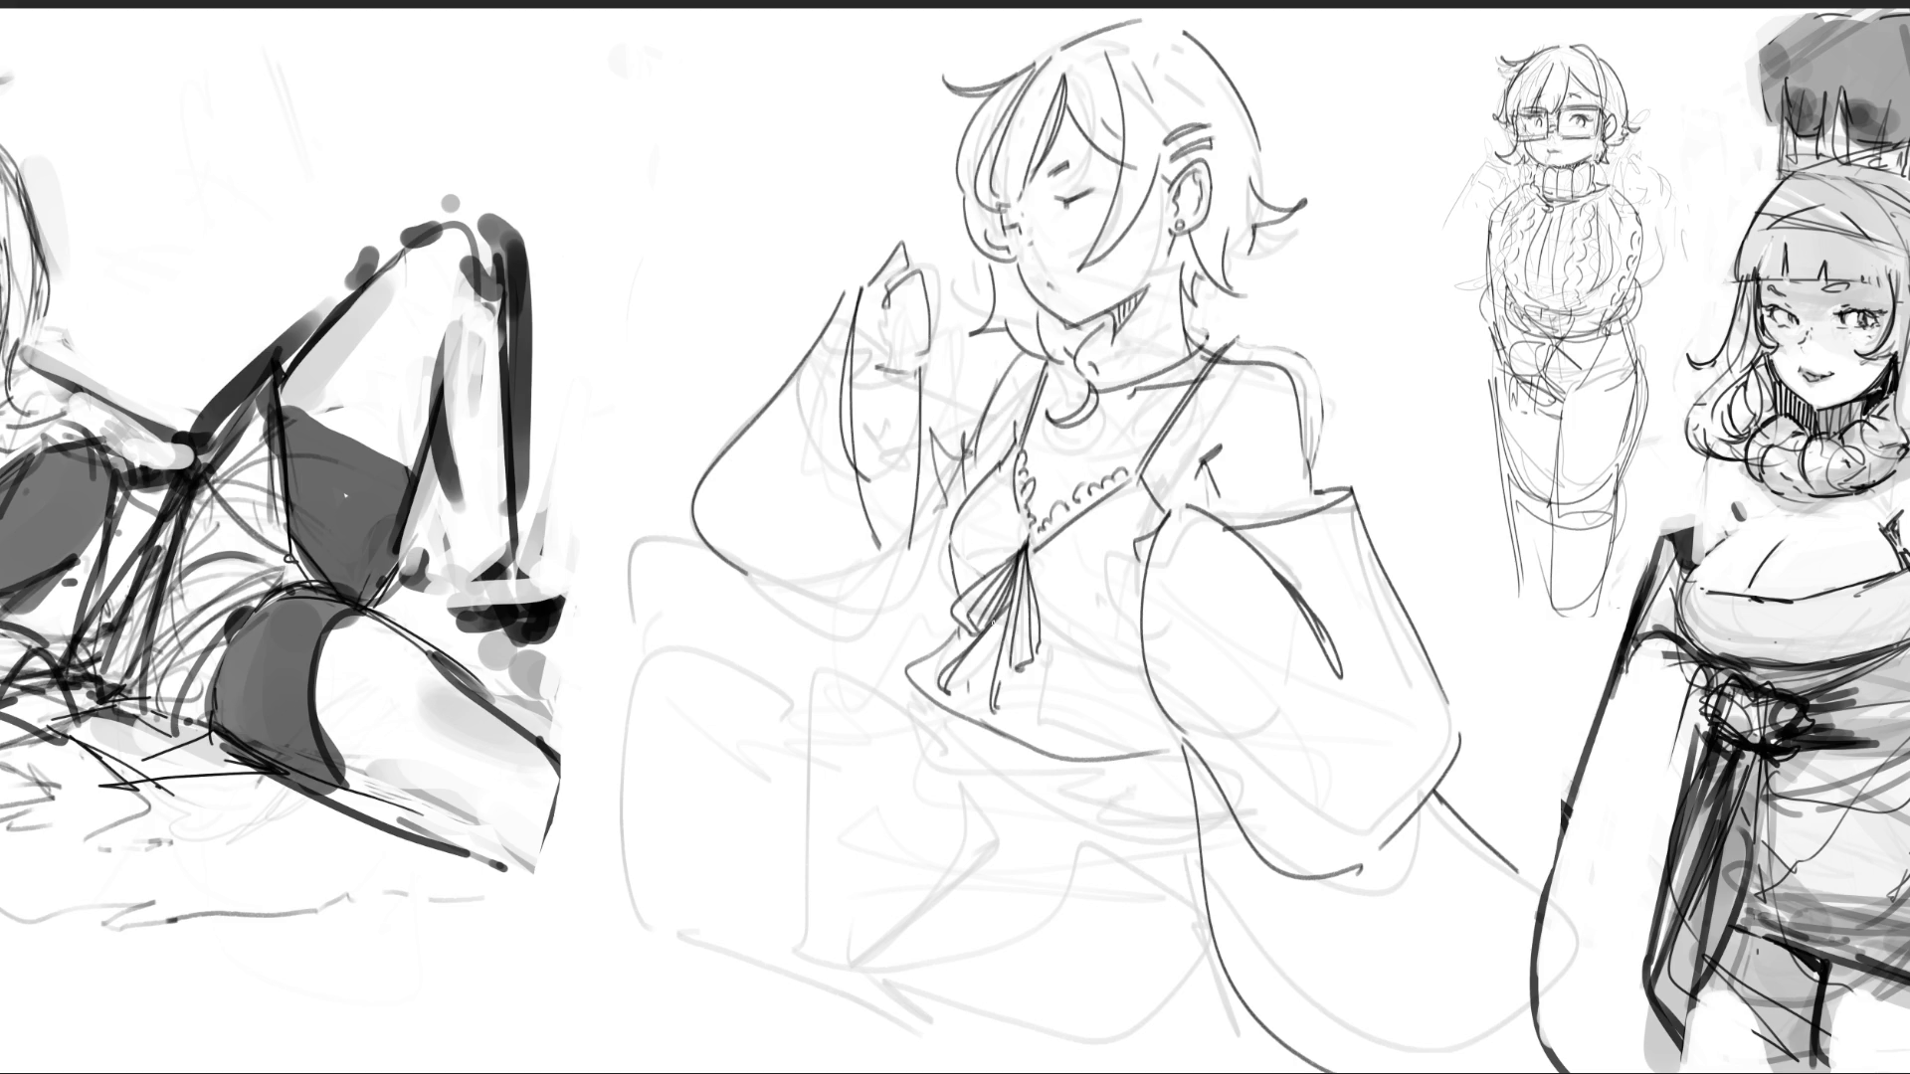
# - Ink the lower sleeve curve and a hooked waist line below the hem
pyautogui.moveTo(917, 563); pyautogui.dragTo(876, 600)
pyautogui.moveTo(757, 587); pyautogui.dragTo(901, 569)
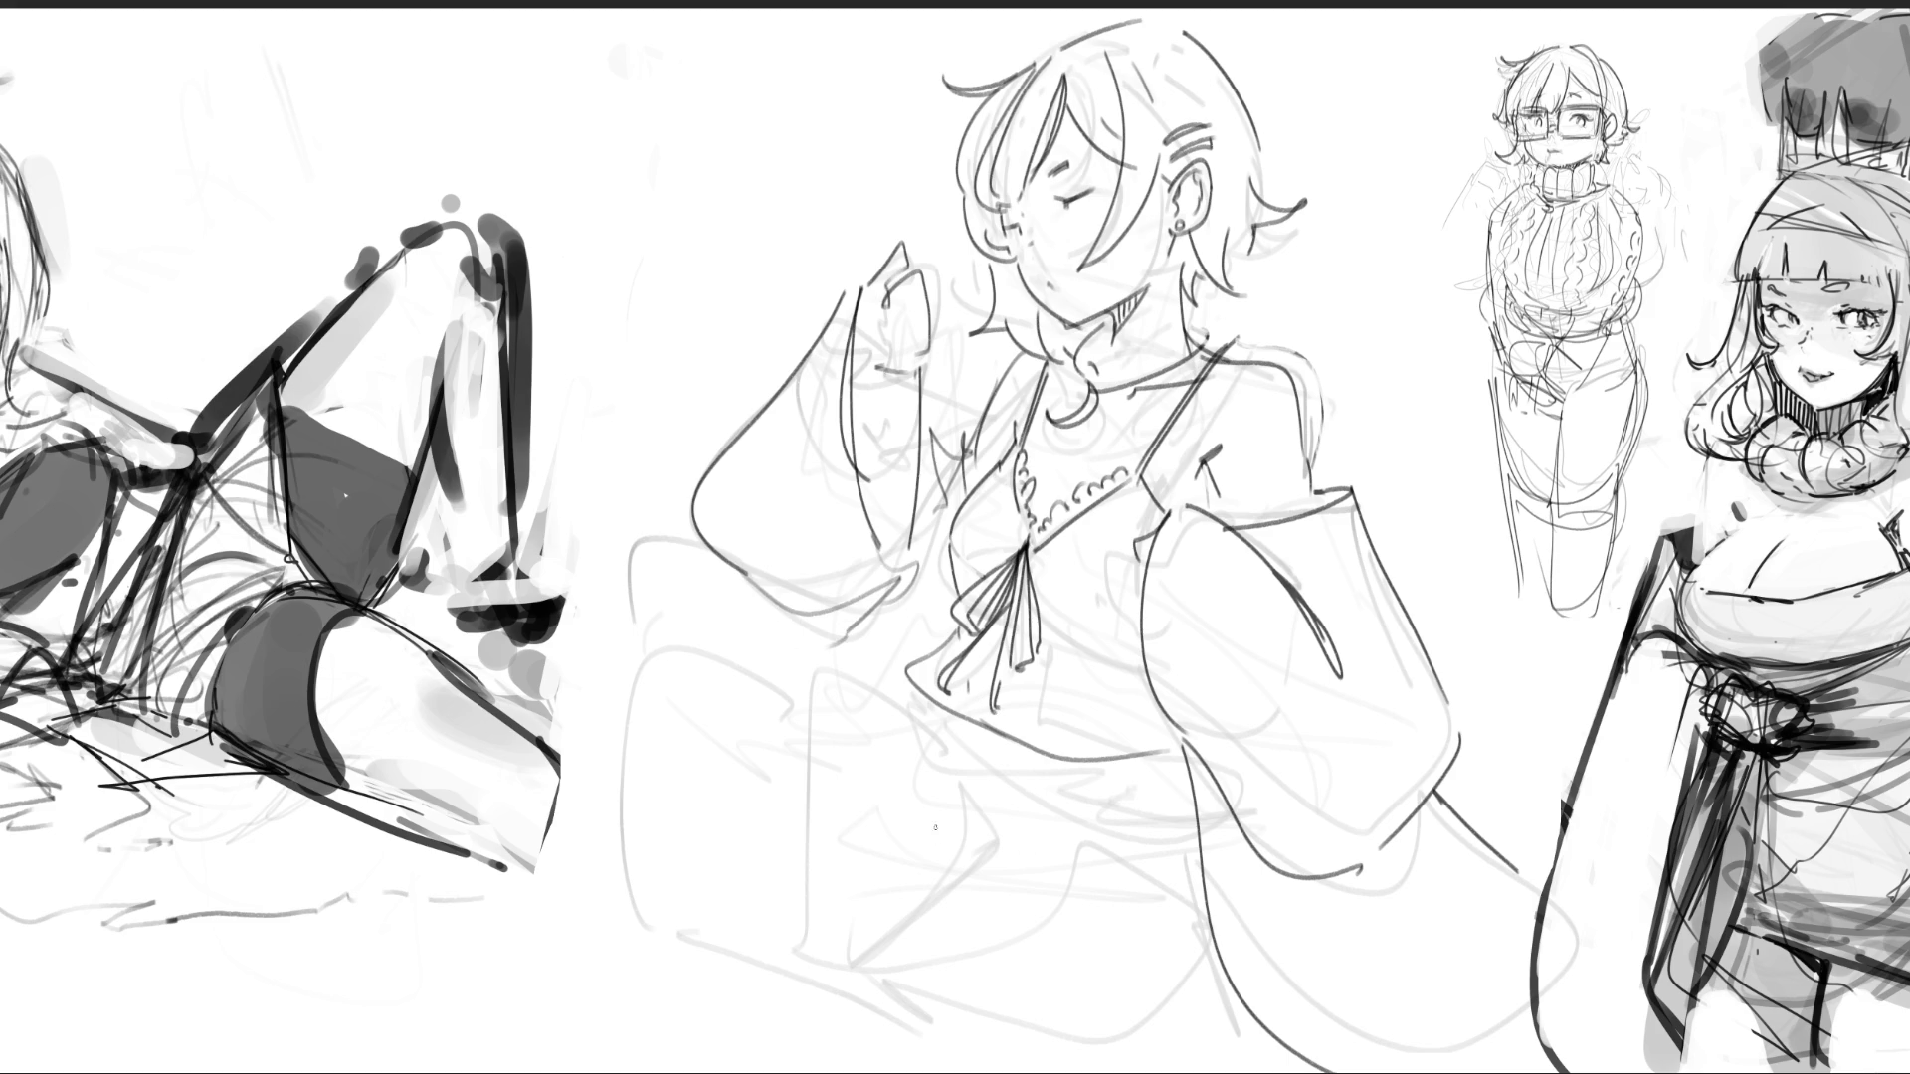
pyautogui.moveTo(920, 694)
pyautogui.mouseDown()
pyautogui.moveTo(946, 706)
pyautogui.moveTo(928, 705)
pyautogui.moveTo(950, 753)
pyautogui.moveTo(1147, 810)
pyautogui.mouseUp()
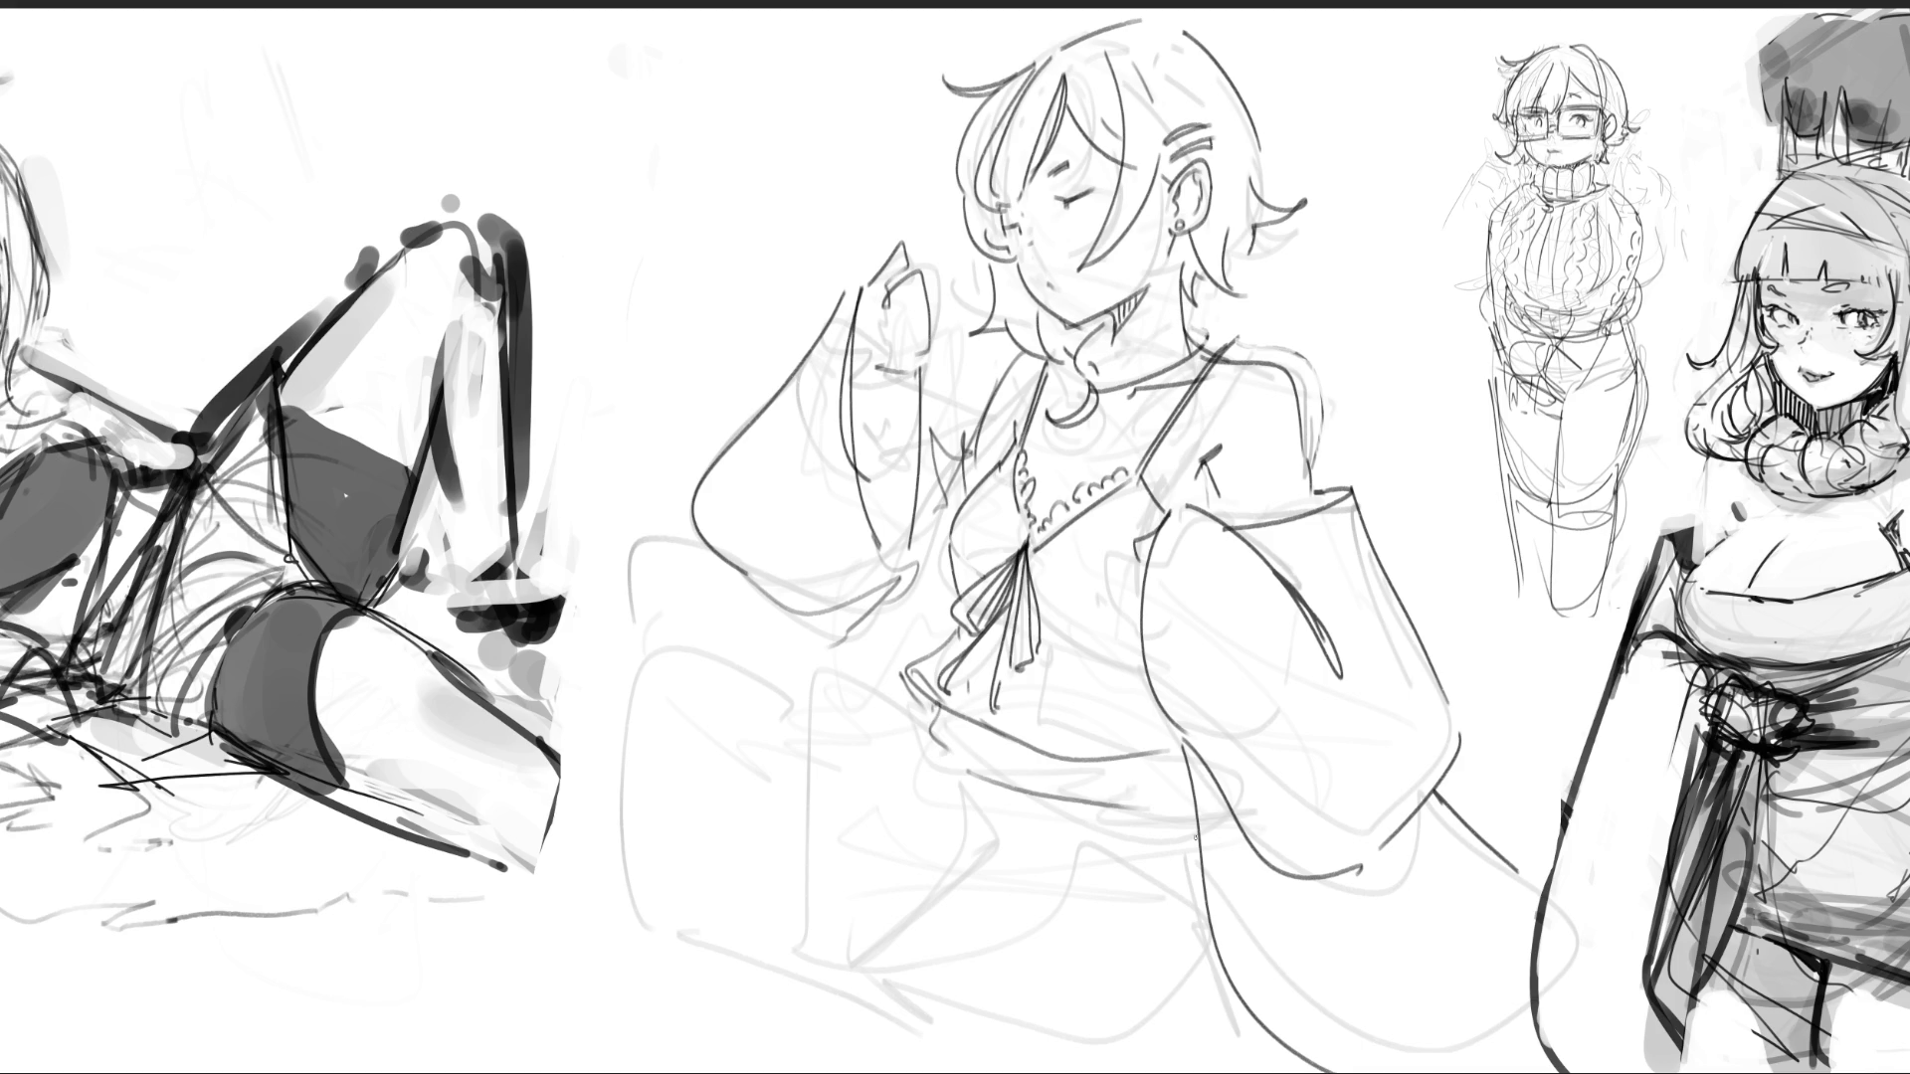
pyautogui.hotkey('ctrl', 'z')
pyautogui.moveTo(921, 718); pyautogui.dragTo(1162, 842)
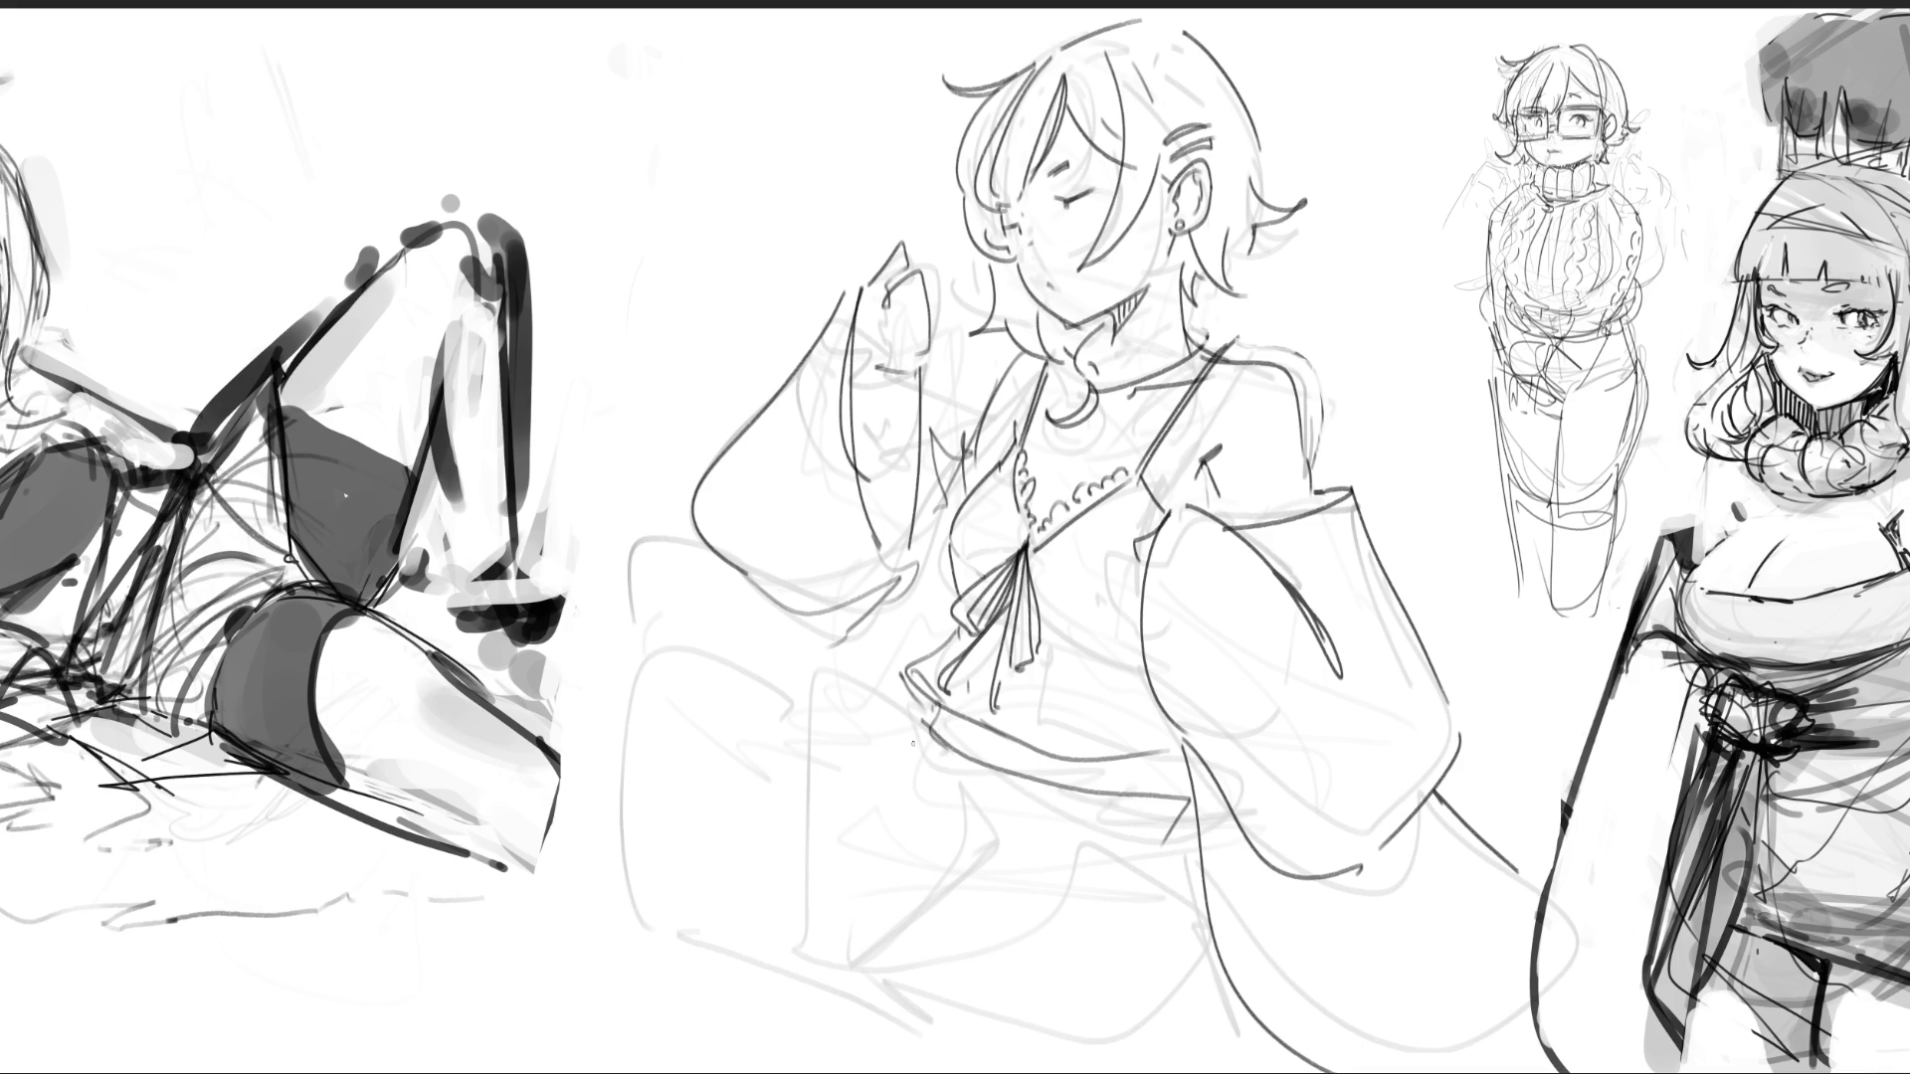
# - Hatch a ruffled frill along the waist line from left to right
pyautogui.moveTo(1040, 790); pyautogui.dragTo(1018, 870)
pyautogui.moveTo(1062, 792); pyautogui.dragTo(1032, 882)
pyautogui.moveTo(905, 736)
pyautogui.mouseDown()
pyautogui.moveTo(883, 782)
pyautogui.moveTo(927, 796)
pyautogui.mouseUp()
pyautogui.moveTo(945, 768); pyautogui.dragTo(941, 818)
pyautogui.moveTo(983, 781)
pyautogui.mouseDown()
pyautogui.moveTo(967, 834)
pyautogui.moveTo(1044, 868)
pyautogui.mouseUp()
pyautogui.moveTo(1114, 829)
pyautogui.mouseDown()
pyautogui.moveTo(1084, 866)
pyautogui.moveTo(1130, 861)
pyautogui.mouseUp()
pyautogui.moveTo(1174, 840); pyautogui.dragTo(1169, 859)
pyautogui.moveTo(985, 778); pyautogui.dragTo(981, 802)
pyautogui.moveTo(1020, 792)
pyautogui.mouseDown()
pyautogui.moveTo(998, 814)
pyautogui.moveTo(1122, 825)
pyautogui.moveTo(1135, 853)
pyautogui.mouseUp()
pyautogui.moveTo(901, 723); pyautogui.dragTo(888, 748)
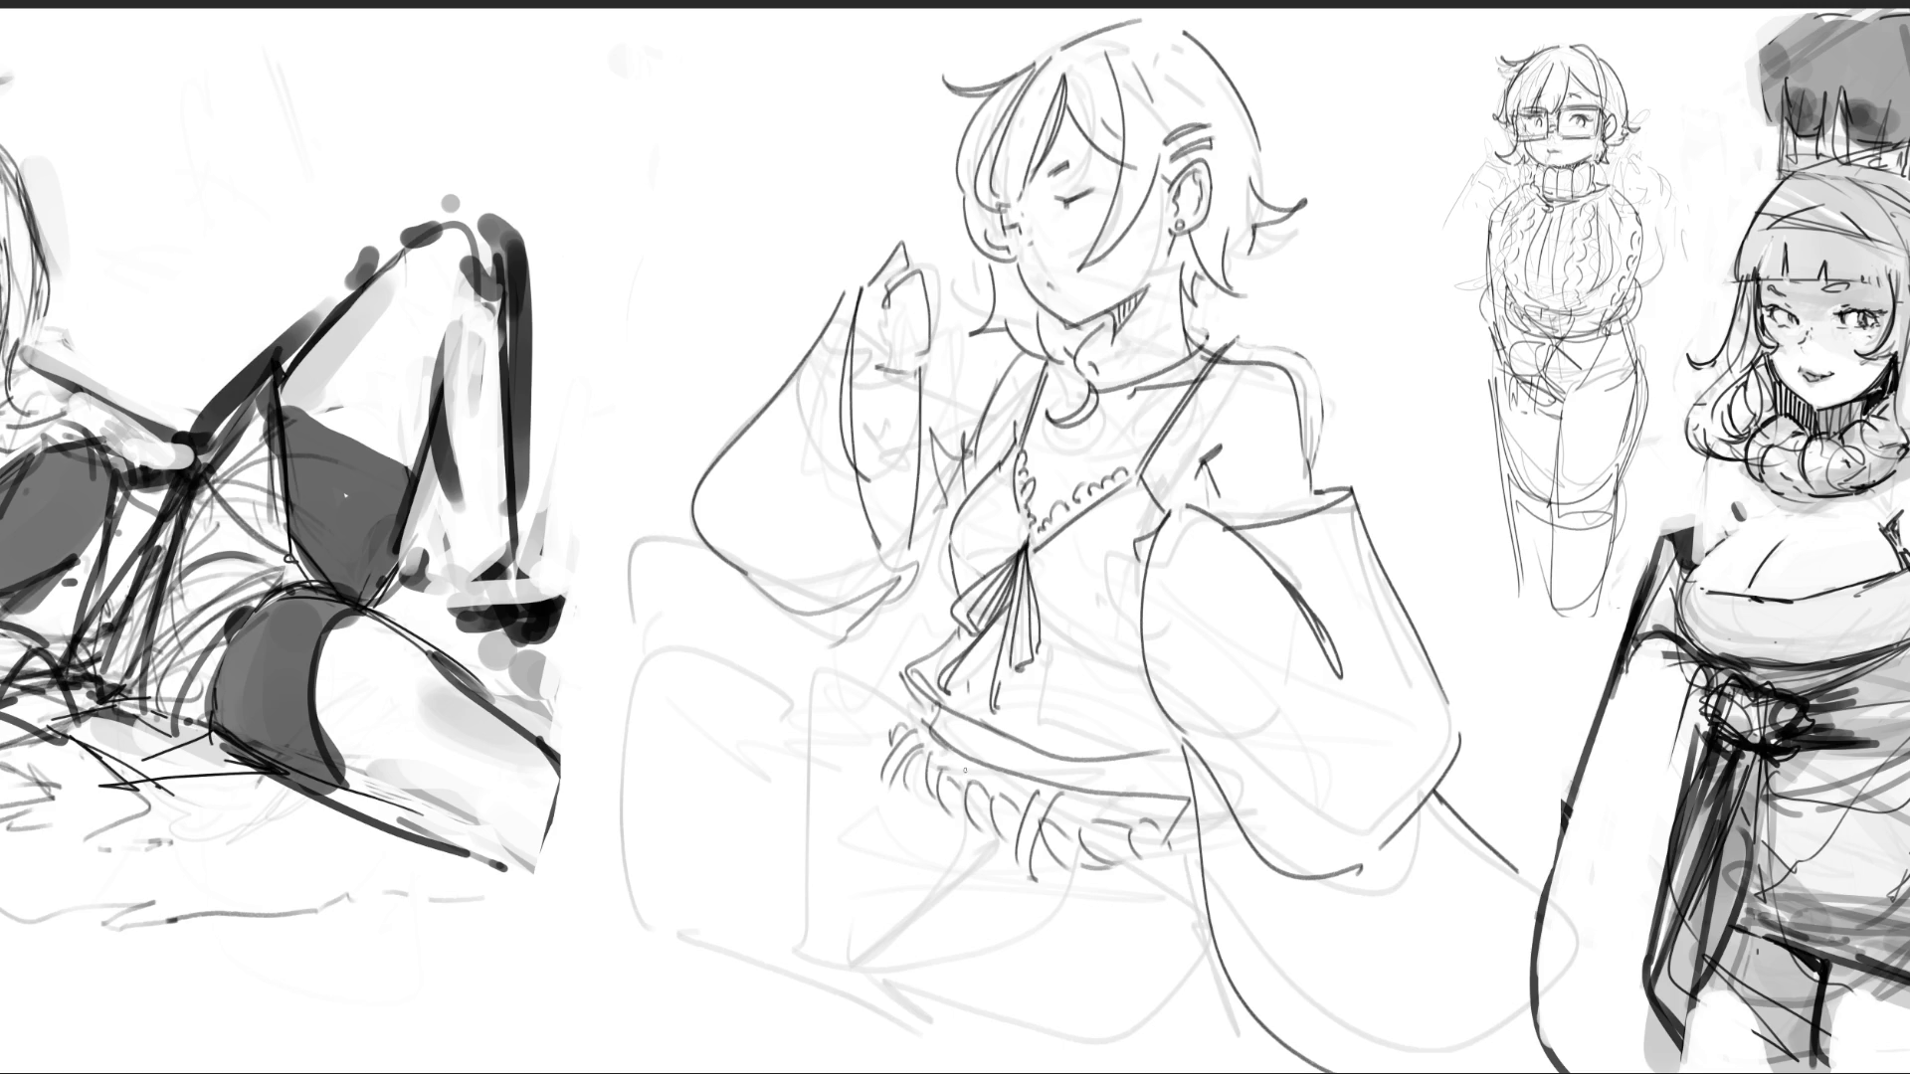
# - Sketch the skirt's folds, zigzag hem, bottom edge, right side and jagged left edge
pyautogui.moveTo(951, 816)
pyautogui.mouseDown()
pyautogui.moveTo(883, 965)
pyautogui.moveTo(971, 837)
pyautogui.mouseUp()
pyautogui.moveTo(851, 873); pyautogui.dragTo(863, 950)
pyautogui.moveTo(854, 941); pyautogui.dragTo(909, 1040)
pyautogui.moveTo(775, 975)
pyautogui.mouseDown()
pyautogui.moveTo(870, 1000)
pyautogui.moveTo(842, 711)
pyautogui.mouseUp()
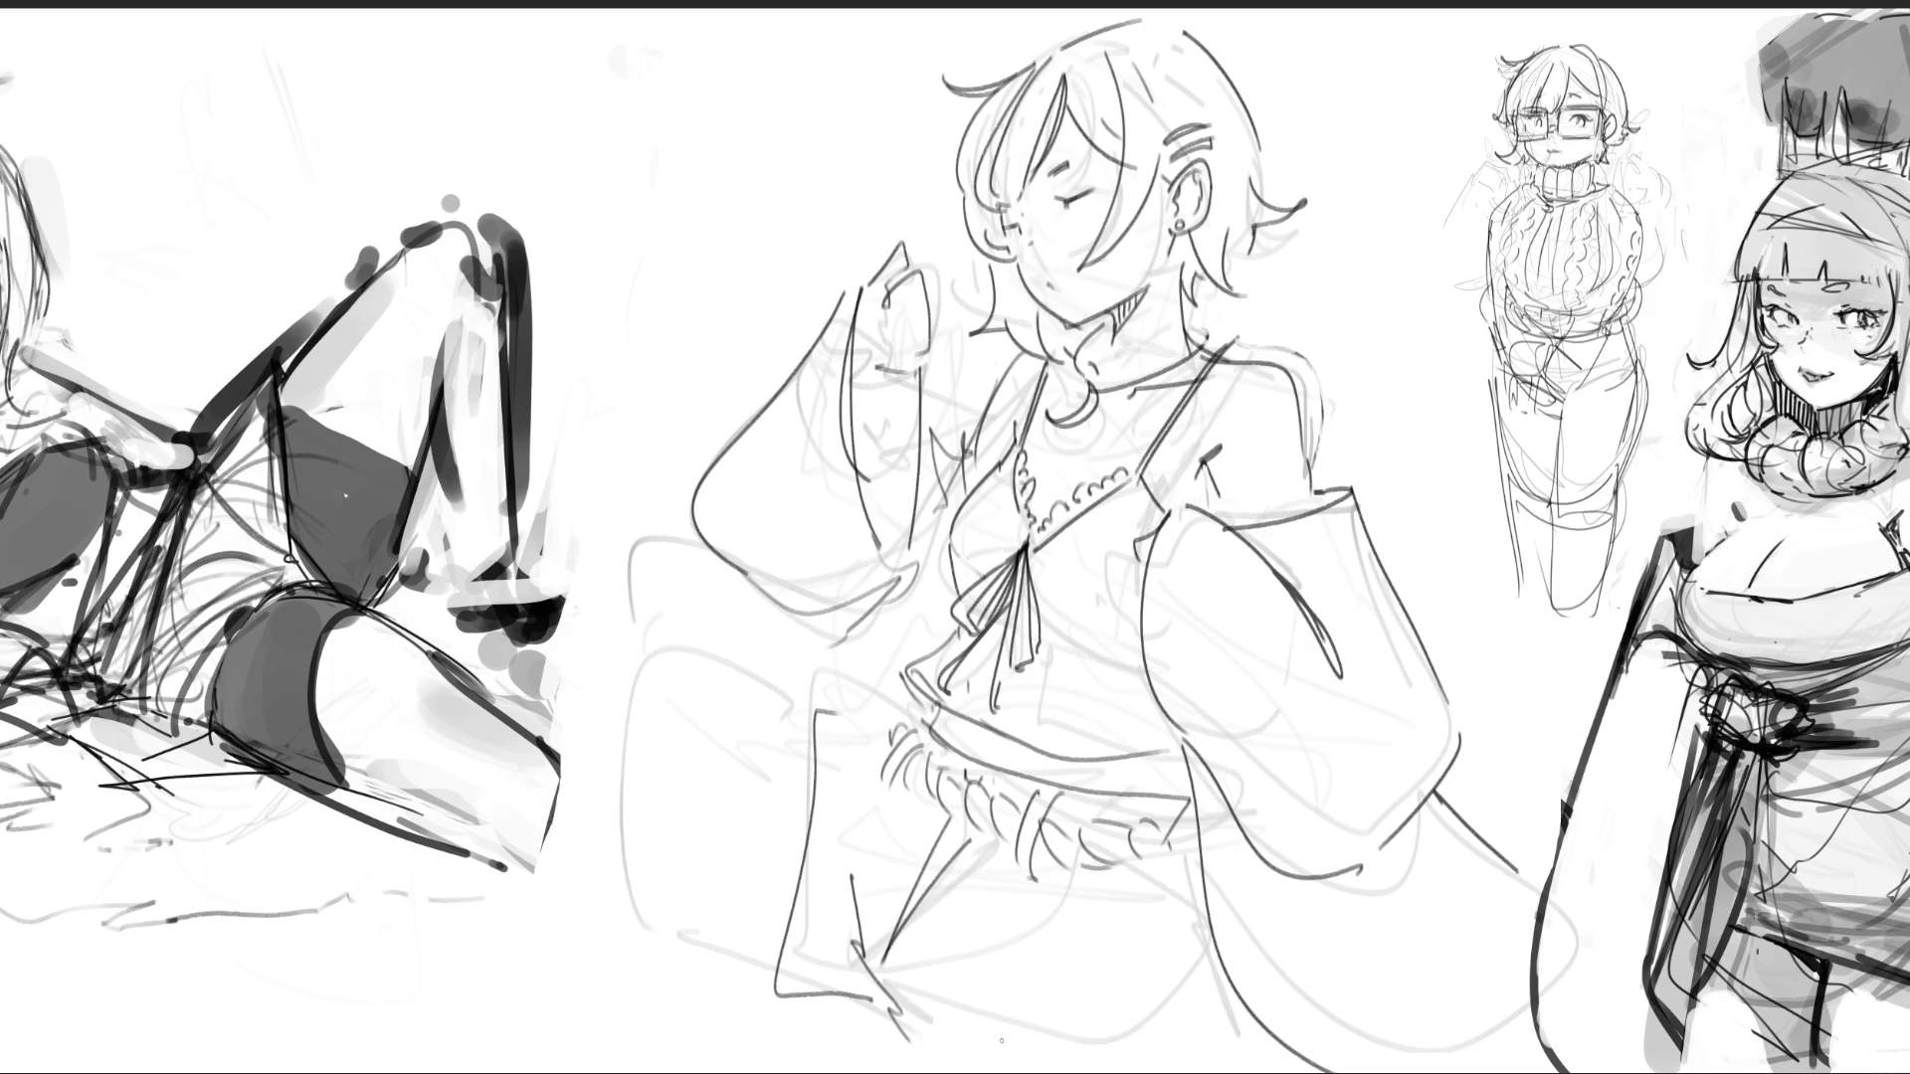
pyautogui.moveTo(953, 1003)
pyautogui.mouseDown()
pyautogui.moveTo(917, 1061)
pyautogui.moveTo(1092, 1055)
pyautogui.mouseUp()
pyautogui.moveTo(1201, 892); pyautogui.dragTo(1203, 1073)
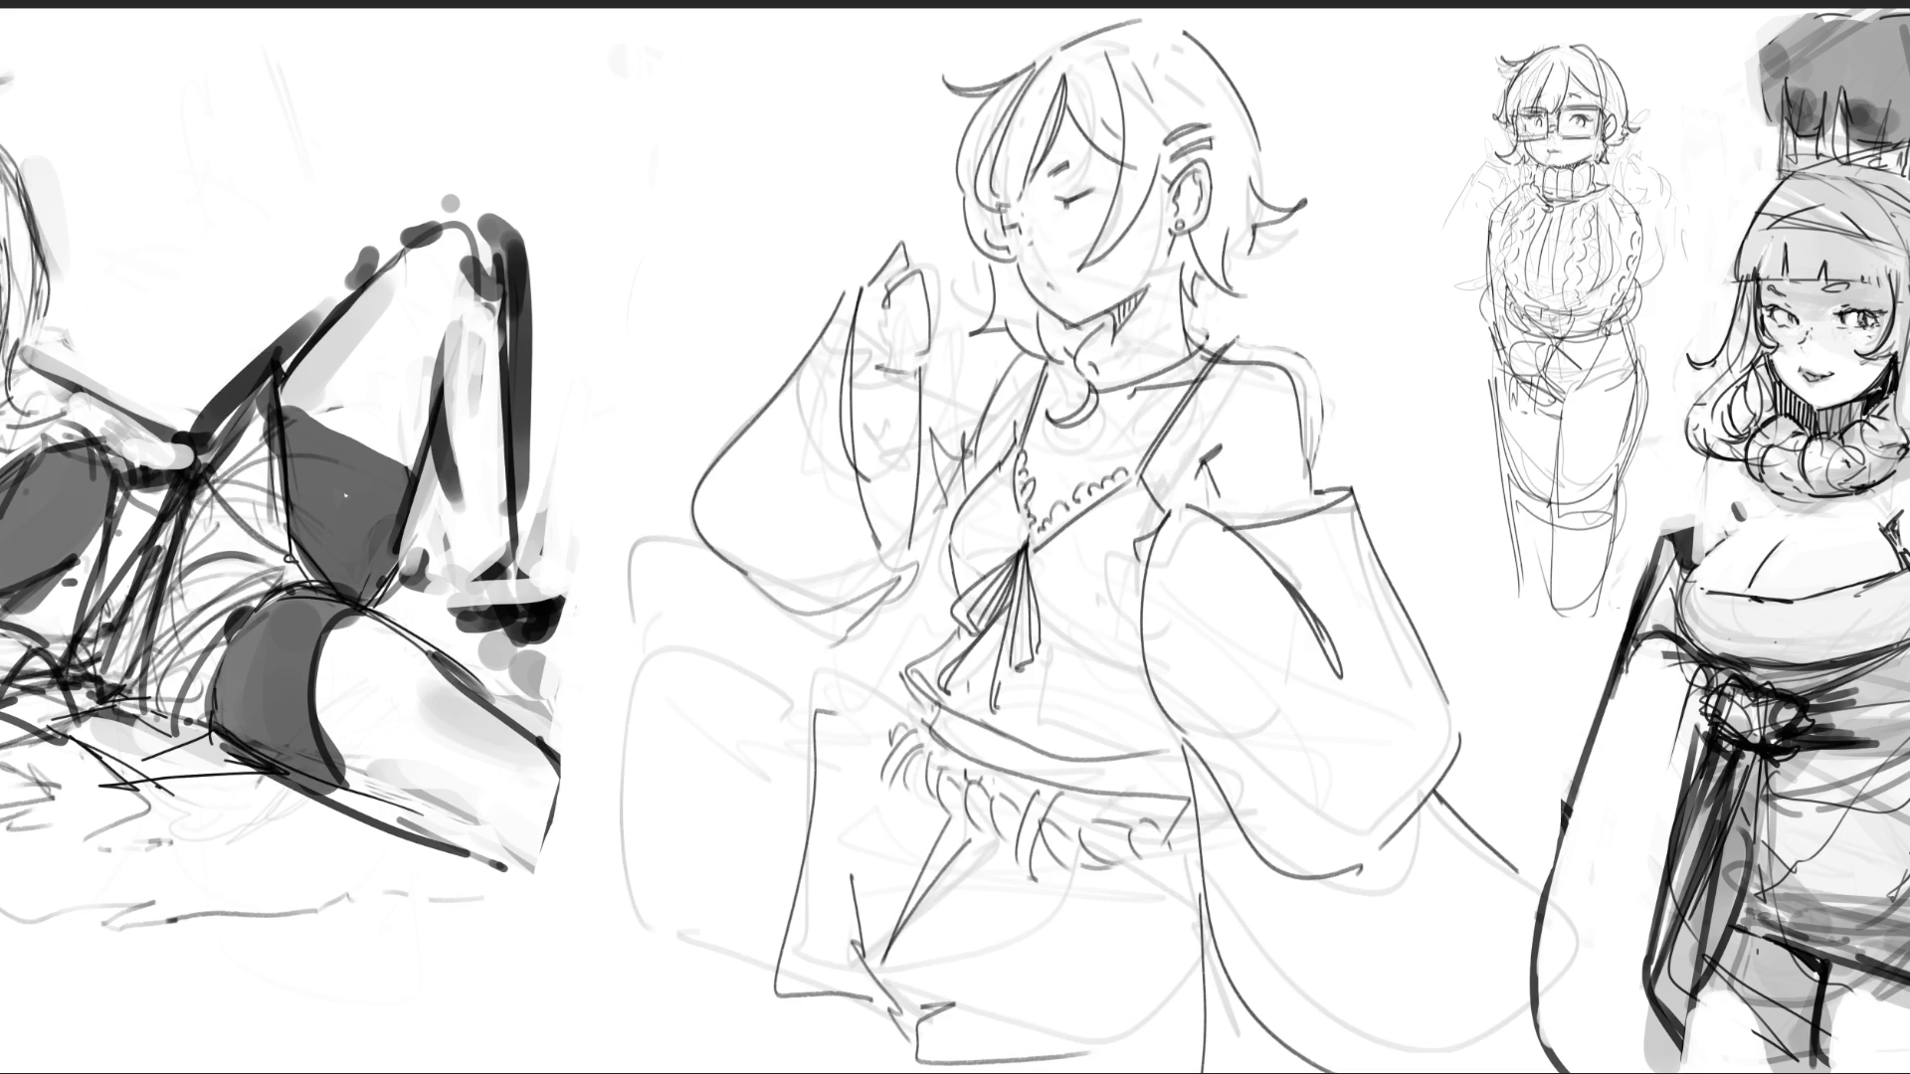
pyautogui.moveTo(799, 683); pyautogui.dragTo(757, 978)
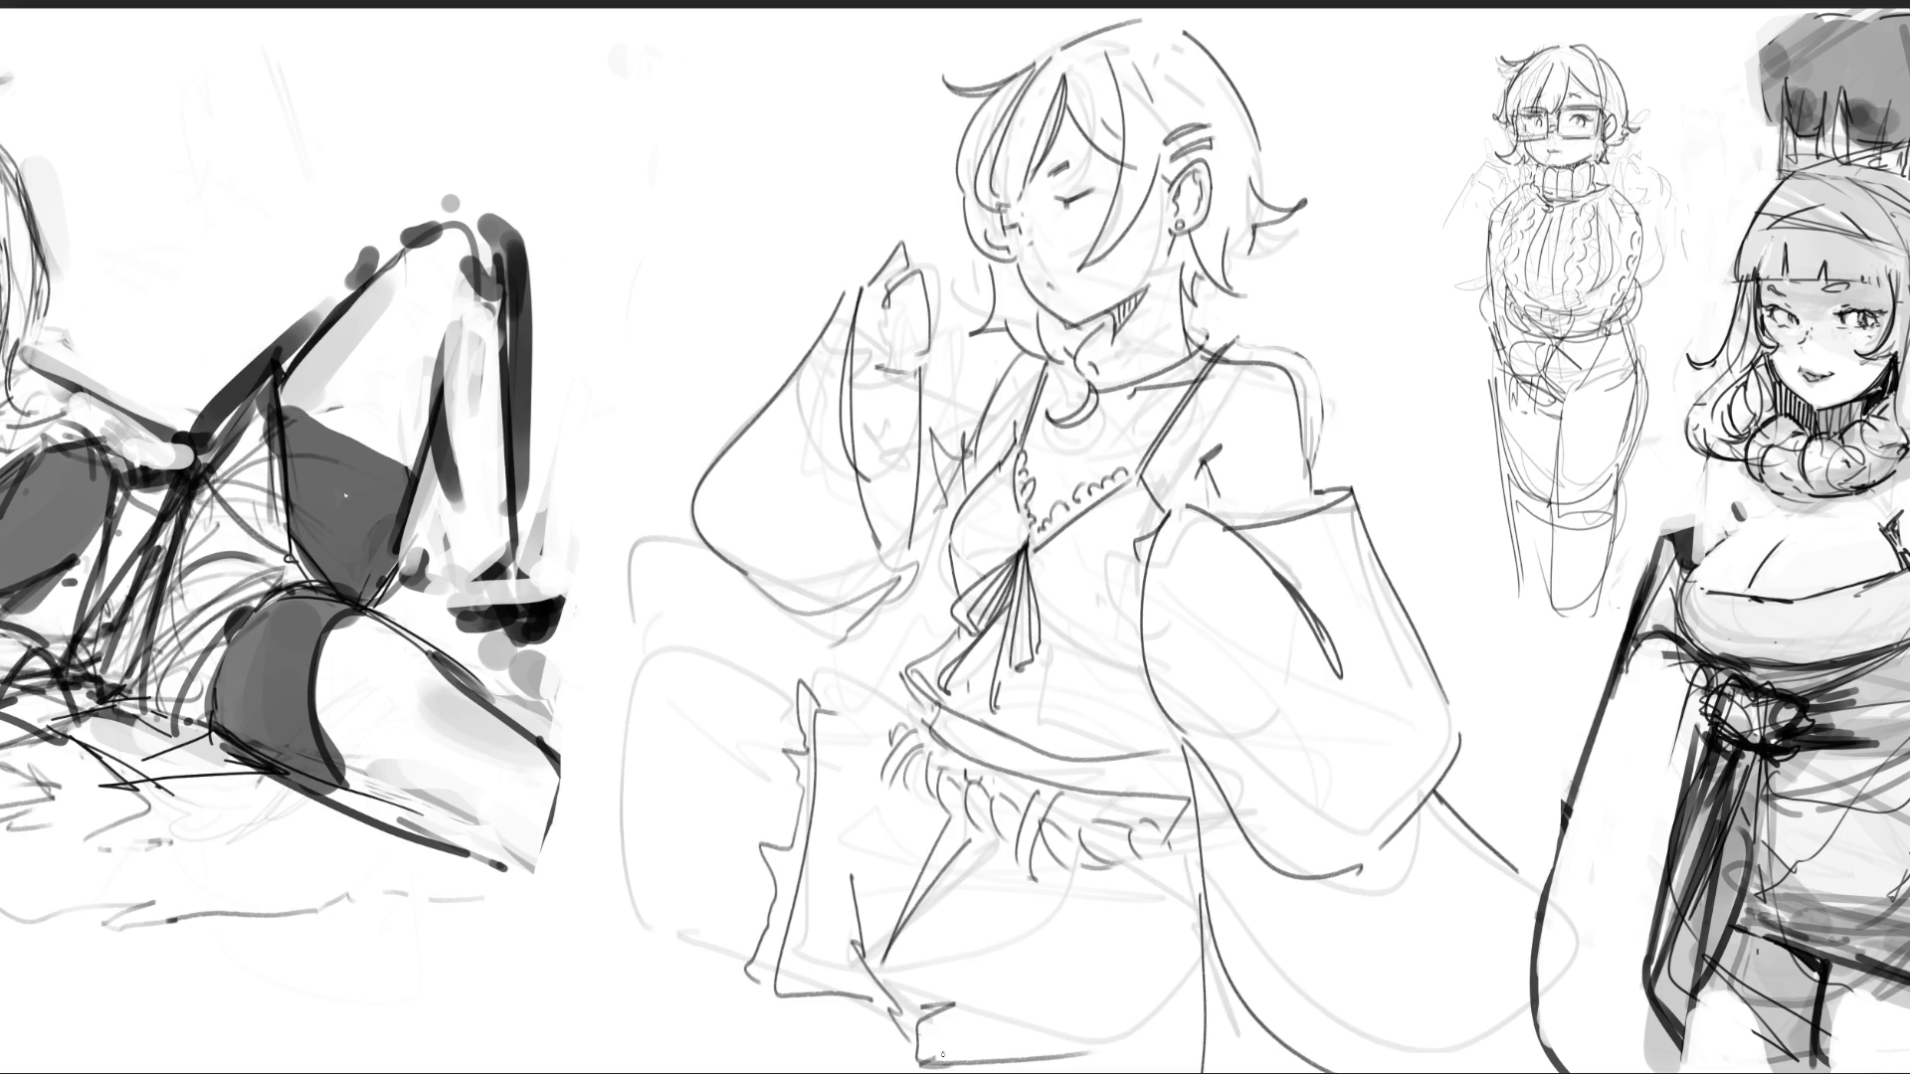
pyautogui.moveTo(782, 699)
pyautogui.mouseDown()
pyautogui.moveTo(575, 869)
pyautogui.moveTo(698, 966)
pyautogui.mouseUp()
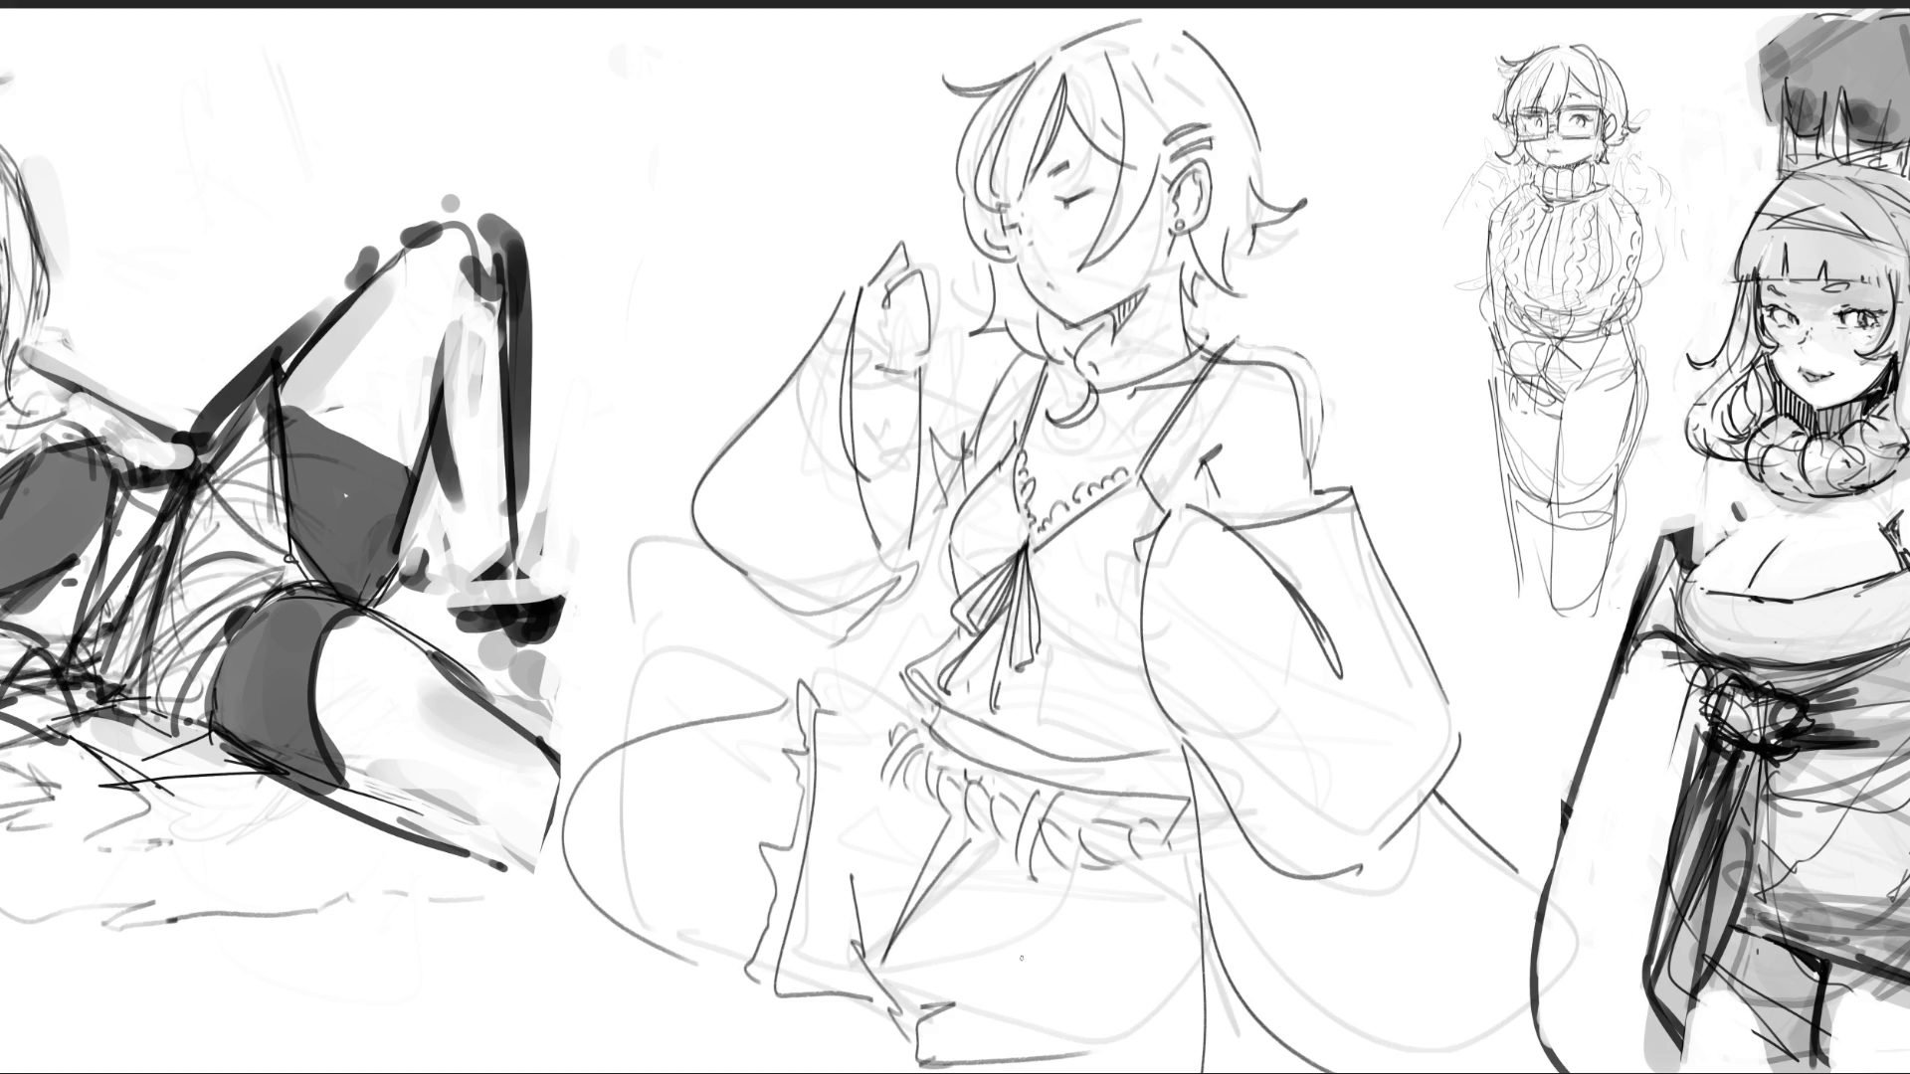
pyautogui.moveTo(562, 841)
pyautogui.mouseDown()
pyautogui.moveTo(741, 1052)
pyautogui.moveTo(782, 1055)
pyautogui.mouseUp()
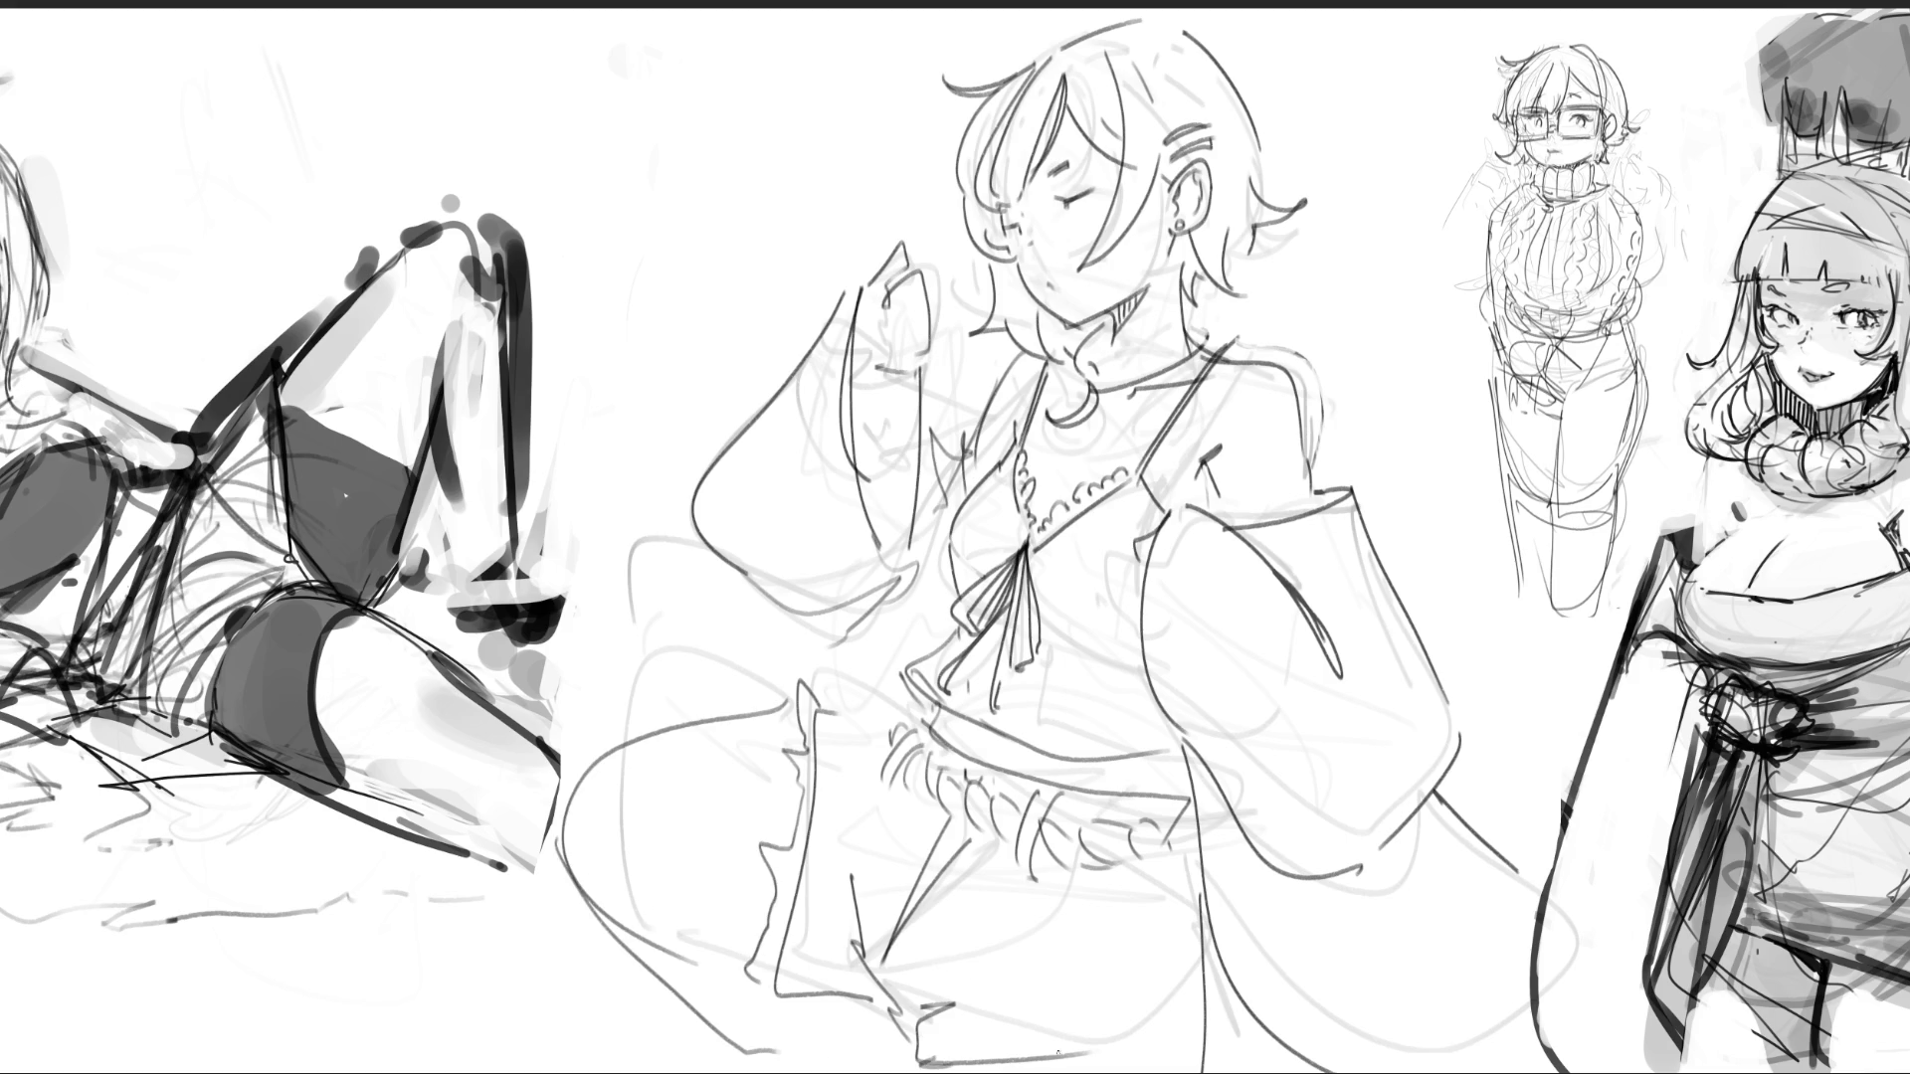
pyautogui.hotkey('ctrl', 'z')
pyautogui.hotkey('ctrl', 'z')
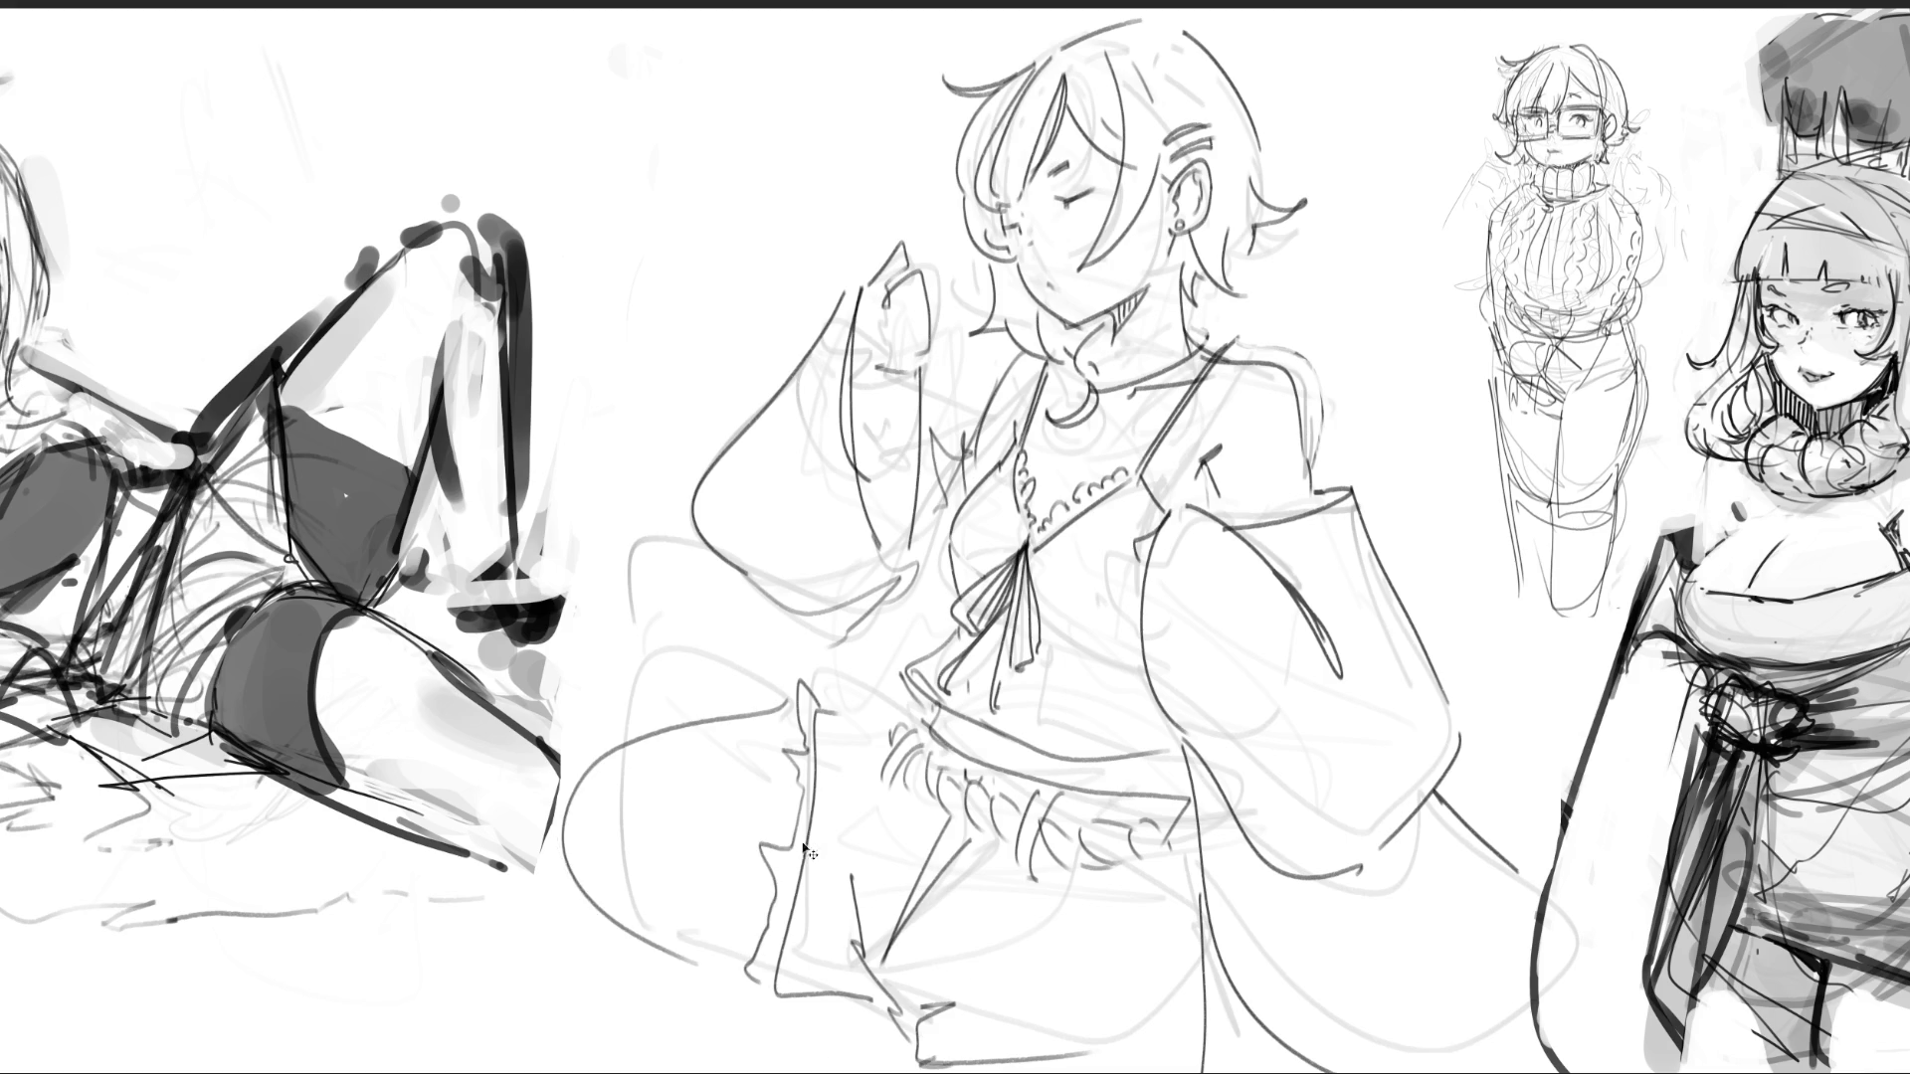
# - Add a curve across the skirt and erase stray lines near the waist and lower-left skirt
pyautogui.moveTo(798, 709); pyautogui.dragTo(608, 724)
pyautogui.moveTo(563, 884); pyautogui.dragTo(761, 940)
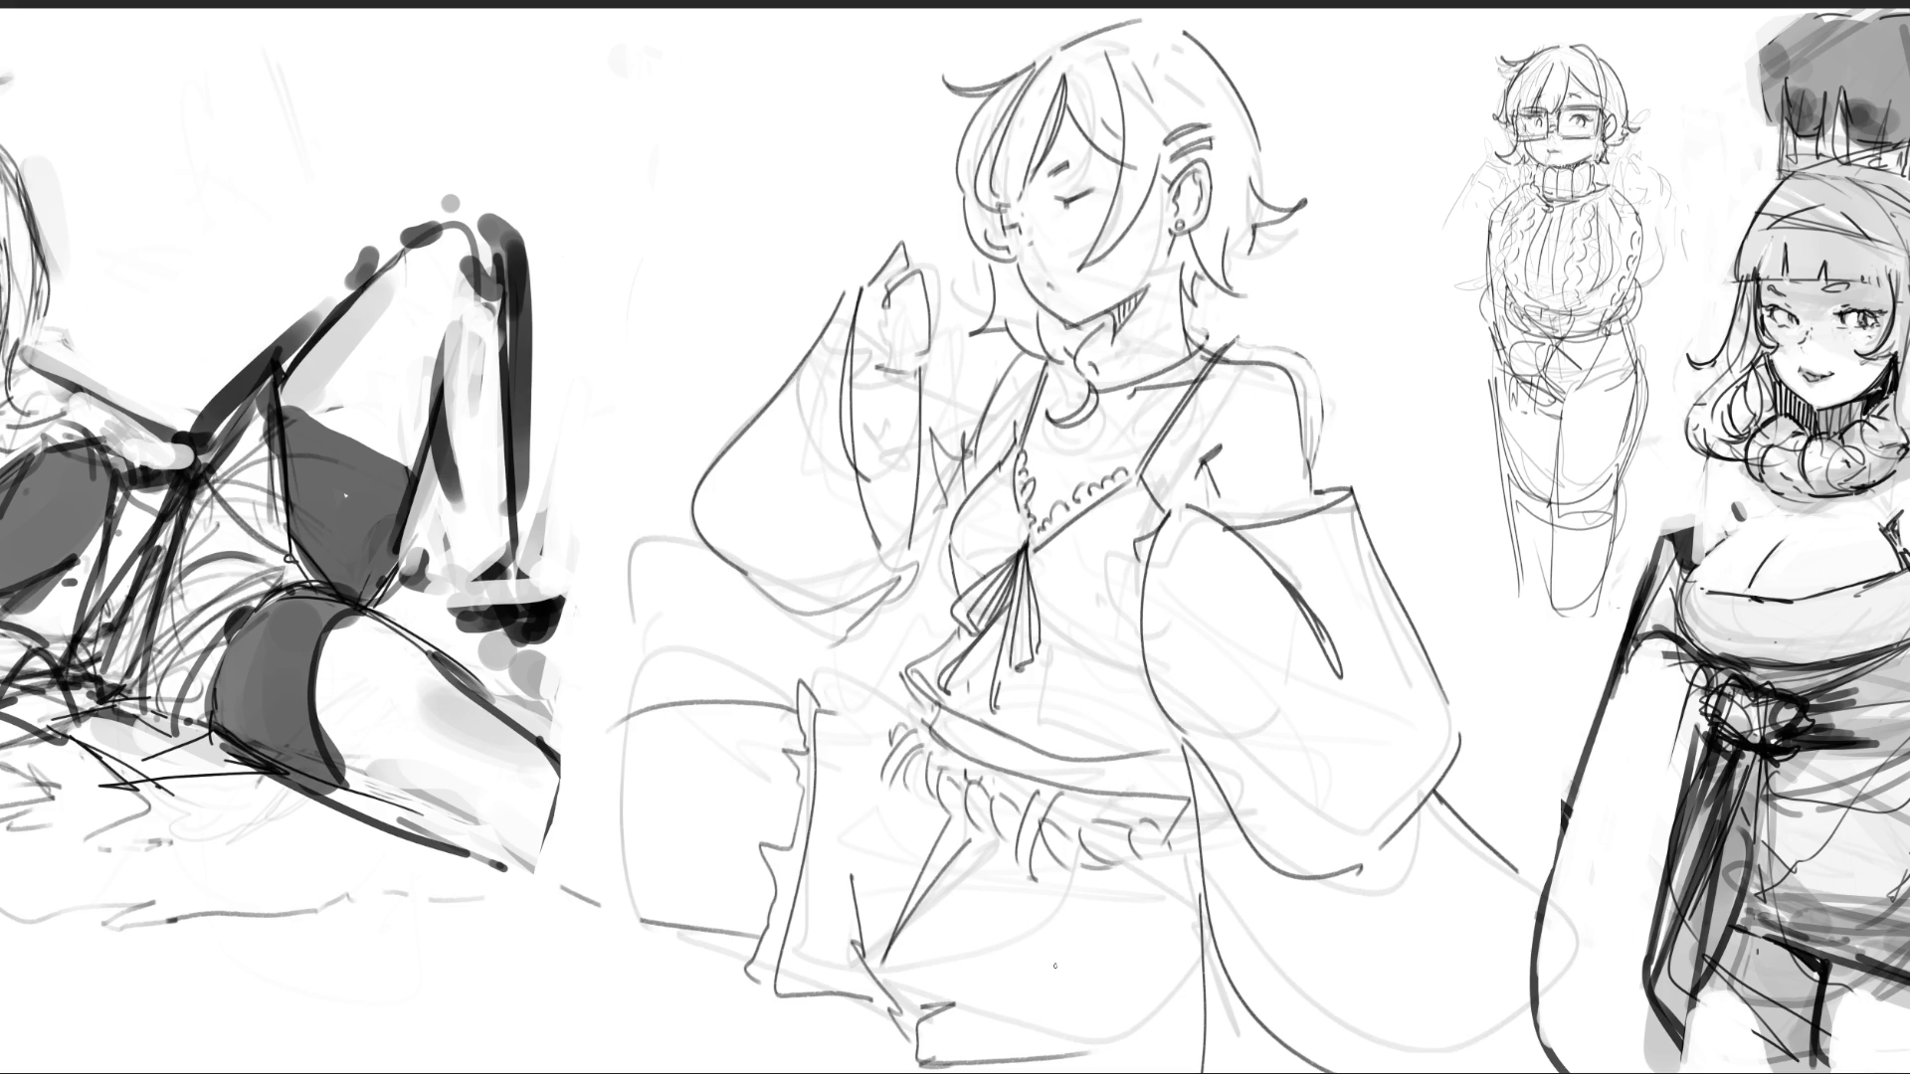
pyautogui.hotkey('ctrl', 'z')
pyautogui.moveTo(889, 733)
pyautogui.mouseDown()
pyautogui.moveTo(797, 800)
pyautogui.moveTo(827, 985)
pyautogui.mouseUp()
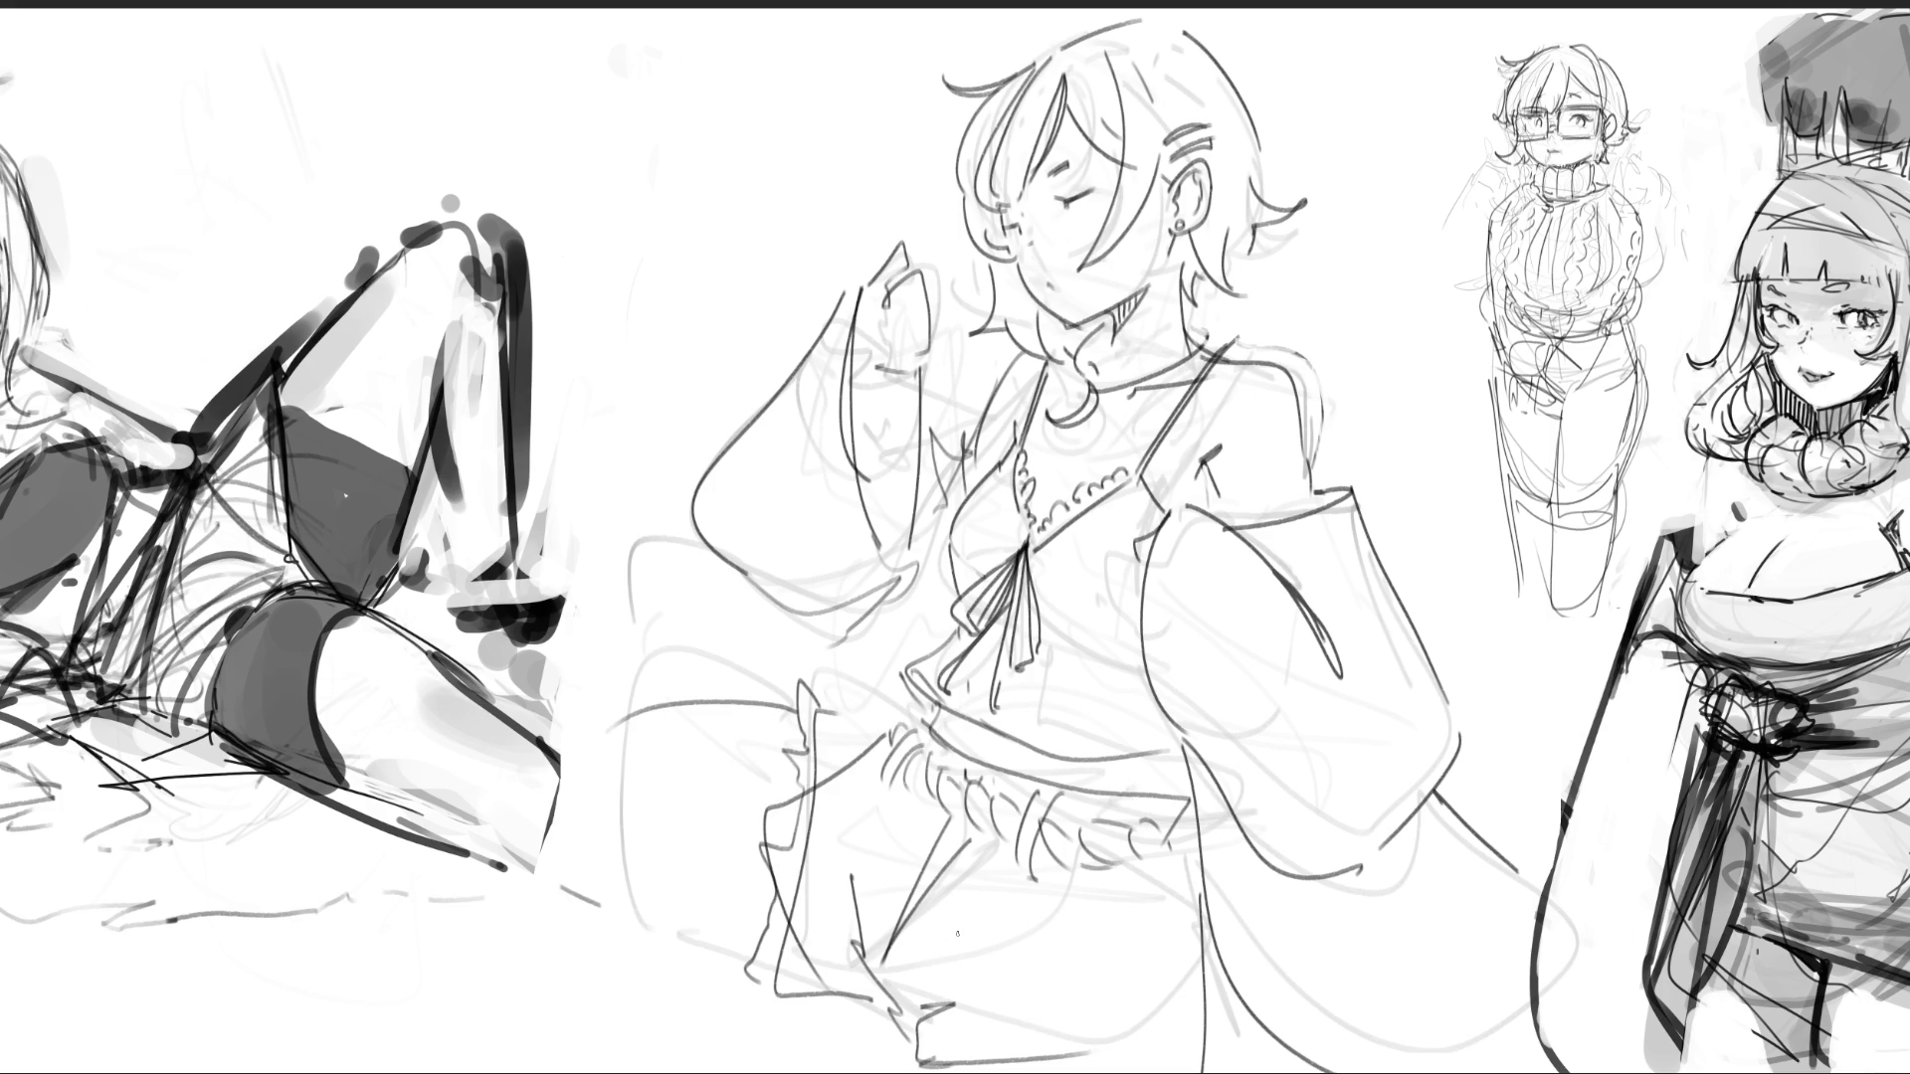
pyautogui.press('e')
pyautogui.moveTo(857, 711)
pyautogui.mouseDown()
pyautogui.moveTo(782, 707)
pyautogui.moveTo(766, 744)
pyautogui.moveTo(839, 941)
pyautogui.moveTo(875, 940)
pyautogui.mouseUp()
pyautogui.moveTo(770, 900); pyautogui.dragTo(766, 984)
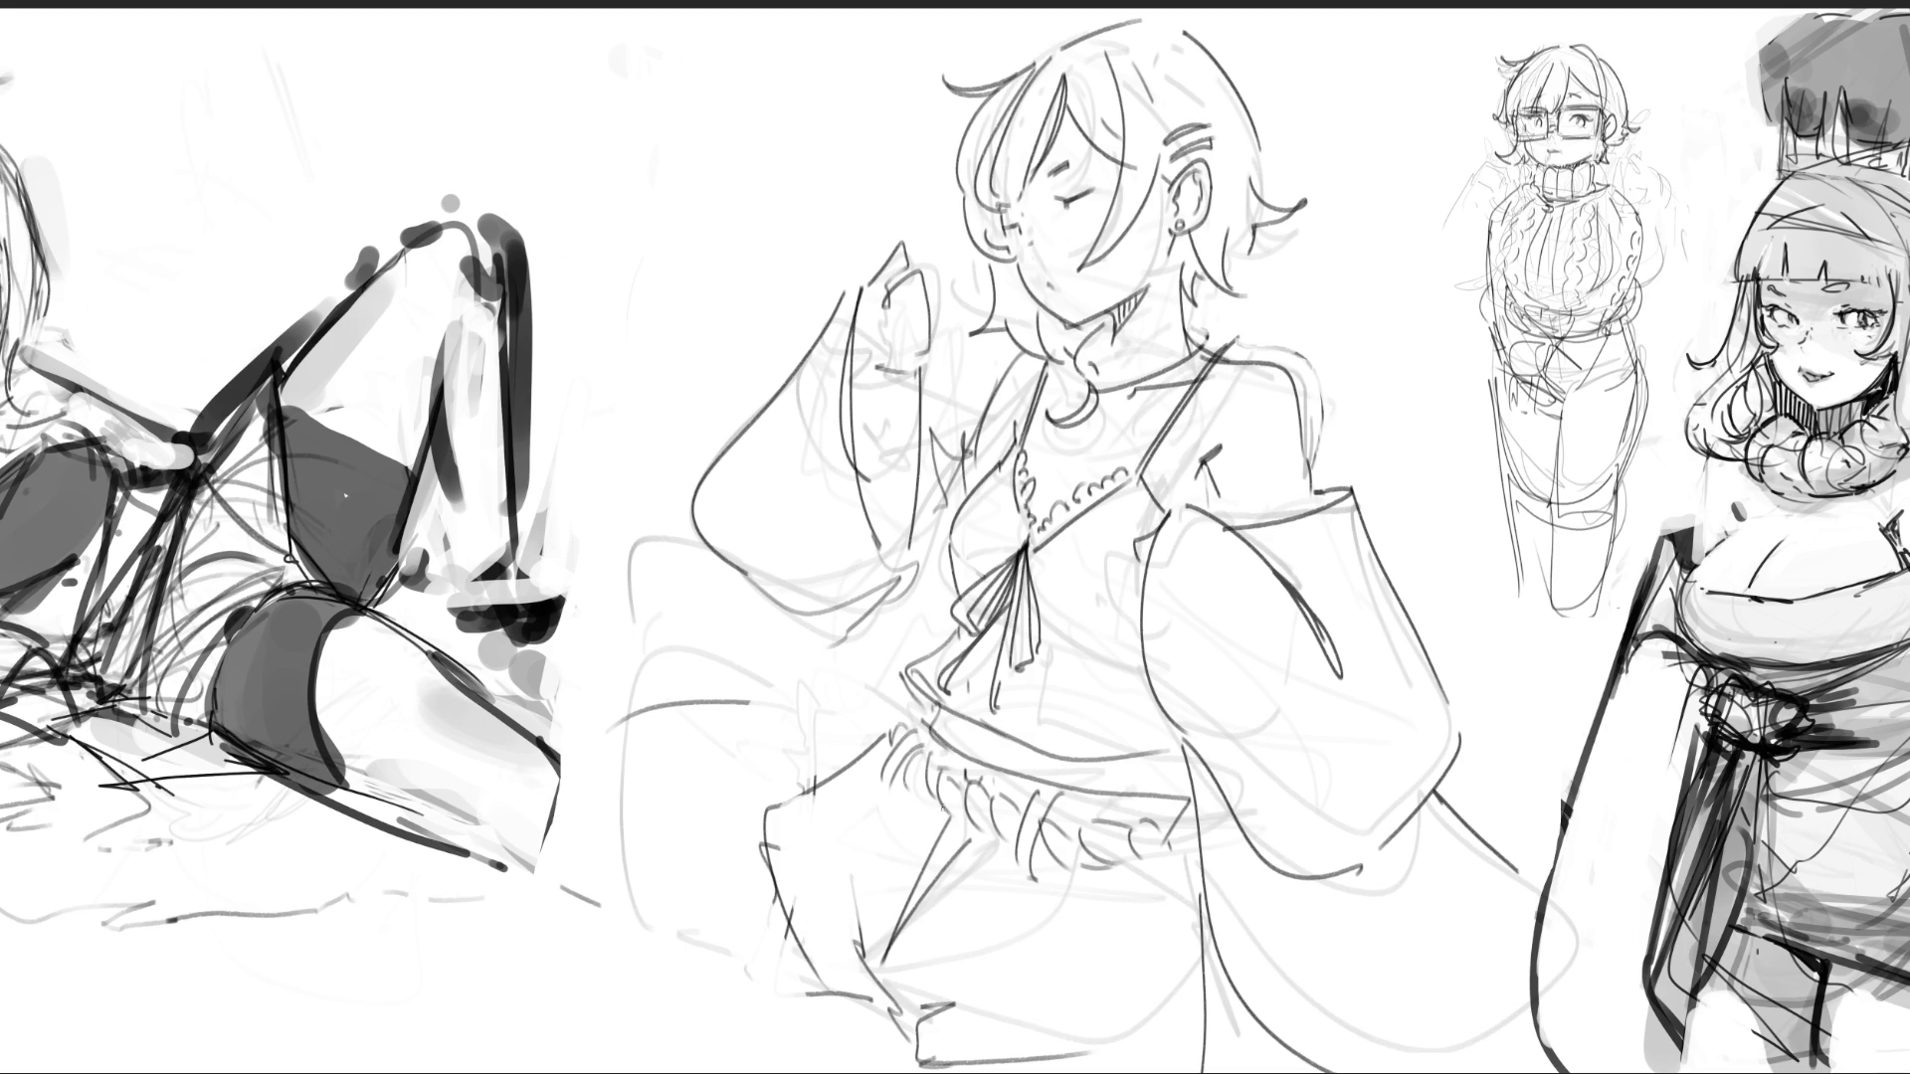
# - Redraw the lower-left skirt curve, its hem and fold lines, and darken a line near the neckline
pyautogui.moveTo(758, 807)
pyautogui.mouseDown()
pyautogui.moveTo(791, 1005)
pyautogui.moveTo(841, 1024)
pyautogui.moveTo(696, 883)
pyautogui.moveTo(716, 1069)
pyautogui.mouseUp()
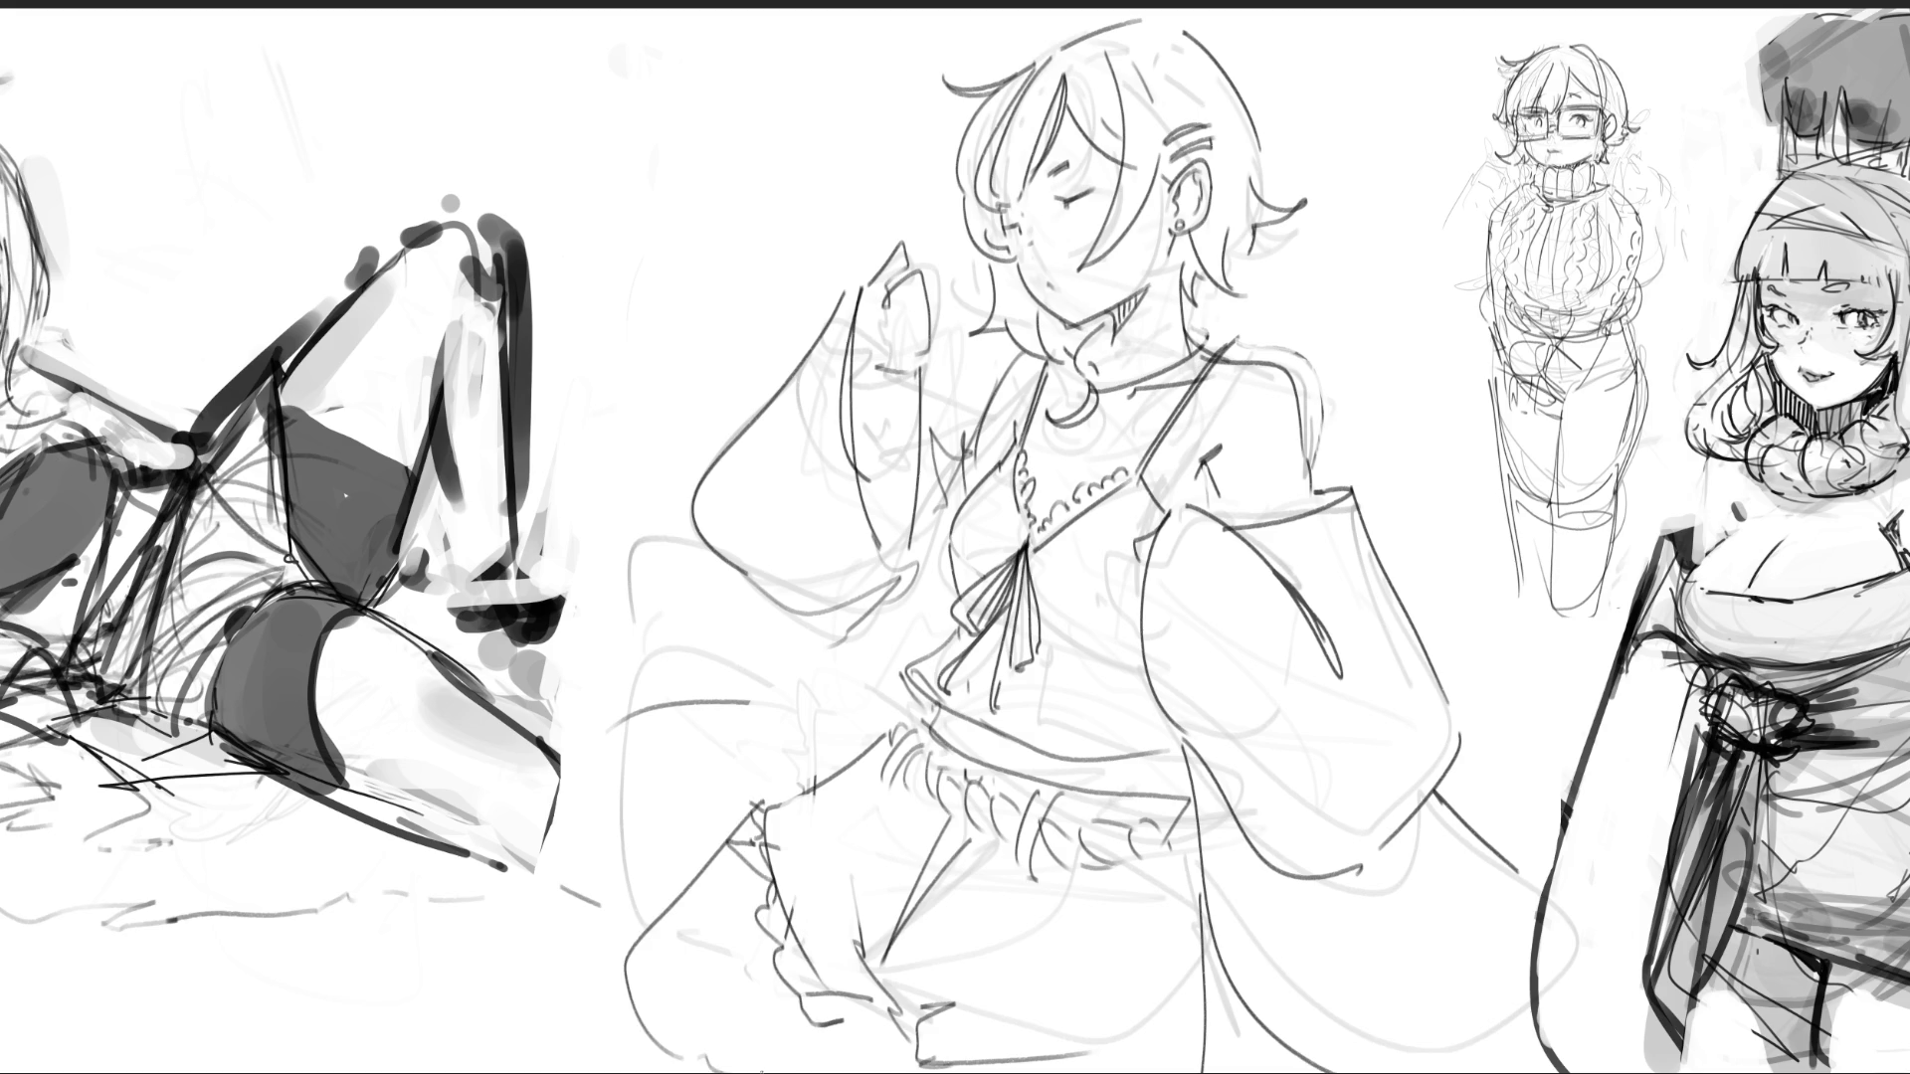
pyautogui.hotkey('ctrl', 'z')
pyautogui.moveTo(752, 804)
pyautogui.mouseDown()
pyautogui.moveTo(647, 1060)
pyautogui.moveTo(831, 1020)
pyautogui.mouseUp()
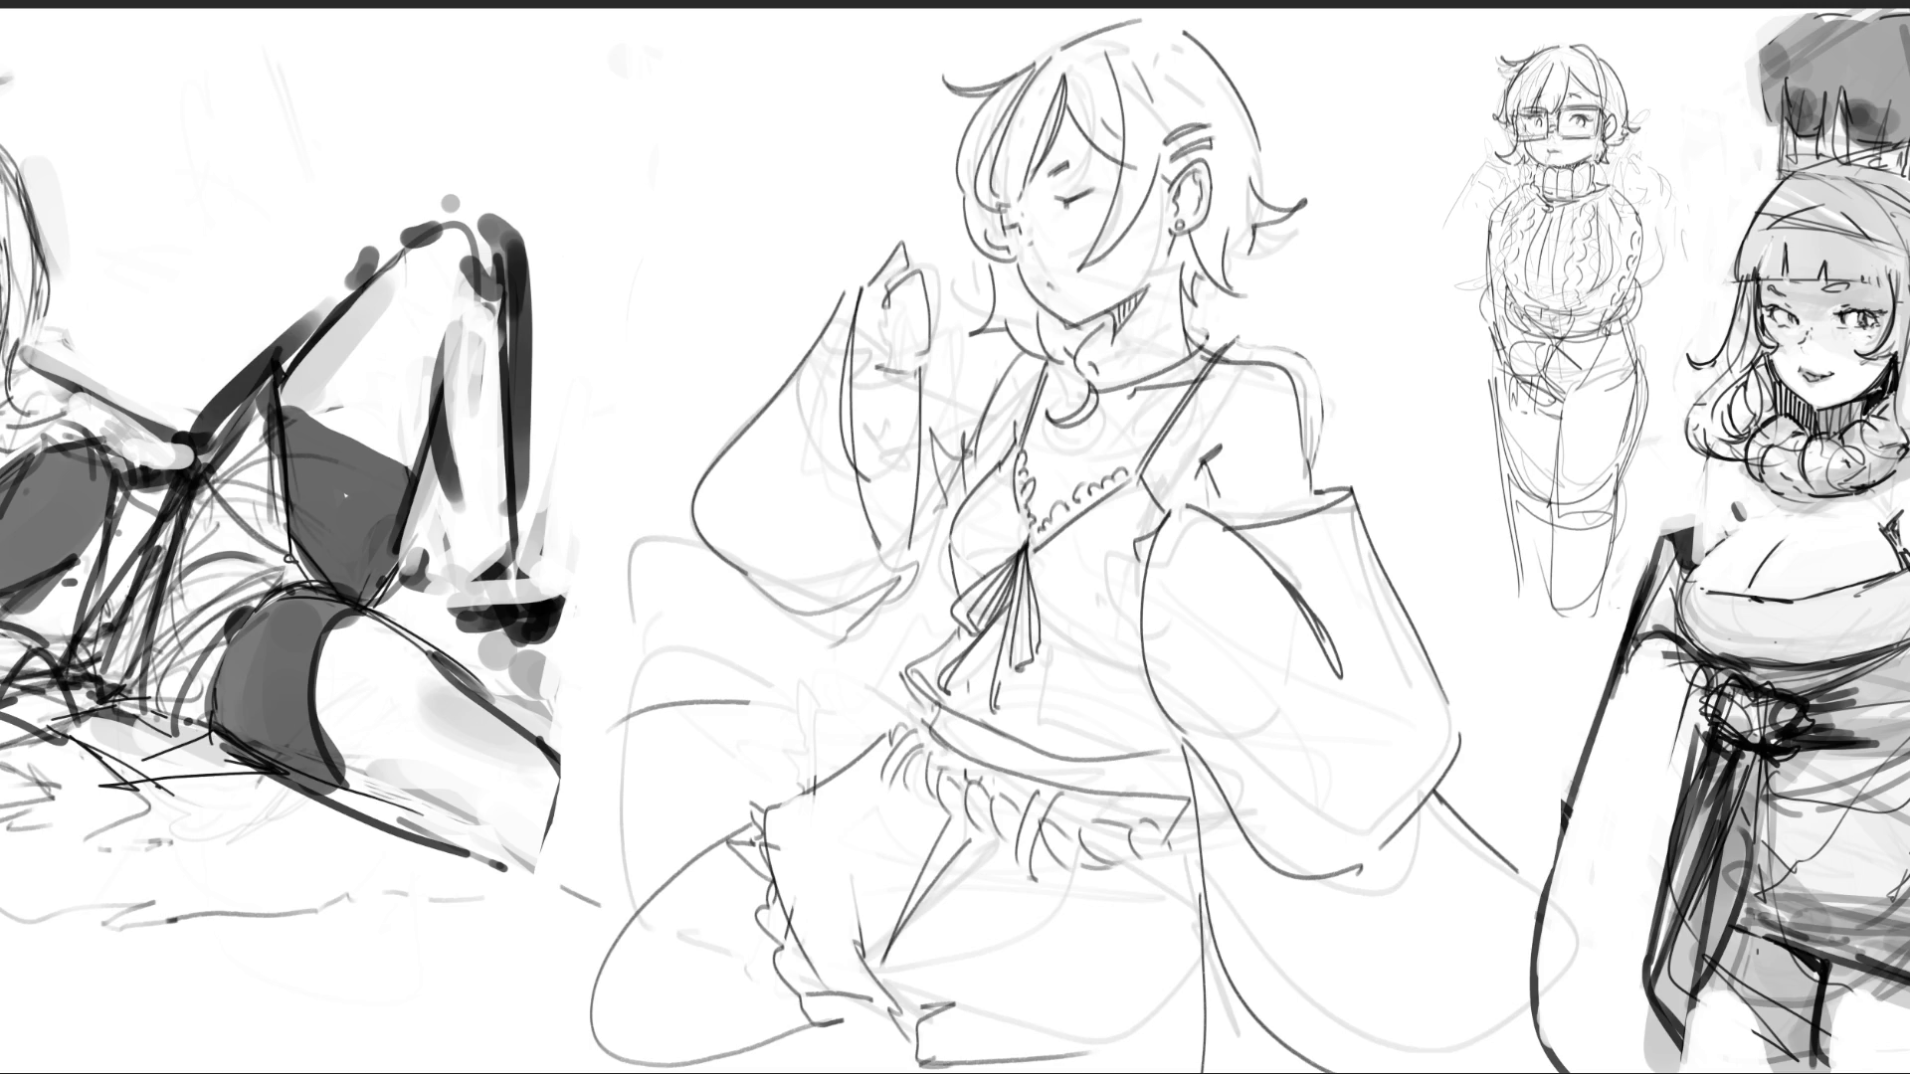
pyautogui.hotkey('ctrl', 'z')
pyautogui.moveTo(764, 818)
pyautogui.mouseDown()
pyautogui.moveTo(690, 871)
pyautogui.moveTo(790, 1029)
pyautogui.moveTo(844, 1006)
pyautogui.mouseUp()
pyautogui.moveTo(602, 958)
pyautogui.mouseDown()
pyautogui.moveTo(589, 1030)
pyautogui.moveTo(858, 1010)
pyautogui.mouseUp()
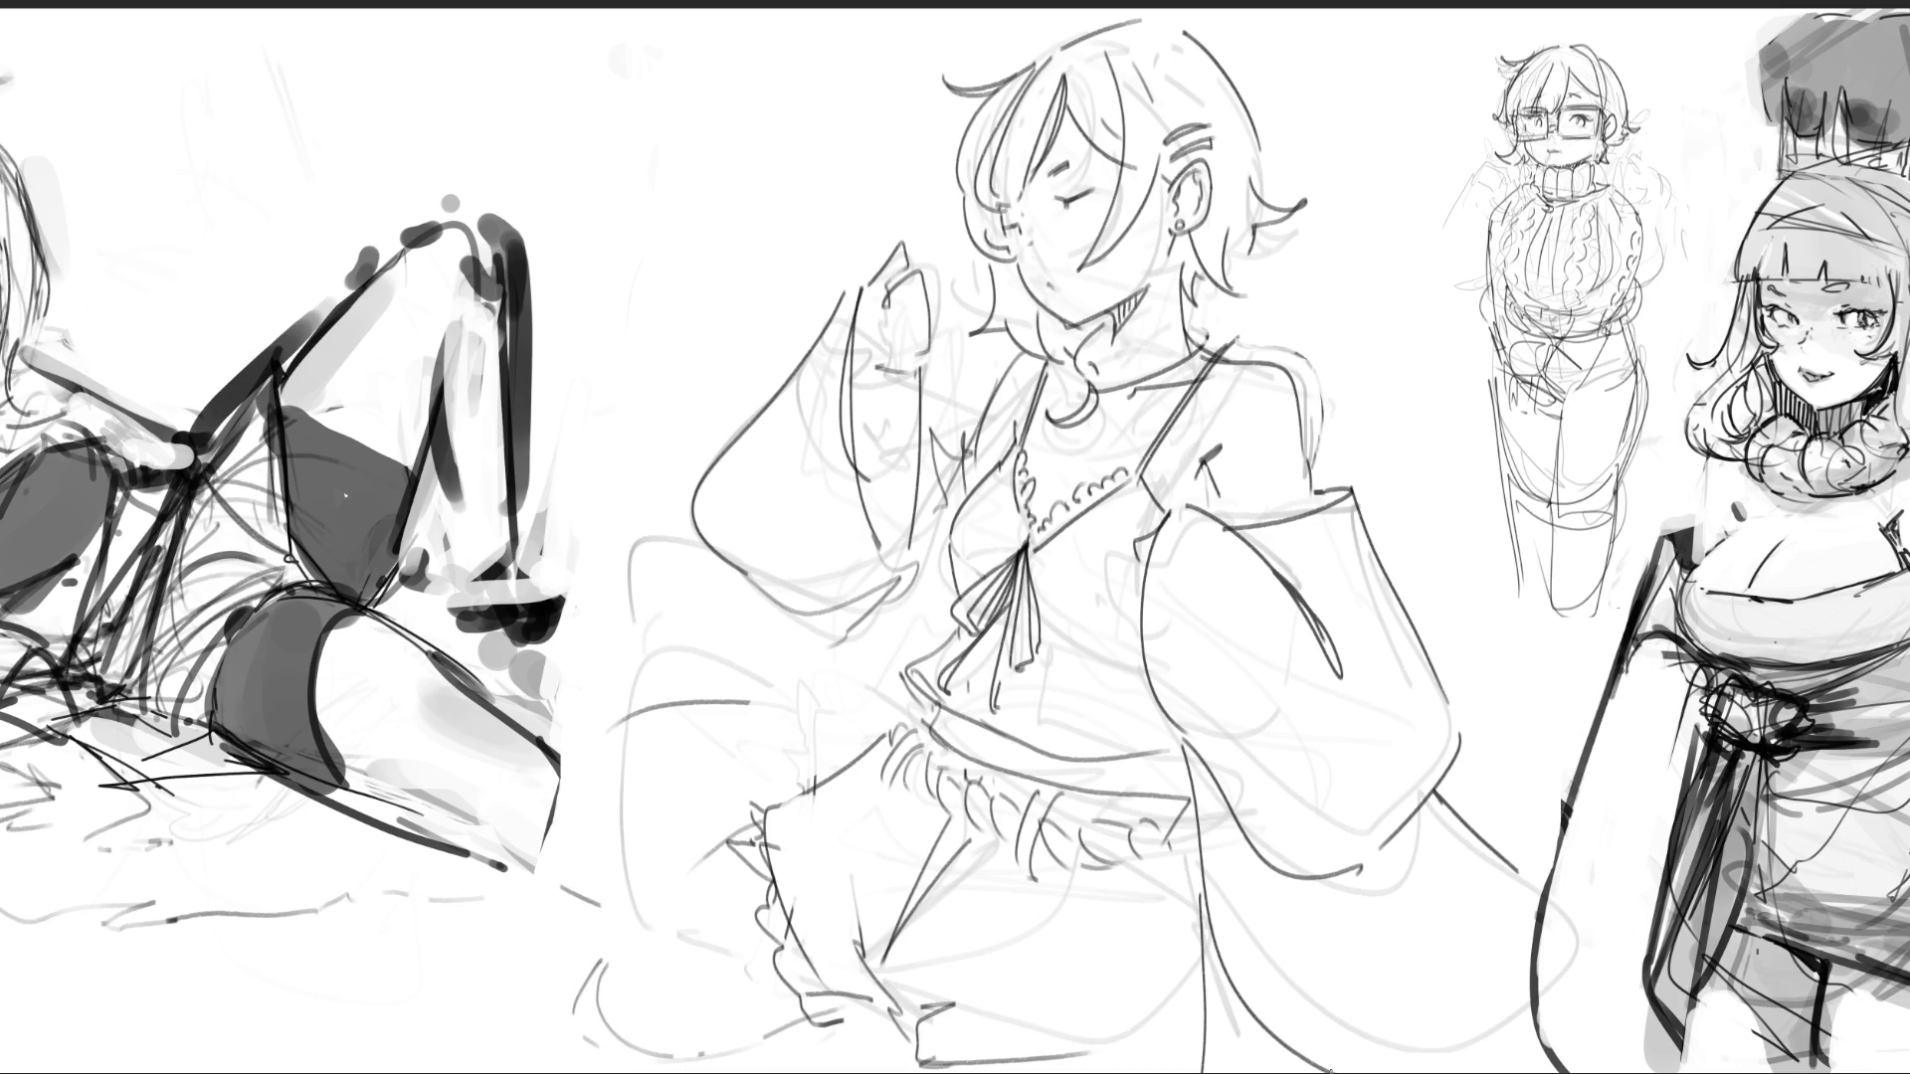
pyautogui.moveTo(882, 595)
pyautogui.mouseDown()
pyautogui.moveTo(746, 770)
pyautogui.moveTo(766, 644)
pyautogui.moveTo(572, 821)
pyautogui.moveTo(615, 894)
pyautogui.mouseUp()
pyautogui.moveTo(818, 673)
pyautogui.mouseDown()
pyautogui.moveTo(748, 815)
pyautogui.moveTo(611, 926)
pyautogui.mouseUp()
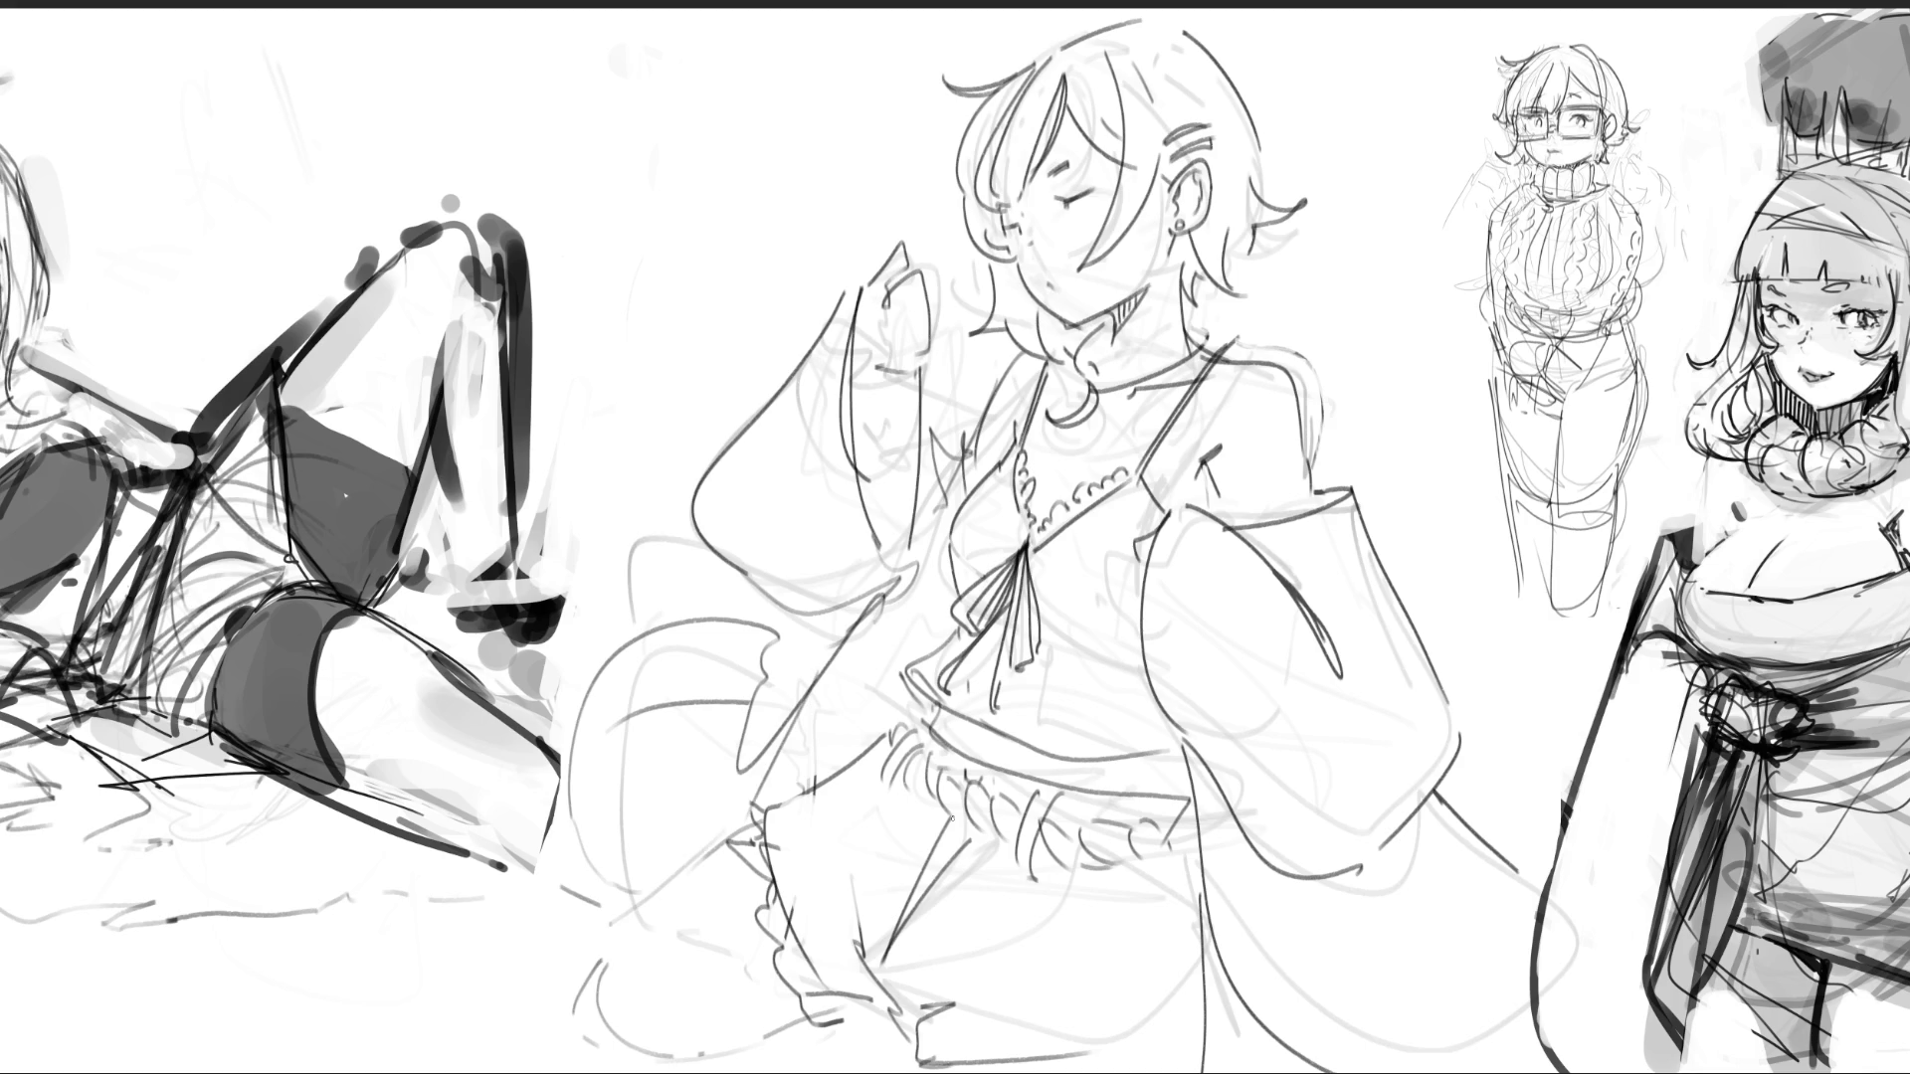
pyautogui.moveTo(731, 751); pyautogui.dragTo(928, 657)
pyautogui.moveTo(1038, 508); pyautogui.dragTo(1066, 474)
# - Draw a cup with rim and sides above the raised hand, plus a teardrop above it
pyautogui.moveTo(758, 212); pyautogui.dragTo(853, 270)
pyautogui.moveTo(770, 212); pyautogui.dragTo(880, 209)
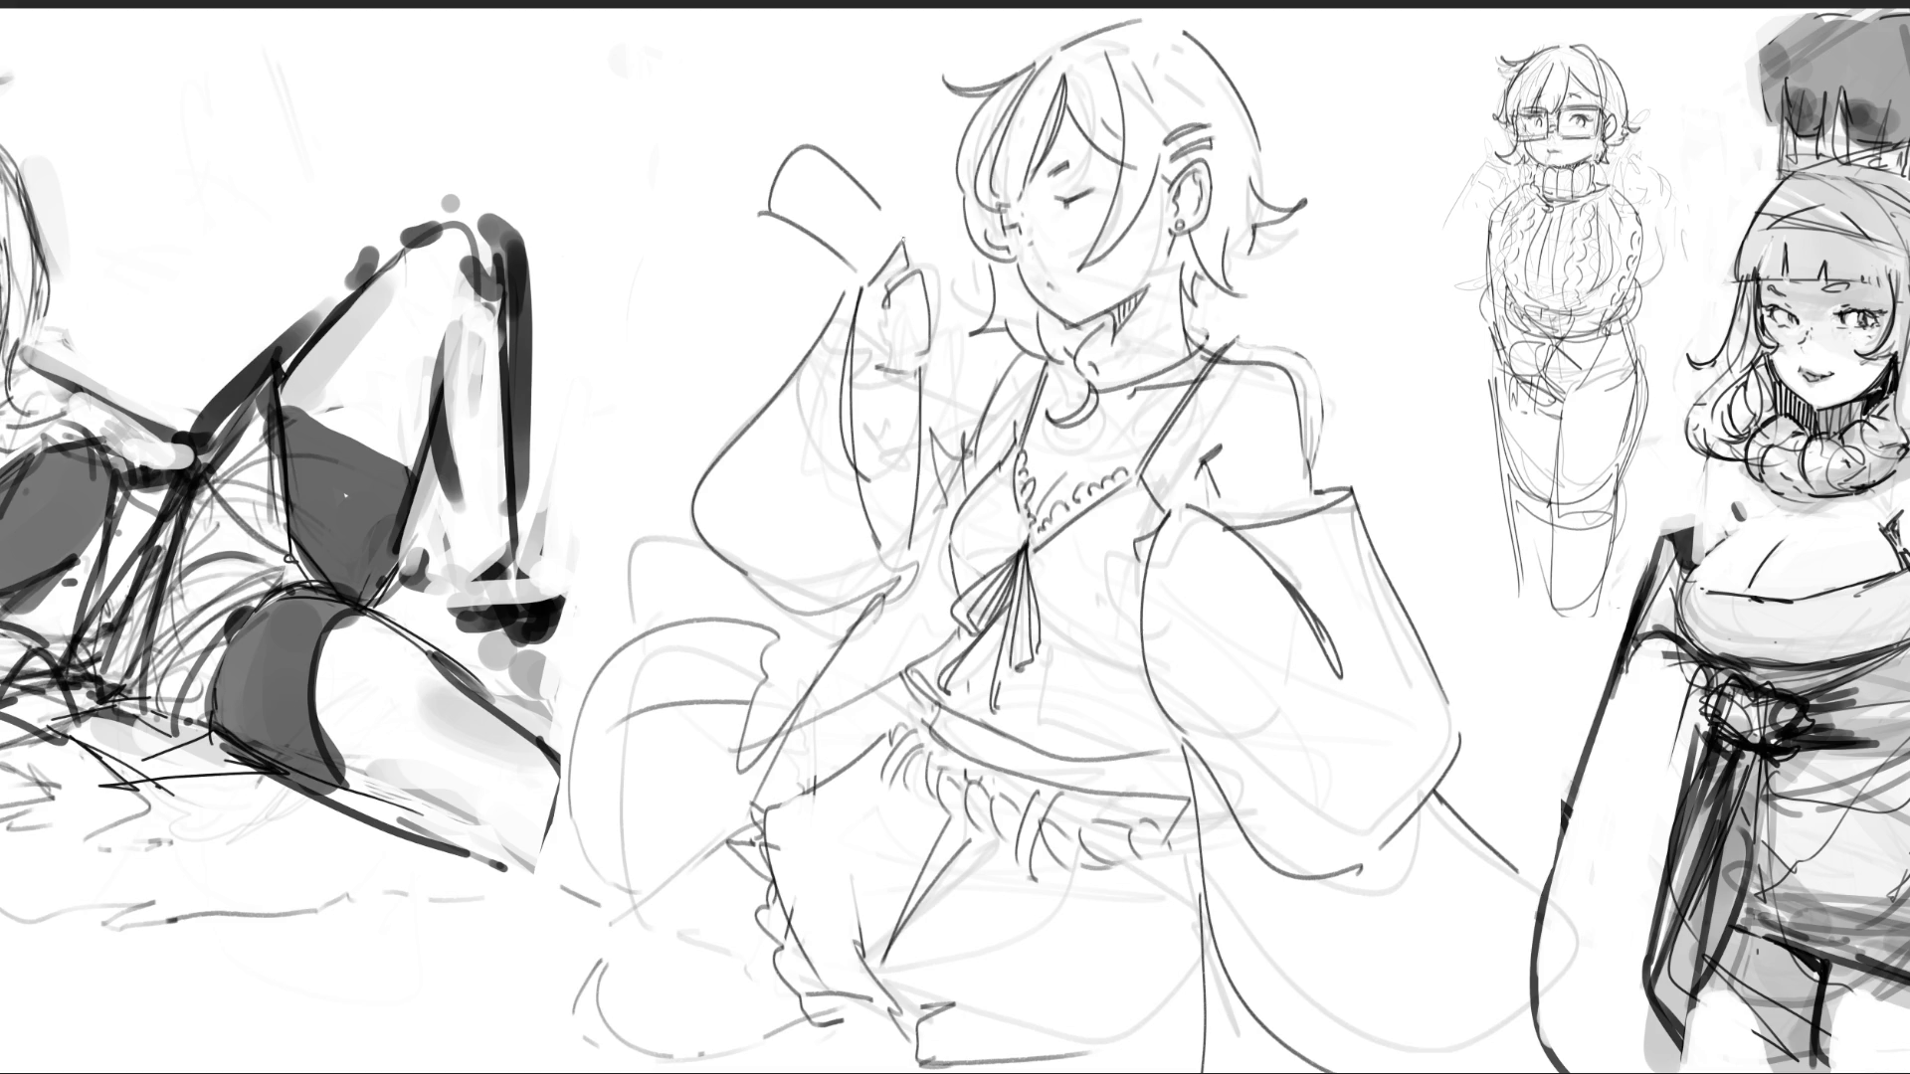
pyautogui.moveTo(804, 156)
pyautogui.mouseDown()
pyautogui.moveTo(887, 231)
pyautogui.moveTo(871, 206)
pyautogui.mouseUp()
pyautogui.moveTo(808, 149); pyautogui.dragTo(809, 137)
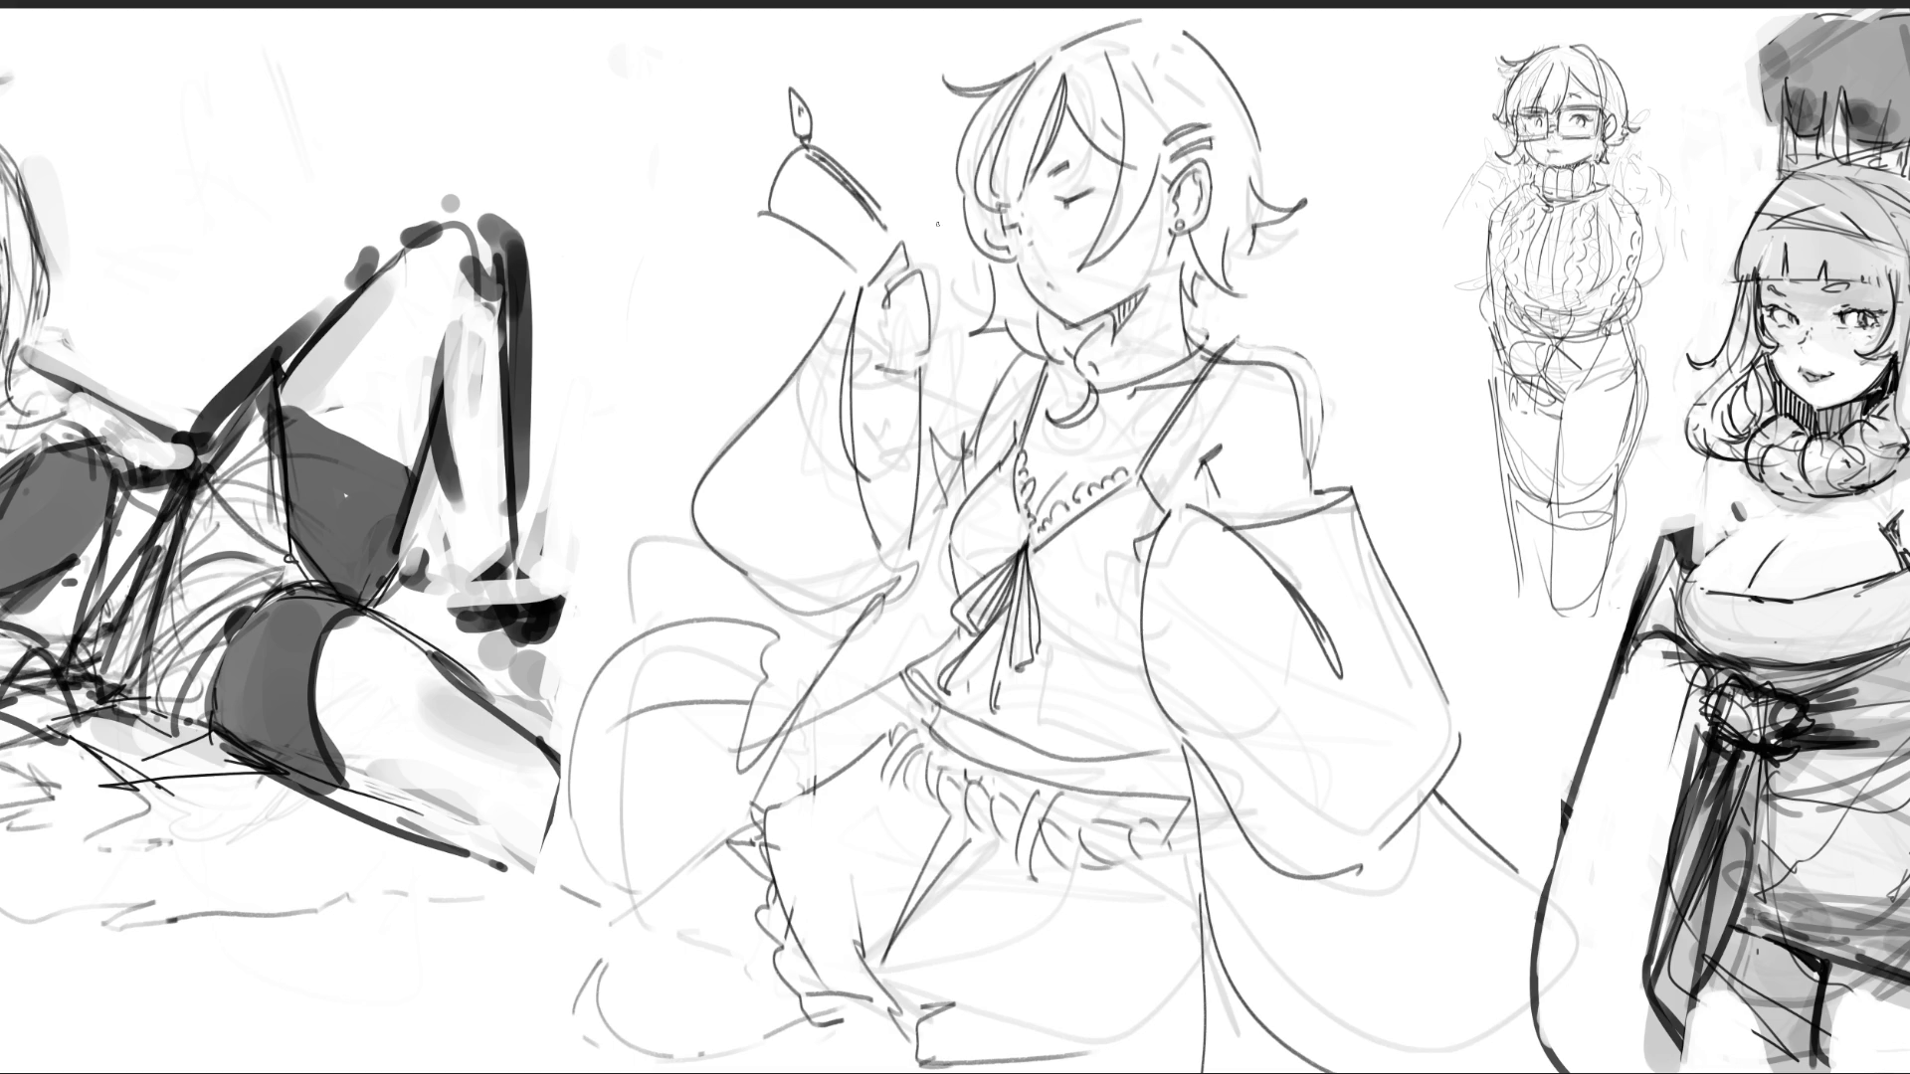
# - Trace the raised hand's outline
pyautogui.moveTo(919, 243)
pyautogui.mouseDown()
pyautogui.moveTo(957, 334)
pyautogui.moveTo(937, 388)
pyautogui.mouseUp()
pyautogui.moveTo(923, 278)
pyautogui.mouseDown()
pyautogui.moveTo(967, 353)
pyautogui.moveTo(923, 398)
pyautogui.moveTo(966, 338)
pyautogui.mouseUp()
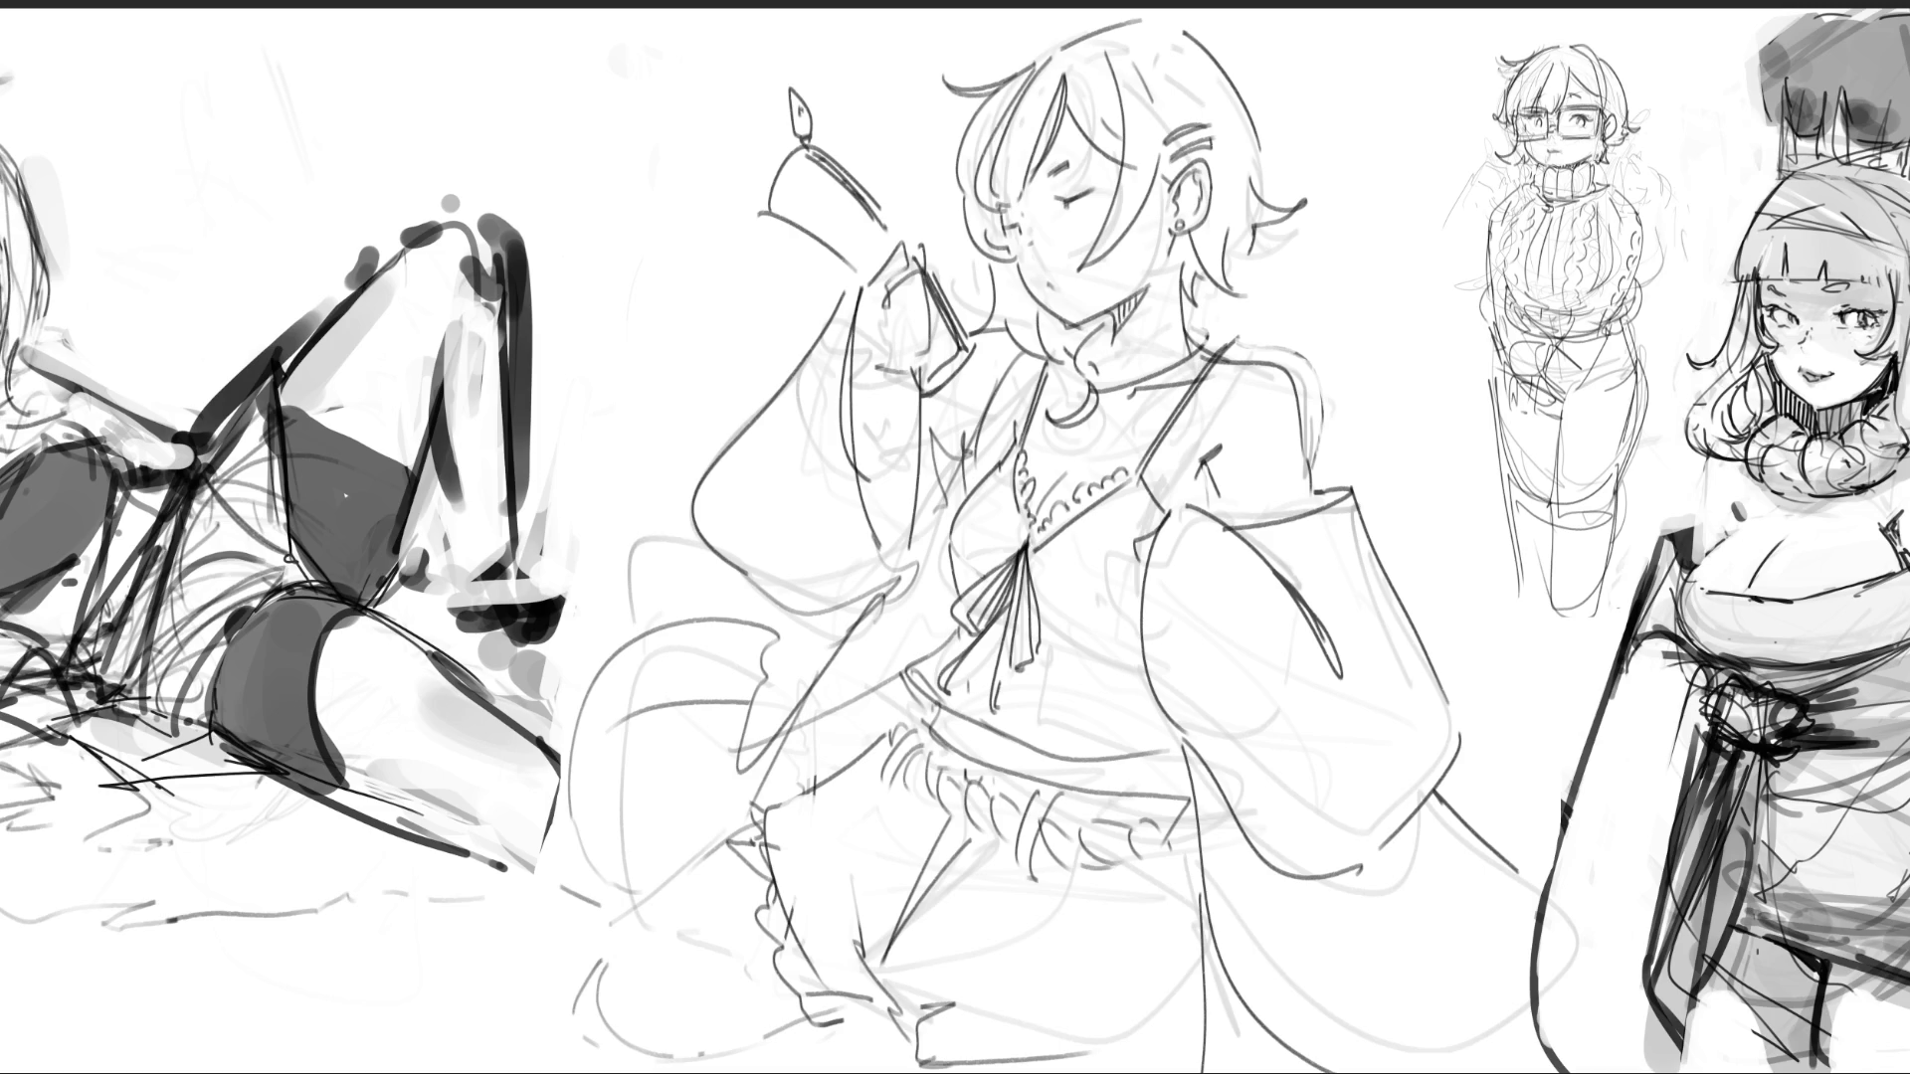
pyautogui.scroll(-5, 955, 542)
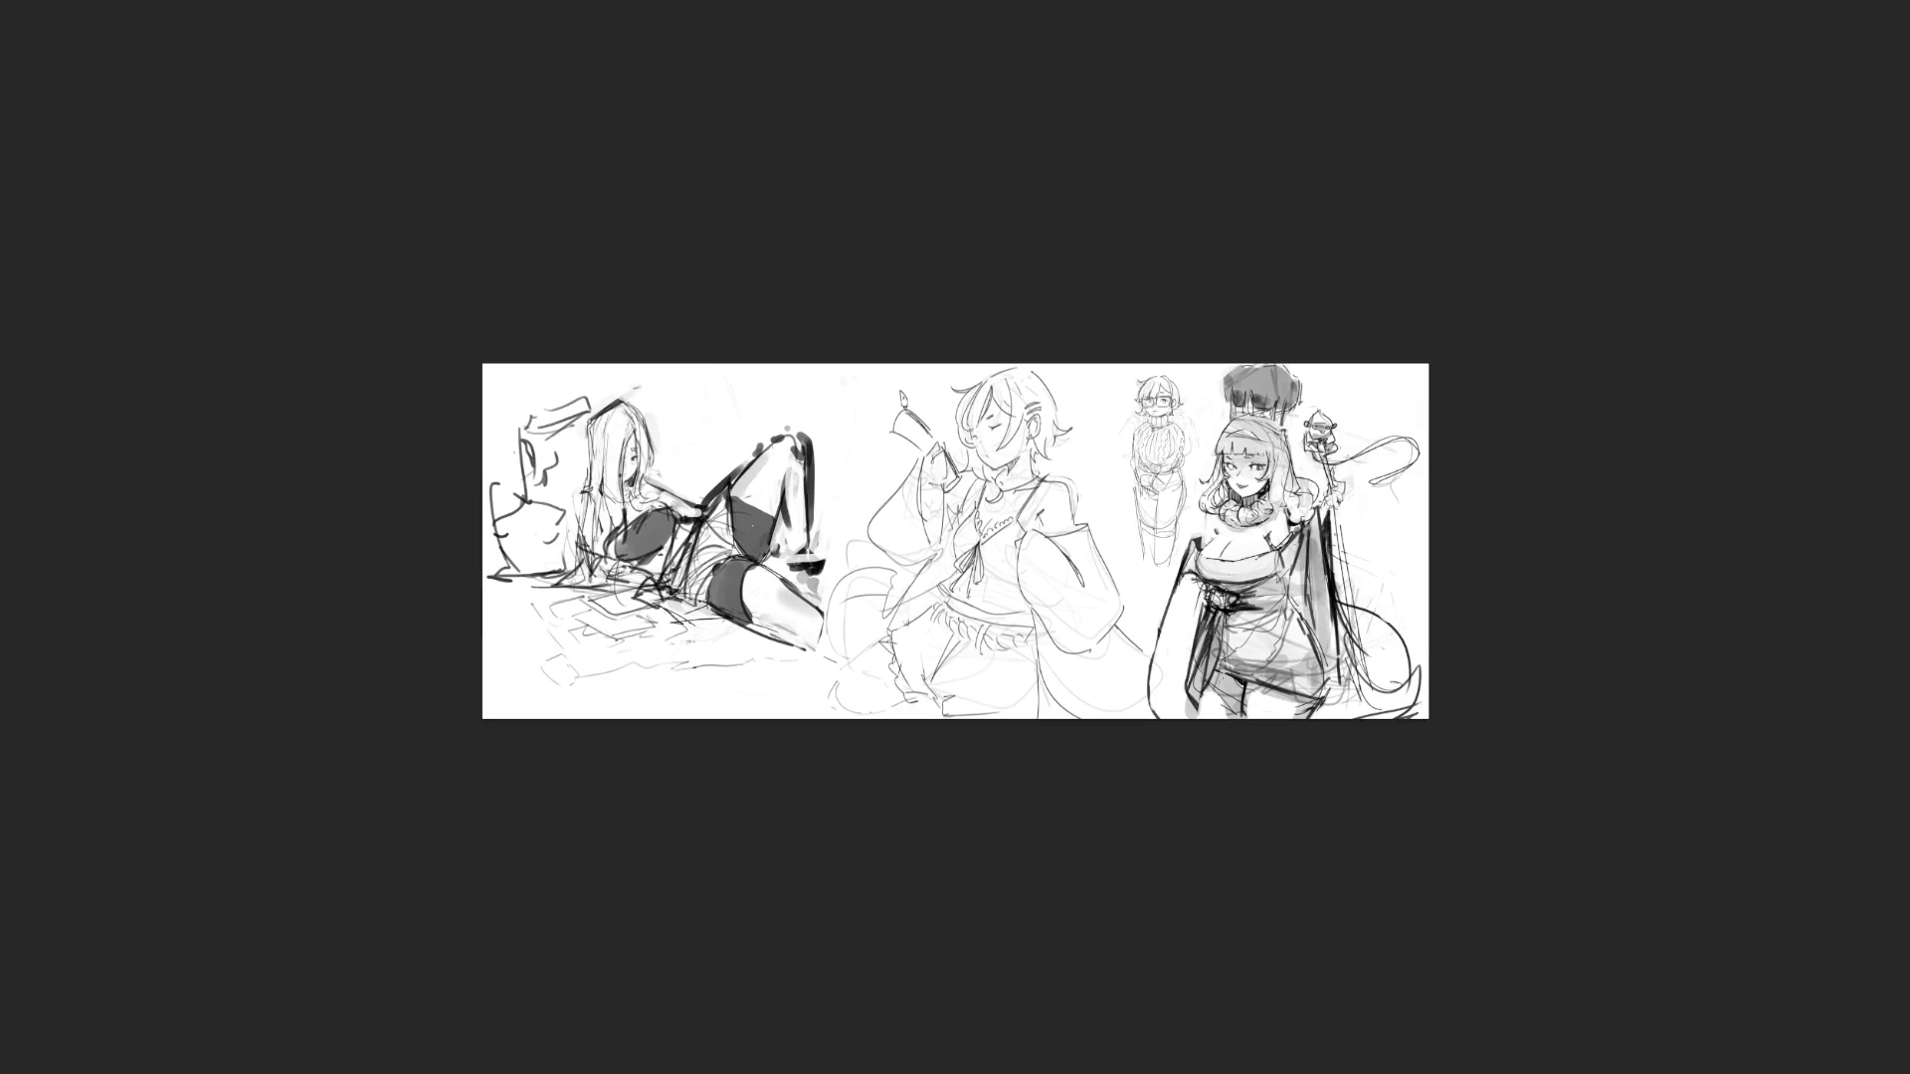
# - Flip the middle cup-raising figure horizontally with the H shortcut
pyautogui.scroll(5, 942, 547)
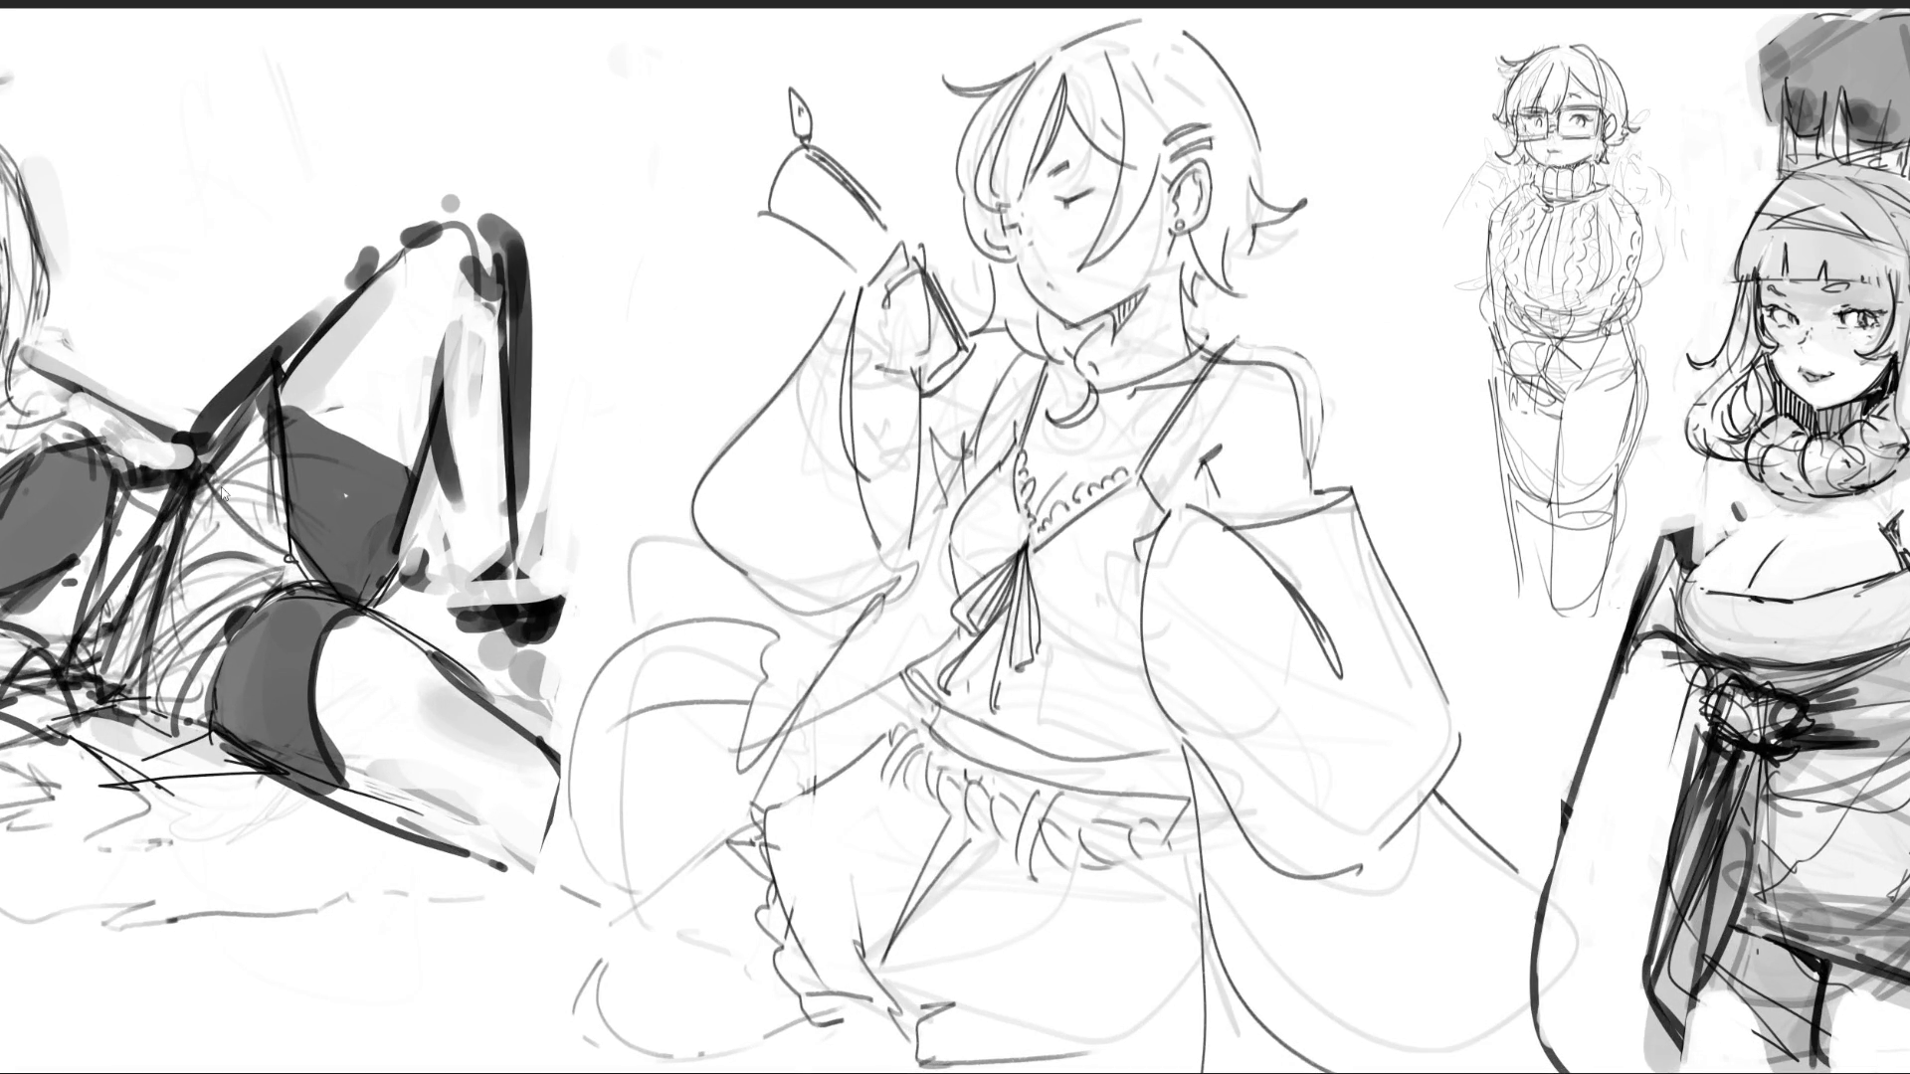
pyautogui.press('h')
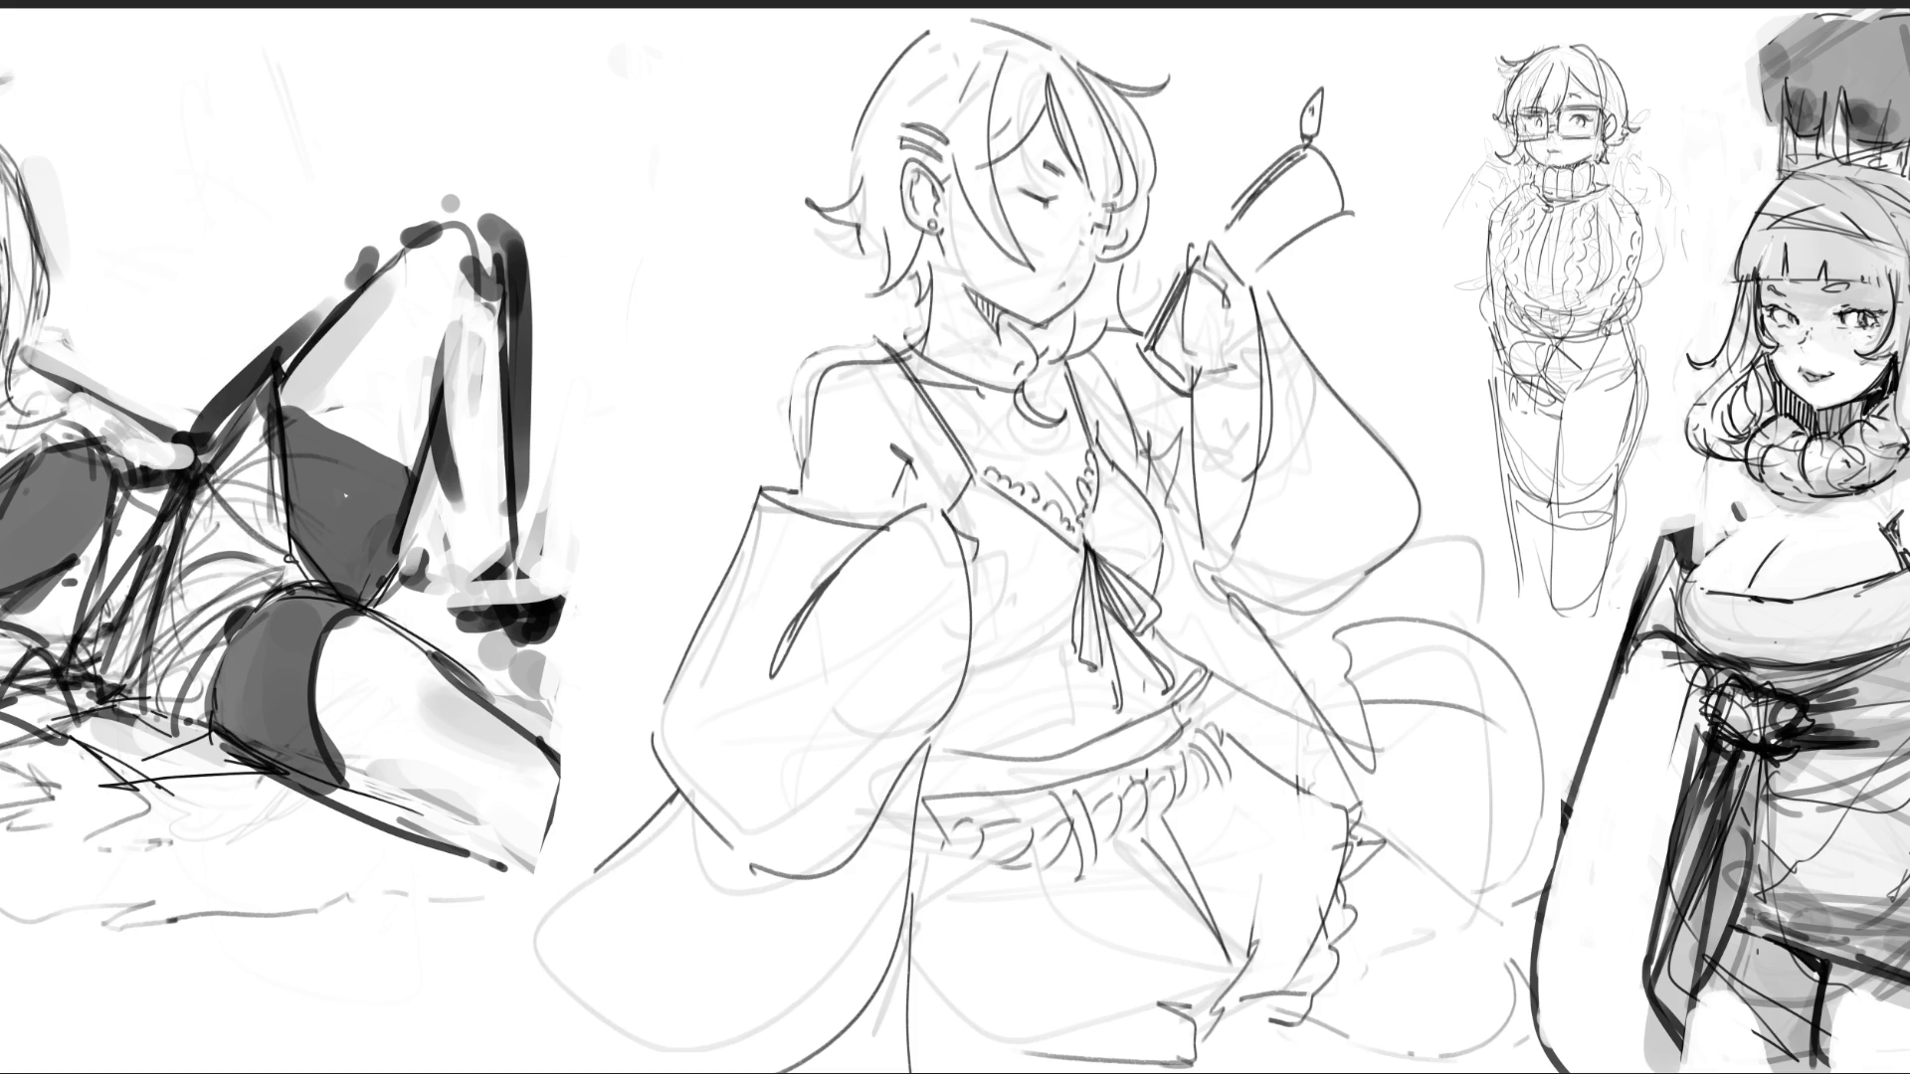
pyautogui.scroll(-5, 955, 537)
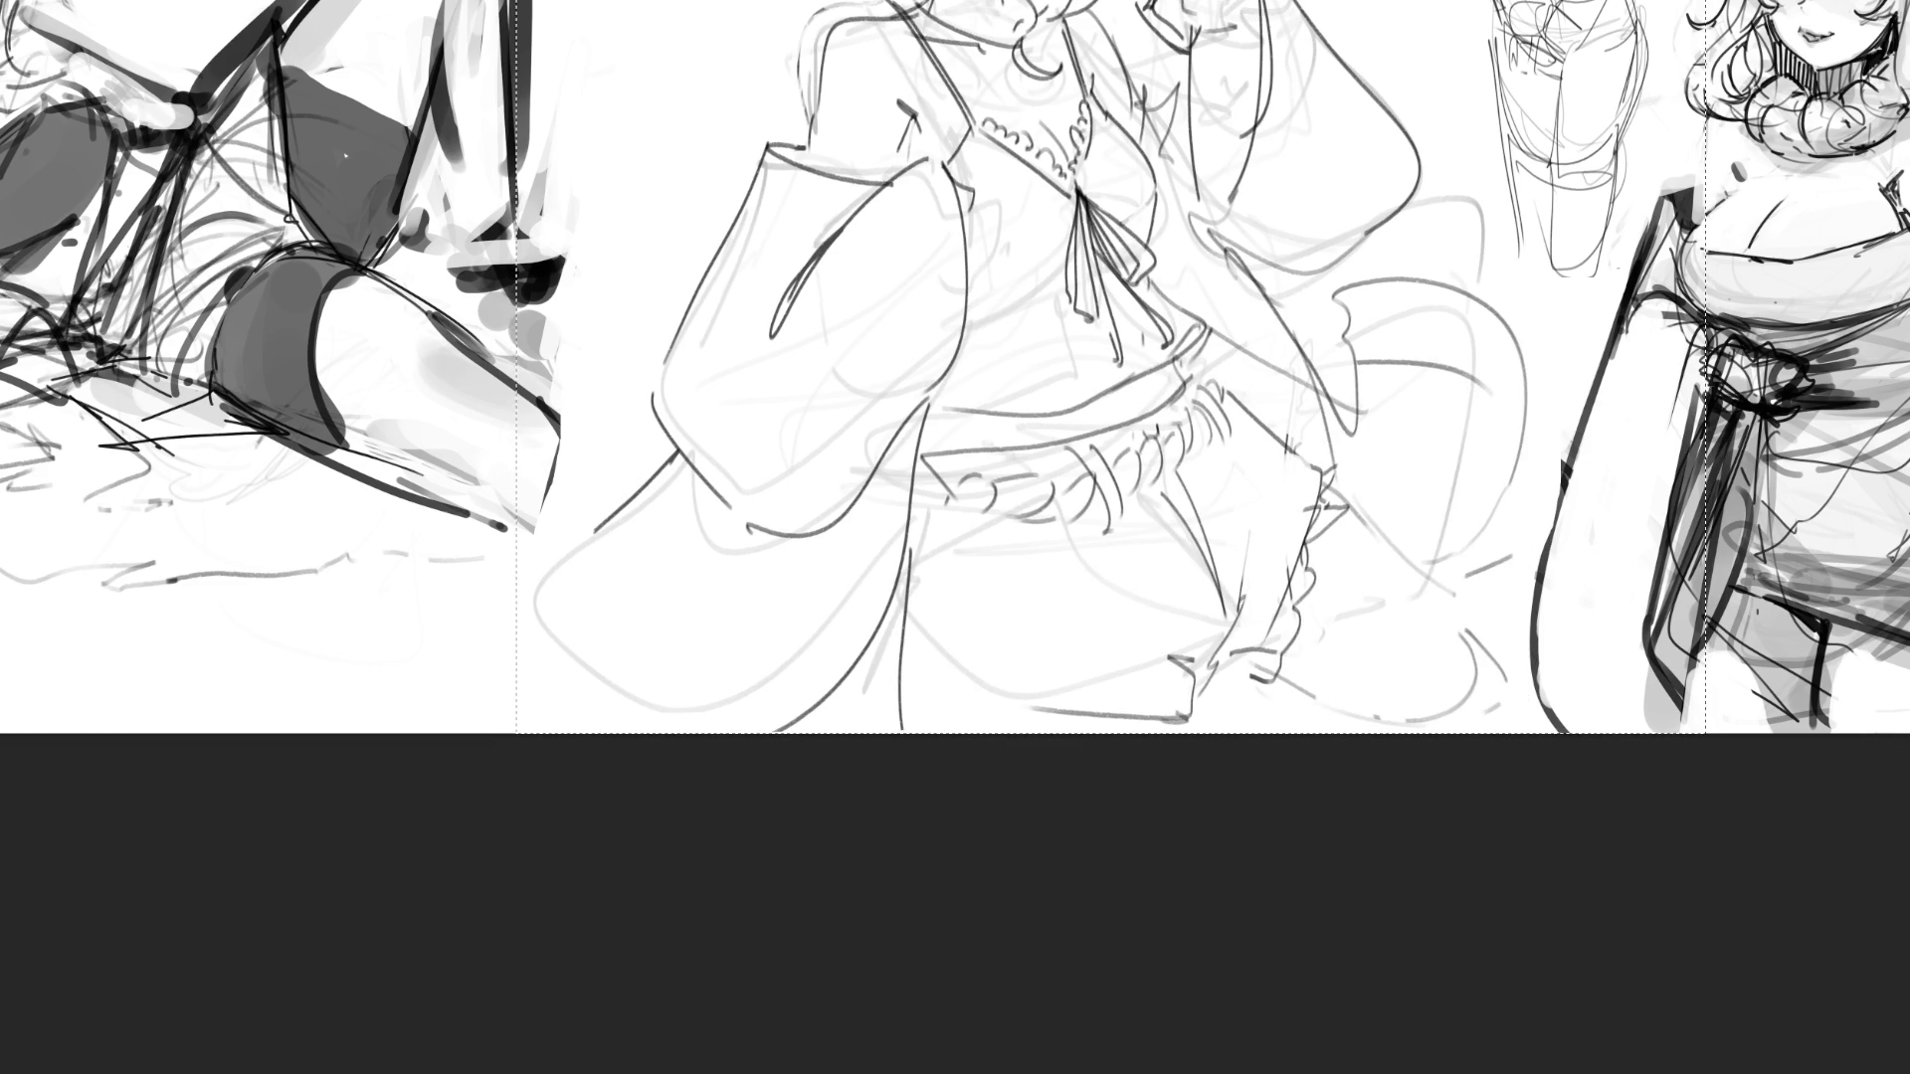
pyautogui.scroll(3, 955, 522)
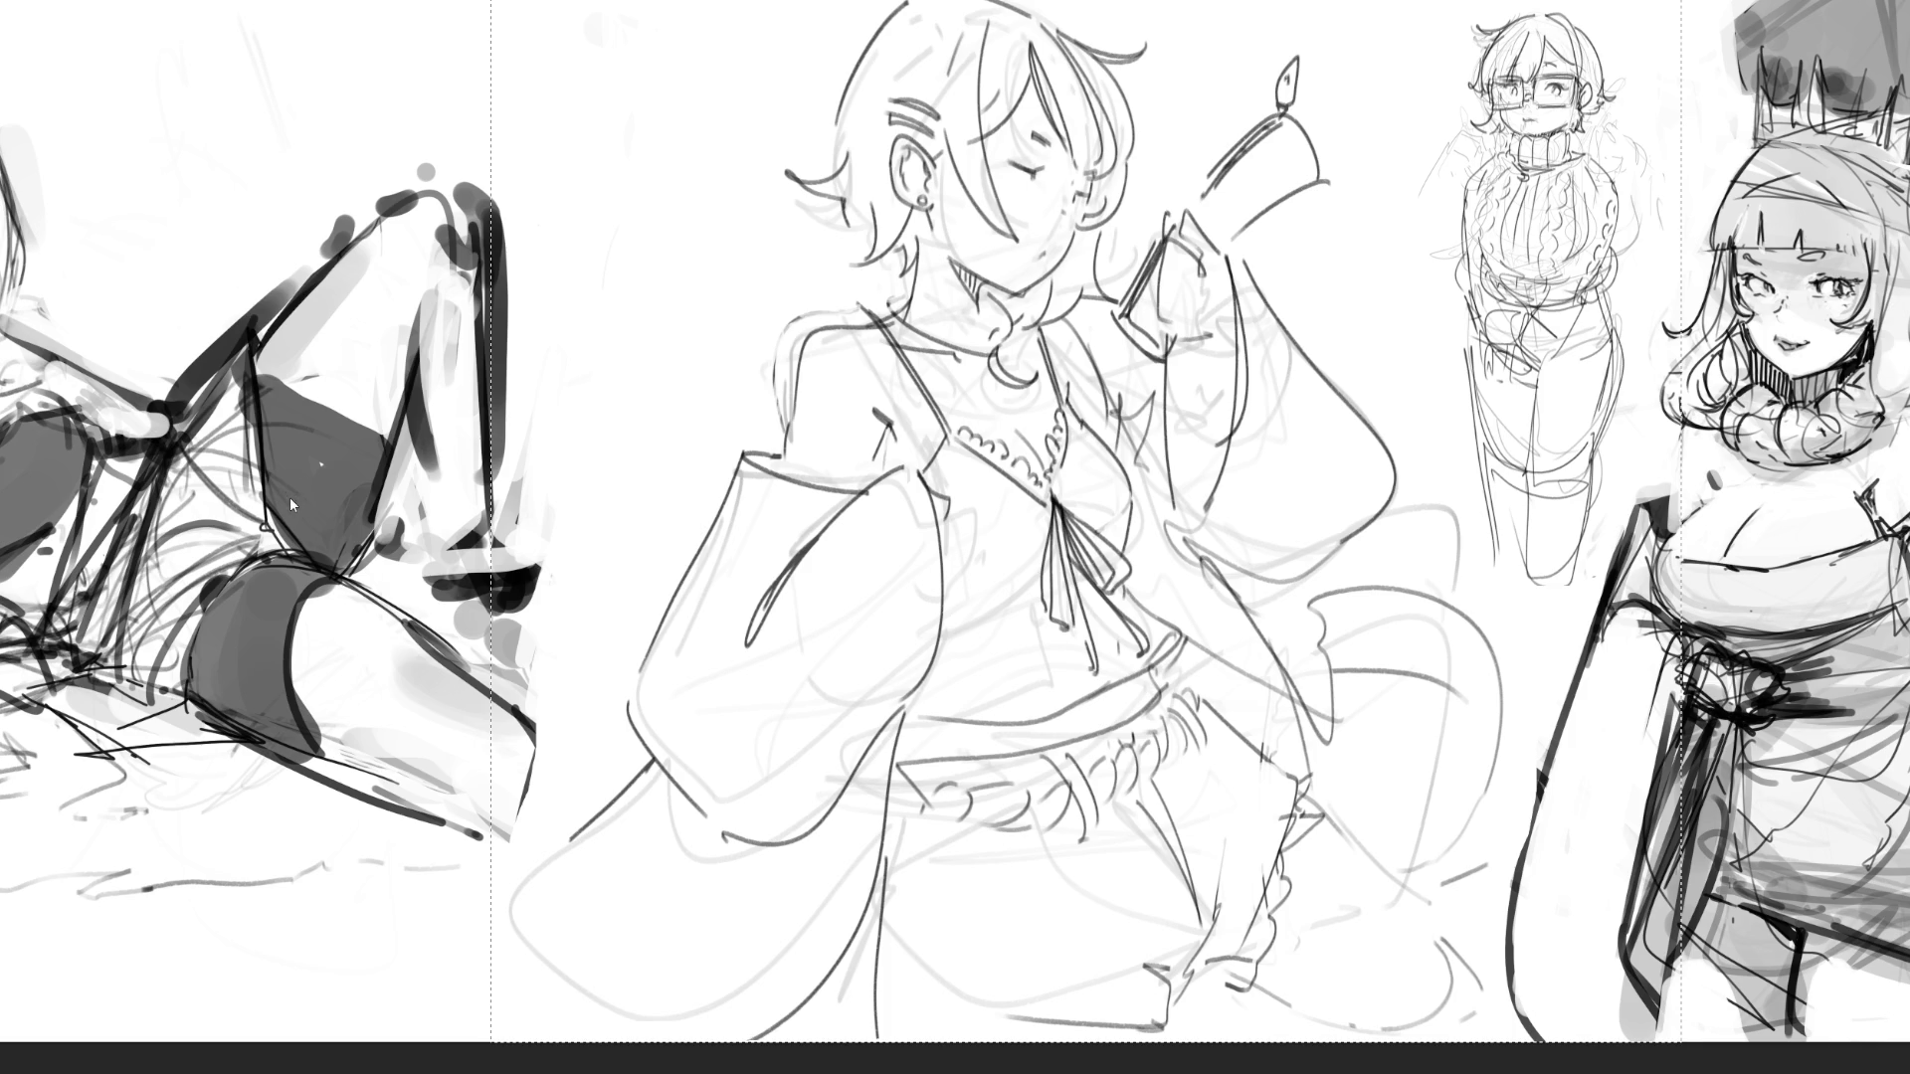
# - Mirror the middle figure back, then enlarge it and shift it left
pyautogui.hotkey('ctrl', 'shift', 'h')
pyautogui.hotkey('ctrl', 't')
pyautogui.moveTo(888, 446); pyautogui.dragTo(950, 381)
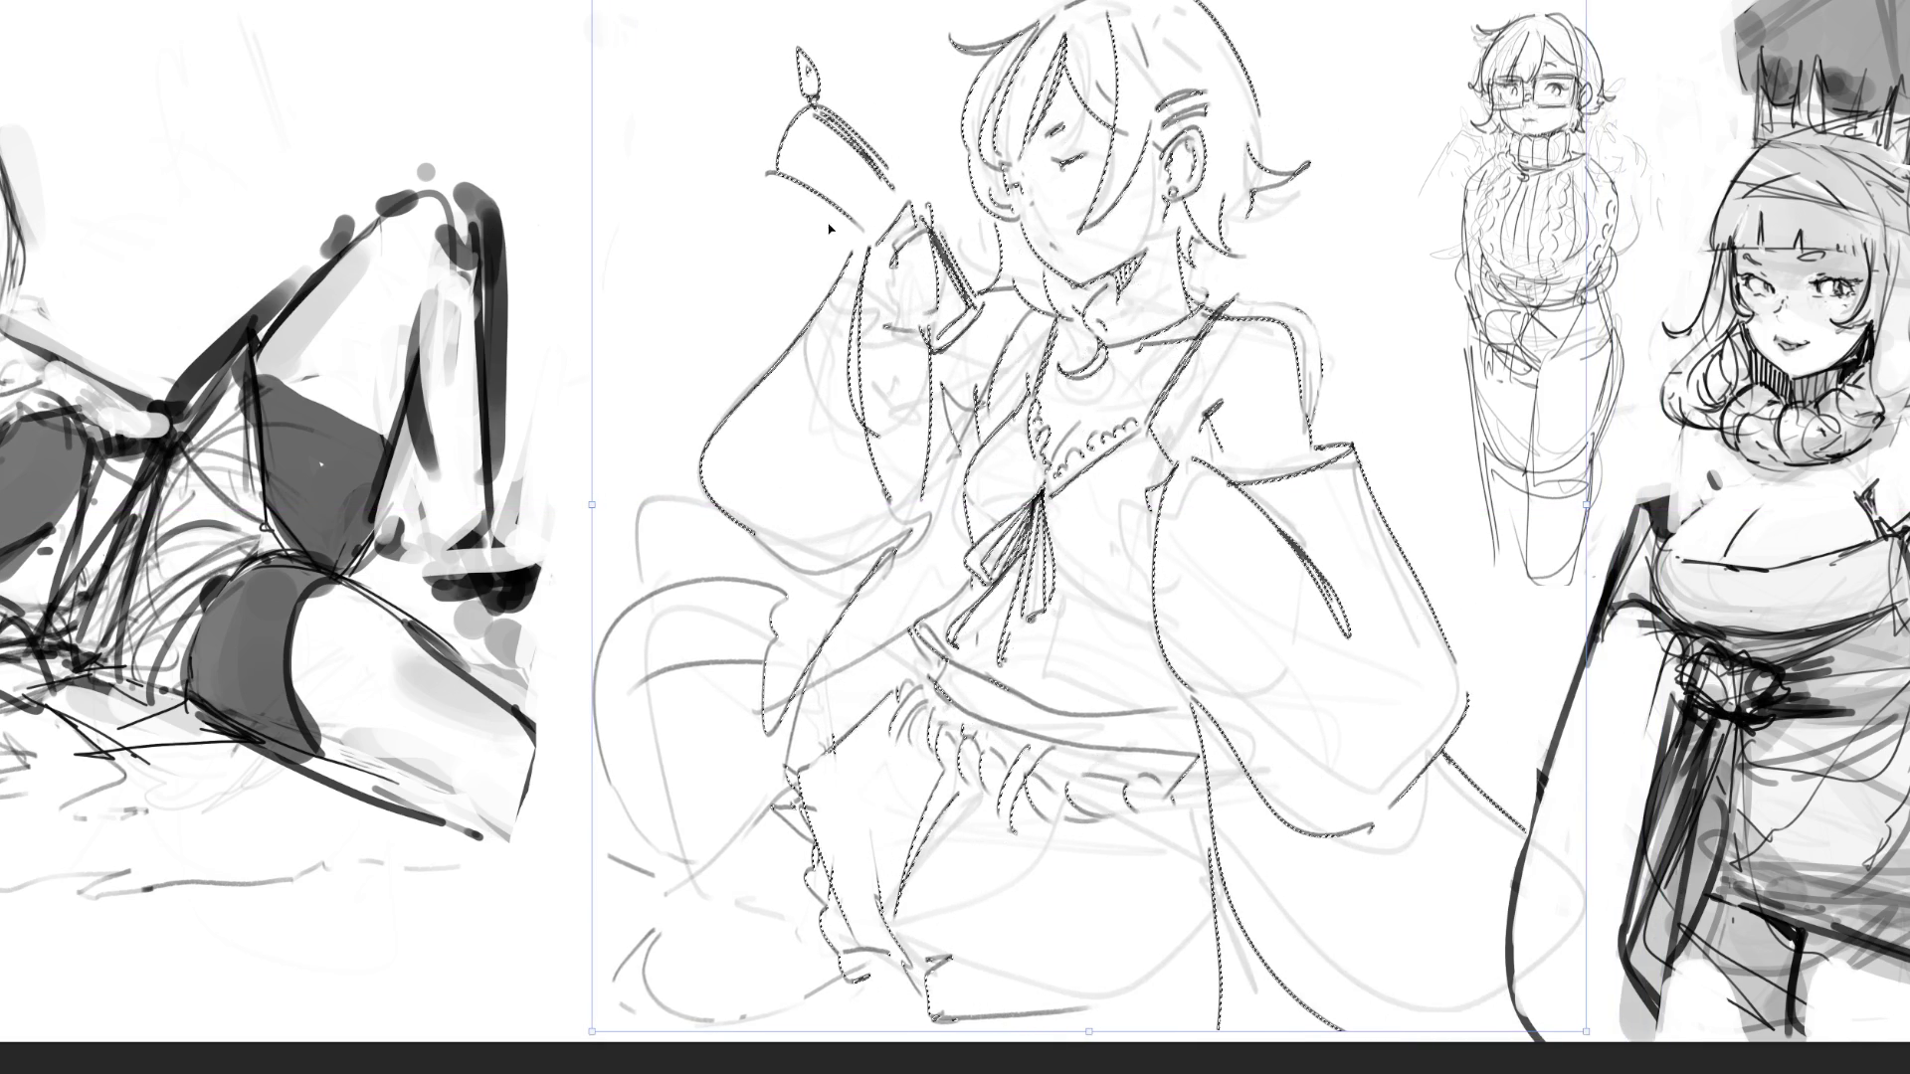
pyautogui.press('Return')
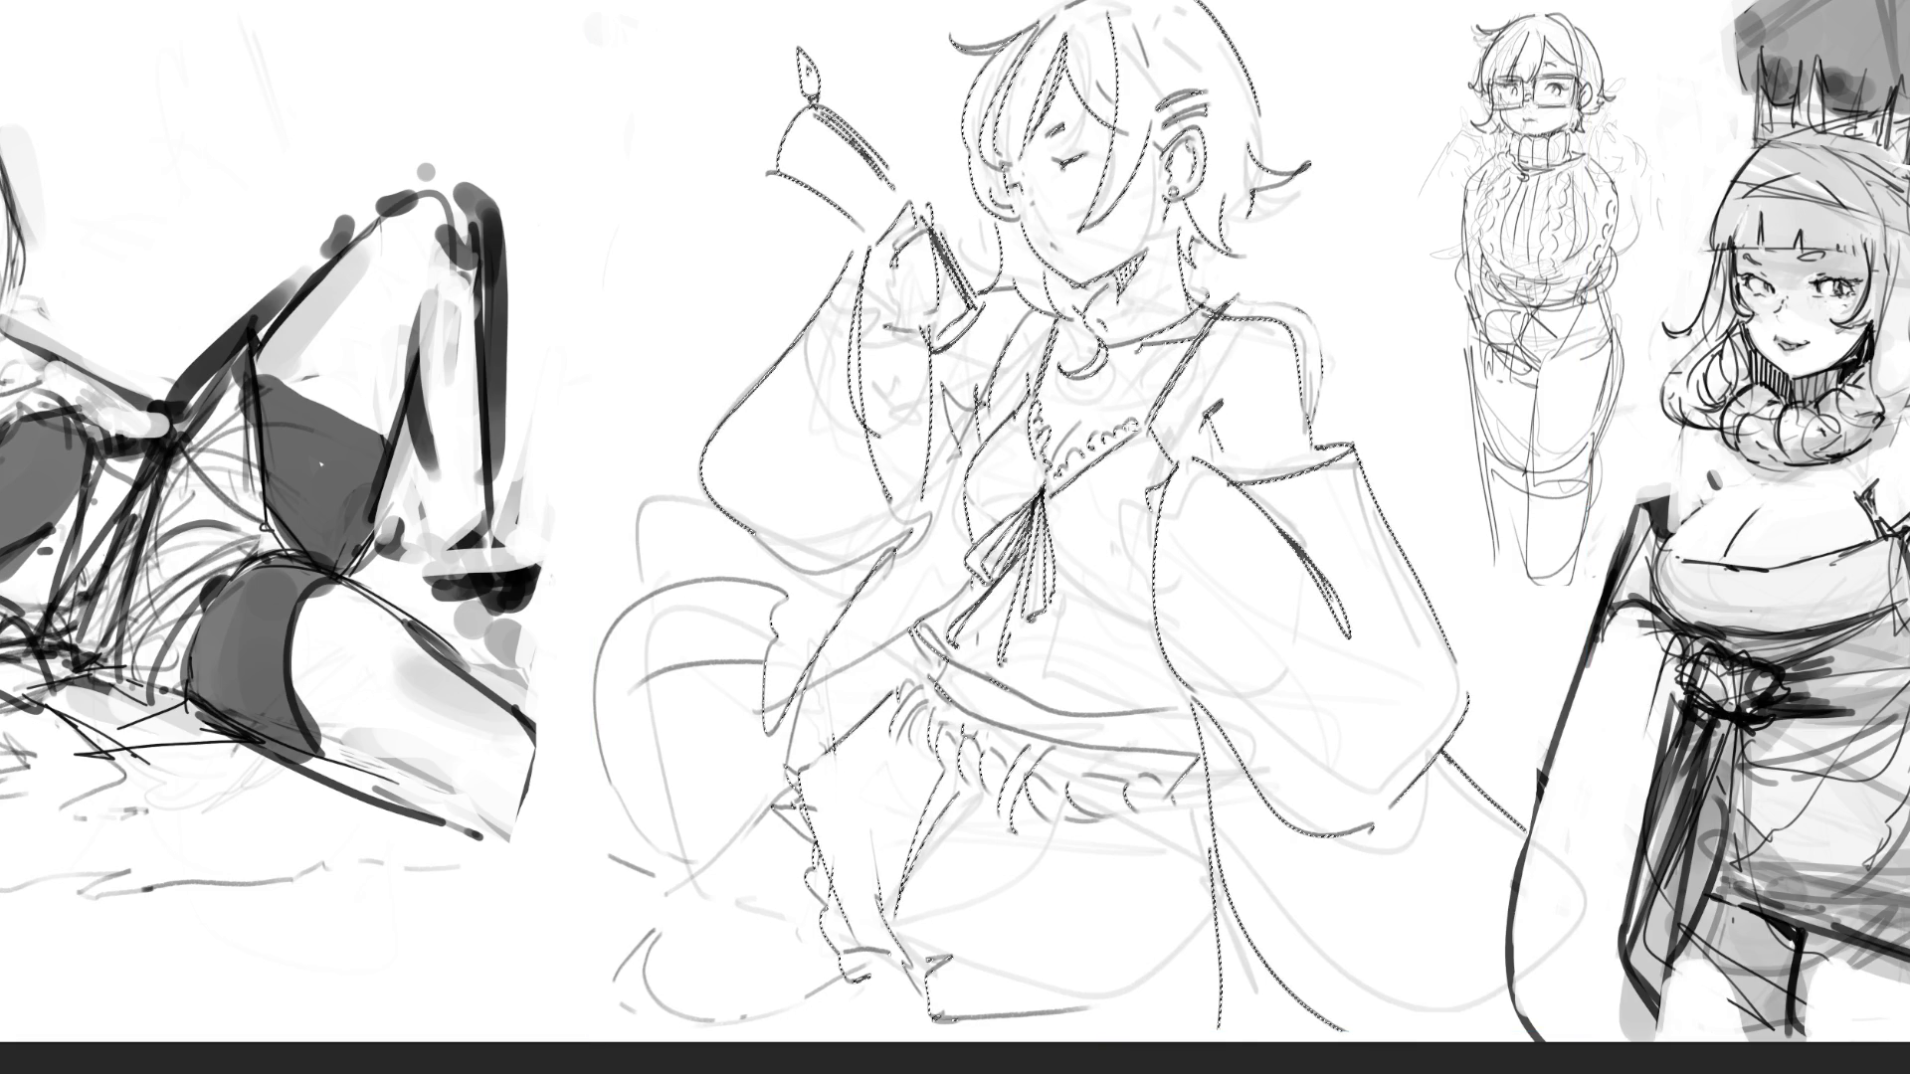
pyautogui.hotkey('ctrl', 'd')
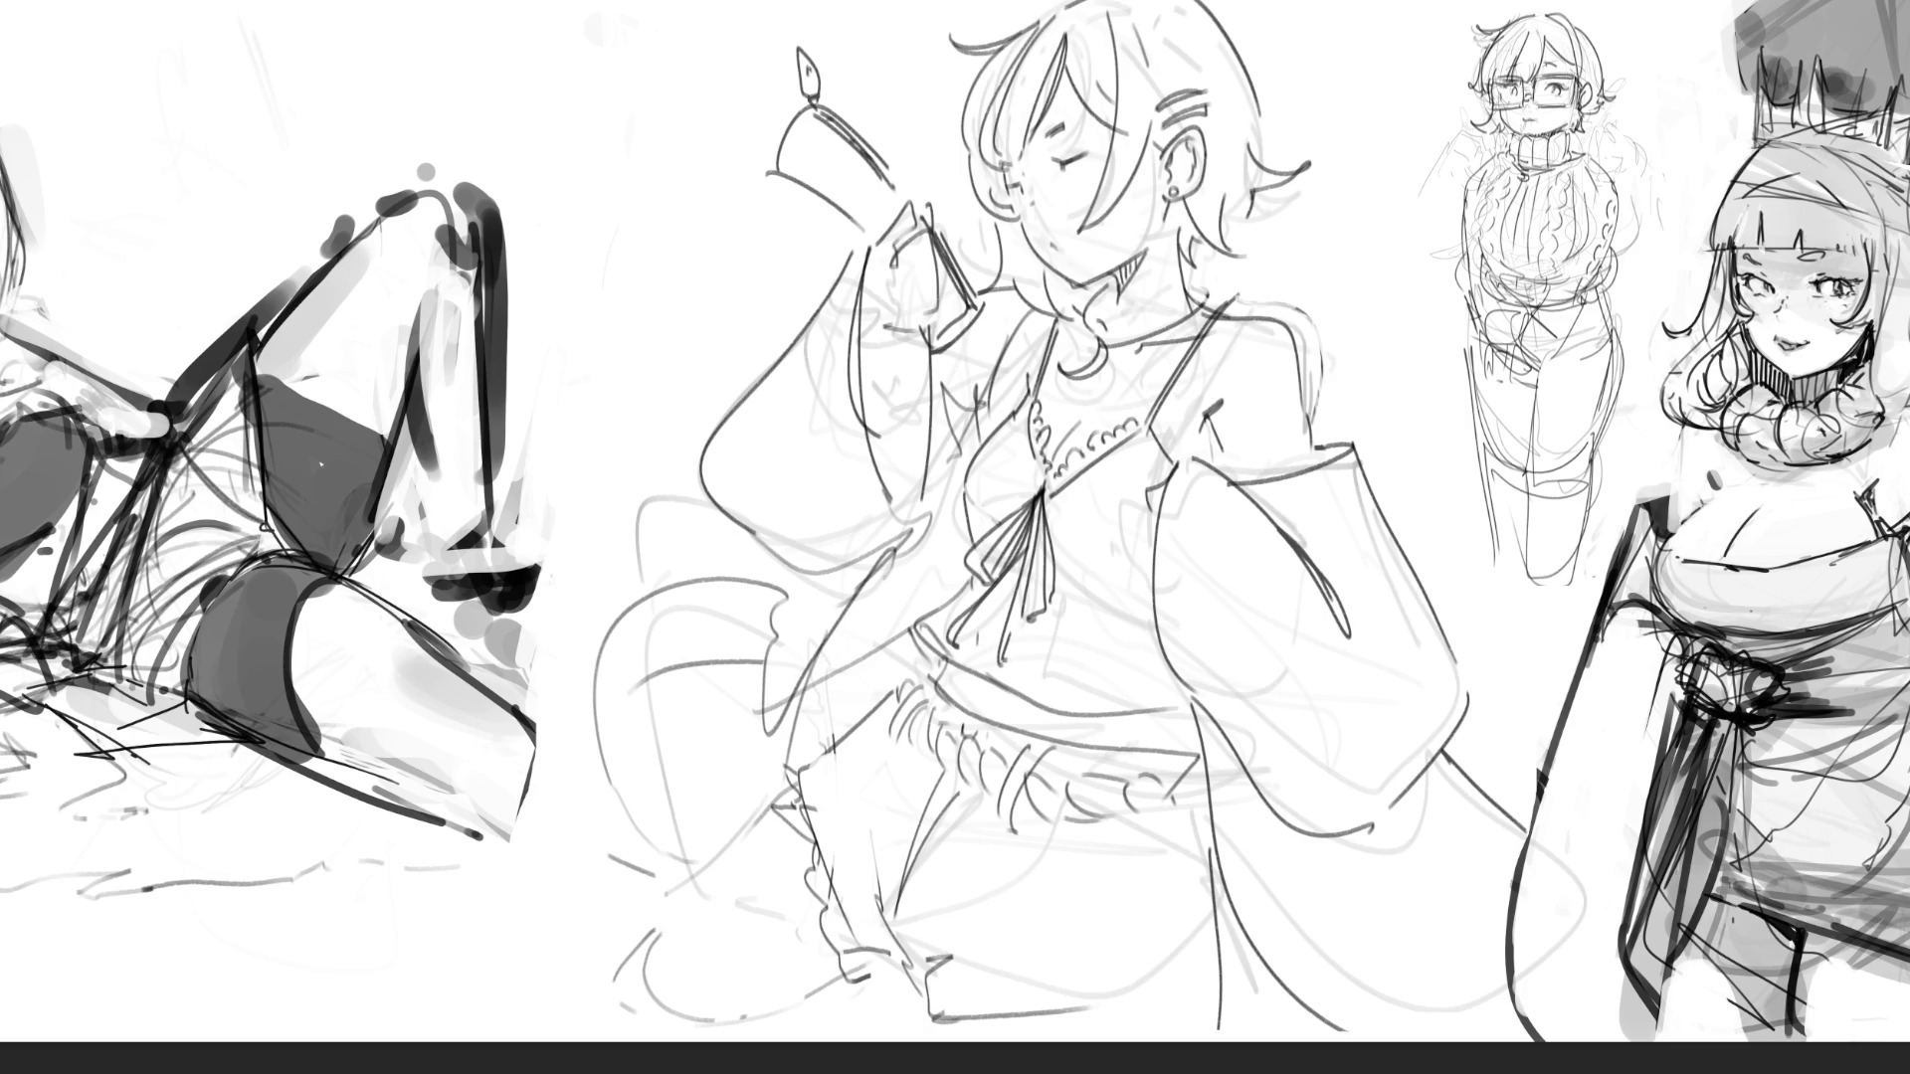
# - Select the central figure's outline and fill its silhouette with flat grey
pyautogui.moveTo(1055, 5)
pyautogui.mouseDown()
pyautogui.moveTo(967, 55)
pyautogui.moveTo(1009, 298)
pyautogui.mouseUp()
pyautogui.moveTo(1053, 237)
pyautogui.mouseDown()
pyautogui.moveTo(1039, 314)
pyautogui.moveTo(1050, 224)
pyautogui.moveTo(1025, 293)
pyautogui.moveTo(1040, 314)
pyautogui.moveTo(973, 418)
pyautogui.moveTo(940, 383)
pyautogui.moveTo(989, 314)
pyautogui.moveTo(922, 204)
pyautogui.moveTo(801, 87)
pyautogui.moveTo(786, 150)
pyautogui.moveTo(853, 234)
pyautogui.moveTo(708, 469)
pyautogui.moveTo(795, 577)
pyautogui.moveTo(610, 762)
pyautogui.moveTo(624, 990)
pyautogui.moveTo(824, 1000)
pyautogui.moveTo(875, 980)
pyautogui.moveTo(911, 990)
pyautogui.moveTo(960, 1054)
pyautogui.moveTo(1026, 1061)
pyautogui.moveTo(1226, 1056)
pyautogui.moveTo(1224, 992)
pyautogui.moveTo(1445, 1060)
pyautogui.moveTo(1498, 804)
pyautogui.moveTo(1372, 446)
pyautogui.moveTo(1187, 291)
pyautogui.moveTo(1196, 254)
pyautogui.moveTo(1244, 266)
pyautogui.moveTo(1239, 224)
pyautogui.moveTo(1311, 162)
pyautogui.moveTo(1206, 10)
pyautogui.mouseUp()
pyautogui.hotkey('ctrl', 'd')
pyautogui.hotkey('ctrl', 'shift', 'd')
pyautogui.moveTo(1094, 119)
pyautogui.mouseDown()
pyautogui.moveTo(1512, 238)
pyautogui.moveTo(1442, 557)
pyautogui.moveTo(1621, 945)
pyautogui.mouseUp()
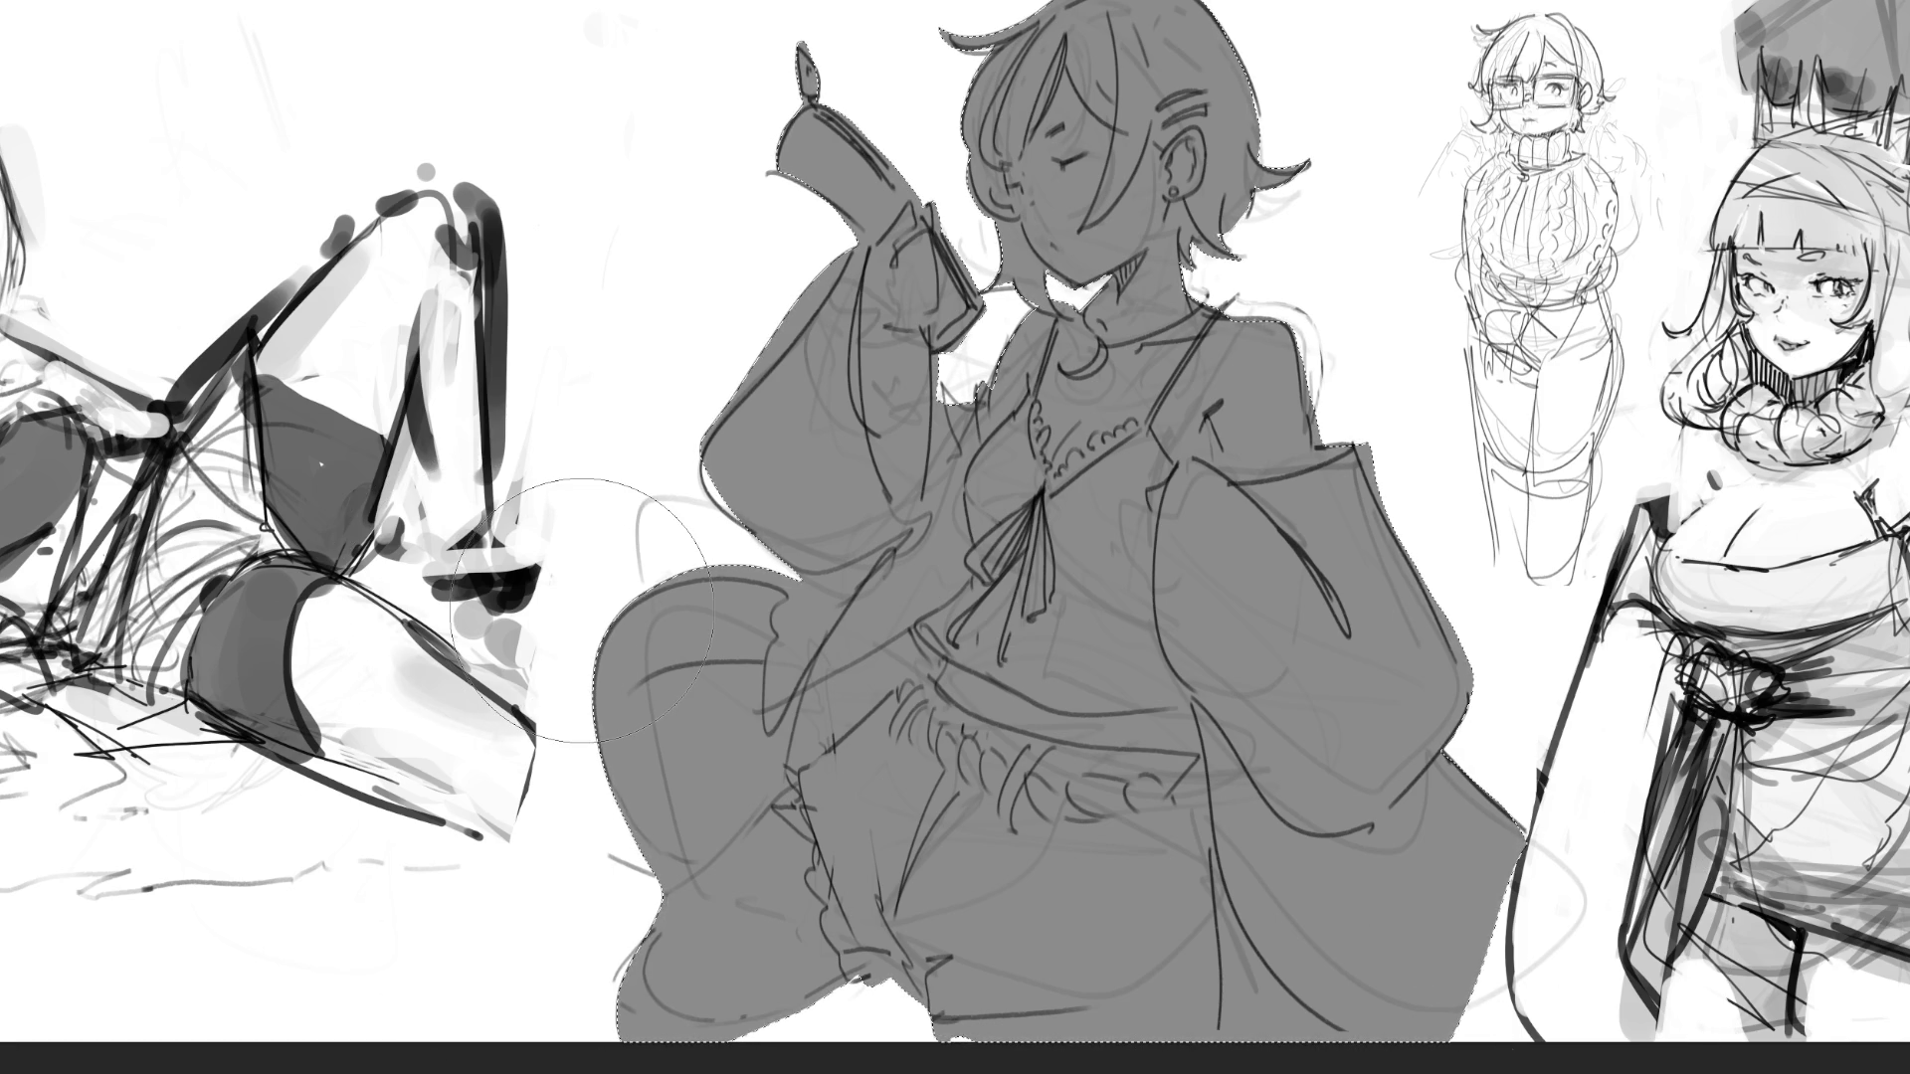
pyautogui.hotkey('ctrl', 'd')
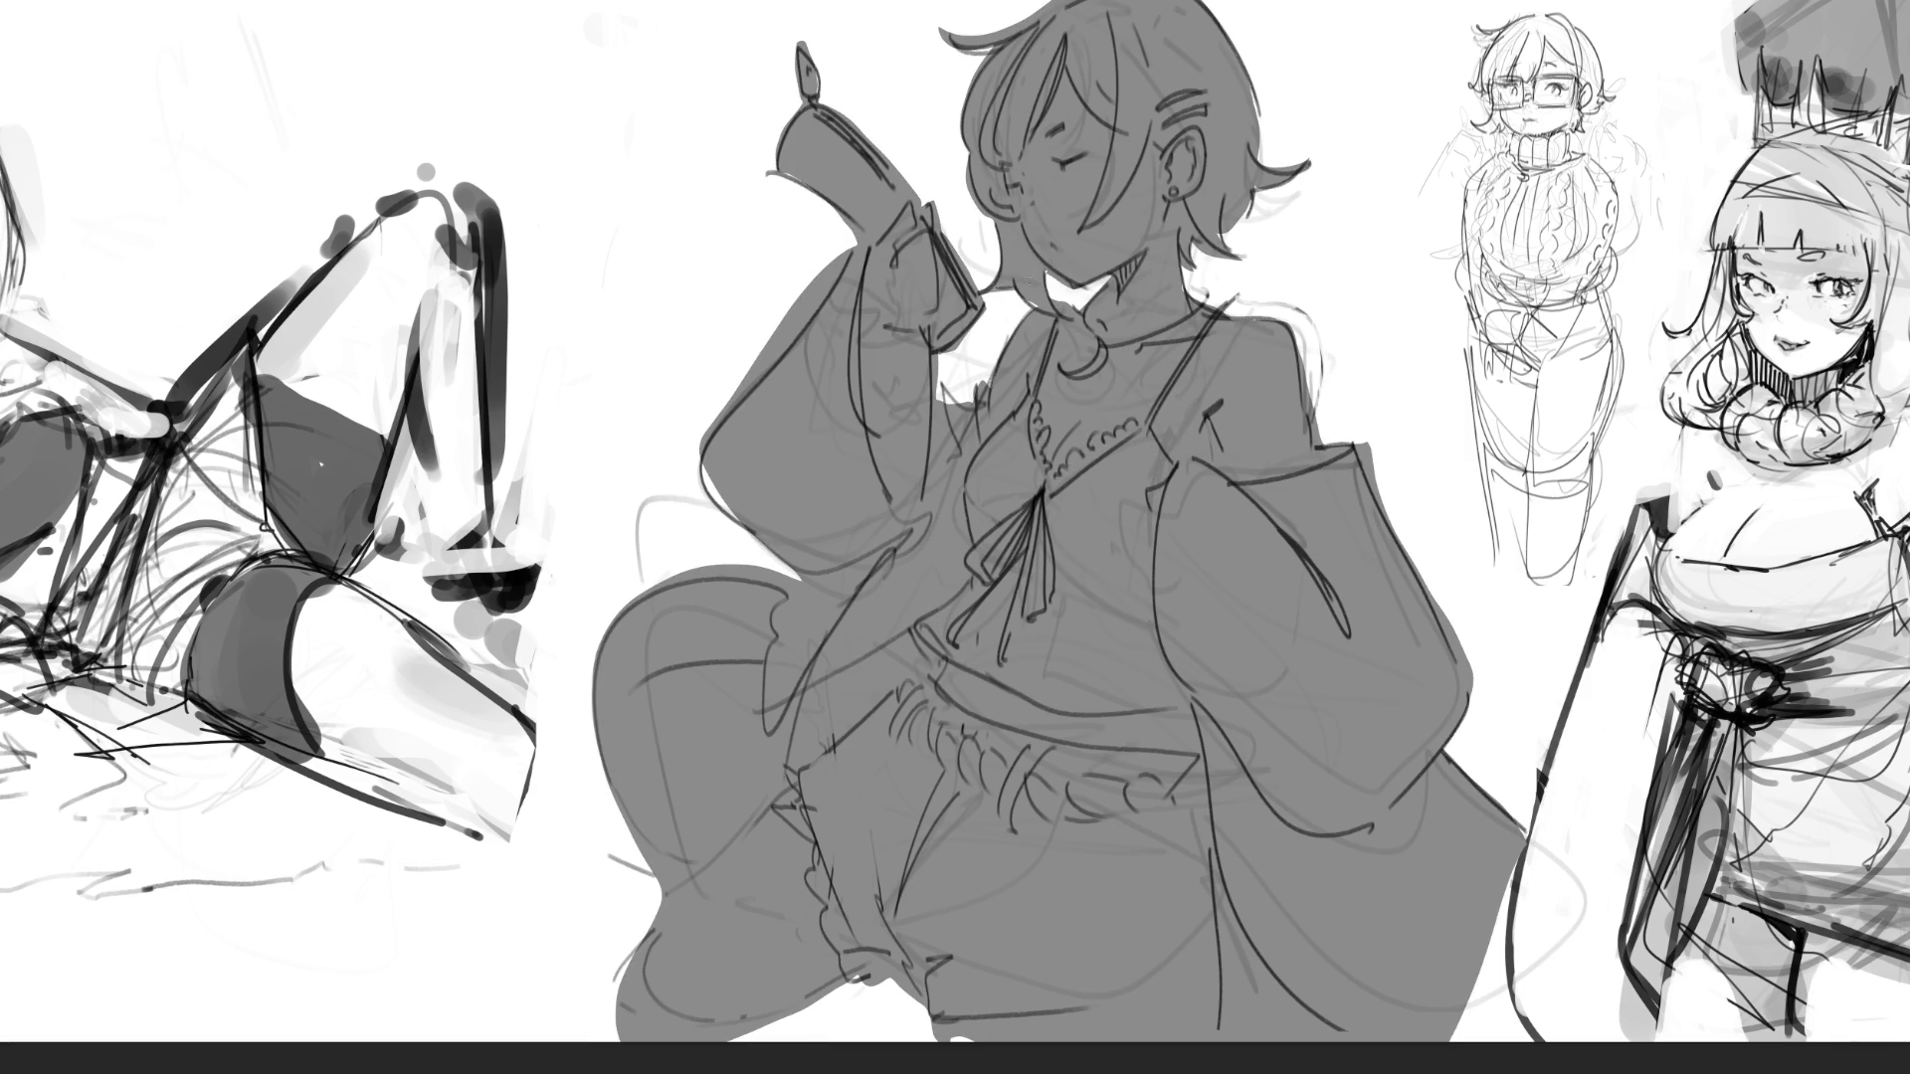
# - Touch up the jaw line and hair outlines, undoing a stray neck erase
pyautogui.moveTo(1044, 265); pyautogui.dragTo(1046, 296)
pyautogui.moveTo(964, 48)
pyautogui.mouseDown()
pyautogui.moveTo(1059, 10)
pyautogui.moveTo(1028, 38)
pyautogui.moveTo(1047, 3)
pyautogui.mouseUp()
pyautogui.moveTo(939, 30); pyautogui.dragTo(950, 45)
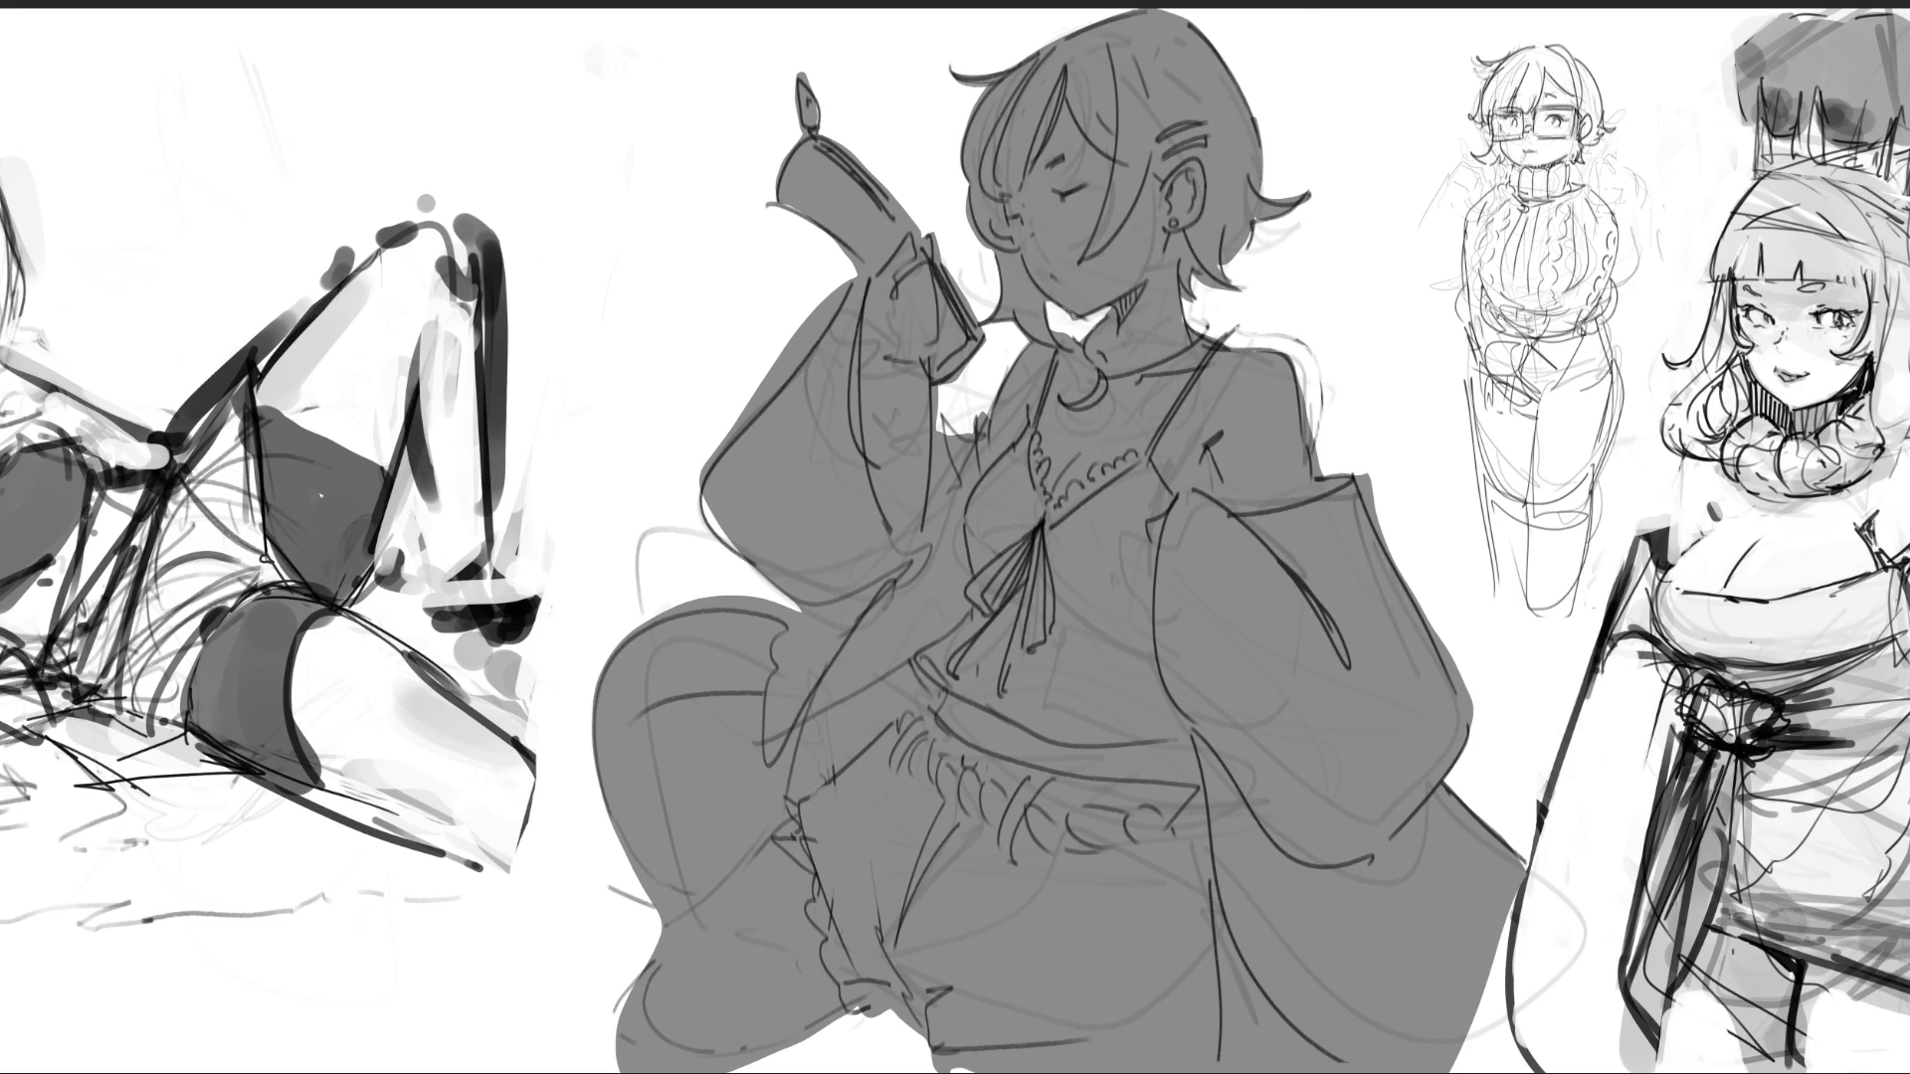
pyautogui.moveTo(1197, 272); pyautogui.dragTo(1189, 306)
pyautogui.moveTo(1109, 311)
pyautogui.mouseDown()
pyautogui.moveTo(1094, 339)
pyautogui.moveTo(1104, 326)
pyautogui.mouseUp()
pyautogui.hotkey('ctrl', 'z')
pyautogui.hotkey('ctrl', 'z')
pyautogui.hotkey('ctrl', 'z')
# - Add short neck and collar lines, then lighten the grey base fill
pyautogui.moveTo(703, 495); pyautogui.dragTo(732, 553)
pyautogui.hotkey('ctrl', 'z')
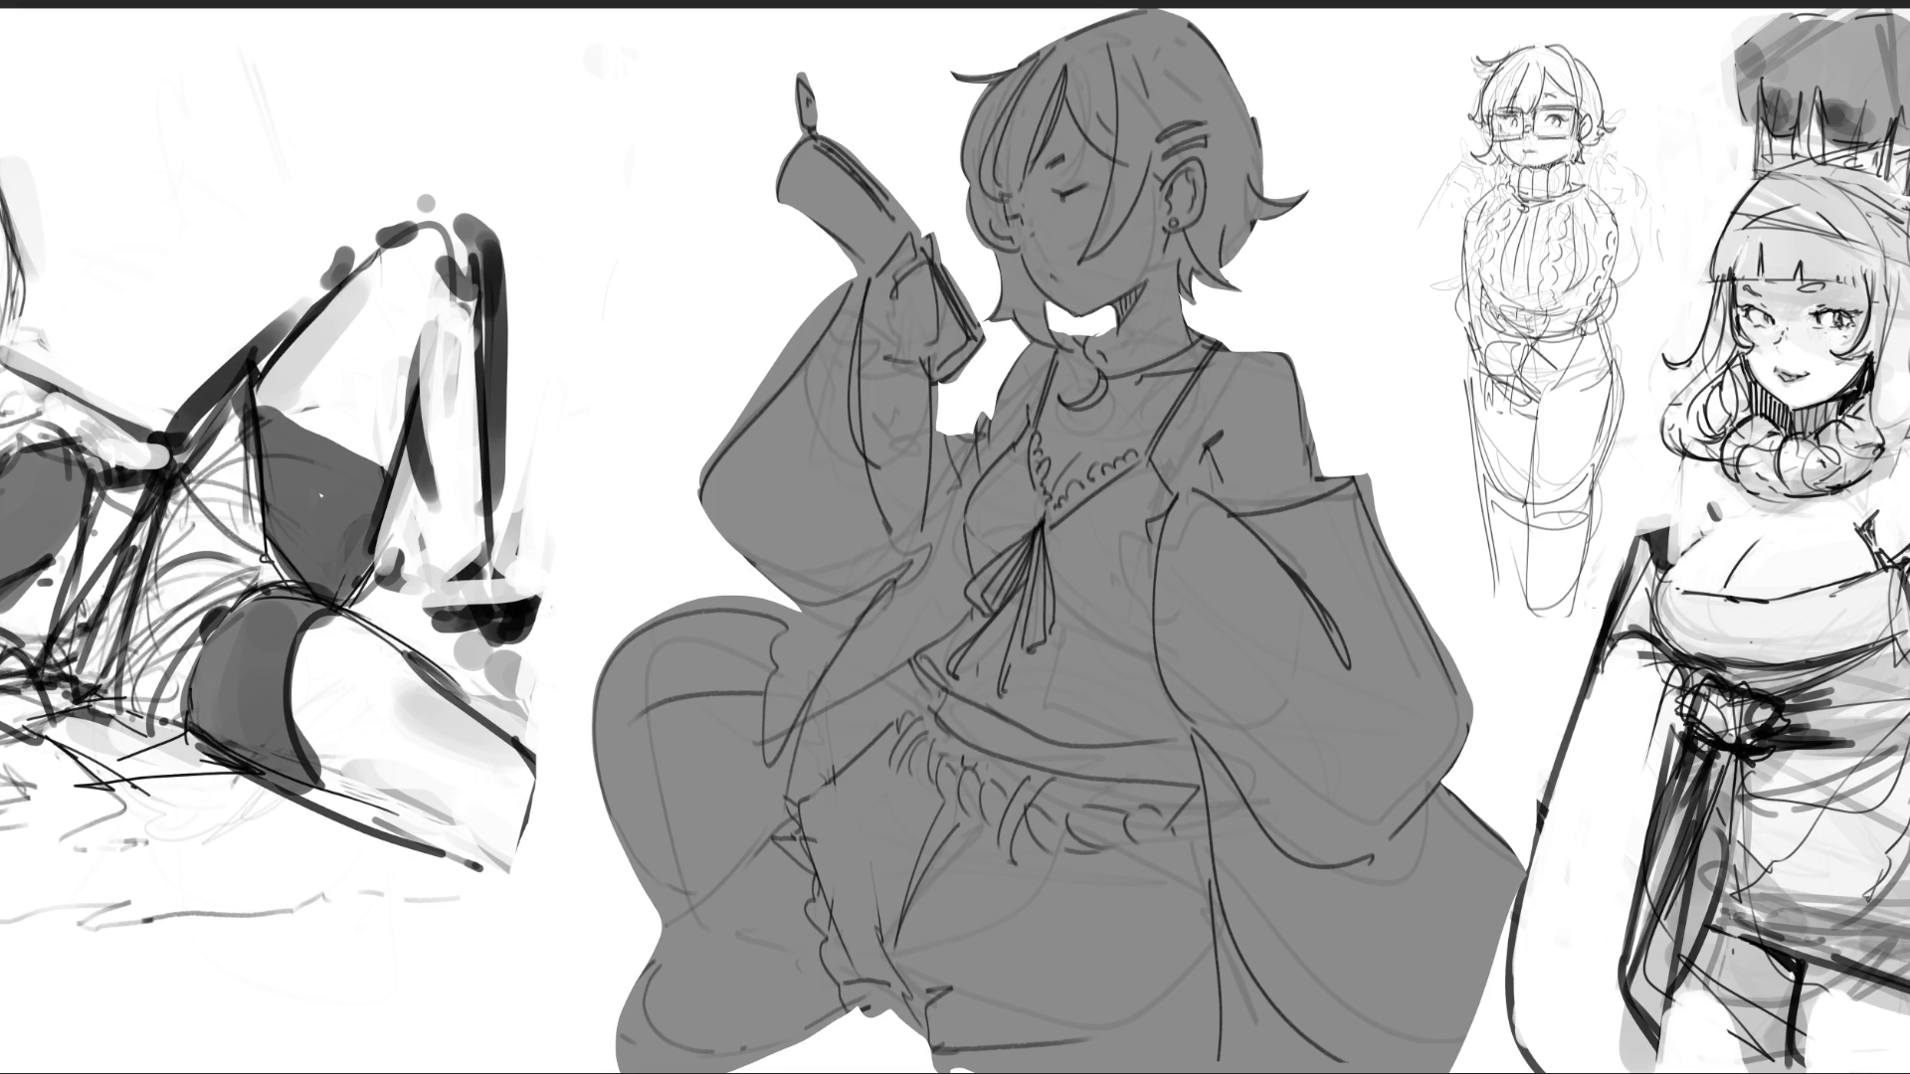
pyautogui.moveTo(1098, 311); pyautogui.dragTo(1116, 300)
pyautogui.moveTo(1186, 293); pyautogui.dragTo(1181, 325)
pyautogui.moveTo(1450, 255)
pyautogui.mouseDown()
pyautogui.moveTo(1492, 321)
pyautogui.moveTo(1398, 746)
pyautogui.moveTo(995, 994)
pyautogui.moveTo(1293, 876)
pyautogui.mouseUp()
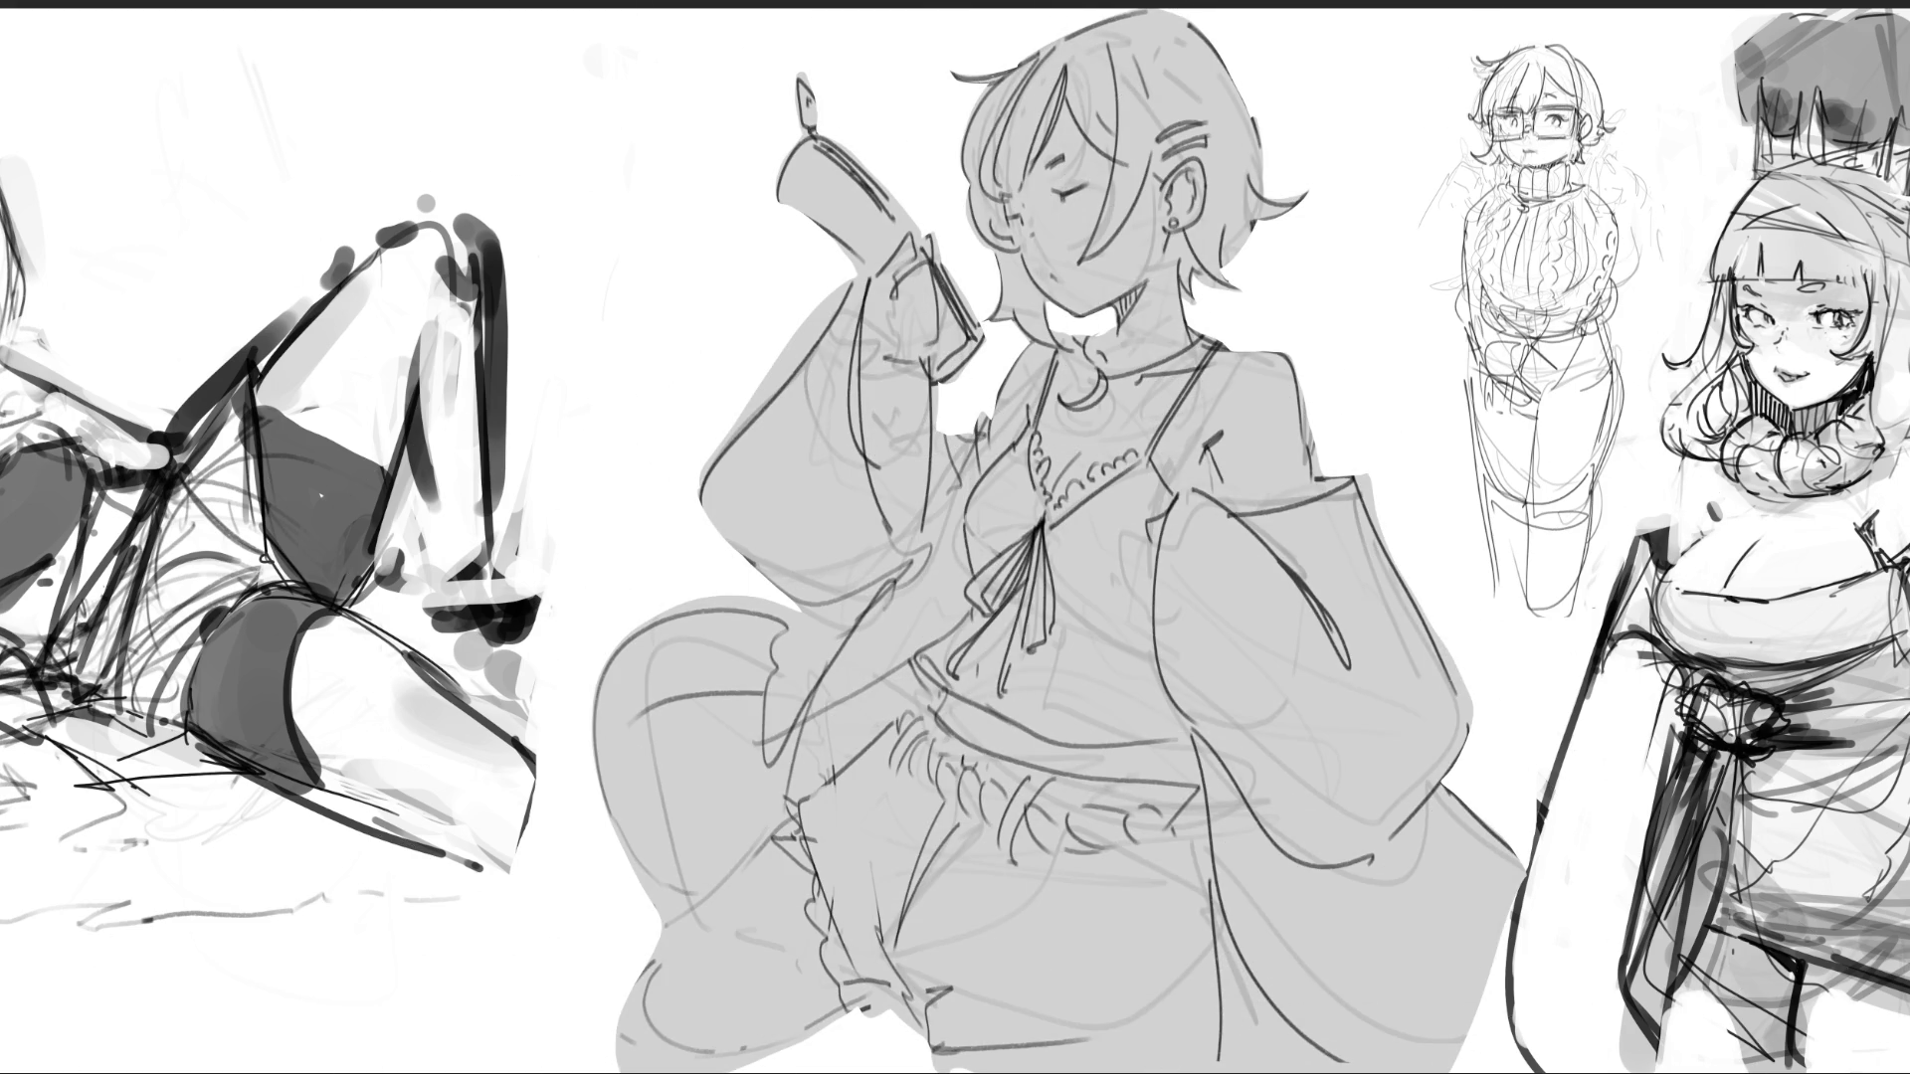
# - Recolour the grey fill pinkish-beige, compare it against grey, and fit the image to the window
pyautogui.hotkey('alt', 'BackSpace')
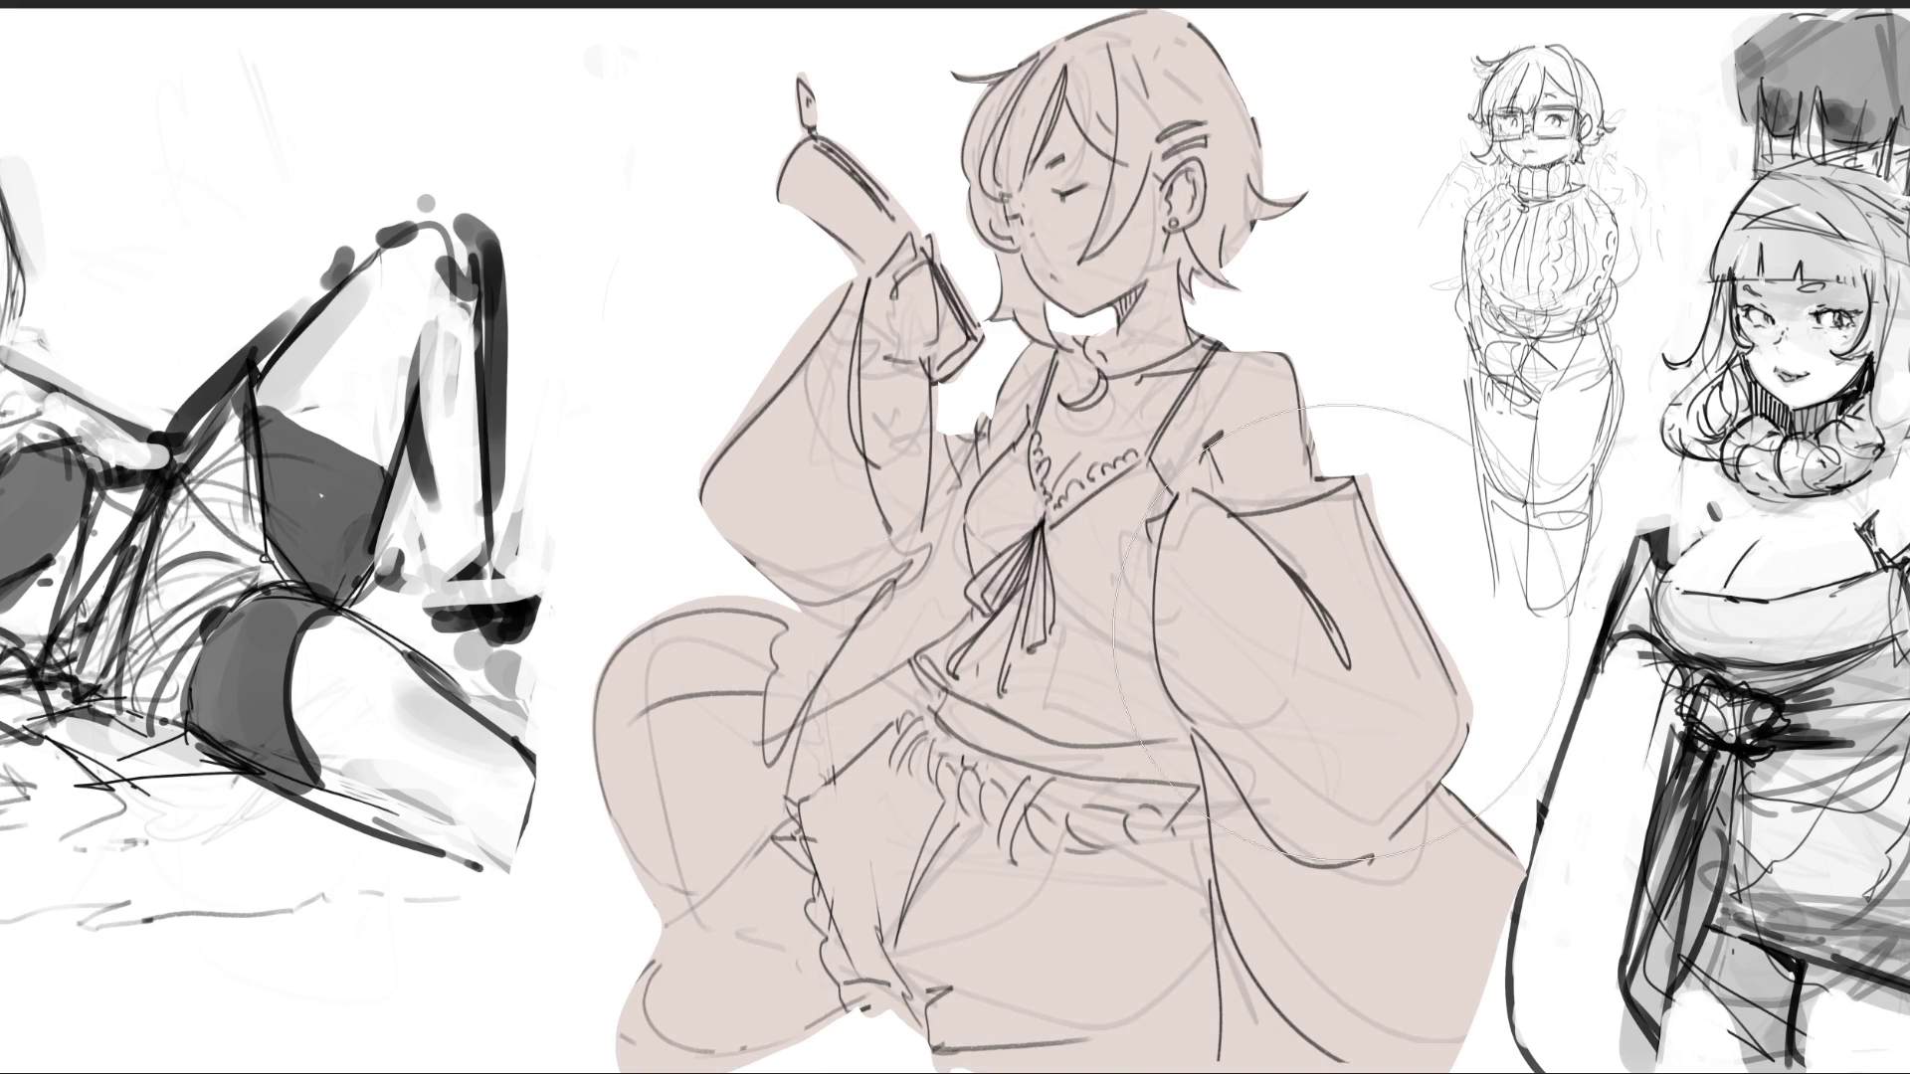
pyautogui.hotkey('ctrl', '0')
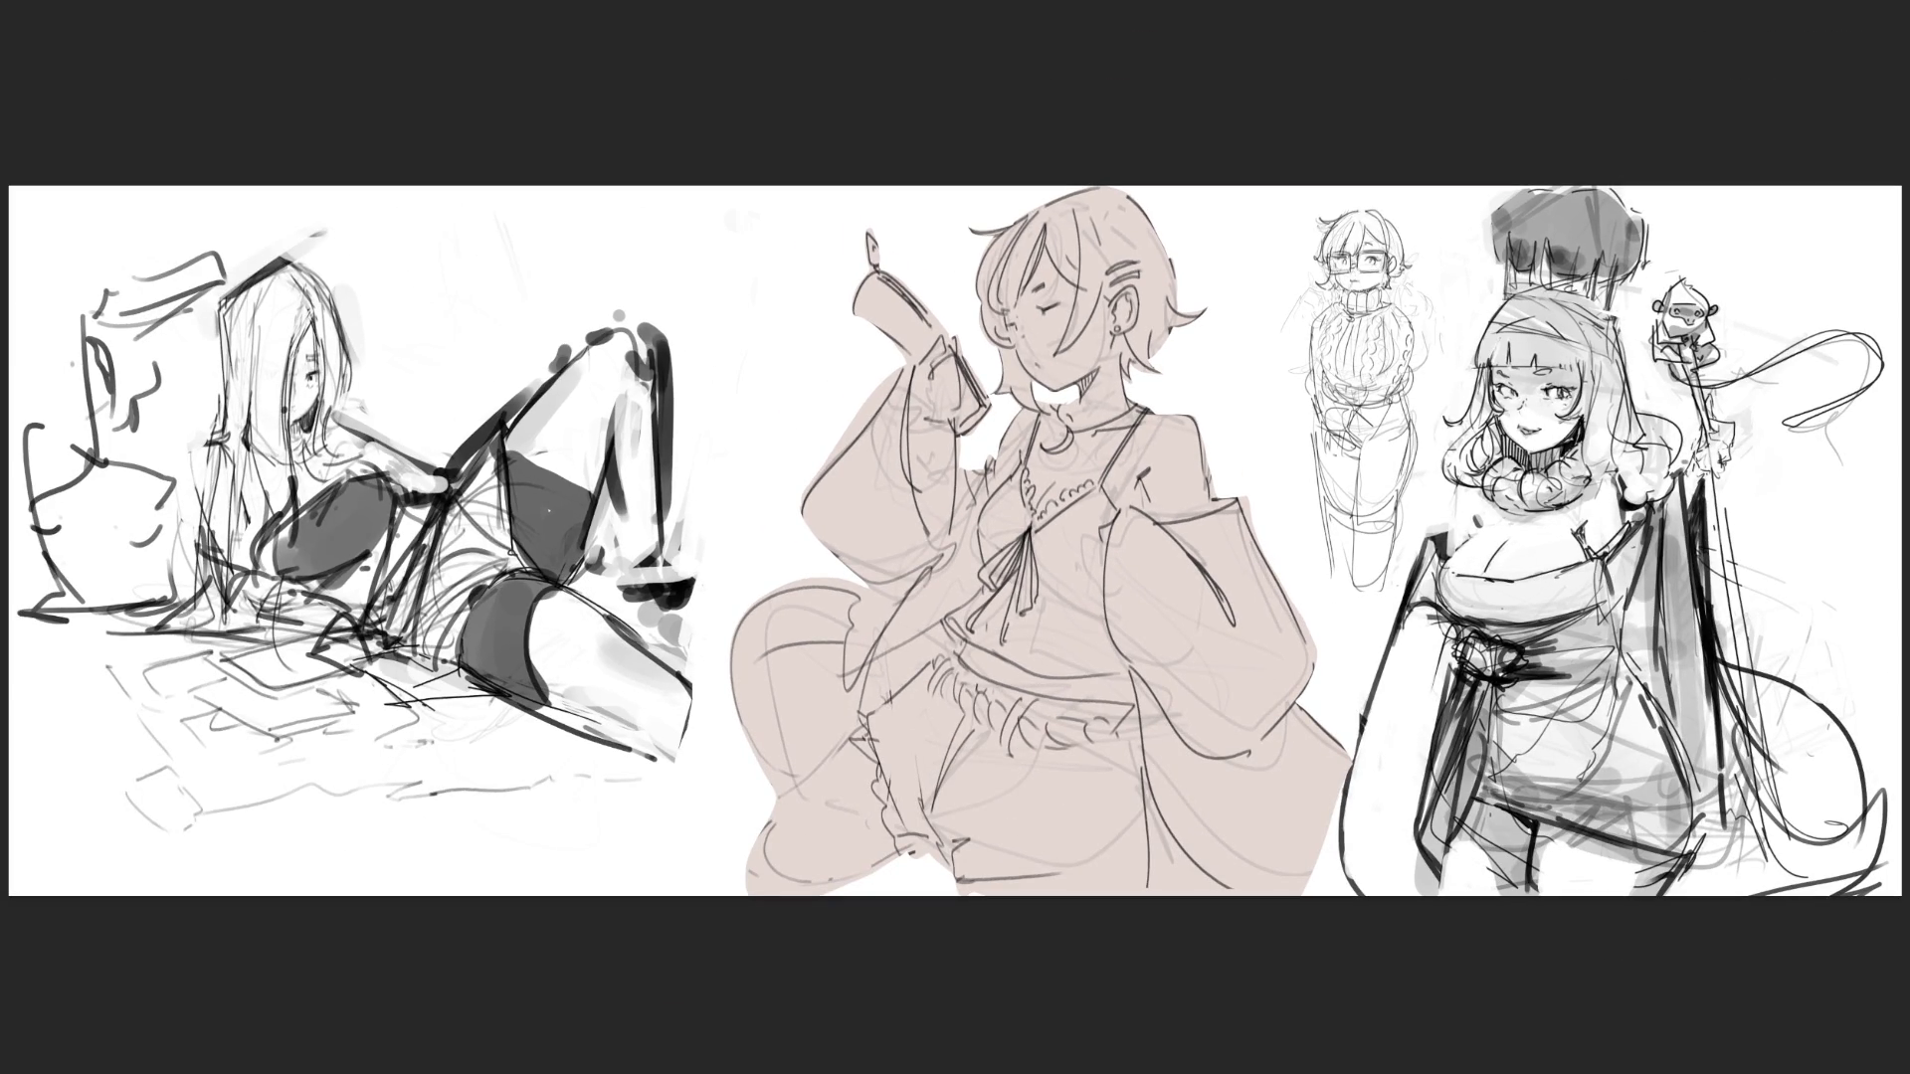
pyautogui.hotkey('ctrl', 'z')
pyautogui.hotkey('ctrl', 'shift', 'z')
pyautogui.hotkey('ctrl', 'z')
pyautogui.hotkey('ctrl', 'shift', 'z')
# - Airbrush soft red blush on the cheek, hair, shoulder, neck and chest beside the ribbon
pyautogui.moveTo(954, 289); pyautogui.dragTo(1055, 308)
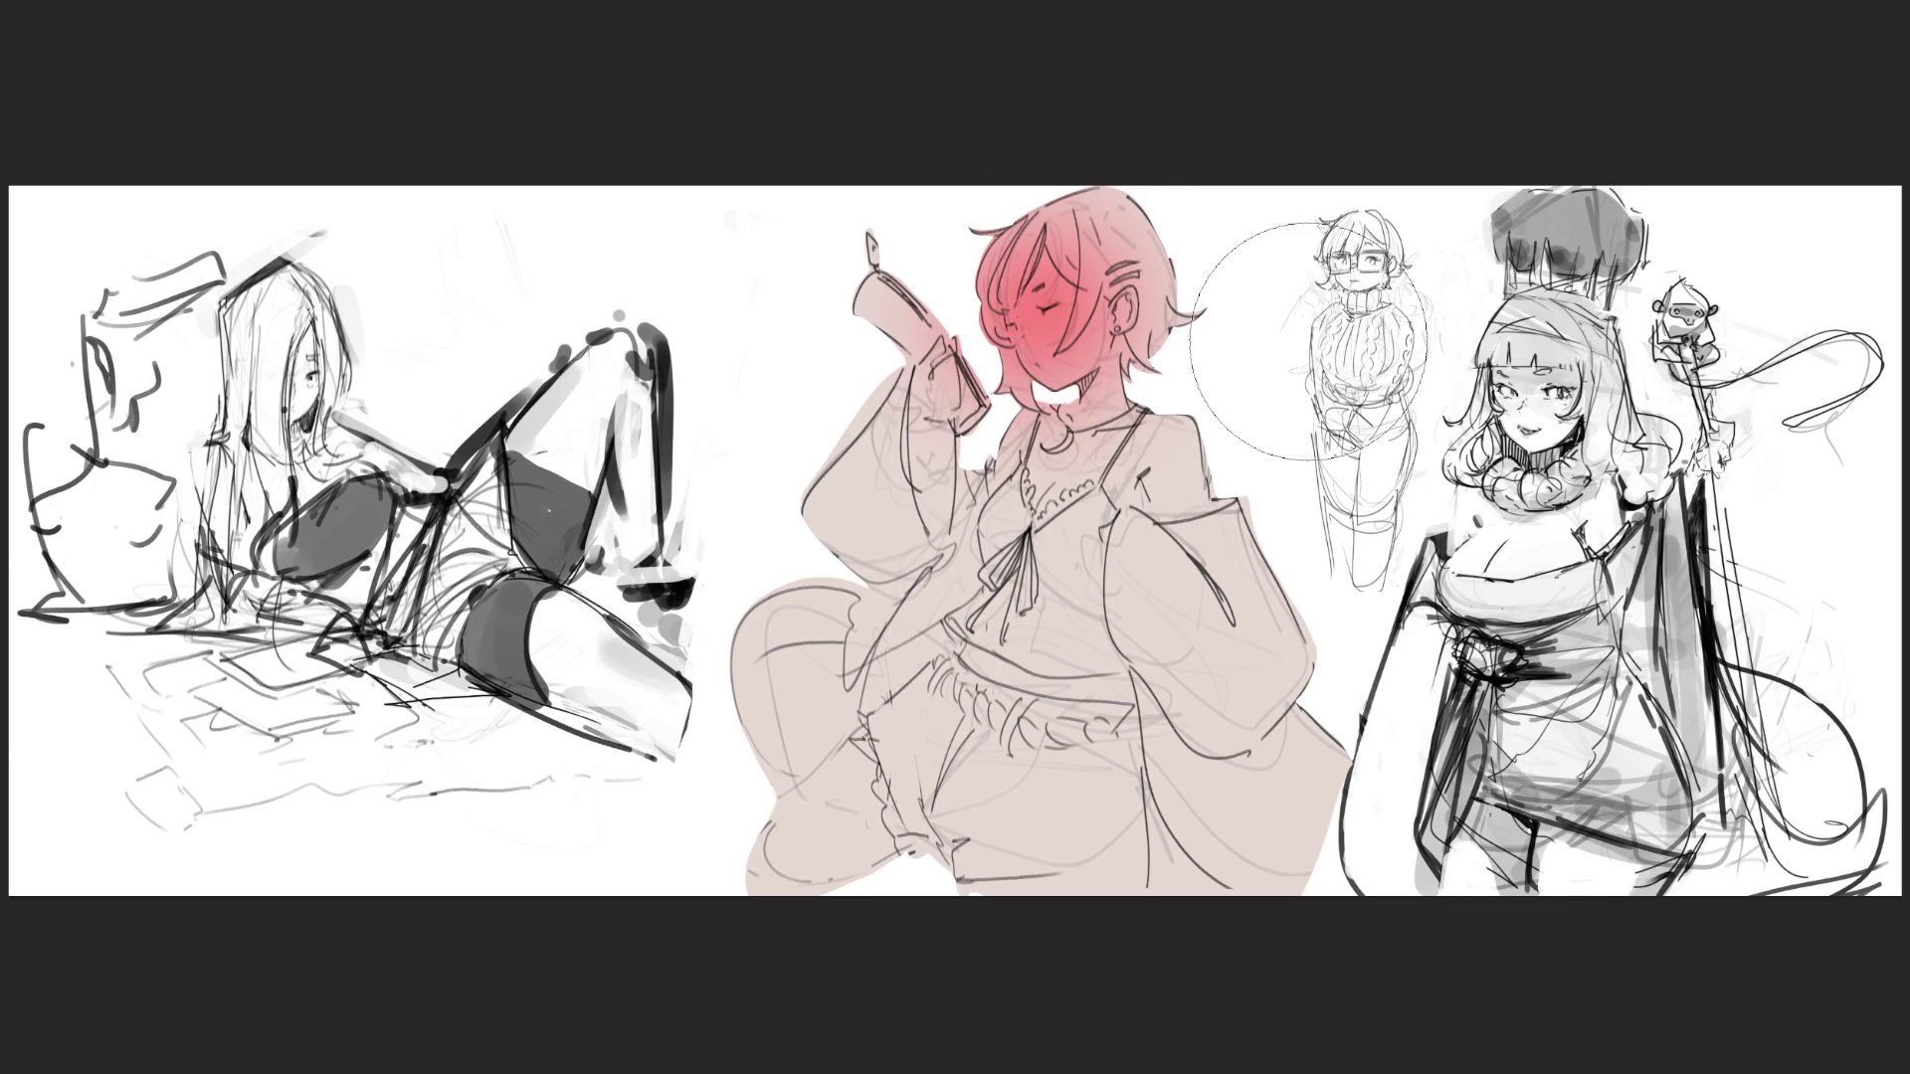
pyautogui.hotkey('ctrl', 'z')
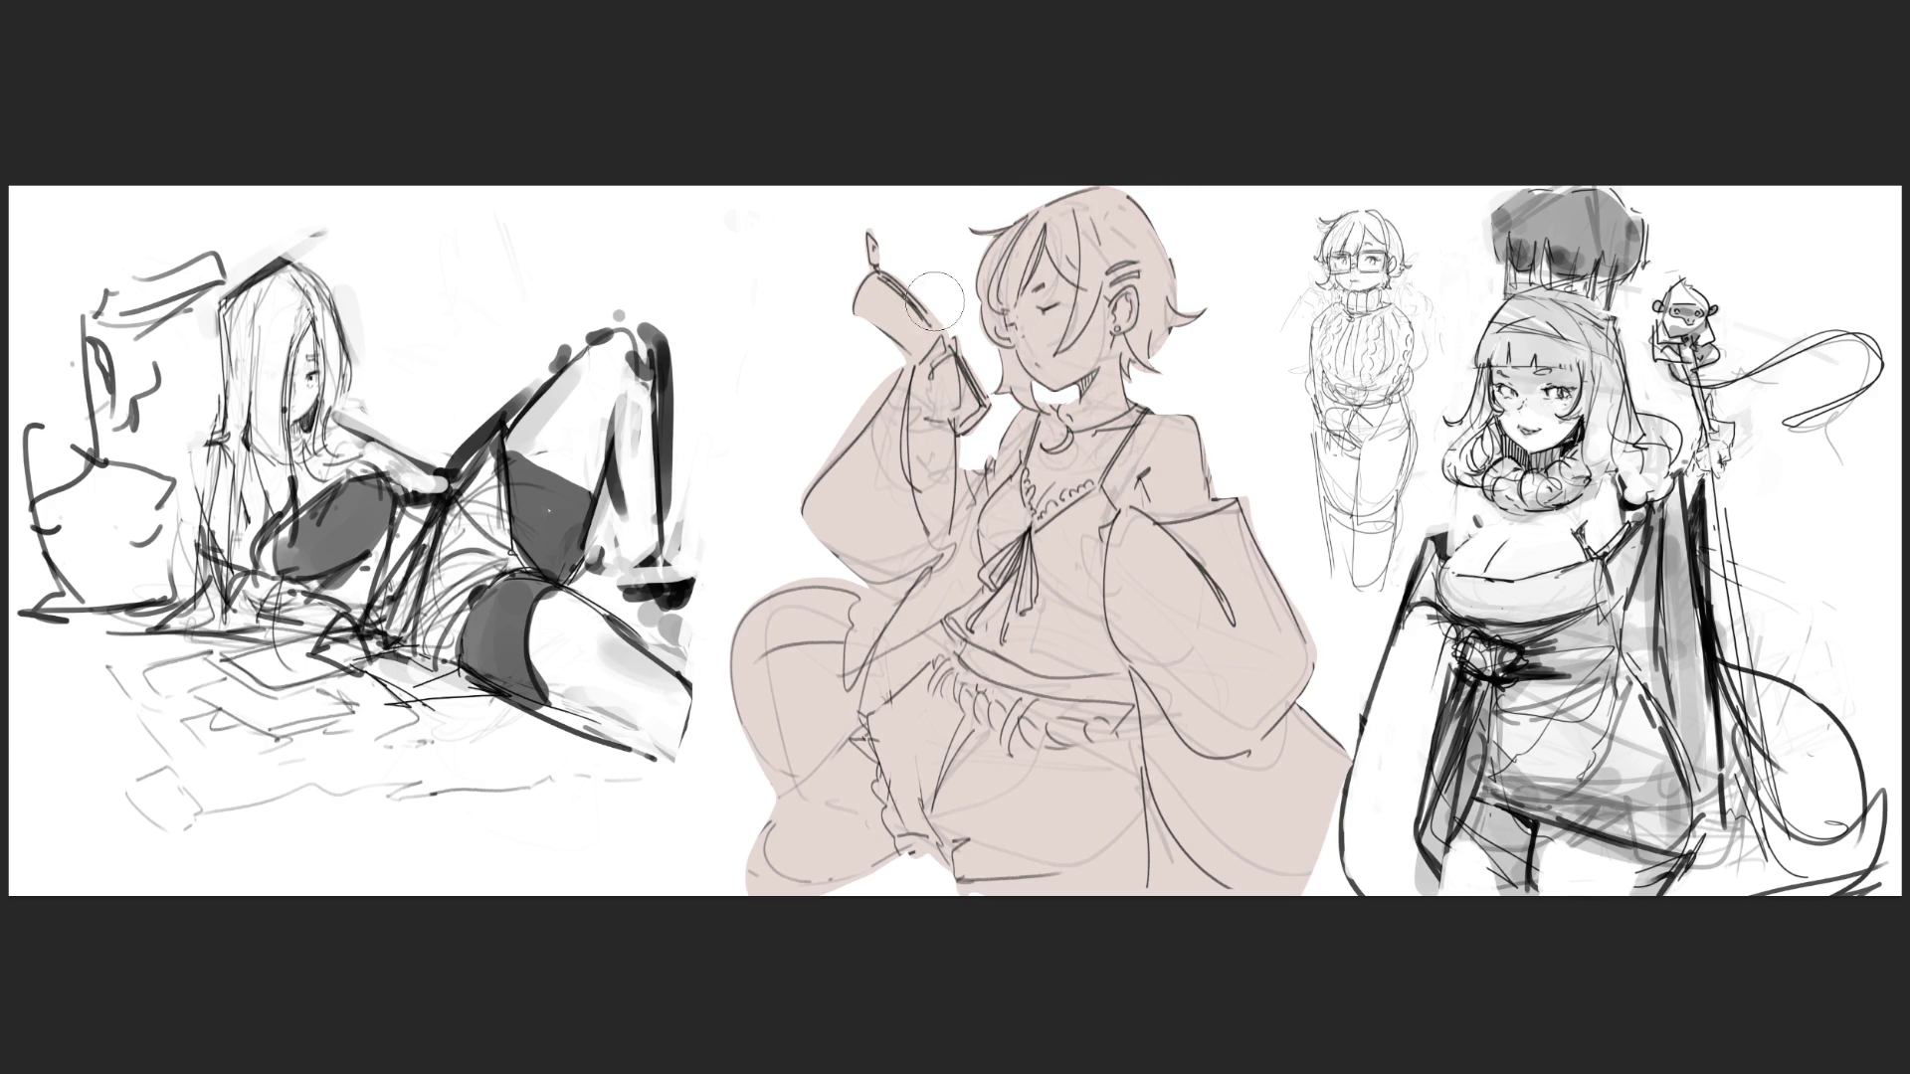
pyautogui.moveTo(1025, 339)
pyautogui.mouseDown()
pyautogui.moveTo(1100, 336)
pyautogui.moveTo(1159, 299)
pyautogui.moveTo(1144, 328)
pyautogui.mouseUp()
pyautogui.moveTo(1144, 398); pyautogui.dragTo(1166, 423)
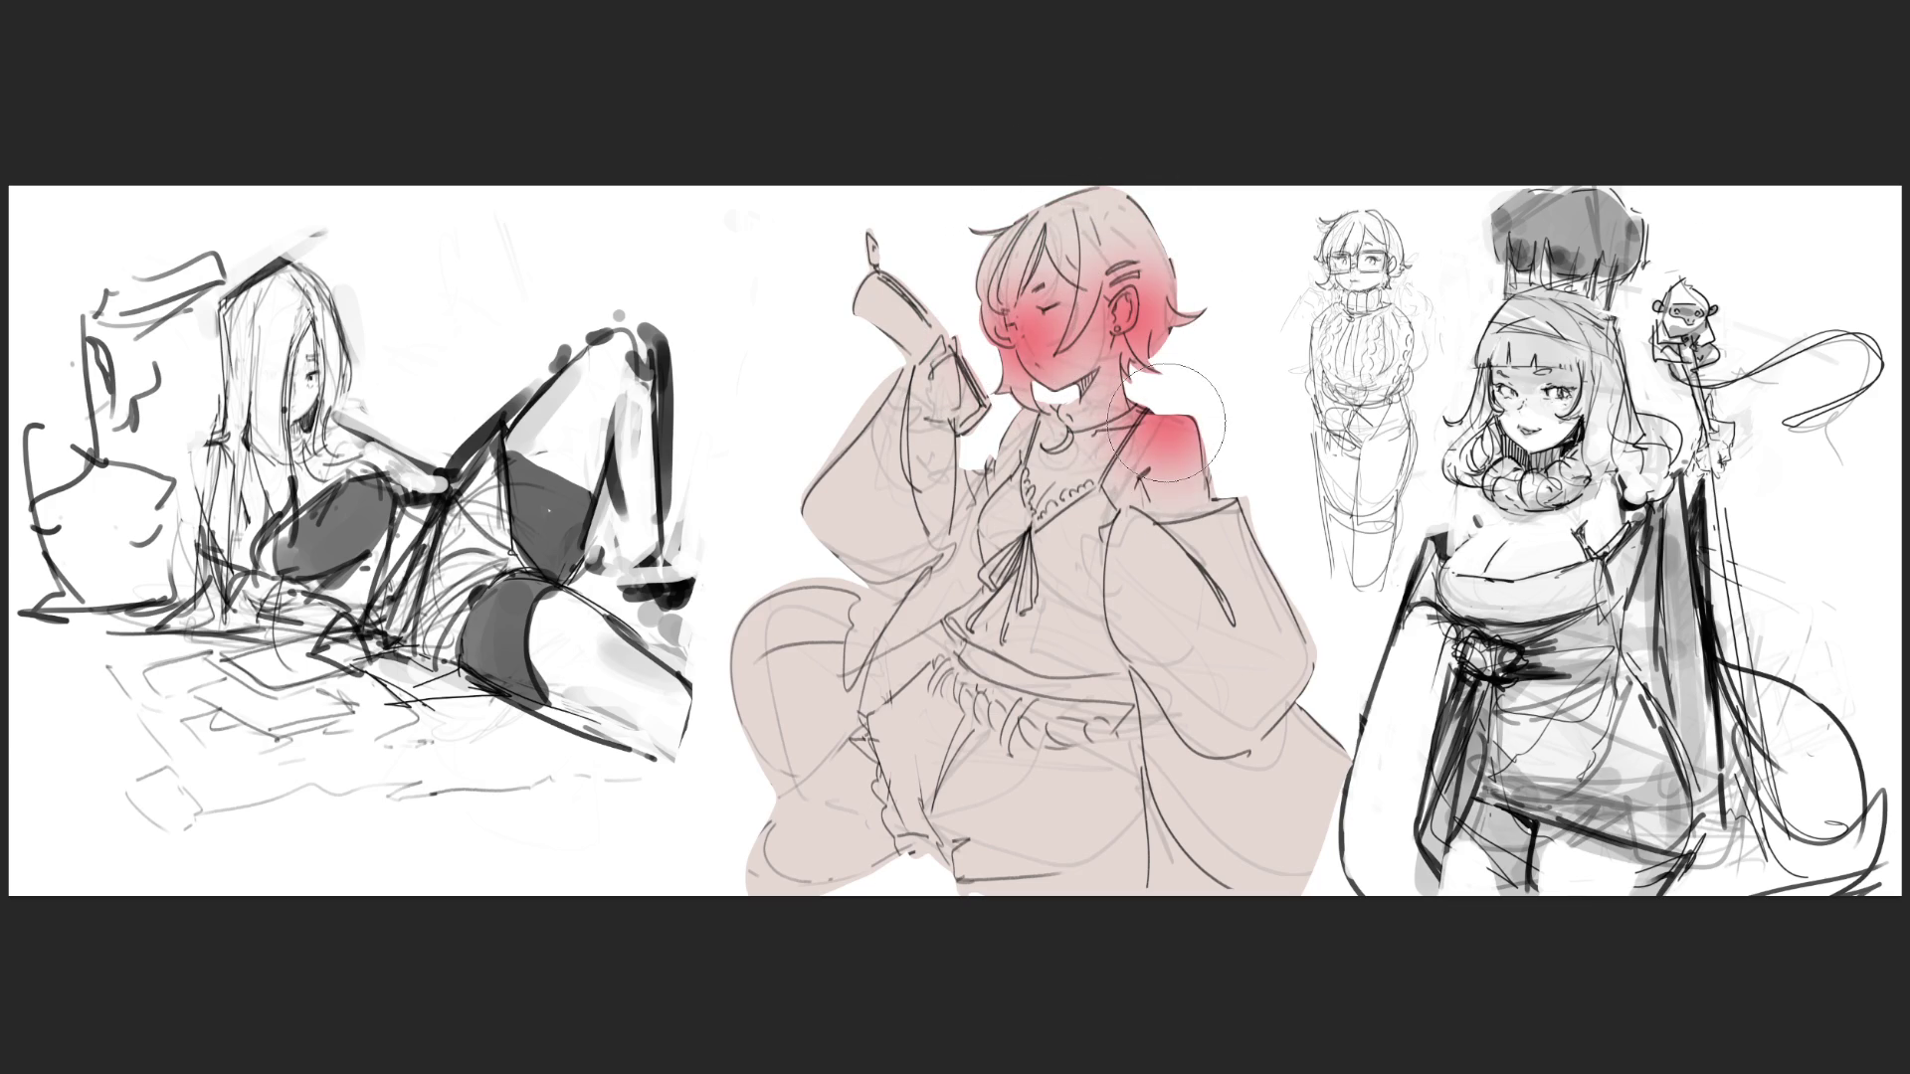
pyautogui.moveTo(1005, 428); pyautogui.dragTo(1035, 448)
pyautogui.moveTo(930, 368); pyautogui.dragTo(955, 388)
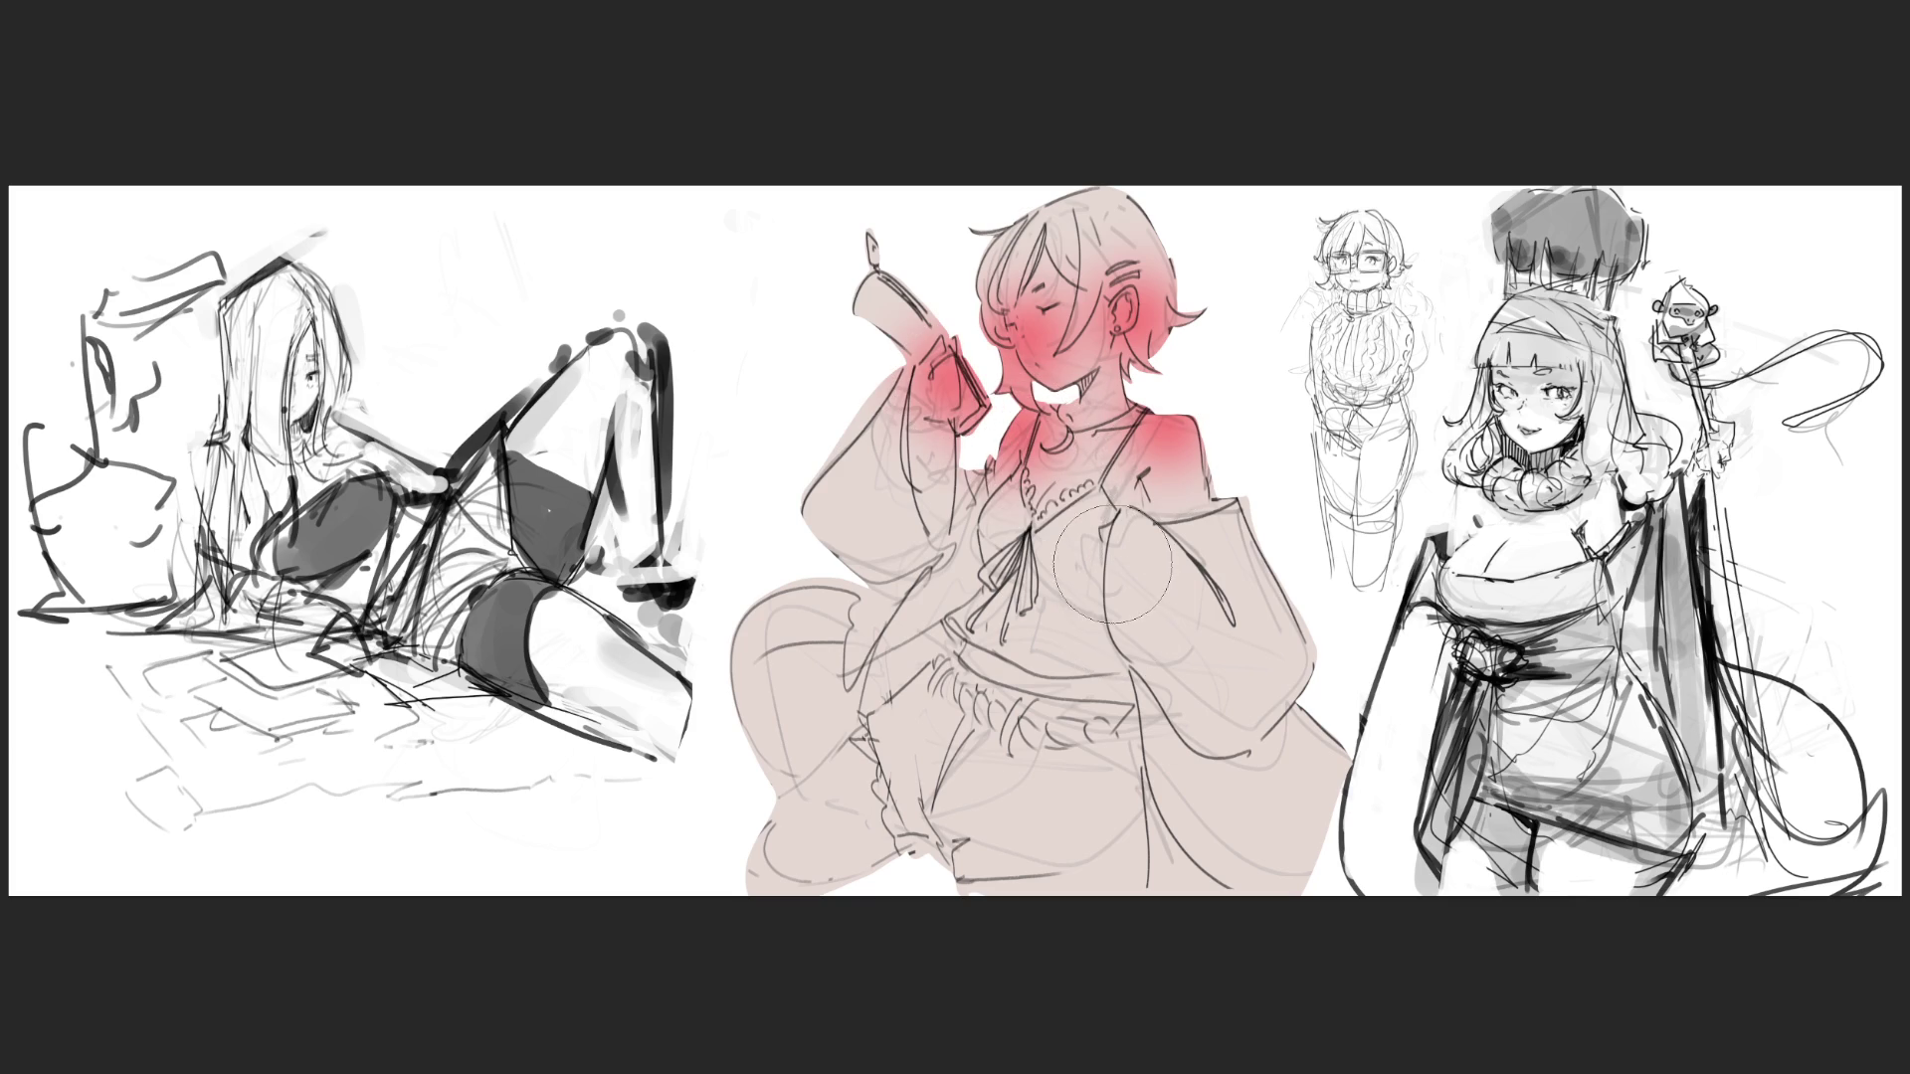
pyautogui.moveTo(1113, 564); pyautogui.dragTo(1124, 557)
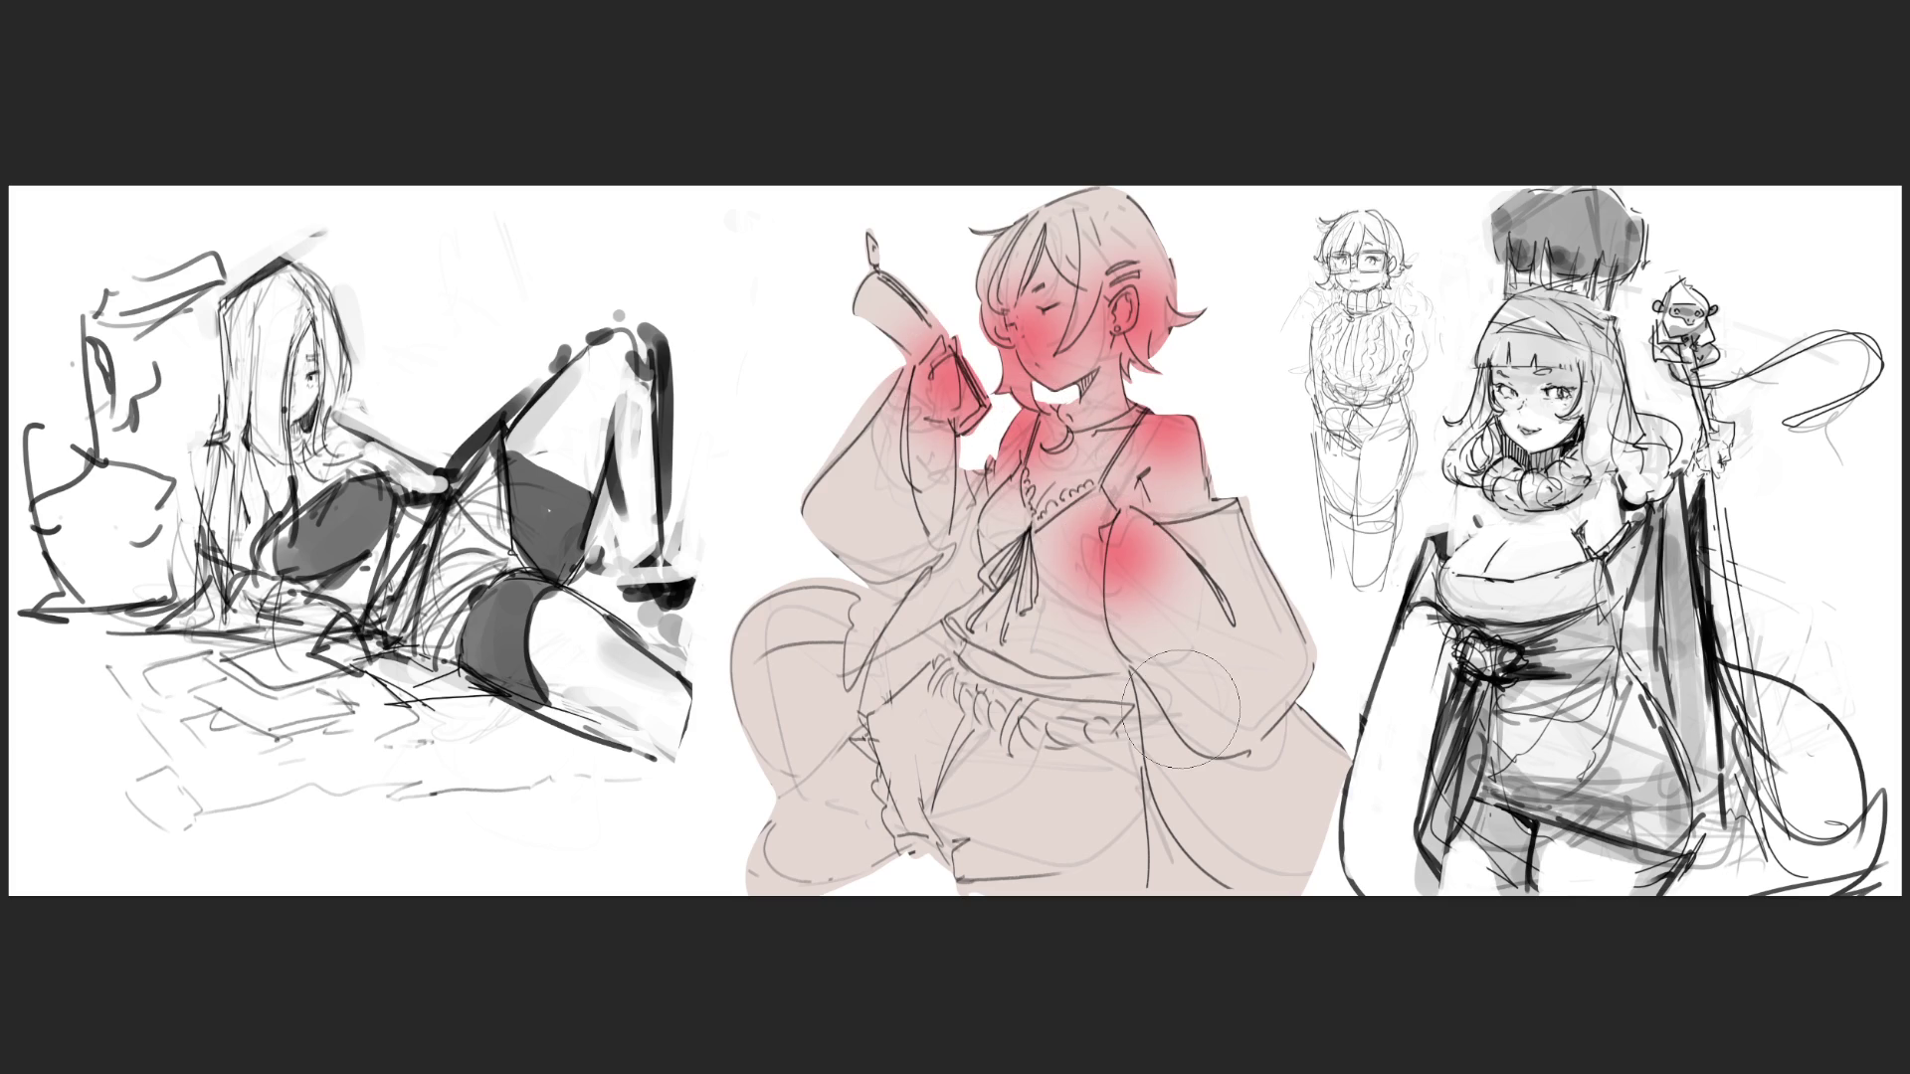